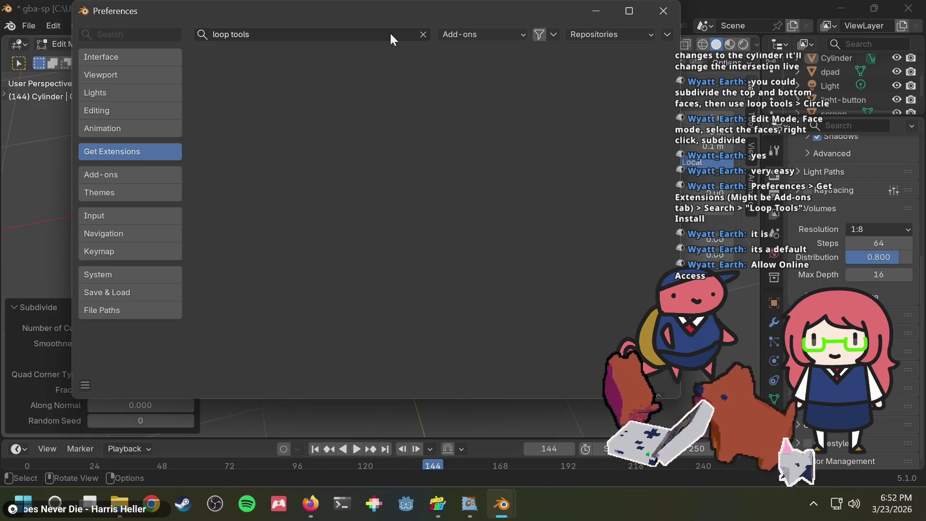
- Search Get Extensions for 'loop', install LoopTools 4.7.7, then close Preferences
click(391, 34)
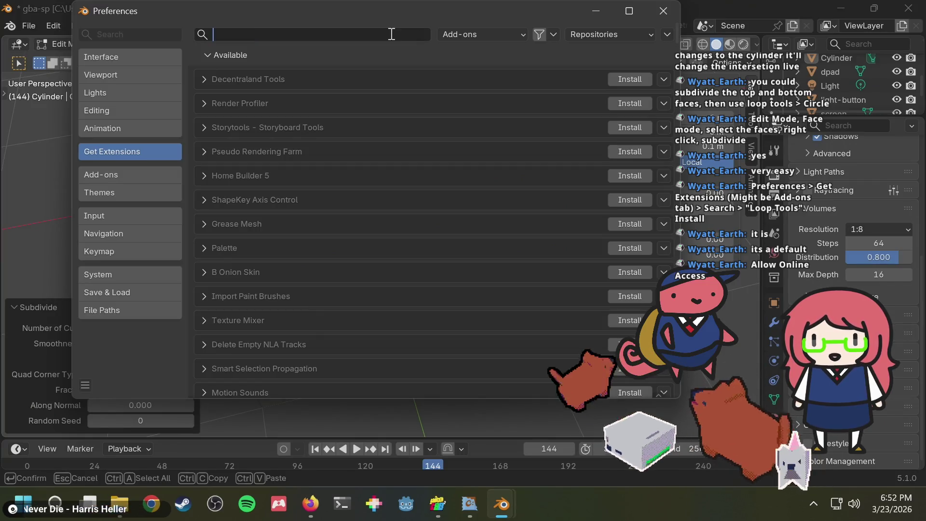
text(loop)
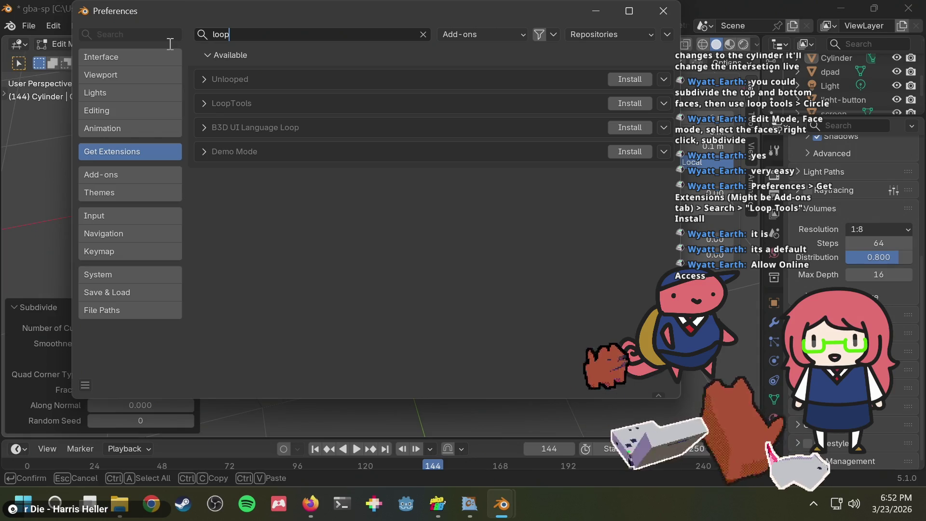
click(202, 106)
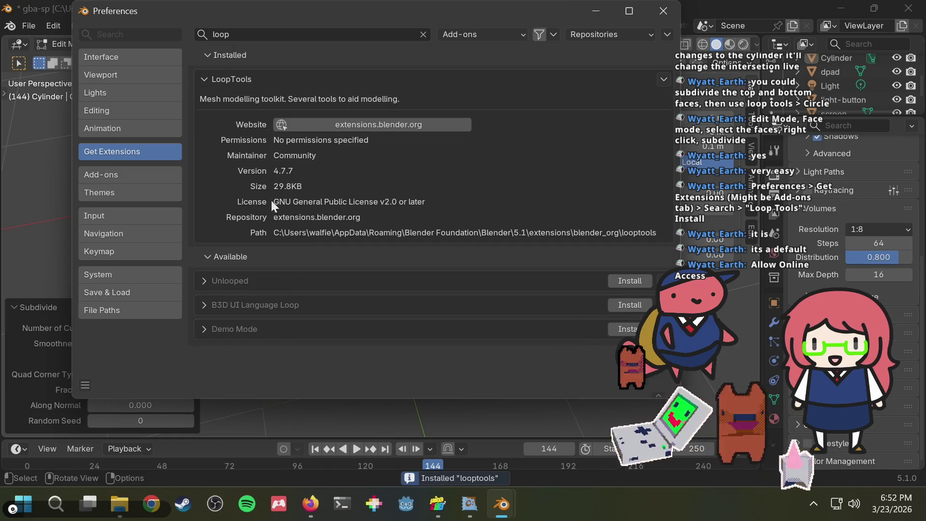
click(664, 11)
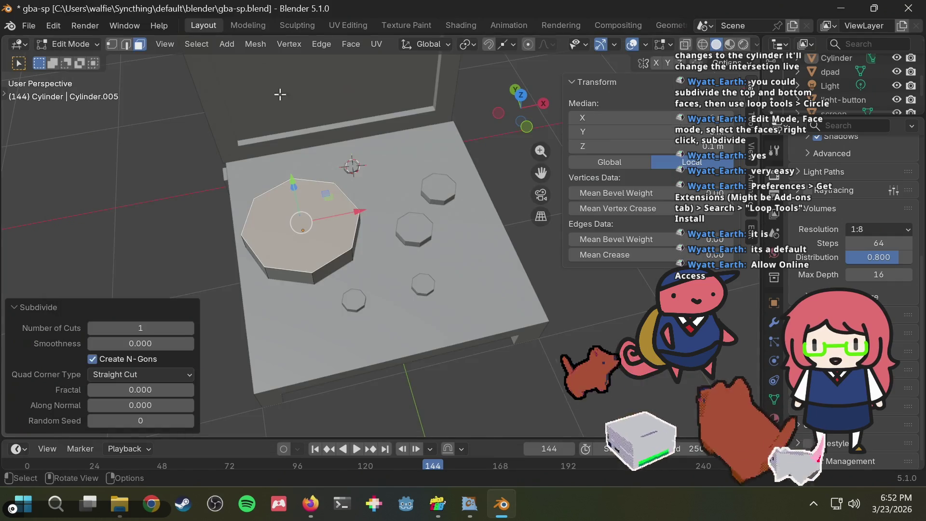
- Subdivide the octagon's top face with 1 cut, keeping Straight Cut quad corners
click(139, 251)
click(265, 230)
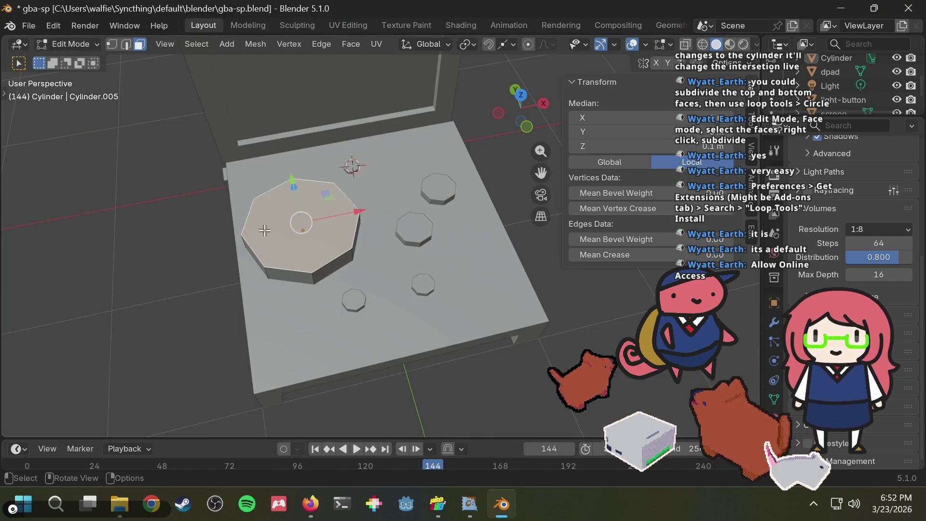
right_click(271, 194)
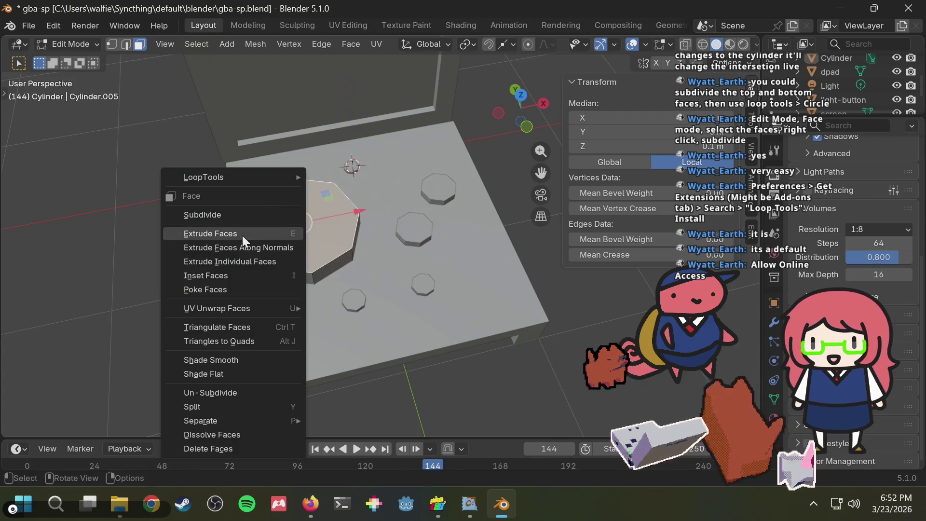
click(243, 213)
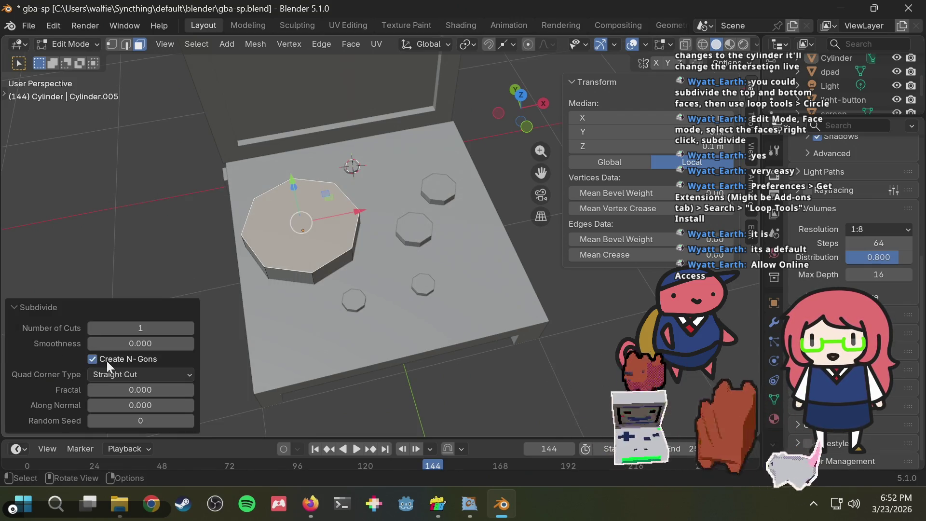
click(100, 374)
click(99, 375)
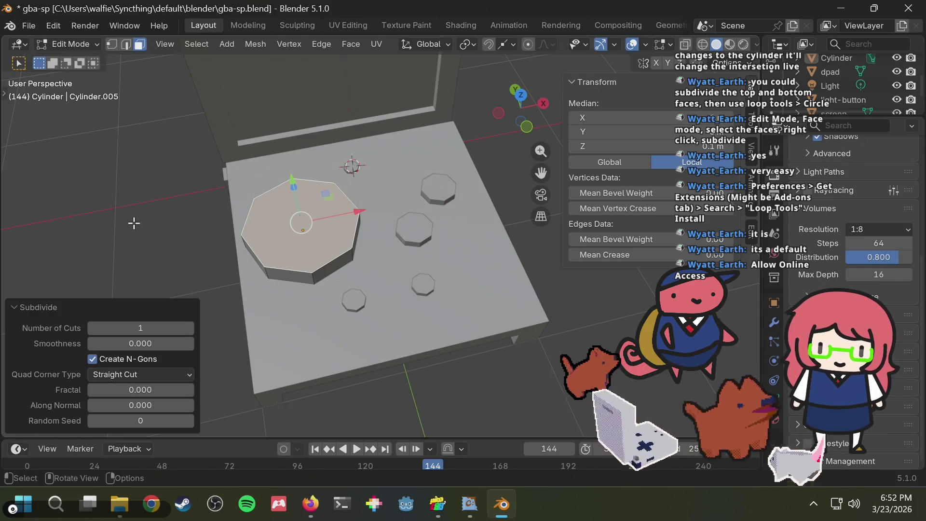
click(122, 370)
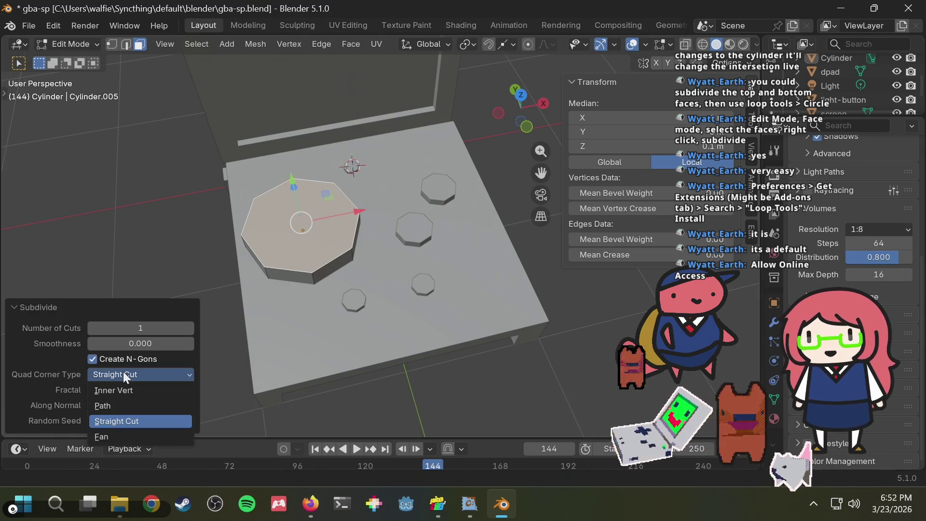
click(123, 371)
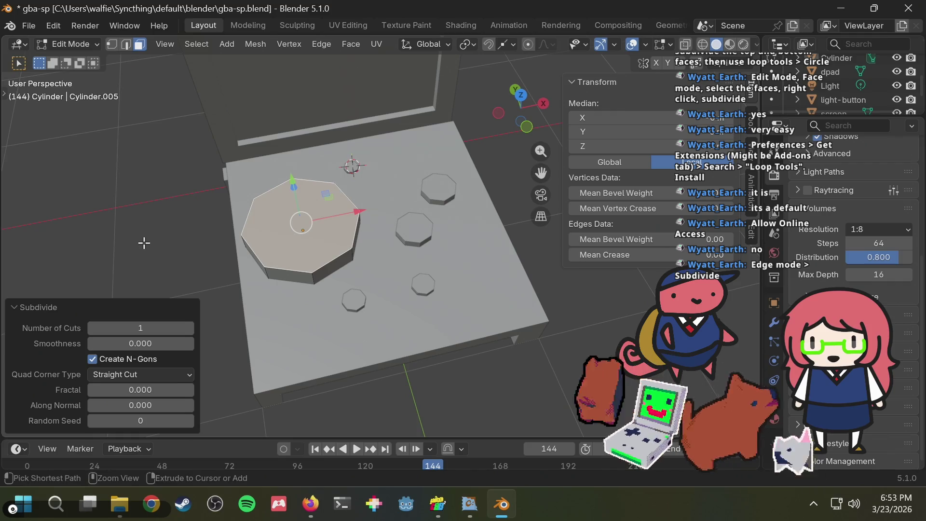
- Run another 1-cut Subdivide on the octagon's top face, then deselect everything
key(alt+a)
click(315, 211)
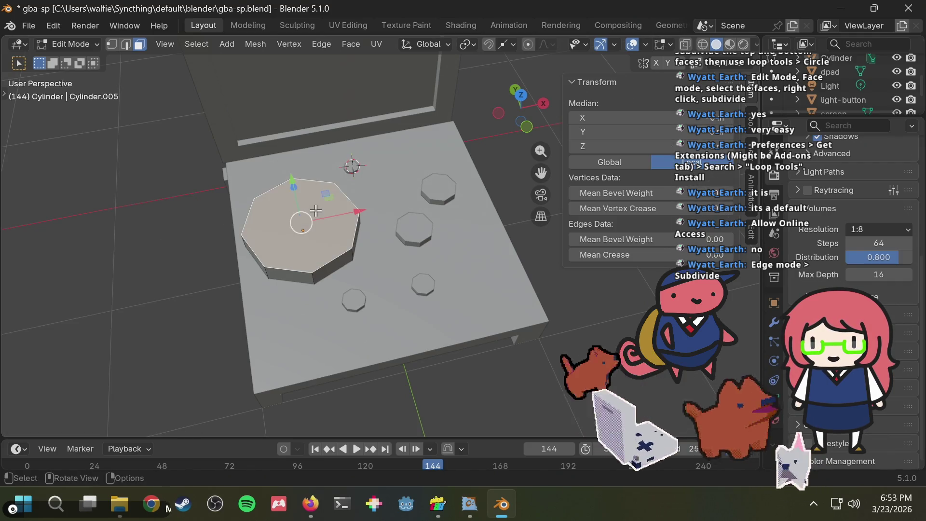
right_click(315, 210)
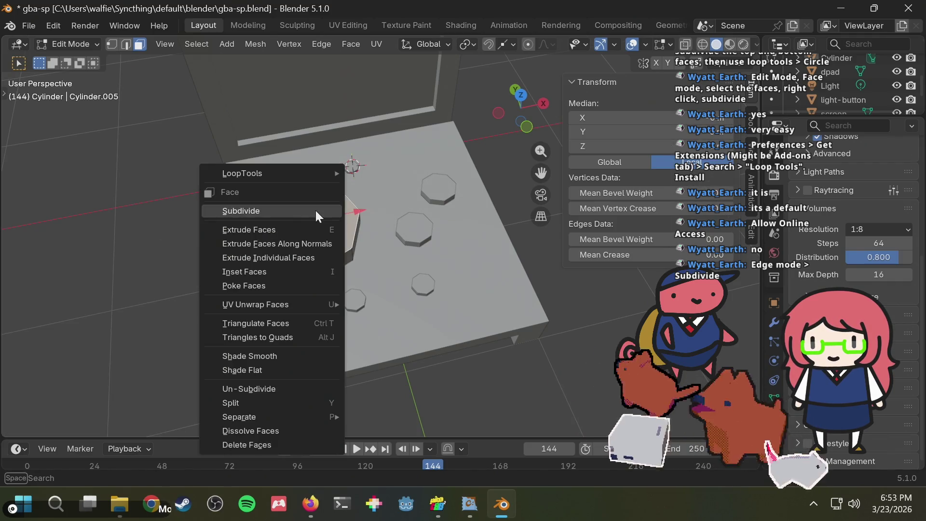
click(286, 210)
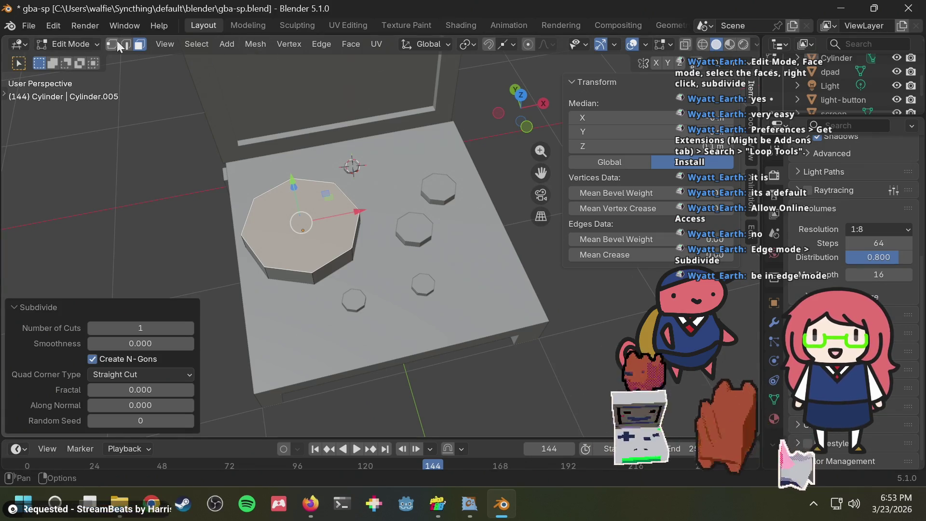
click(127, 45)
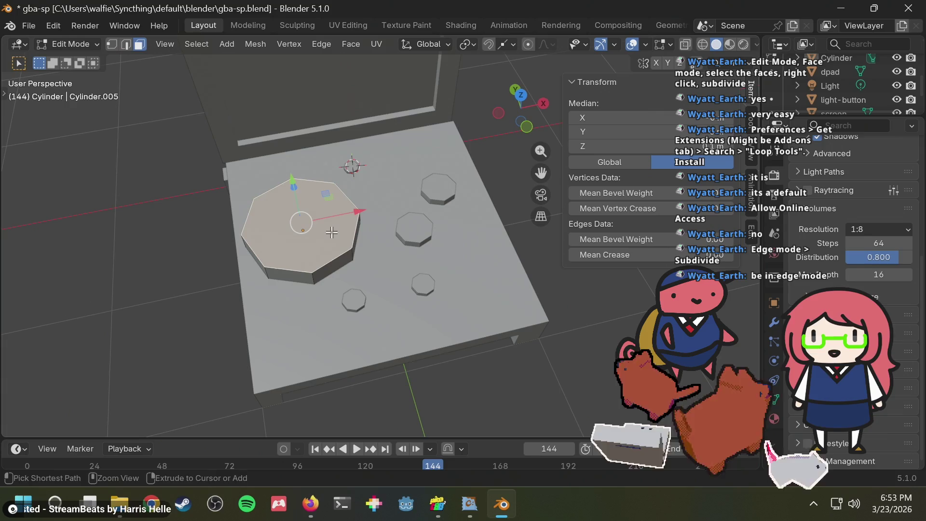
click(299, 218)
click(139, 44)
click(126, 44)
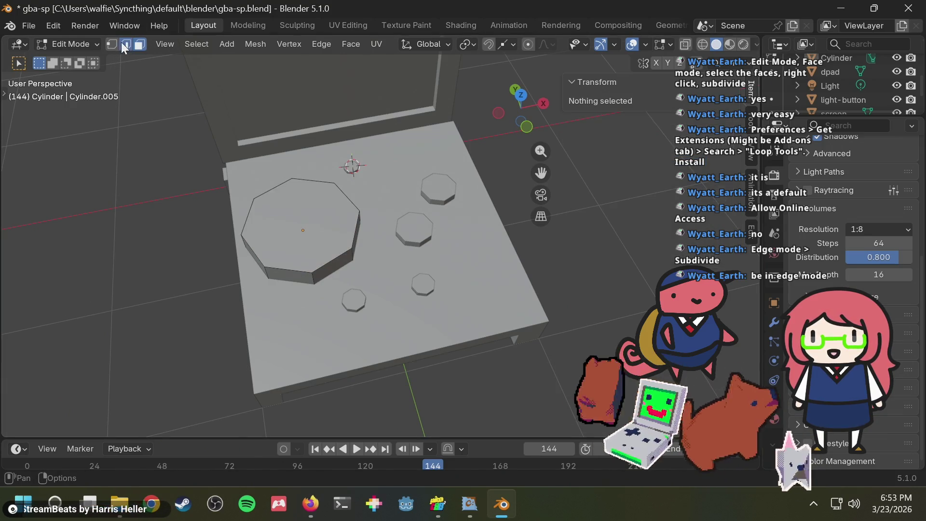
click(247, 217)
scroll(287, 235, up, 3)
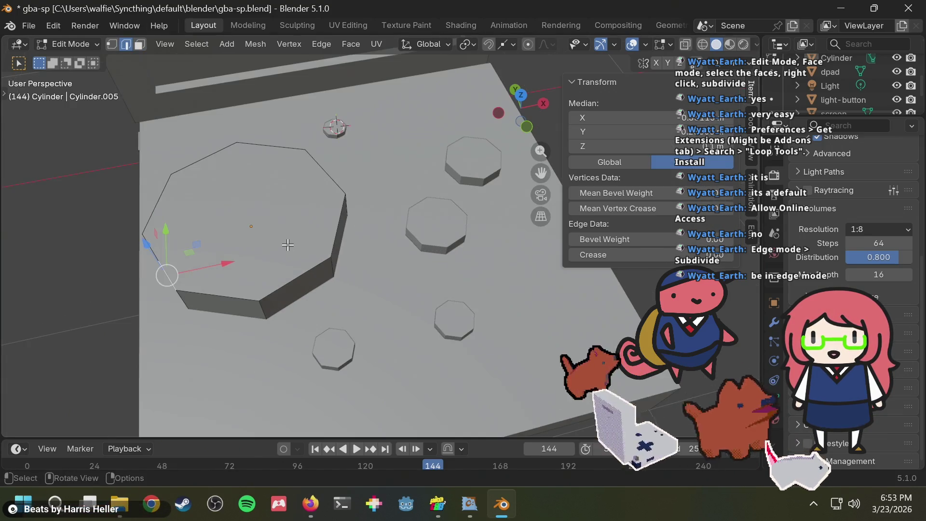
click(291, 285)
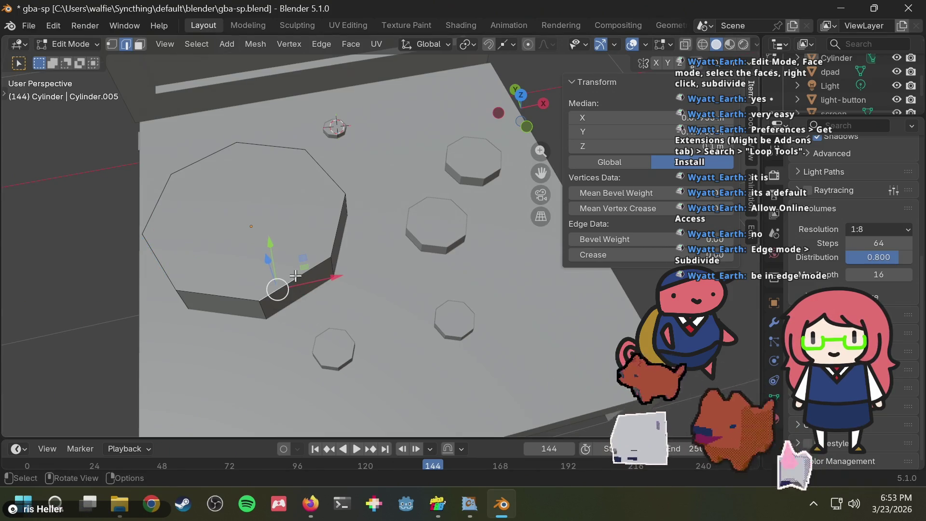
scroll(304, 268, up, 2)
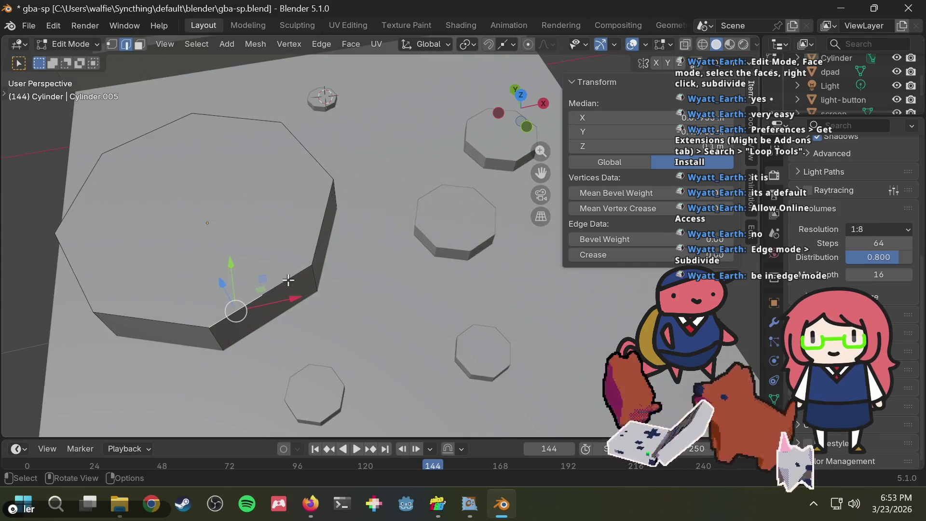
scroll(280, 282, up, 2)
shift+middle_drag(269, 290, 238, 200)
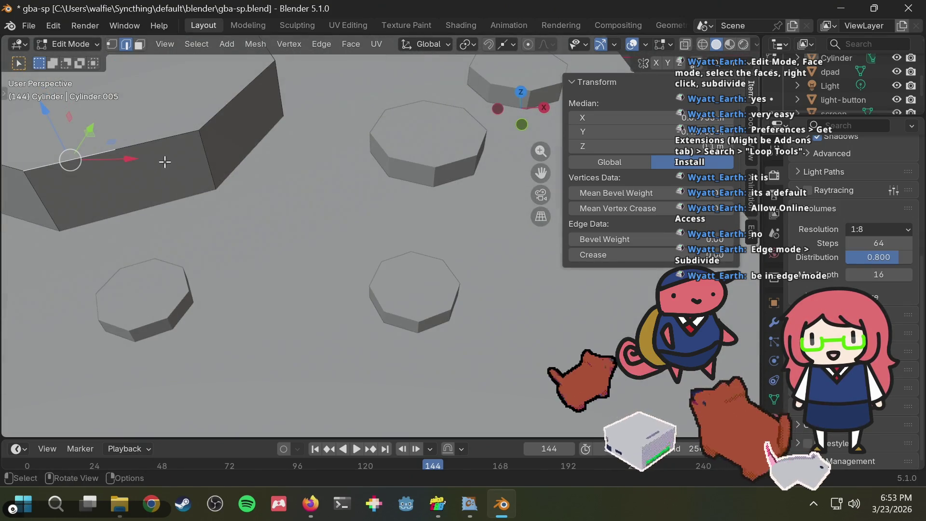
click(164, 137)
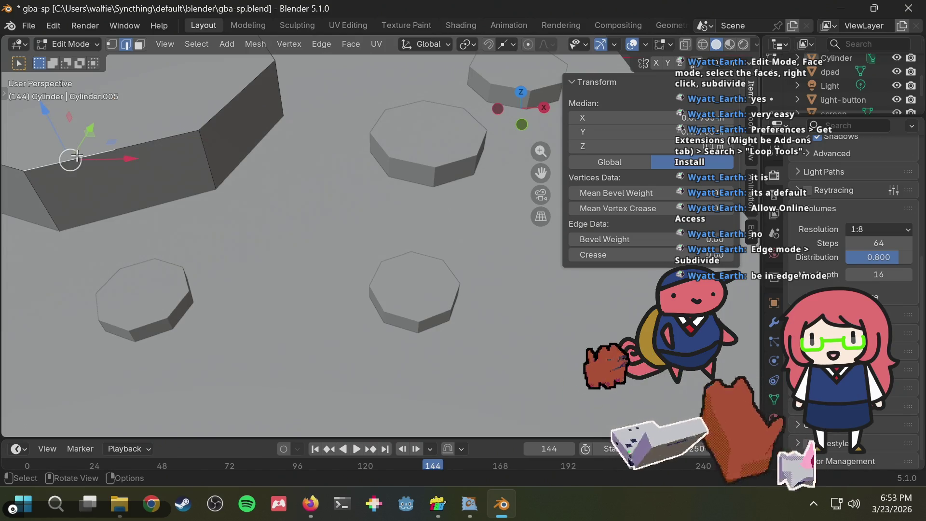
scroll(166, 157, up, 3)
scroll(255, 286, up, 1)
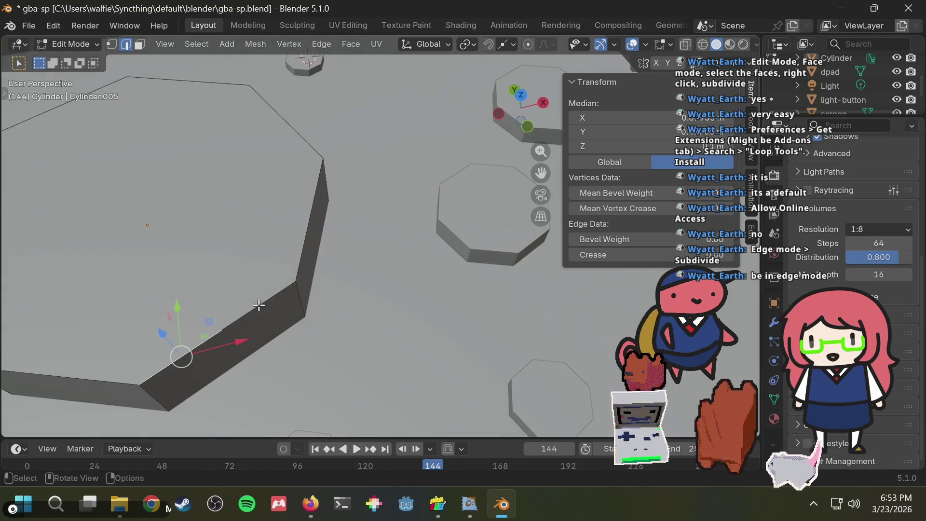
click(259, 305)
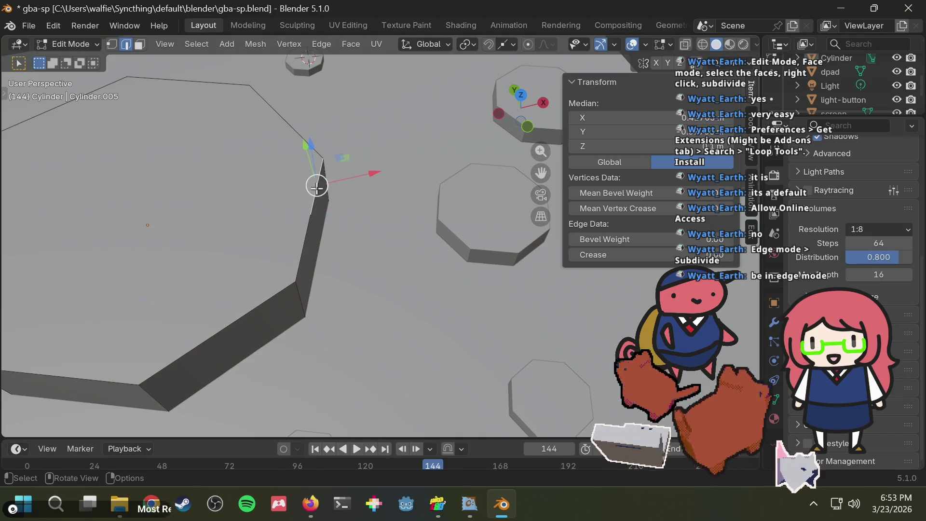
mouse_move(311, 150)
middle_down()
mouse_move(292, 217)
mouse_move(95, 217)
middle_up()
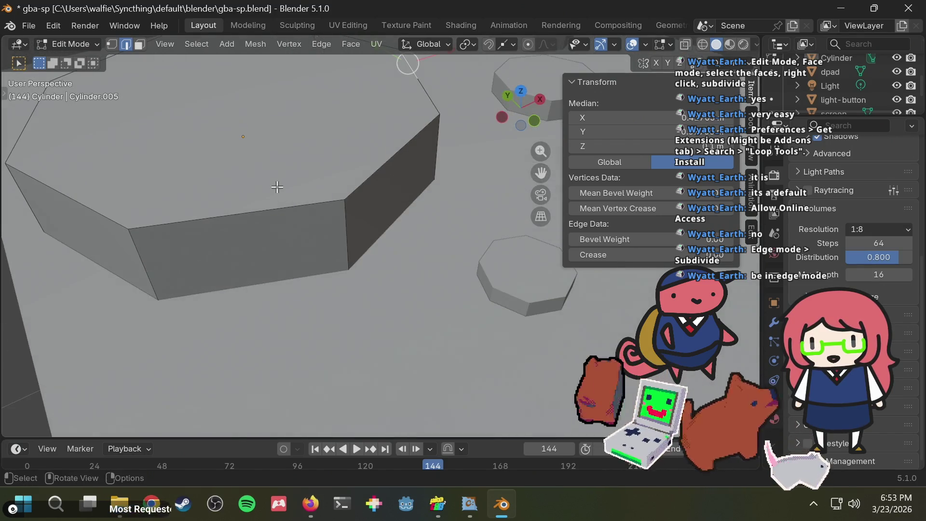
click(160, 223)
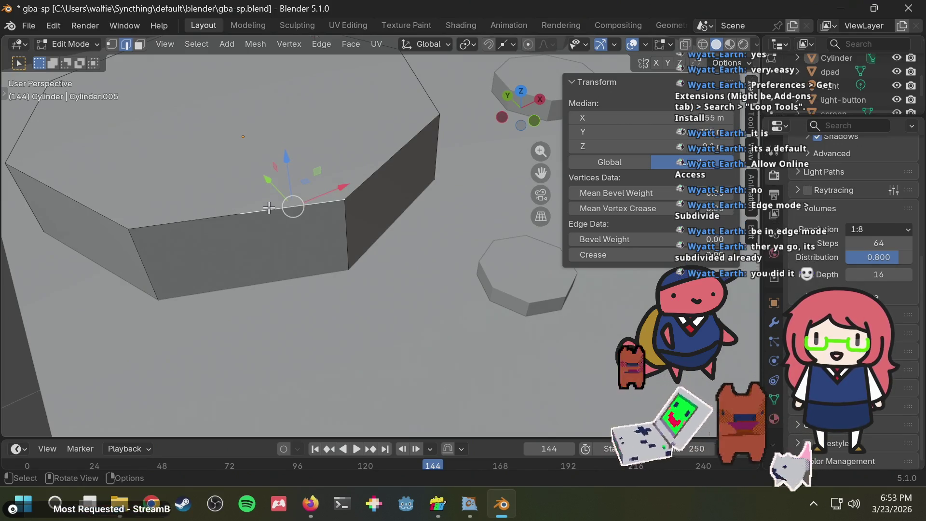
scroll(269, 206, down, 3)
middle_drag(273, 210, 257, 224)
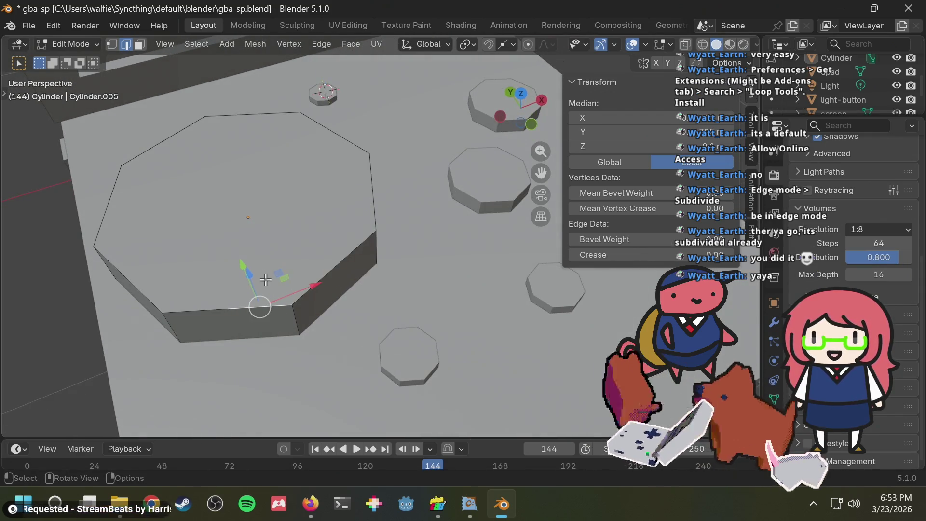
drag(242, 271, 252, 175)
key(ctrl+z)
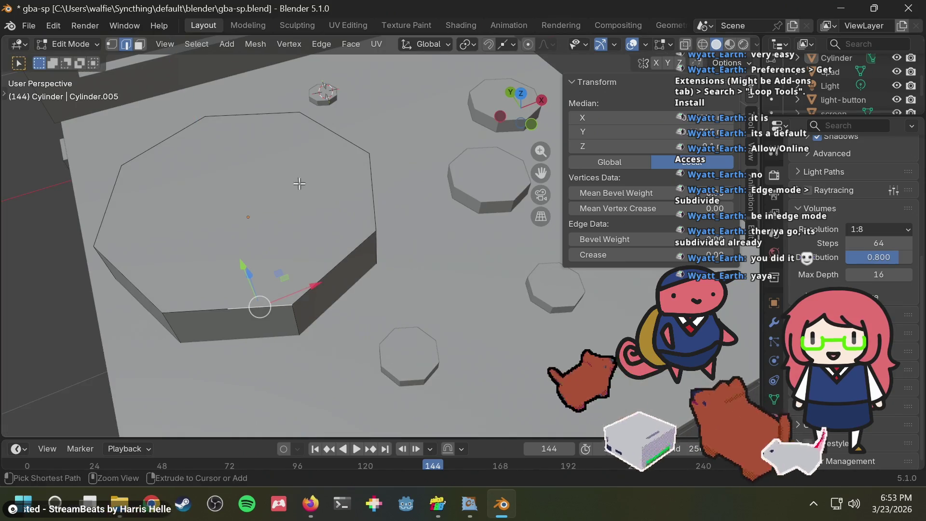
middle_drag(332, 193, 261, 235)
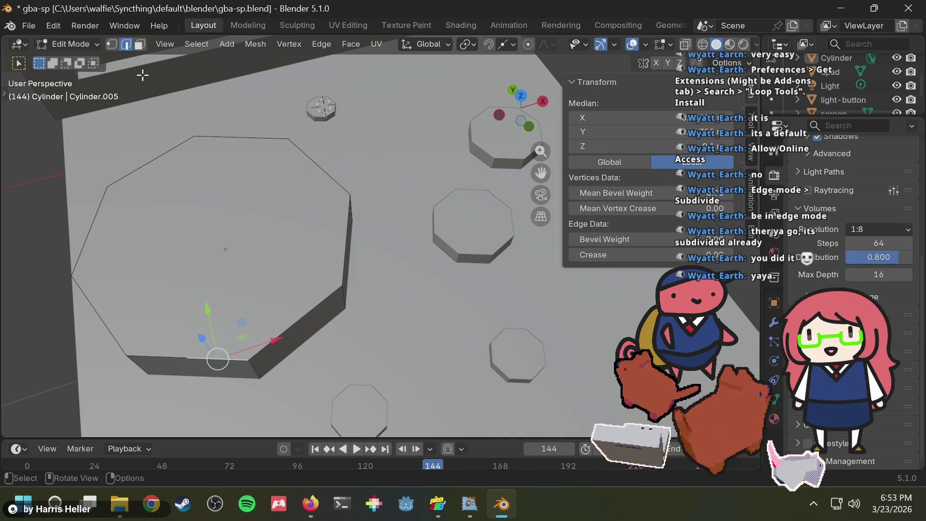
scroll(241, 261, down, 2)
click(252, 196)
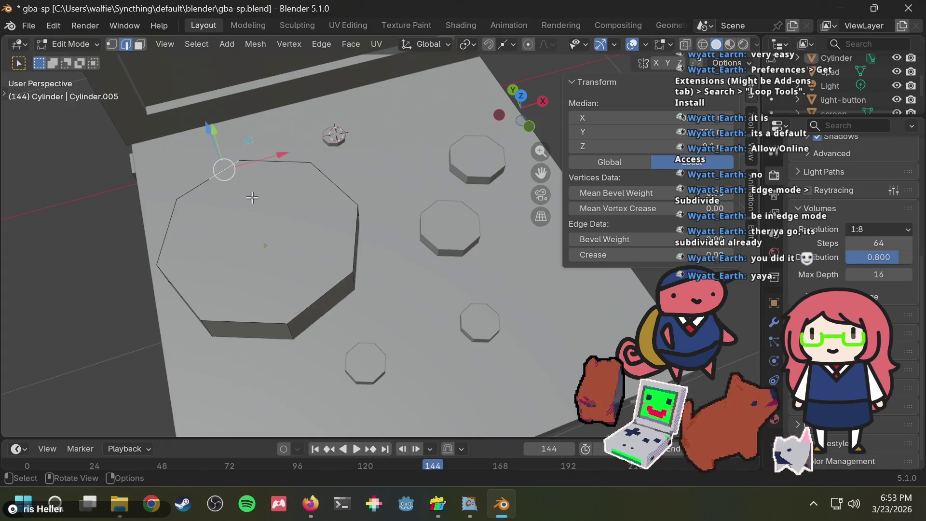
key(3)
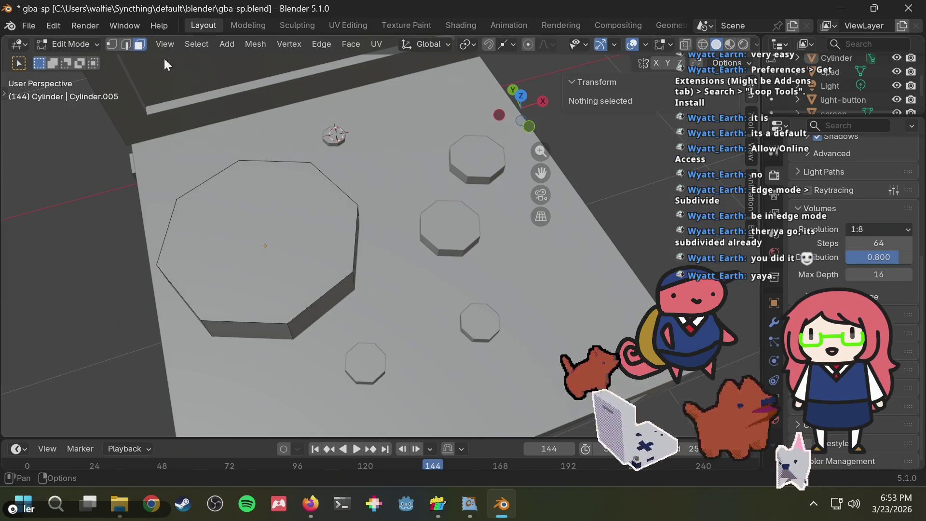
click(285, 262)
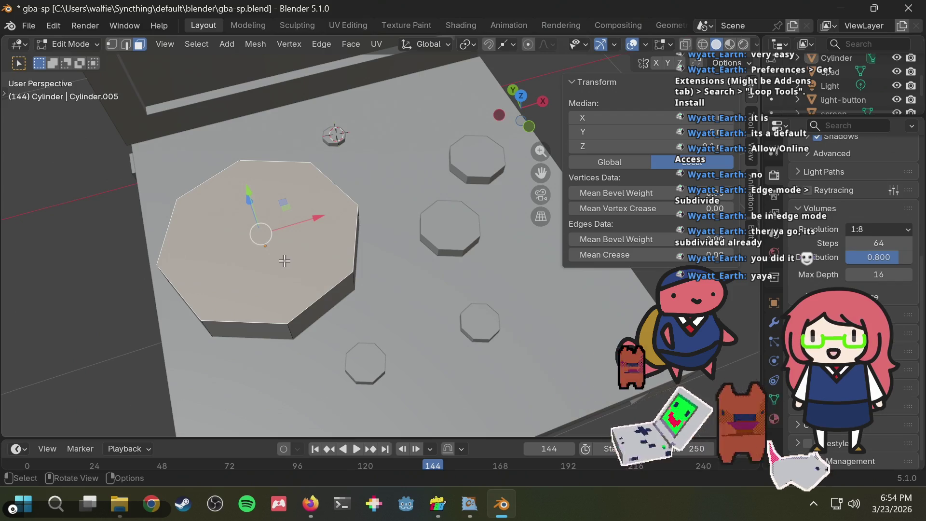
middle_drag(173, 325, 263, 260)
click(263, 260)
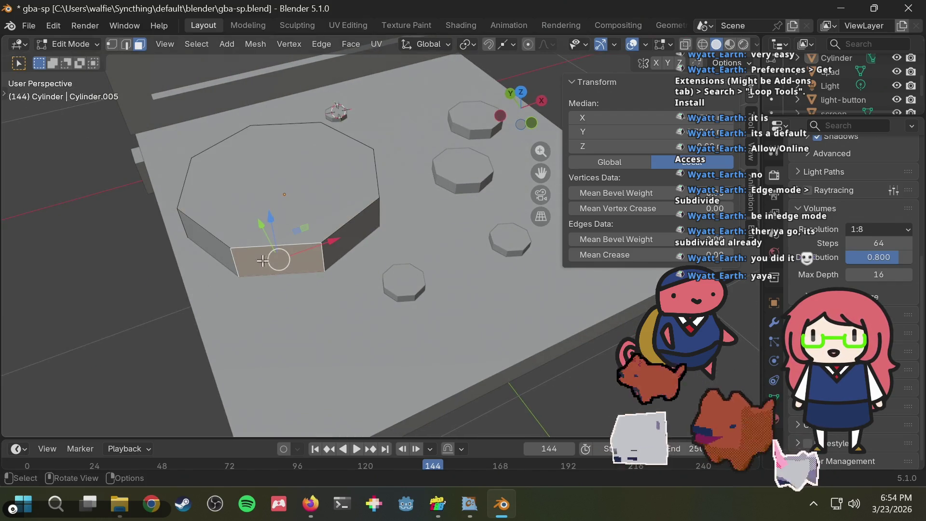
click(339, 246)
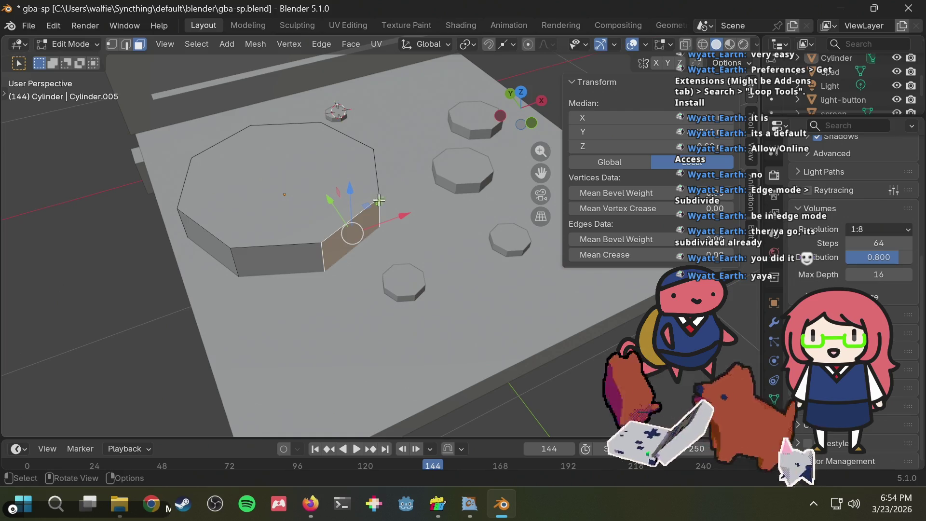
click(263, 140)
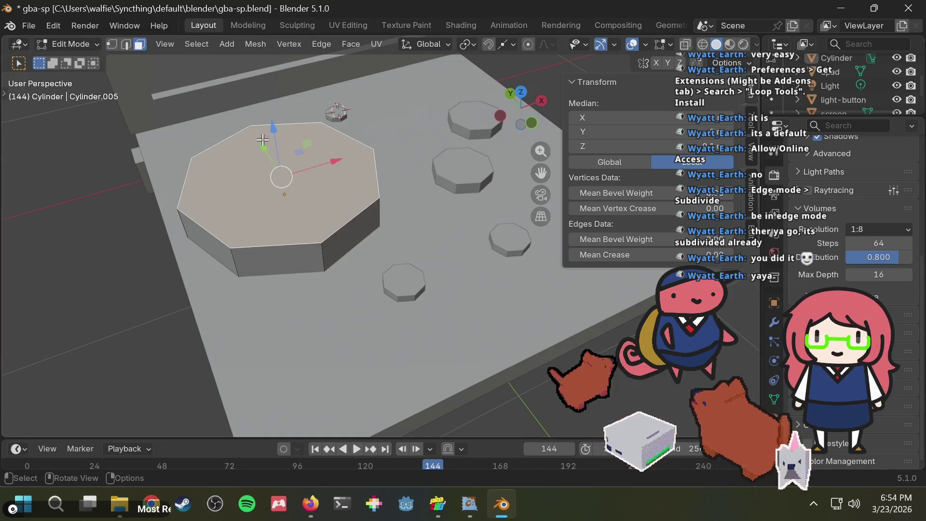
mouse_move(263, 140)
middle_down()
mouse_move(364, 134)
mouse_move(345, 165)
middle_up()
right_click(303, 271)
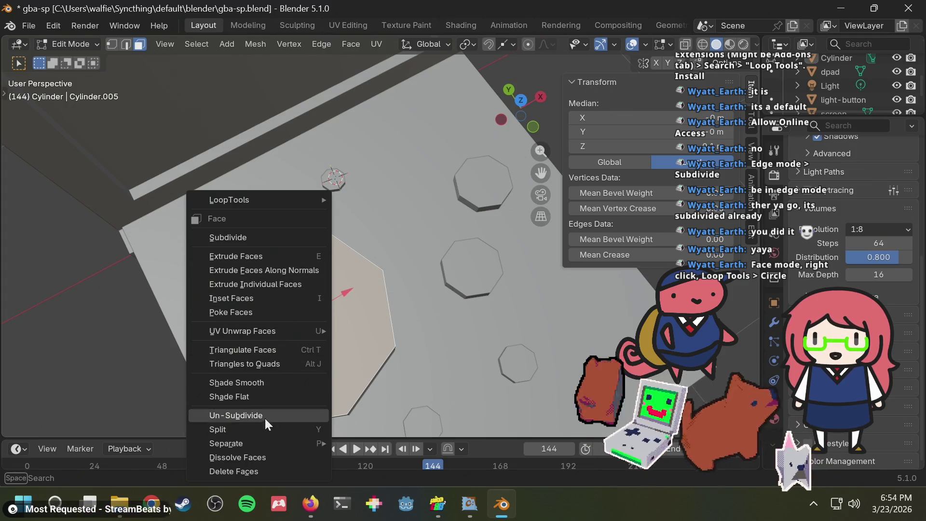
key(Escape)
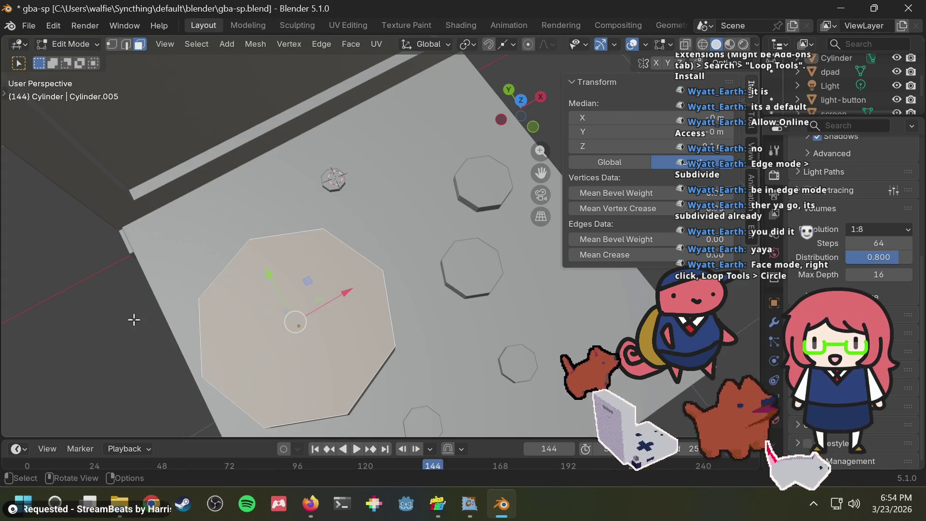
middle_drag(132, 320, 350, 236)
click(337, 251)
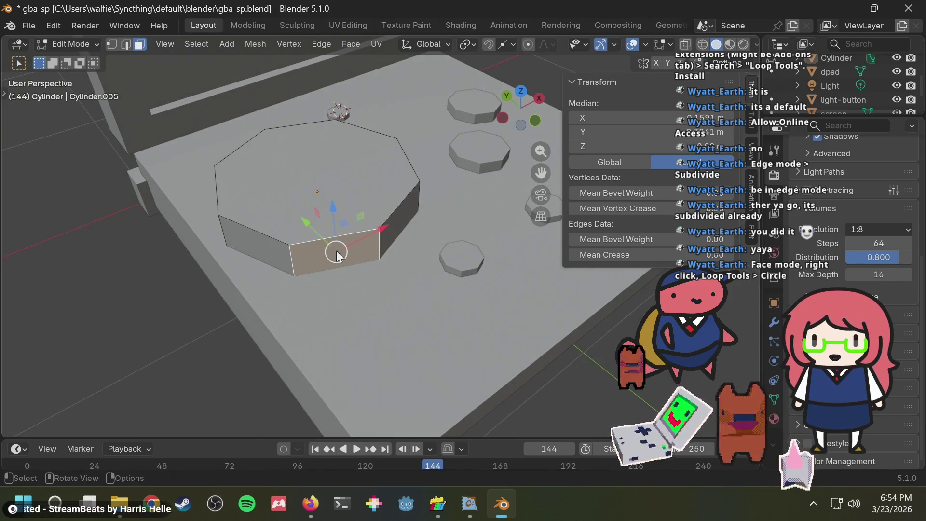
right_click(337, 251)
mouse_move(313, 201)
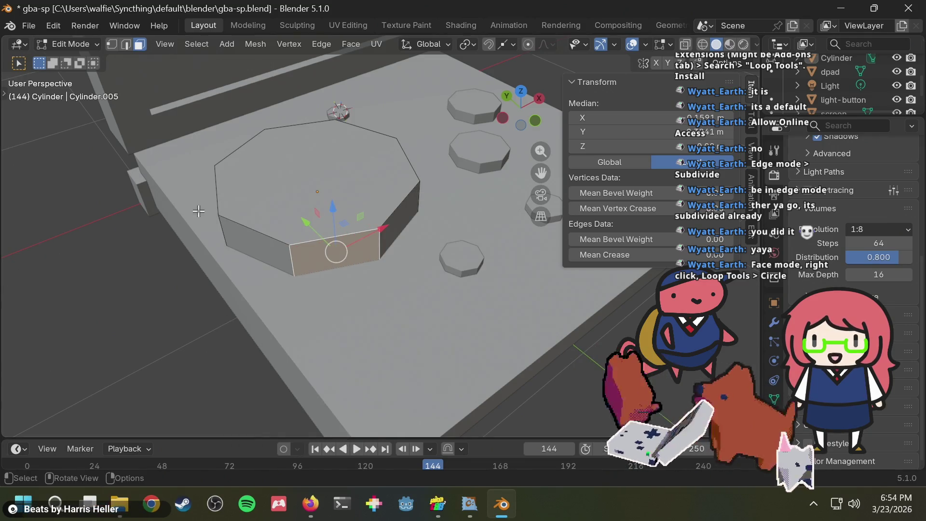
click(295, 174)
- Round the top face with LoopTools Circle, keeping the Best fit method
right_click(292, 175)
mouse_move(280, 137)
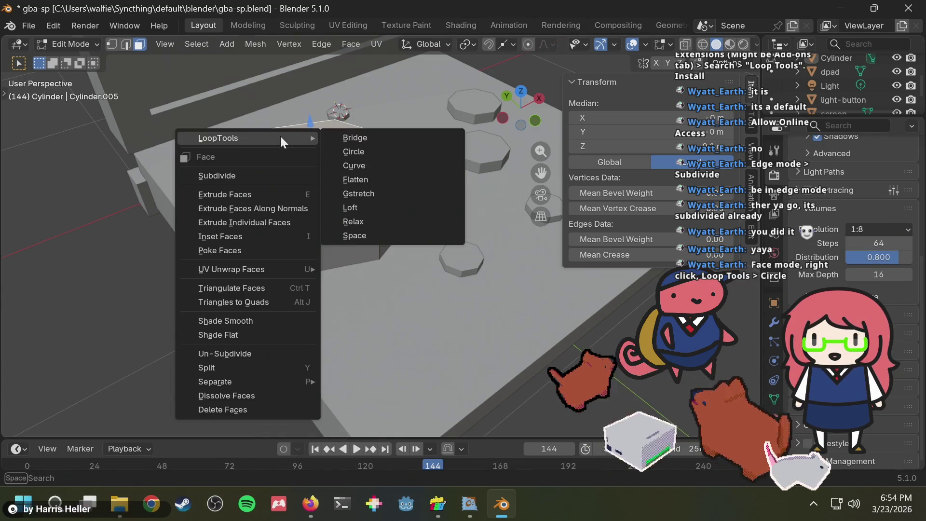
click(344, 152)
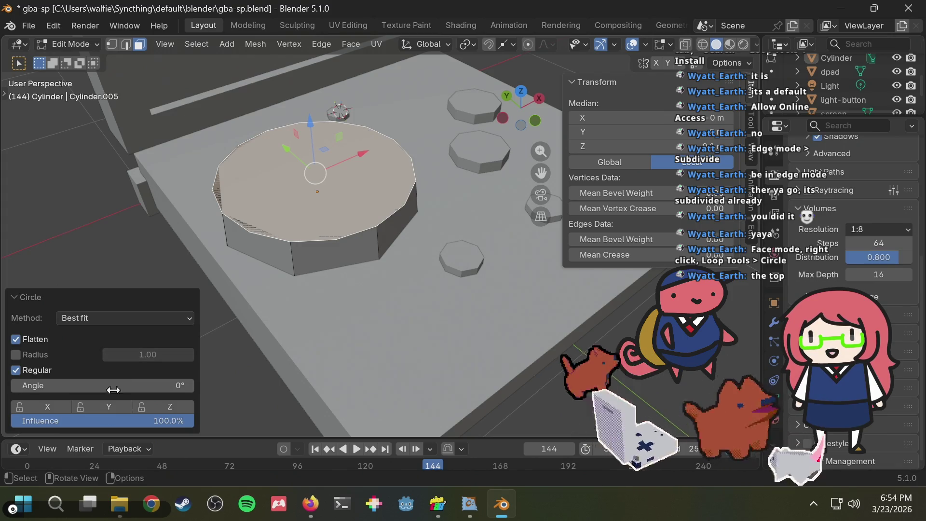
click(146, 323)
click(146, 312)
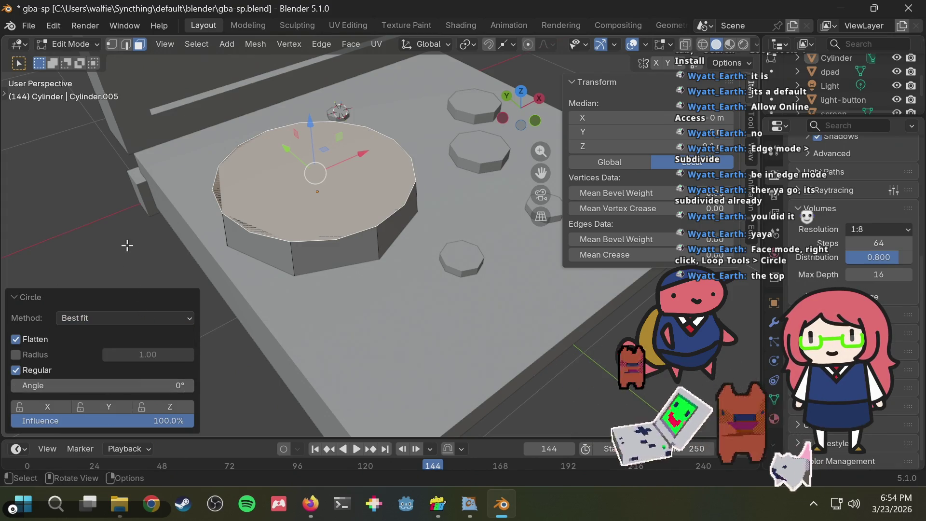
- Start timeline playback and orbit the cylinder to inspect the rounded top and side faces
key(space)
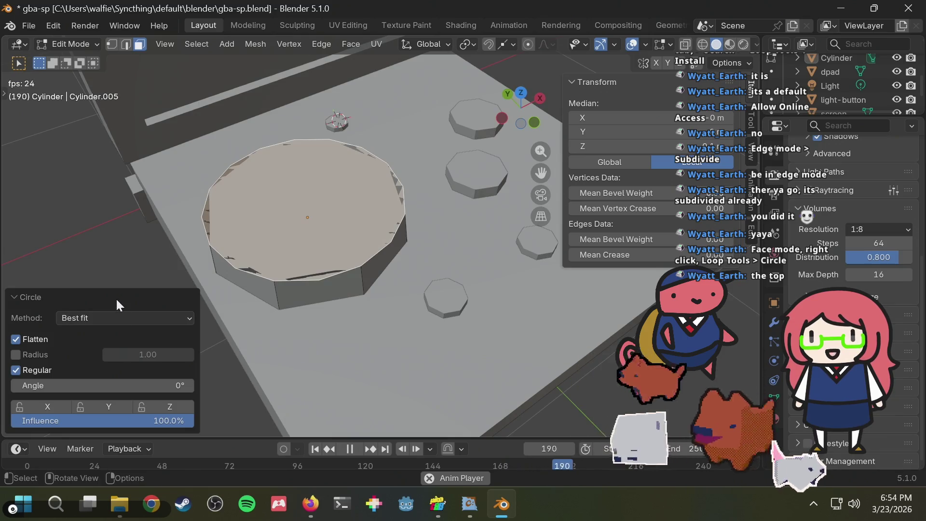
click(100, 240)
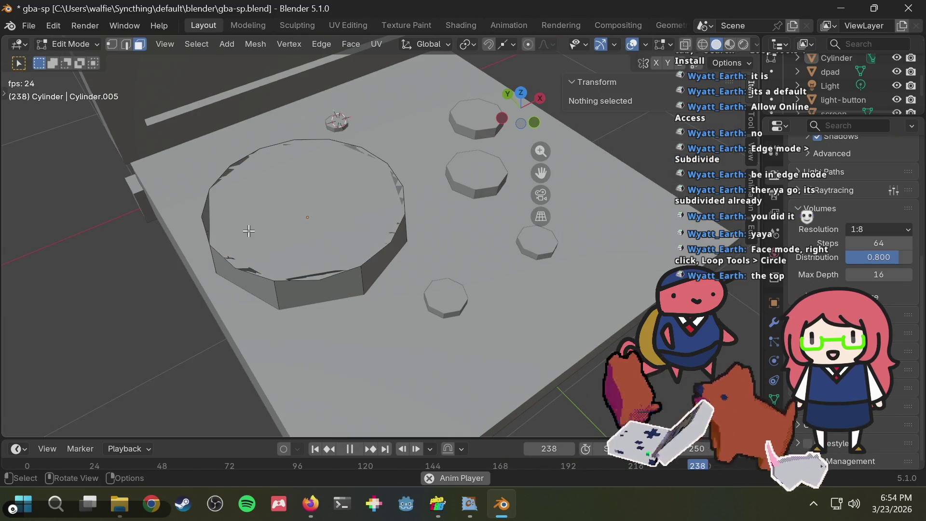
click(299, 226)
mouse_move(299, 226)
middle_down()
mouse_move(292, 232)
mouse_move(264, 213)
mouse_move(271, 128)
middle_up()
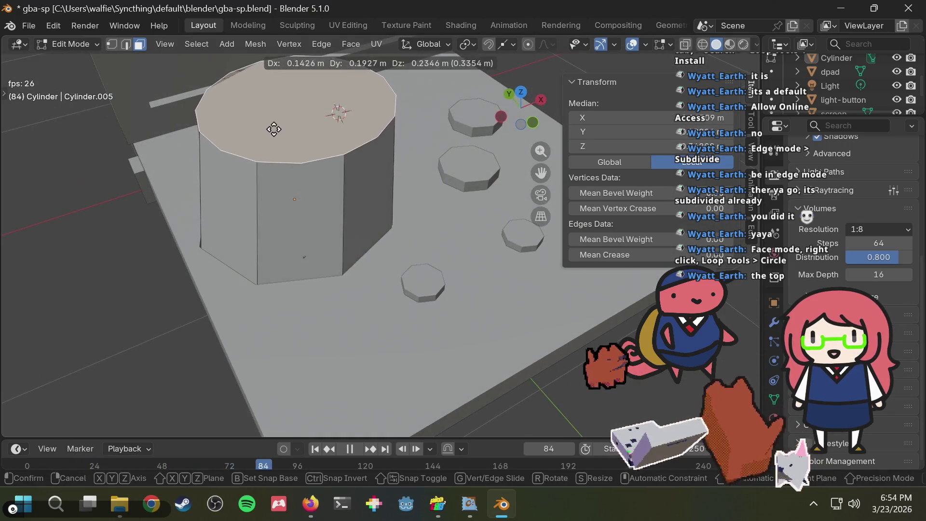
key(Escape)
middle_drag(259, 174, 268, 211)
click(151, 280)
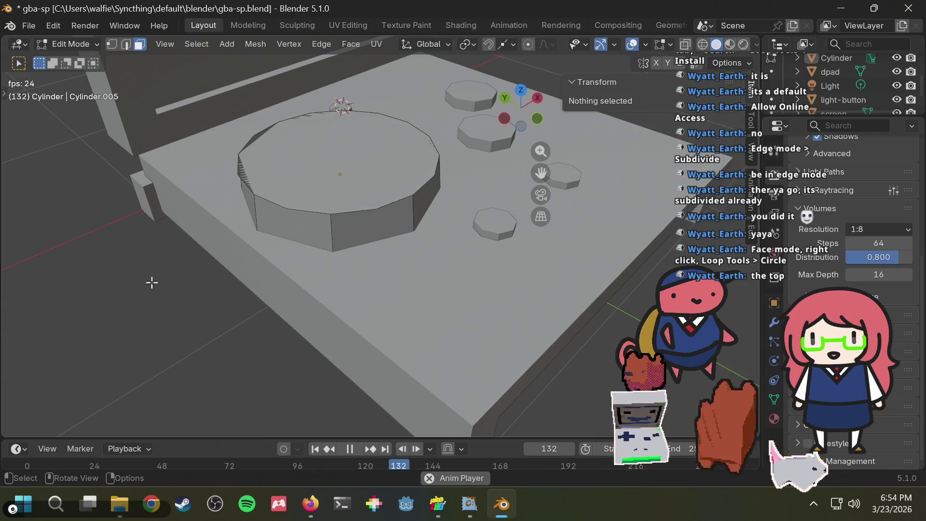
mouse_move(145, 281)
middle_down()
mouse_move(301, 207)
mouse_move(215, 254)
mouse_move(266, 216)
middle_up()
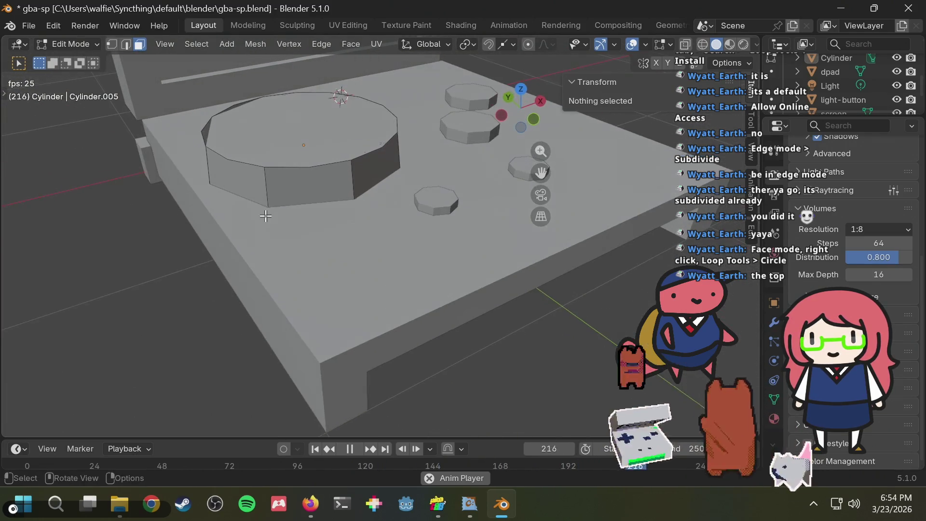
click(306, 190)
click(175, 270)
mouse_move(175, 270)
middle_down()
mouse_move(155, 310)
mouse_move(154, 279)
mouse_move(259, 167)
mouse_move(267, 206)
middle_up()
key(ctrl+z)
- Select the cylinder's rounded top face and hide the 'bottom' body in the Outliner
click(283, 192)
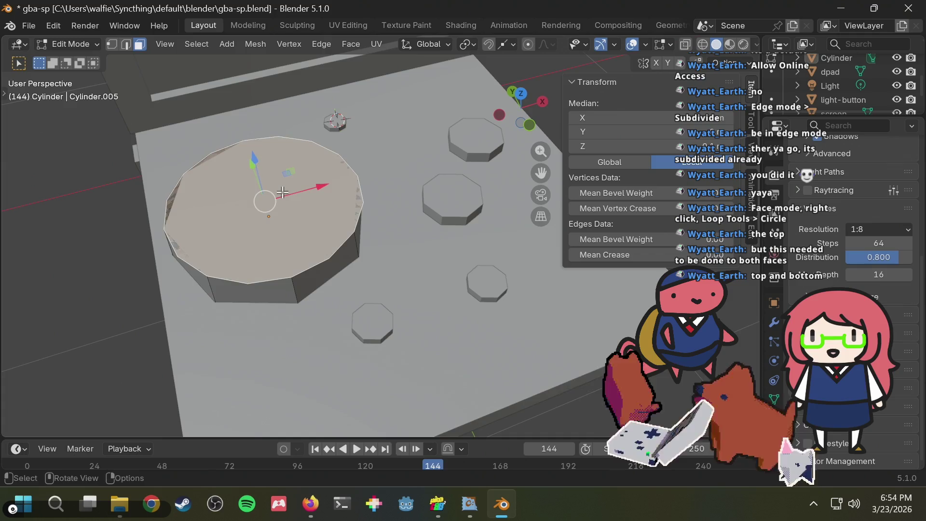
scroll(865, 103, down, 2)
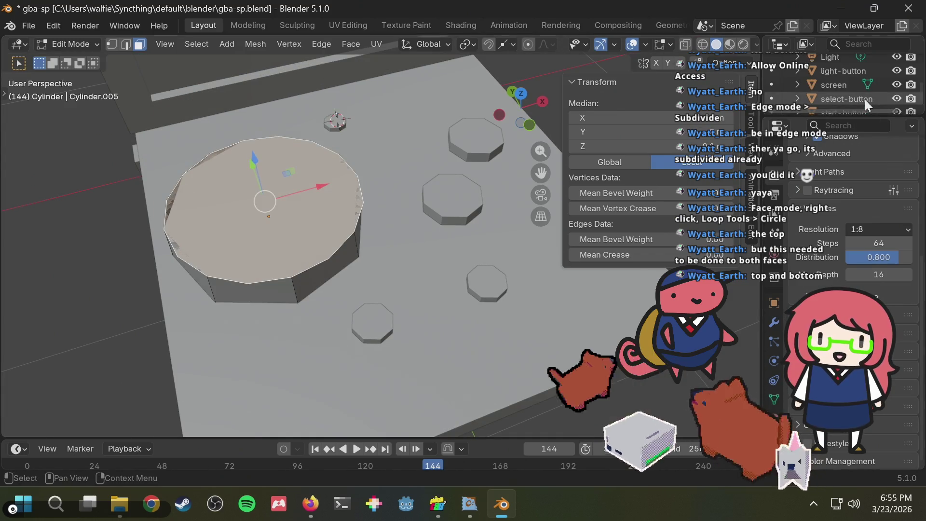
scroll(863, 99, up, 1)
scroll(857, 99, up, 2)
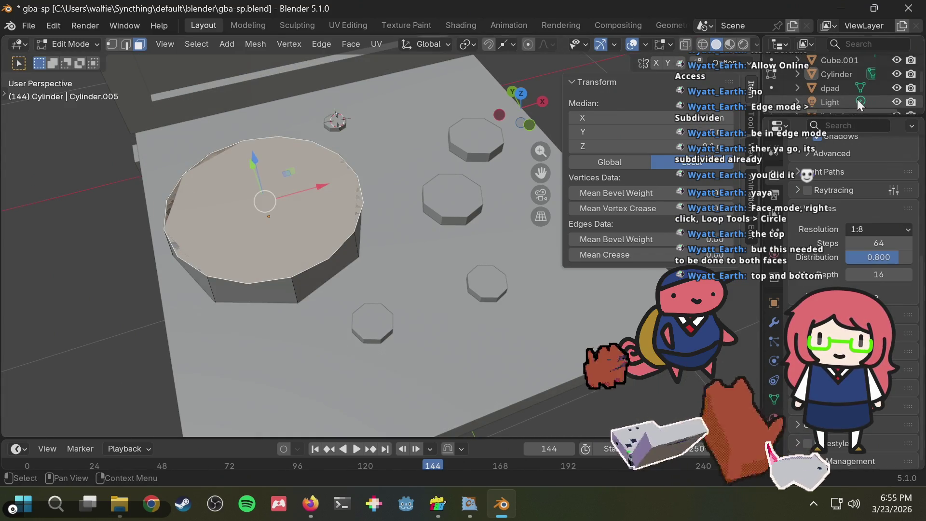
scroll(792, 82, up, 2)
scroll(800, 80, up, 2)
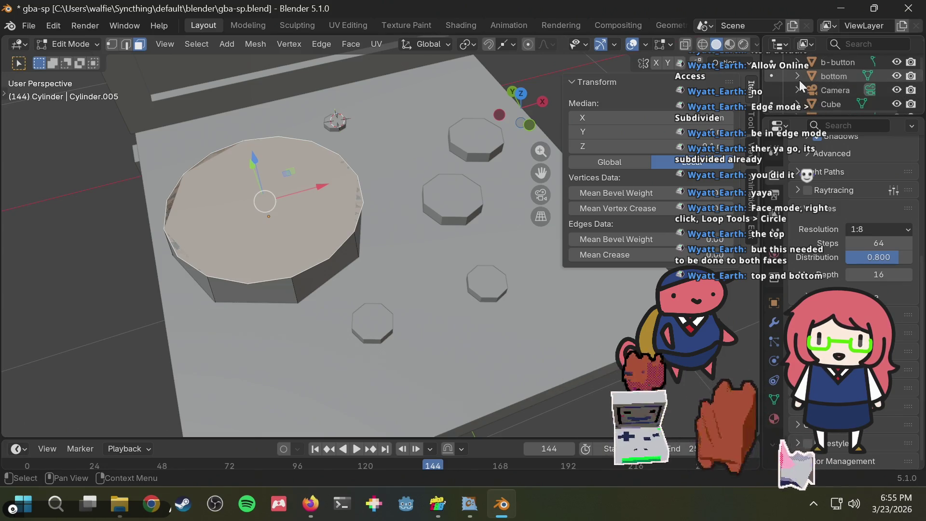
scroll(799, 80, up, 1)
scroll(800, 80, up, 1)
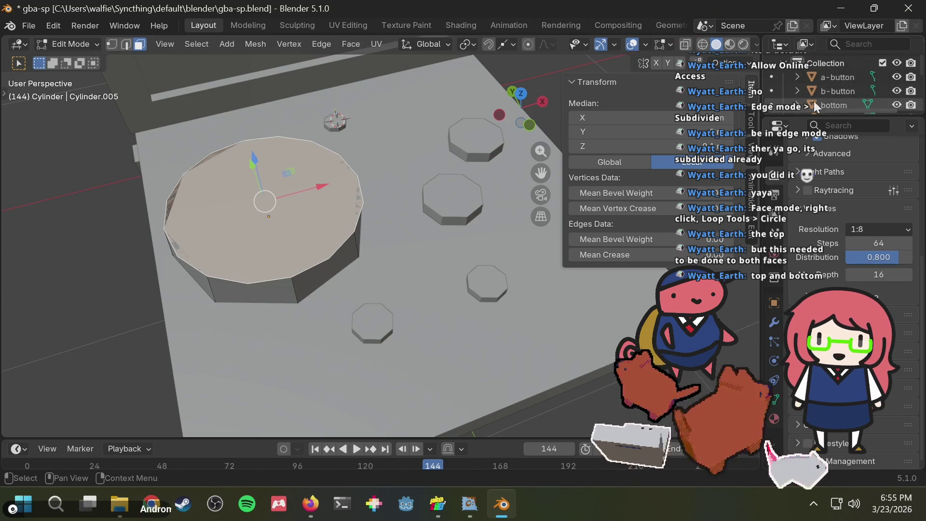
click(897, 105)
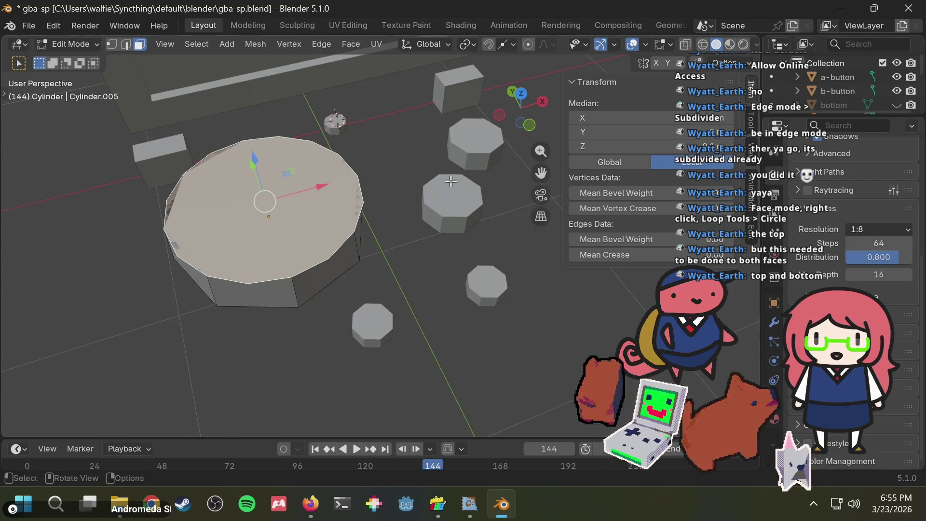
- Undo the LoopTools Circle to restore the octagonal top, then select the cylinder's bottom face
mouse_move(451, 181)
middle_down()
mouse_move(398, 143)
mouse_move(377, 166)
middle_up()
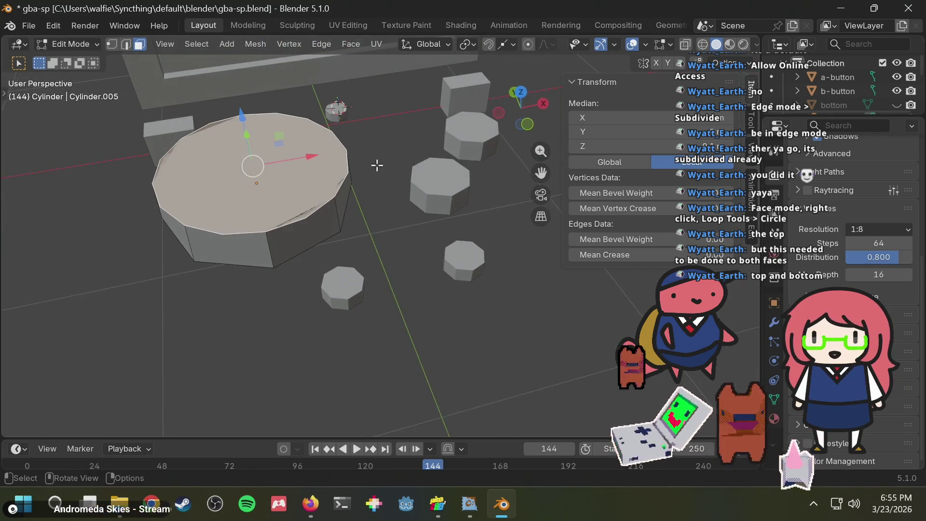
click(374, 167)
key(ctrl+z)
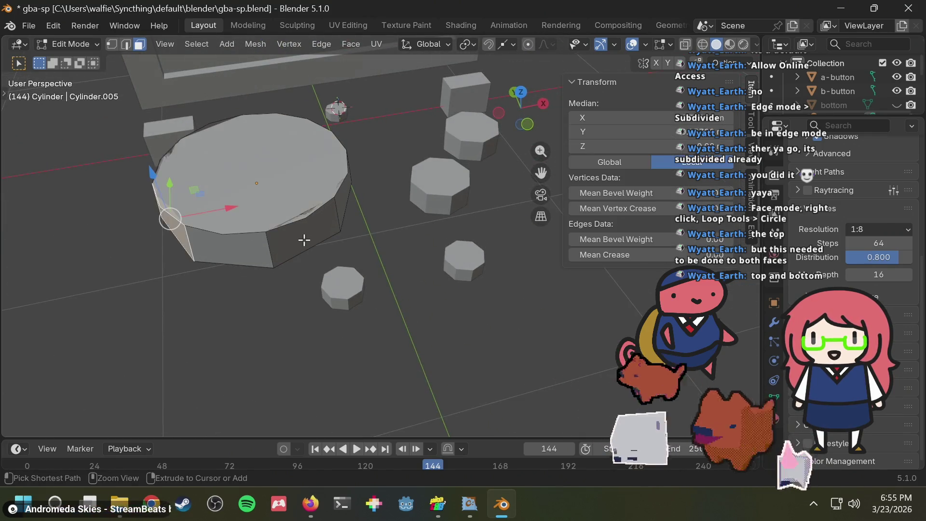
key(ctrl+z)
key(ctrl+z)
key(ctrl+z)
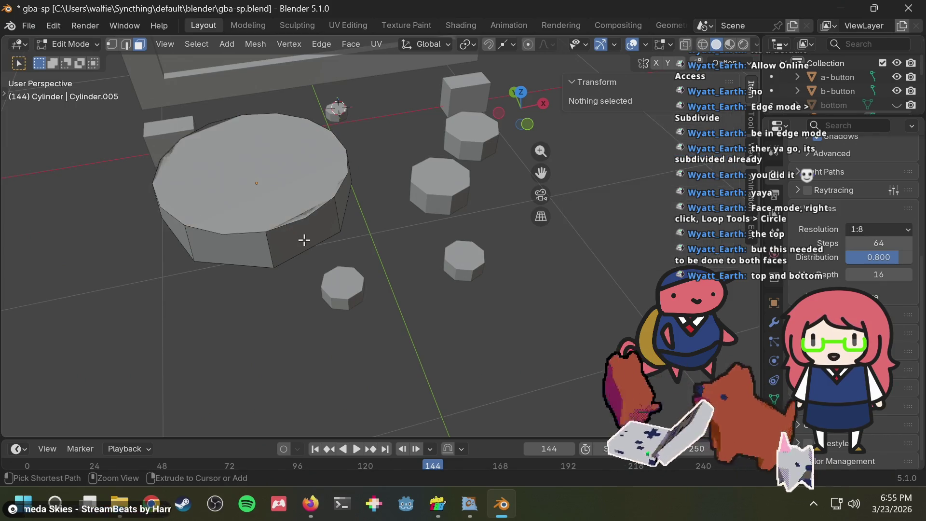
key(ctrl+z)
key(ctrl+z)
key(ctrl+z)
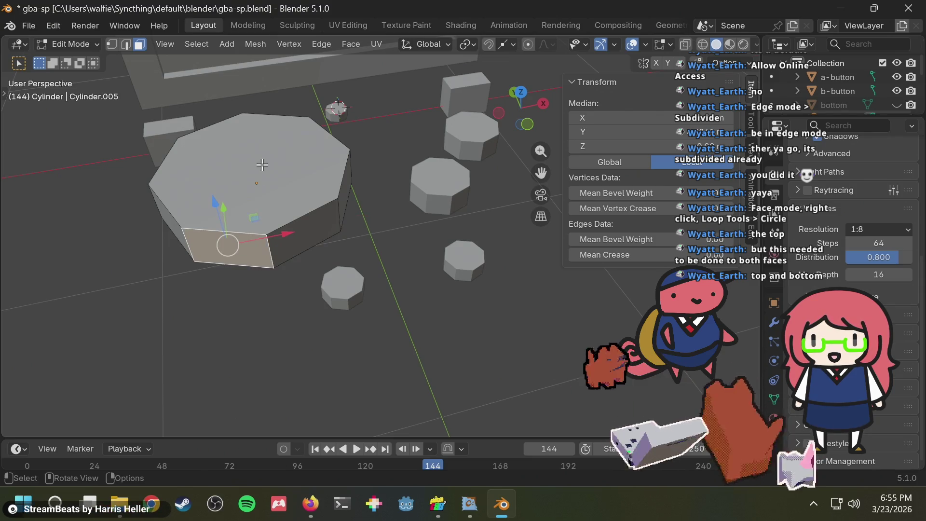
key(ctrl+z)
mouse_move(250, 248)
middle_down()
mouse_move(273, 114)
mouse_move(216, 63)
middle_up()
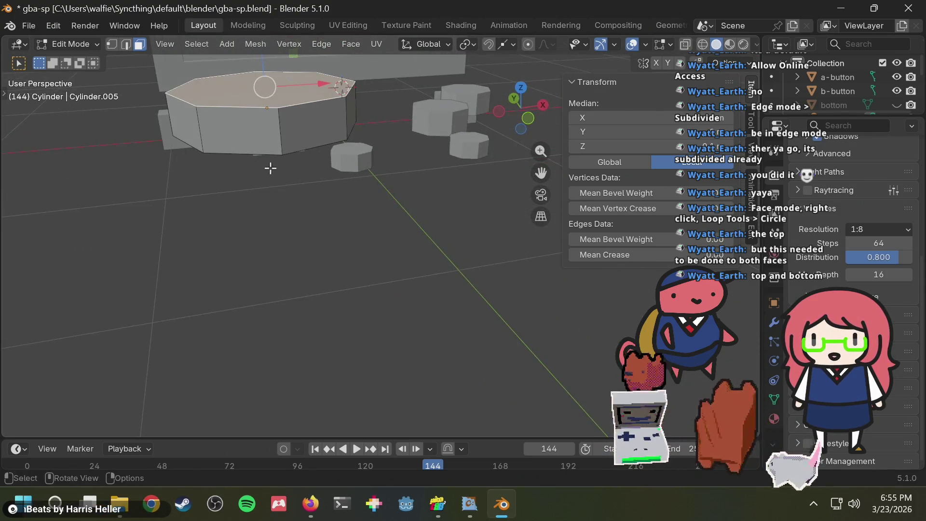
click(213, 59)
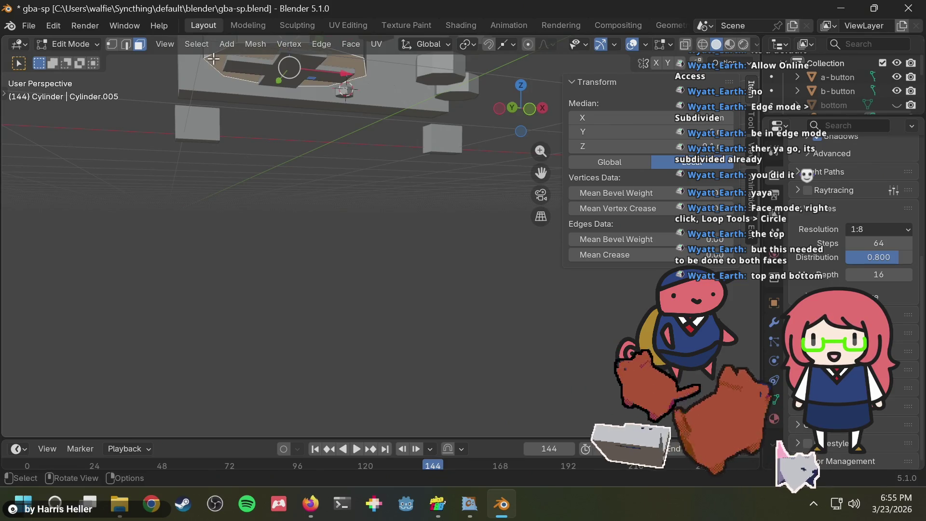
- Subdivide the cylinder's bottom face, then orbit back to a top-down view
right_click(176, 59)
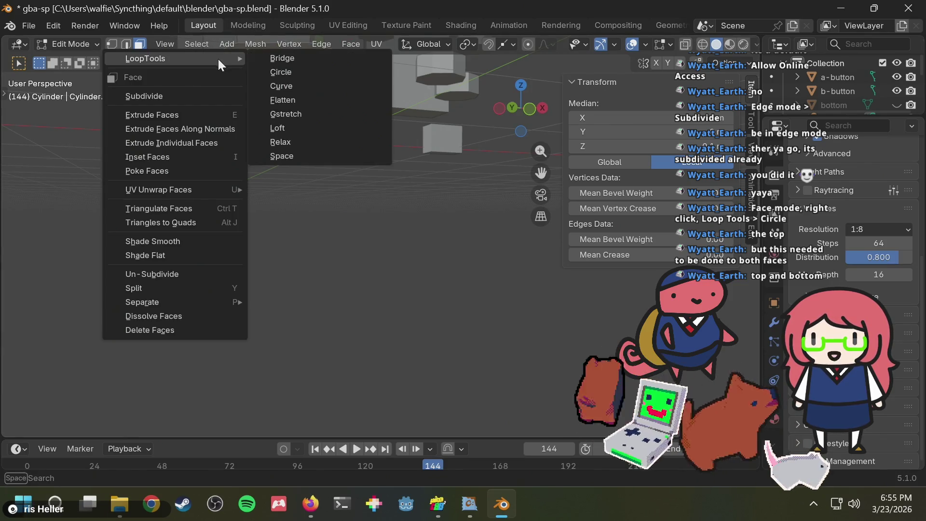
click(178, 99)
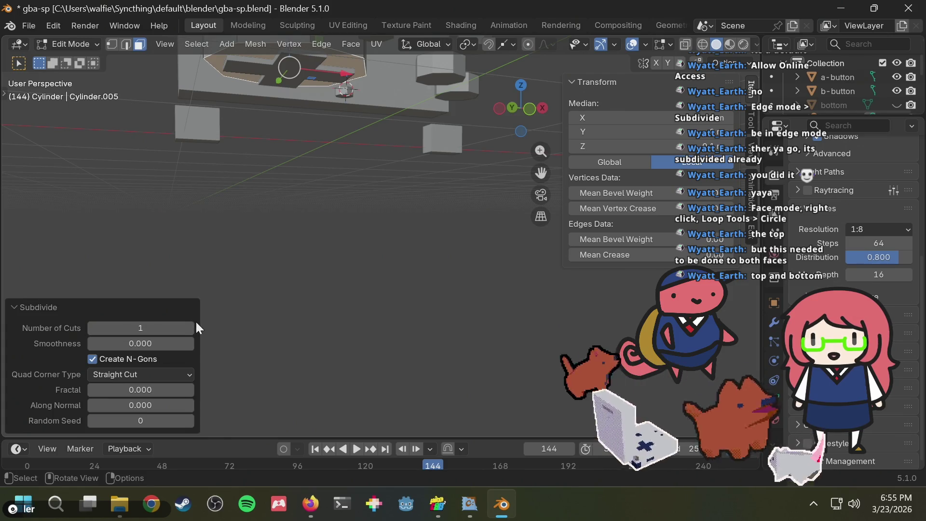
middle_drag(221, 246, 254, 265)
scroll(246, 289, up, 4)
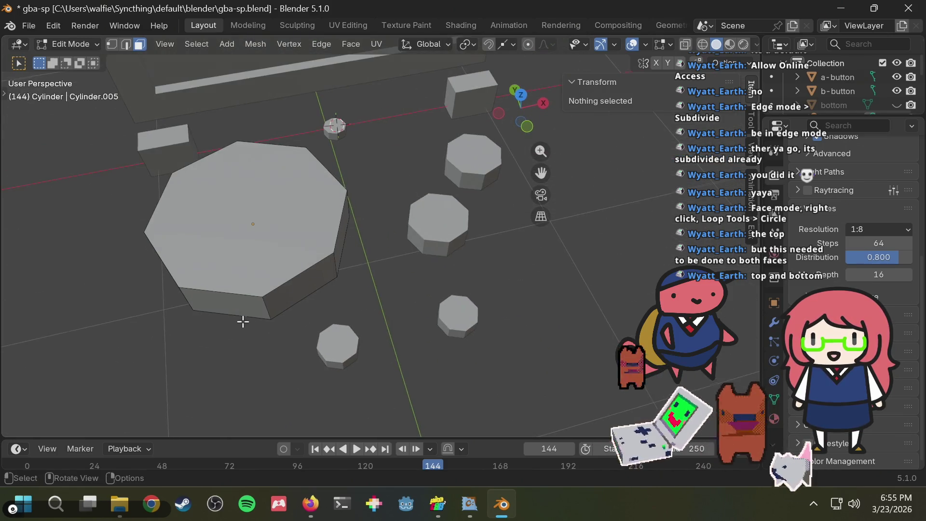
- Reselect the octagon's top face in face select mode and open its context menu
click(238, 298)
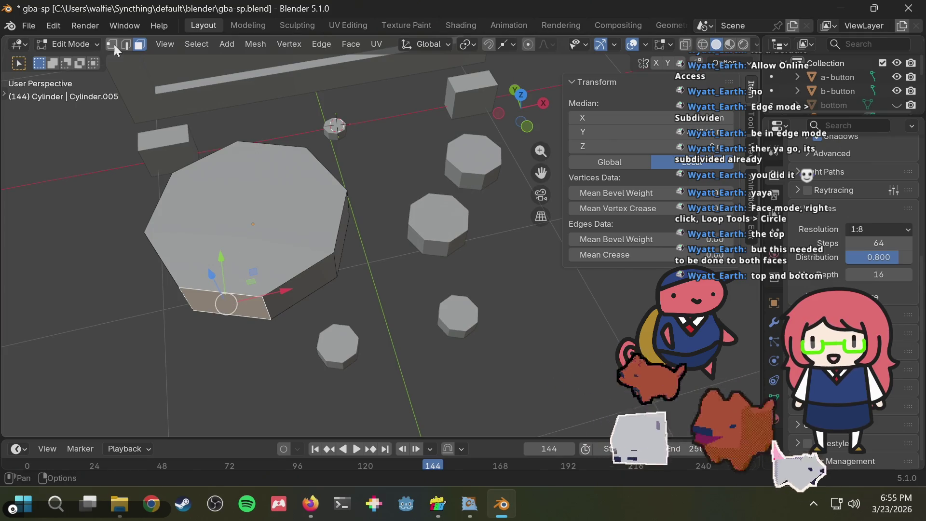
click(126, 43)
click(212, 374)
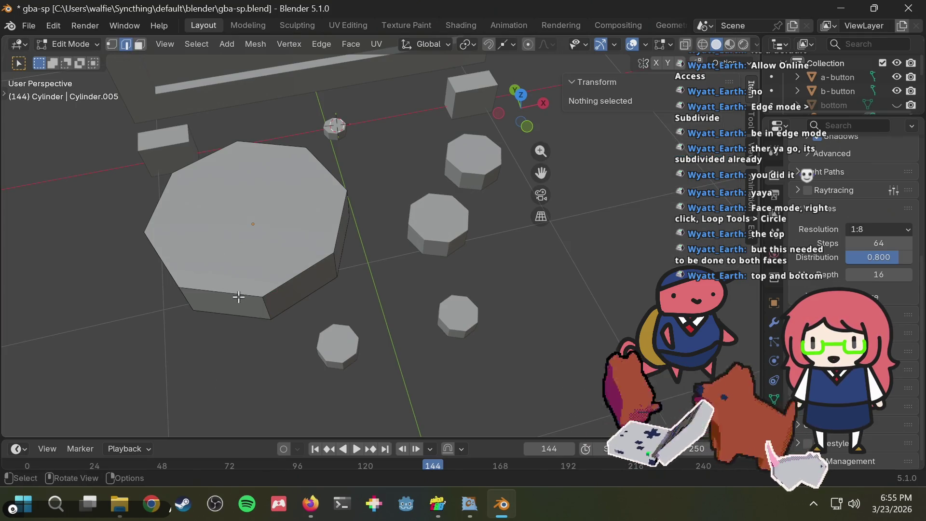
click(243, 293)
middle_drag(276, 275, 282, 77)
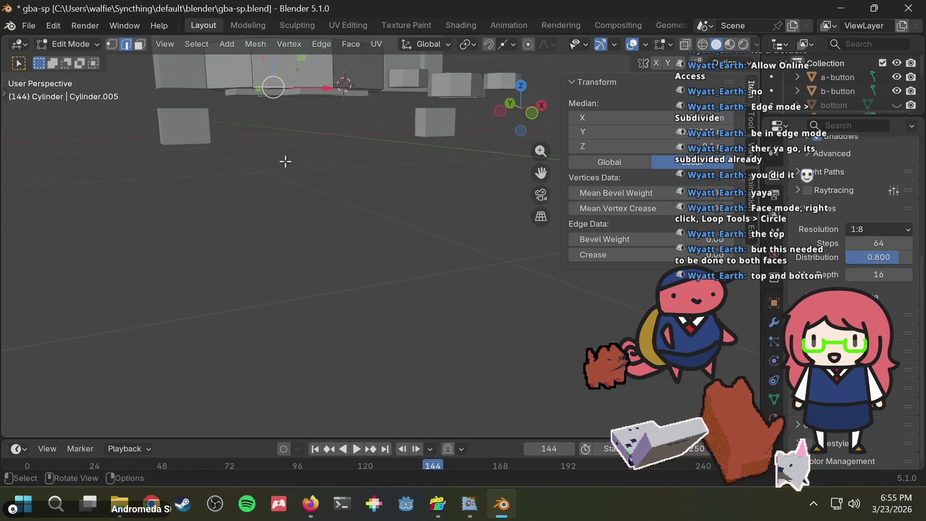
middle_drag(286, 161, 263, 227)
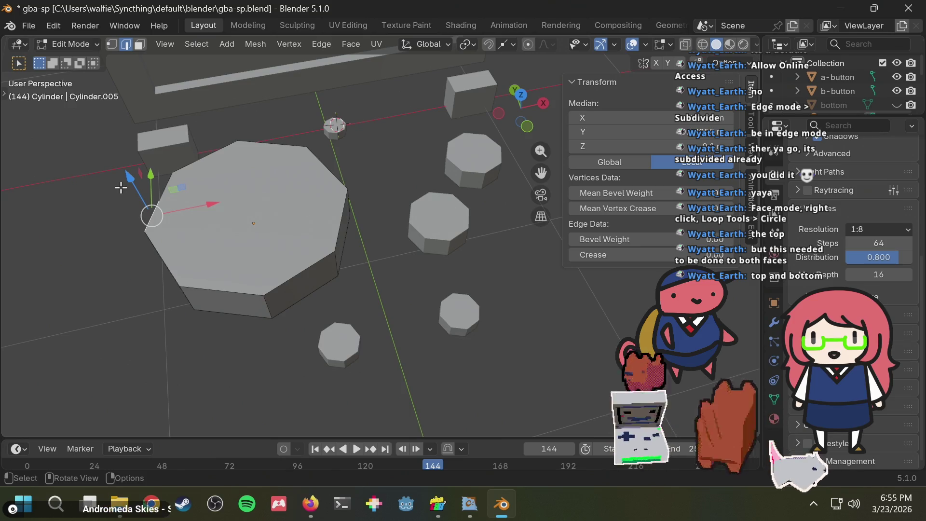
key(3)
click(205, 119)
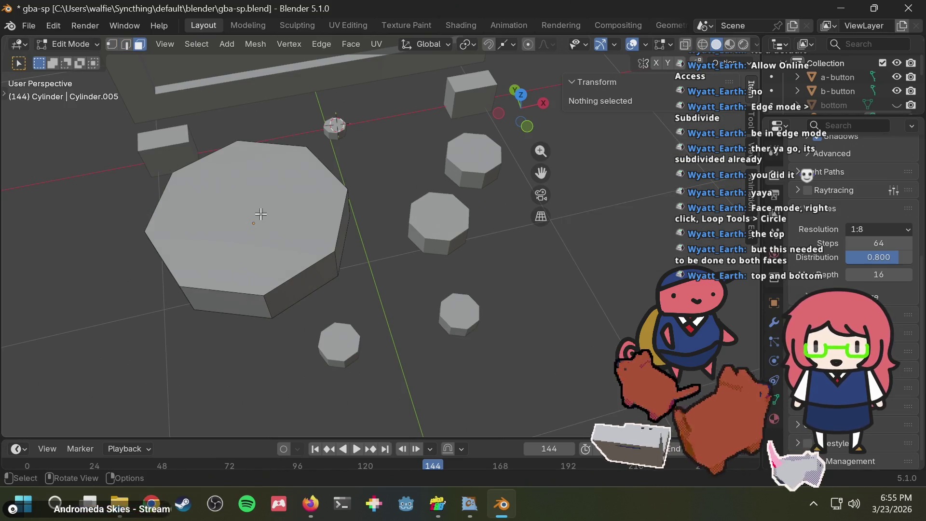
click(244, 188)
right_click(257, 167)
- Round the cylinder's top face into a circle with LoopTools Circle
mouse_move(254, 123)
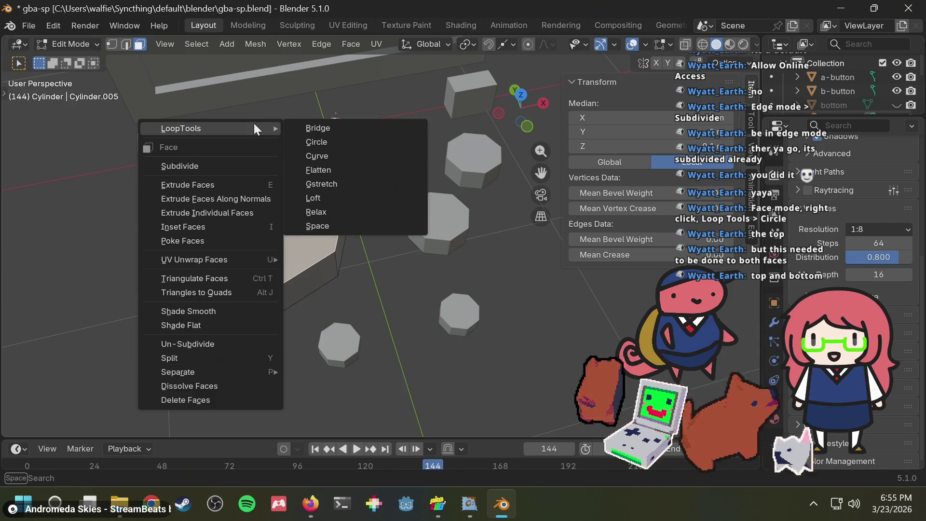
click(365, 139)
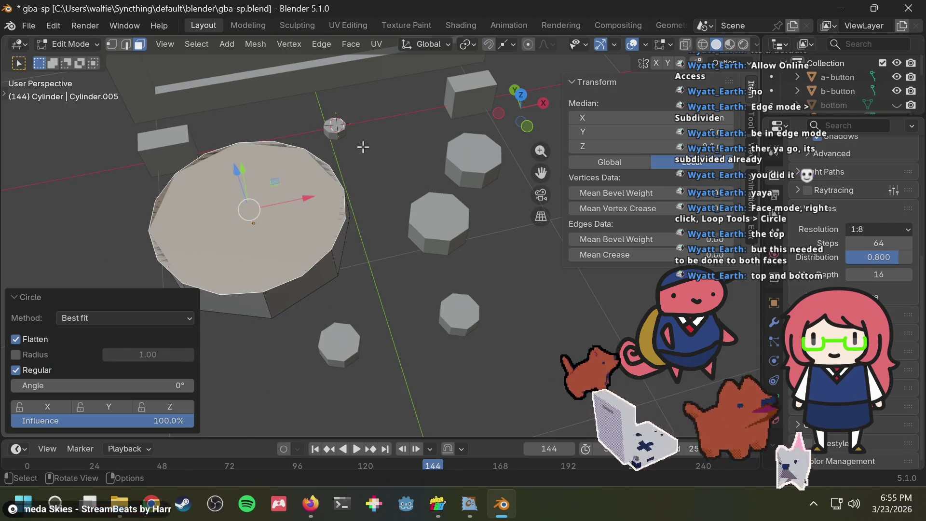
mouse_move(326, 245)
middle_down()
mouse_move(350, 226)
mouse_move(317, 308)
mouse_move(337, 320)
mouse_move(387, 198)
mouse_move(378, 237)
middle_up()
- Undo the circle to revert the top to an octagon, then start timeline playback
click(316, 307)
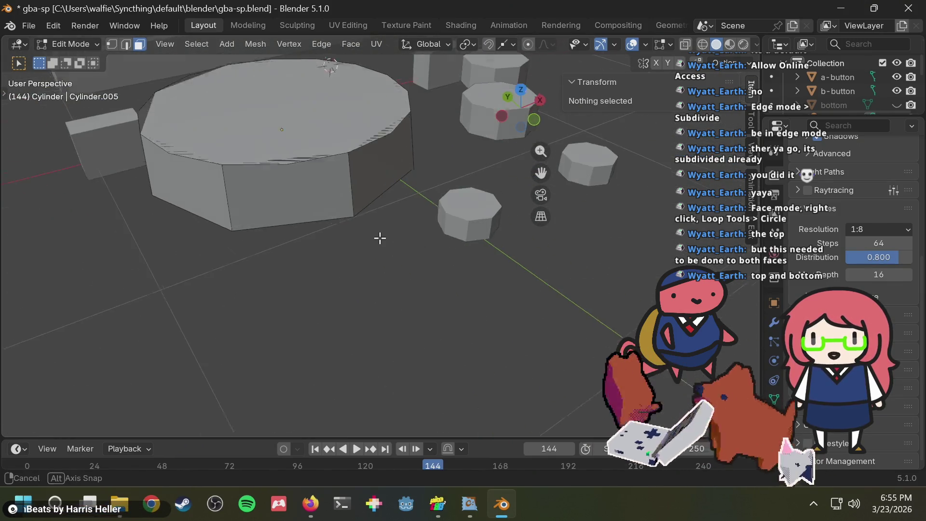
key(ctrl+z)
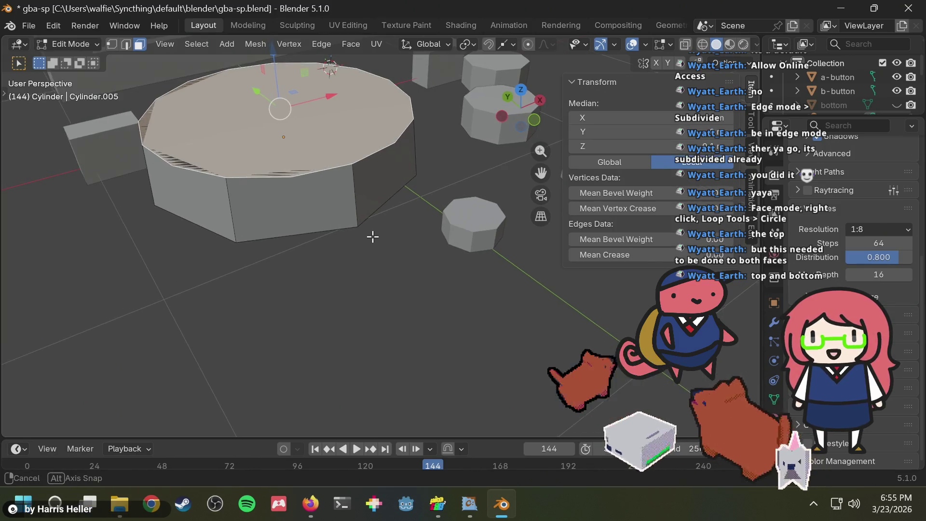
key(ctrl+z)
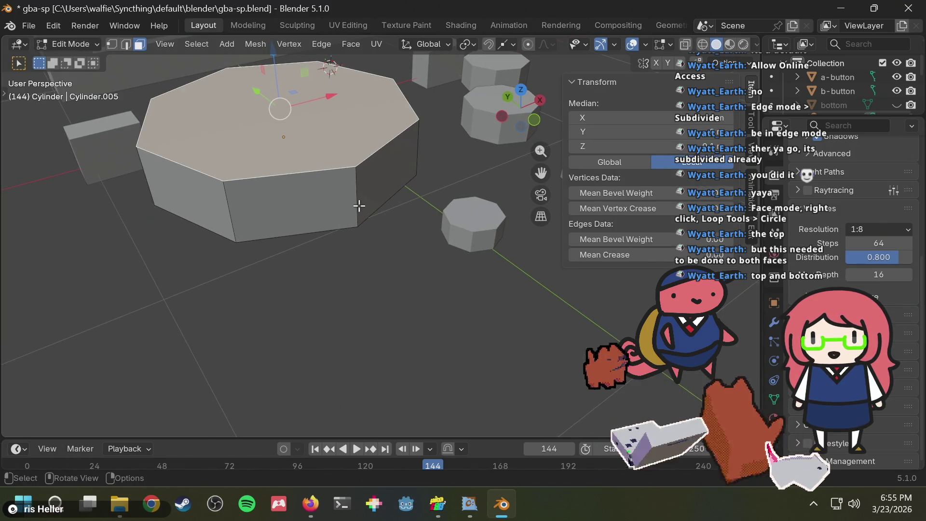
mouse_move(359, 206)
middle_down()
mouse_move(368, 221)
mouse_move(327, 153)
middle_up()
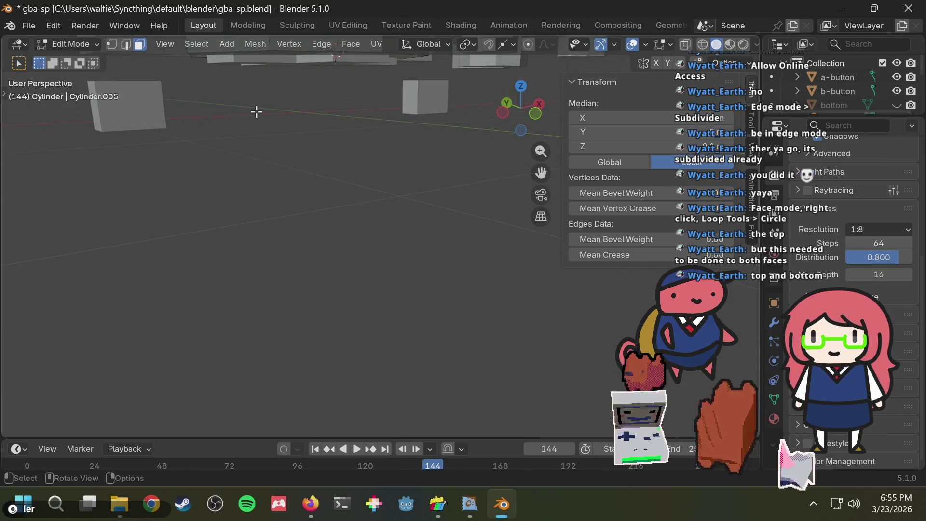
mouse_move(278, 133)
middle_down()
mouse_move(306, 180)
mouse_move(347, 207)
mouse_move(356, 147)
mouse_move(318, 88)
middle_up()
key(space)
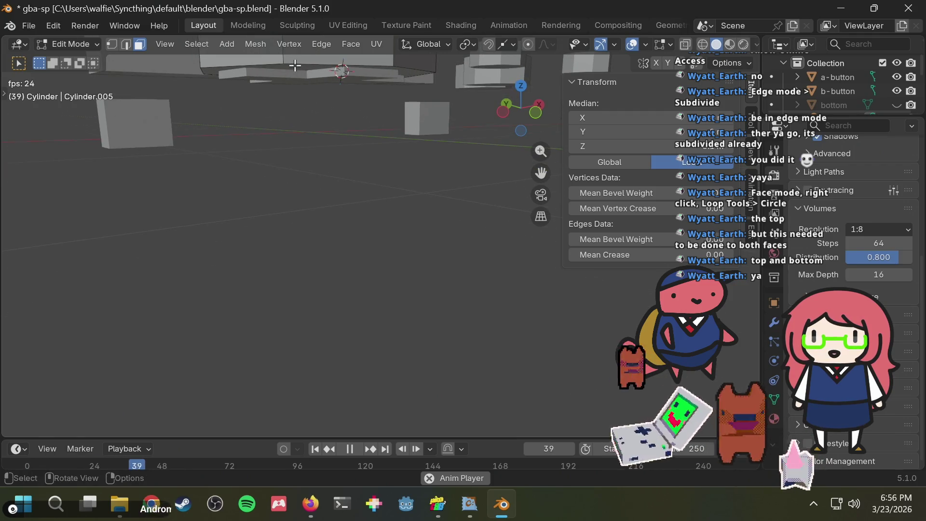
- Apply LoopTools Circle to the selected cylinder faces from a top view and inspect the result
middle_drag(319, 88, 351, 183)
right_click(345, 188)
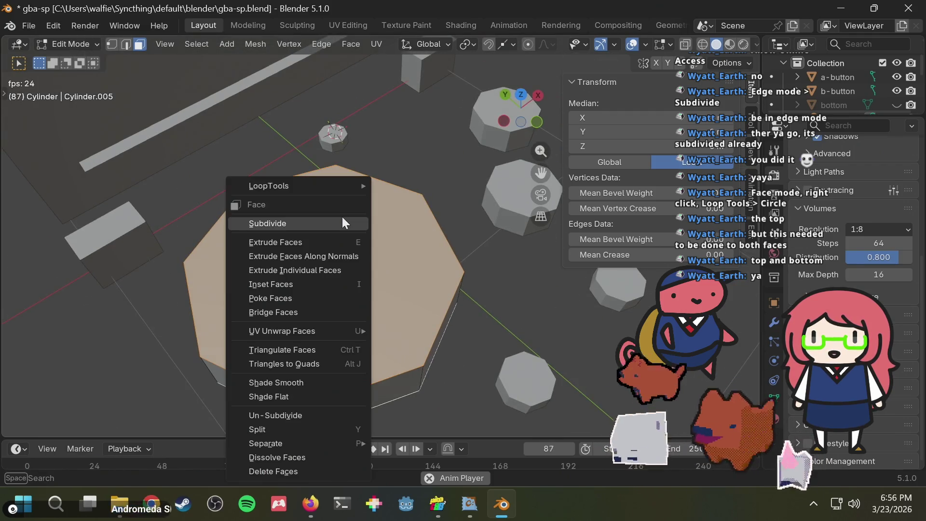
right_click(329, 192)
mouse_move(327, 189)
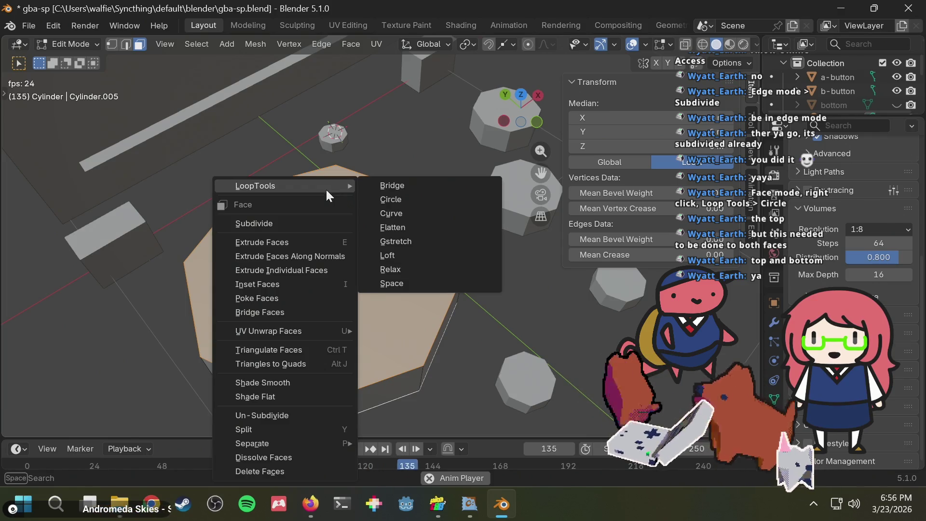
click(416, 201)
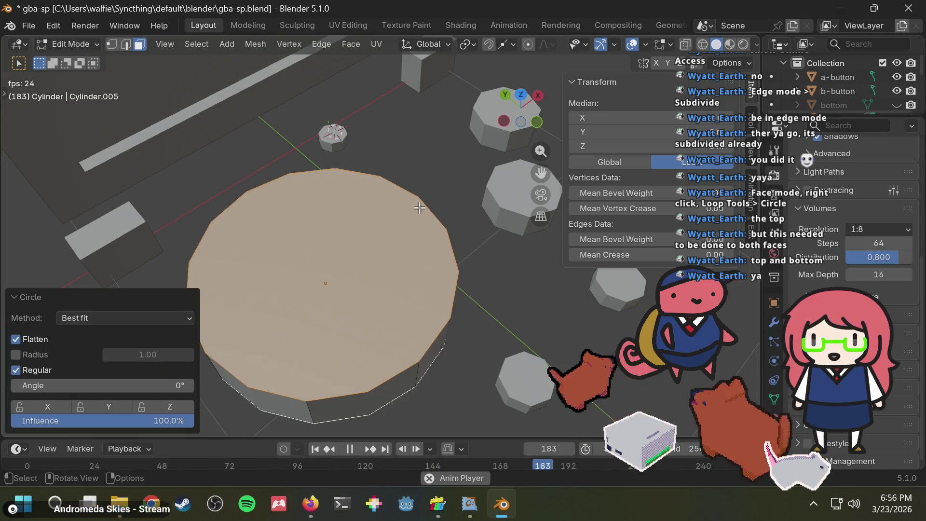
click(432, 155)
middle_drag(432, 154, 337, 155)
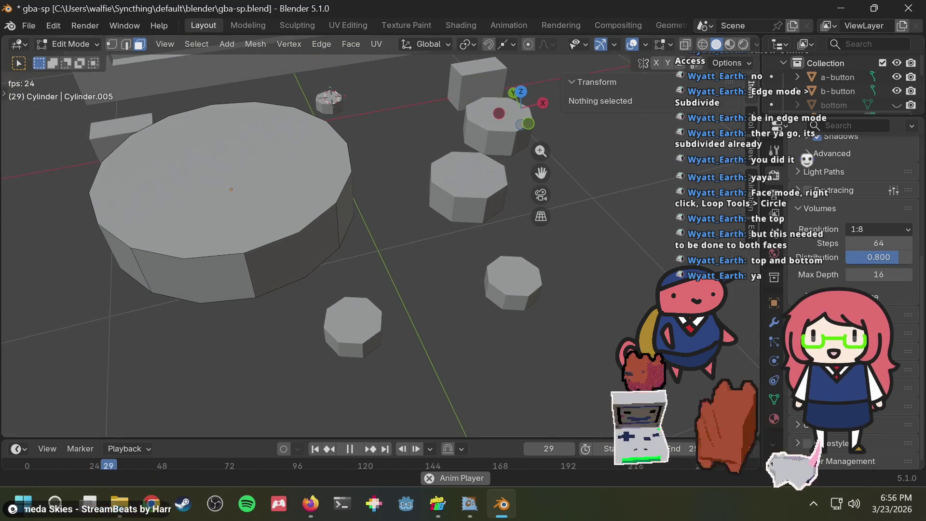
mouse_move(331, 234)
middle_down()
mouse_move(333, 242)
mouse_move(317, 241)
middle_up()
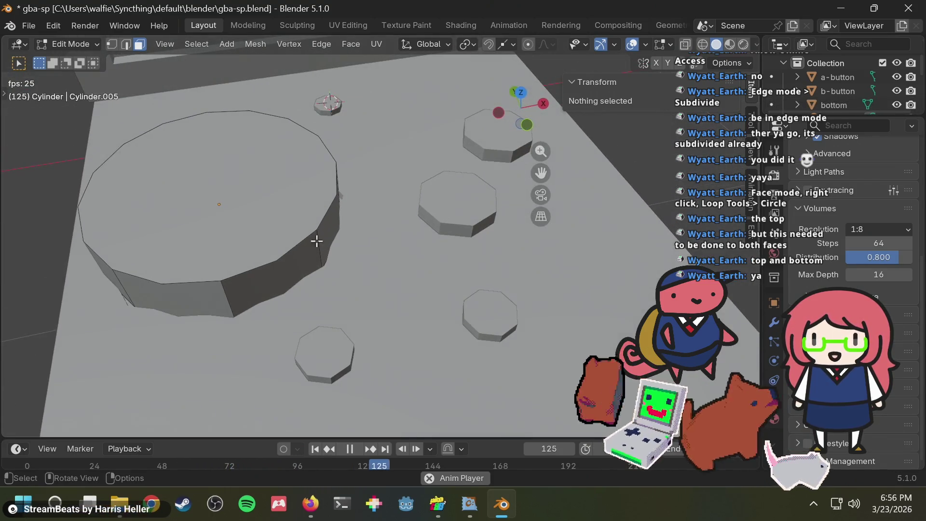
- Stop the animation playback at frame 144 and deselect the cylinder's top face
click(318, 216)
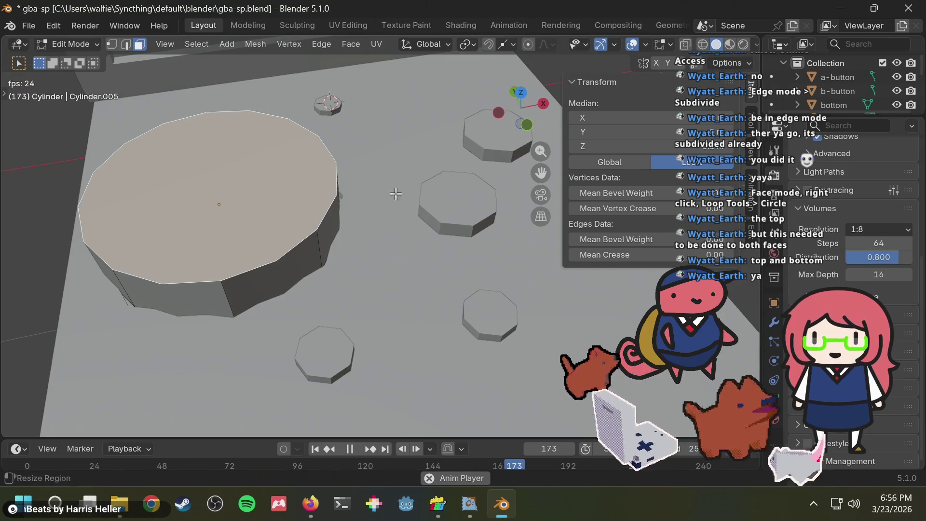
key(space)
click(409, 156)
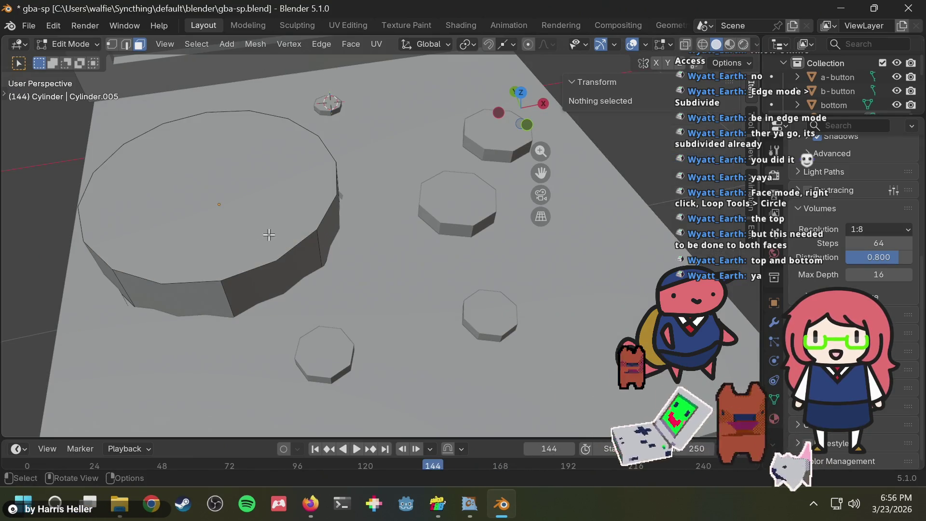
middle_drag(269, 235, 259, 221)
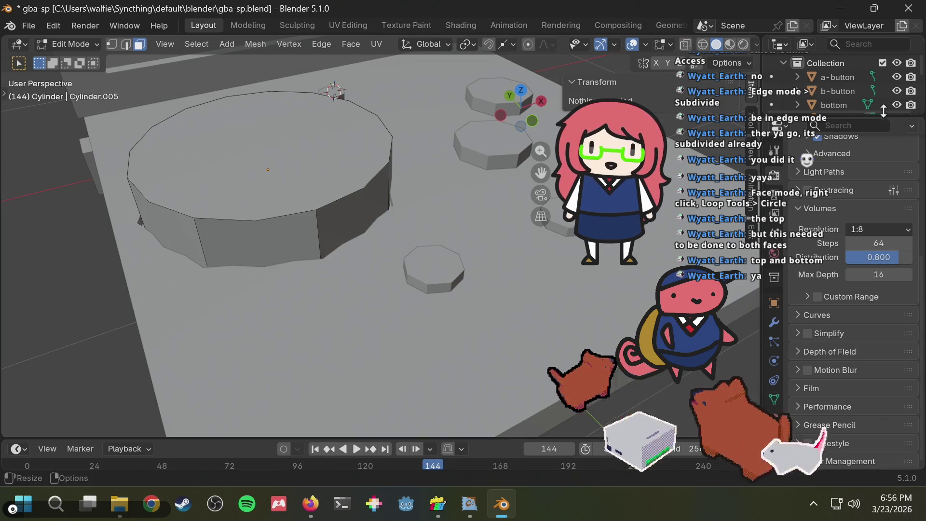
- Return to Object Mode, select the bottom body, and show its empty modifier stack
key(Tab)
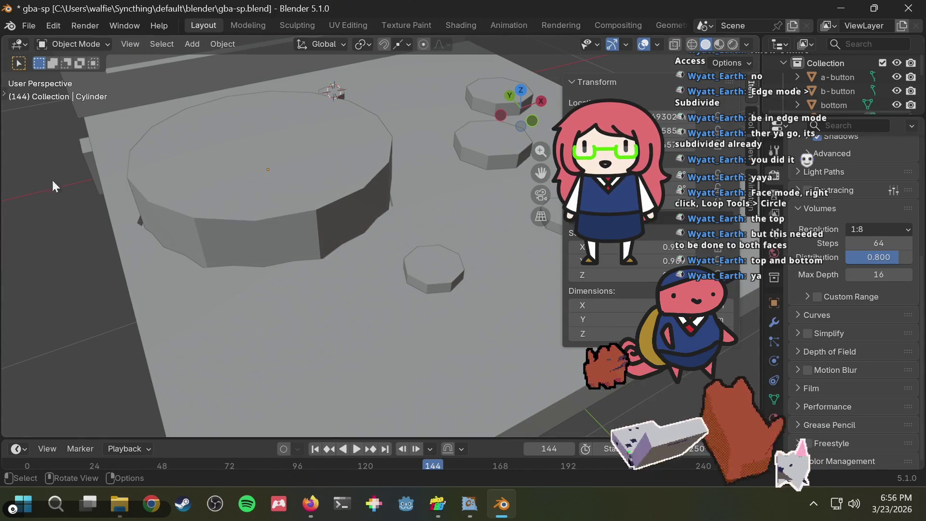
click(181, 301)
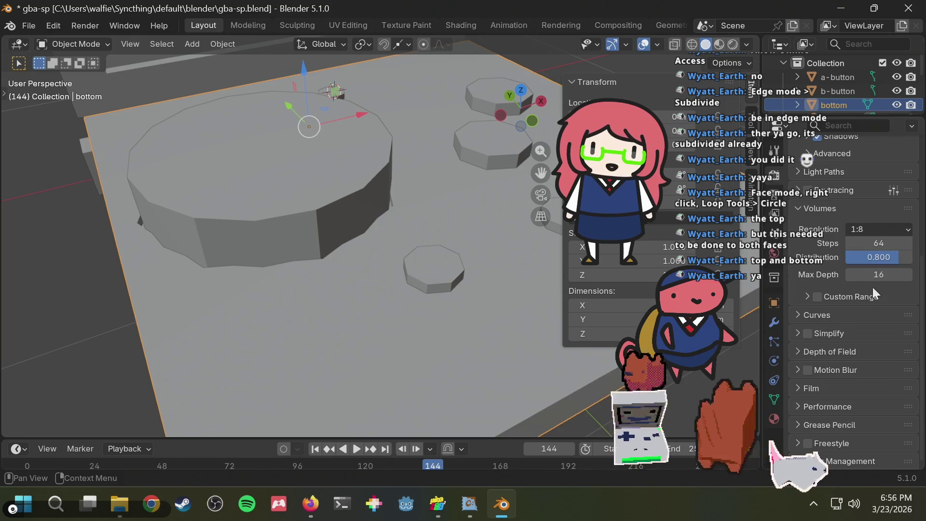
click(845, 126)
text(boolea)
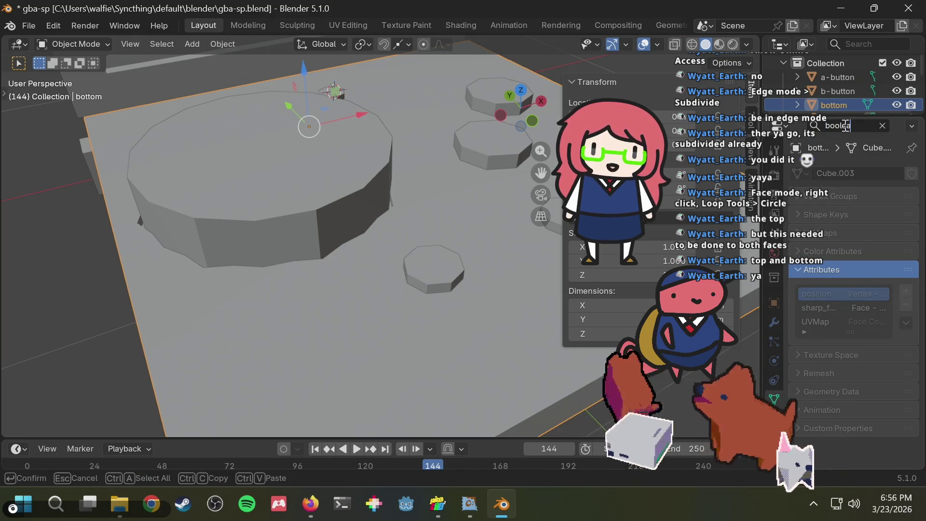
key(Escape)
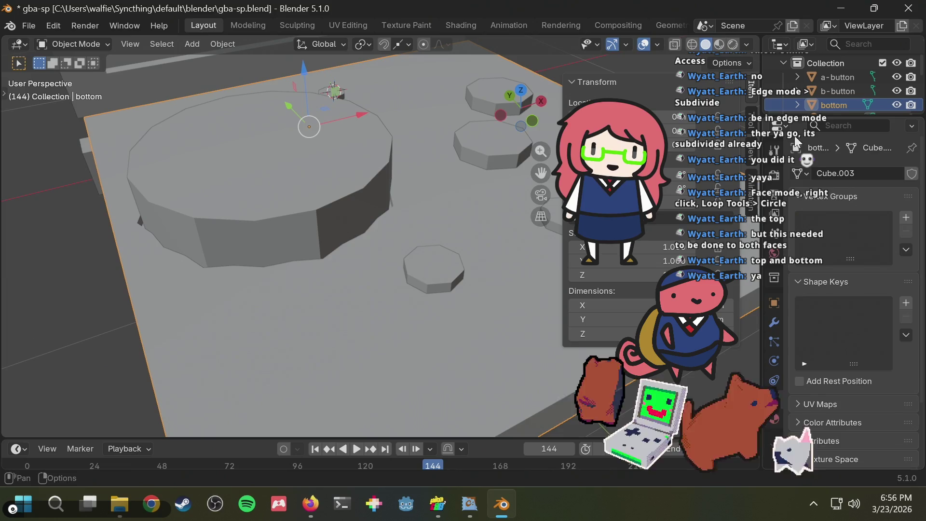
click(775, 320)
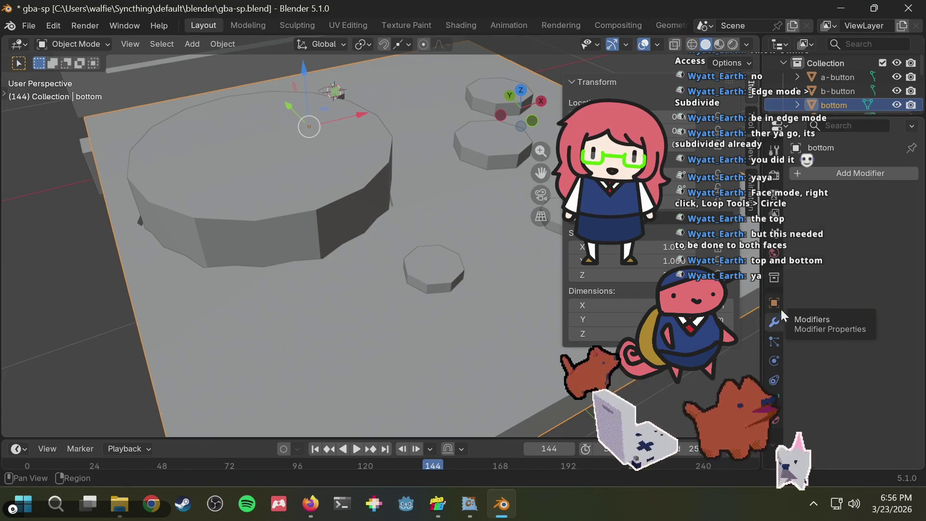
- Lift the cylinder 0.51798 m along Z above the bottom body
click(278, 188)
scroll(299, 135, down, 5)
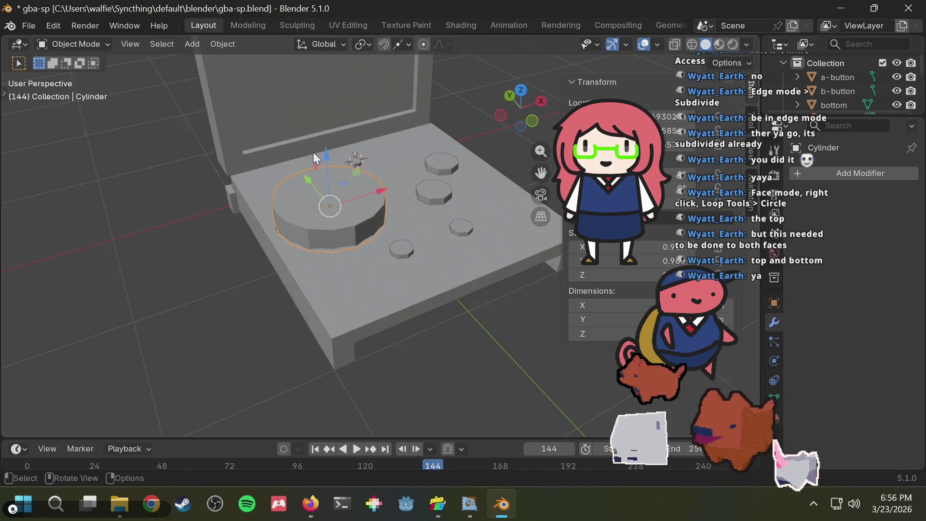
drag(328, 155, 324, 93)
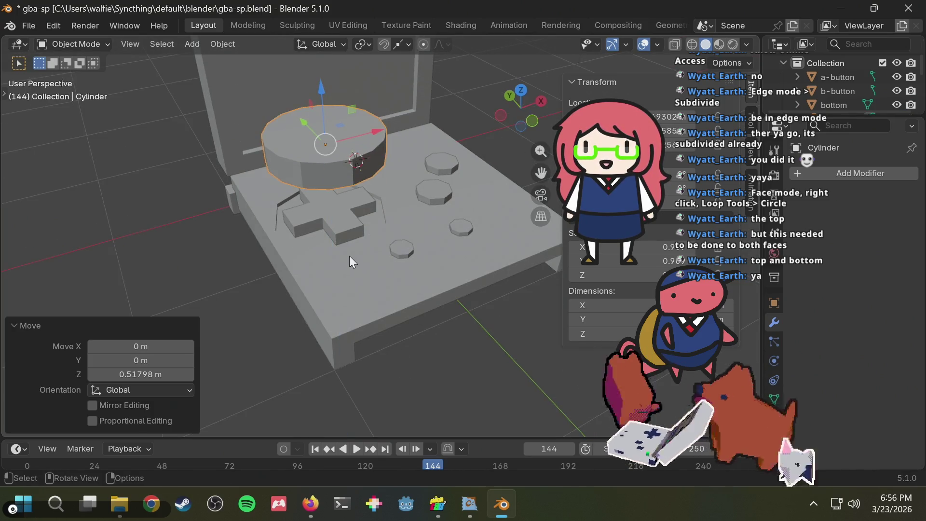
- Select the bottom body and switch it into Edit Mode
click(350, 256)
scroll(349, 236, up, 1)
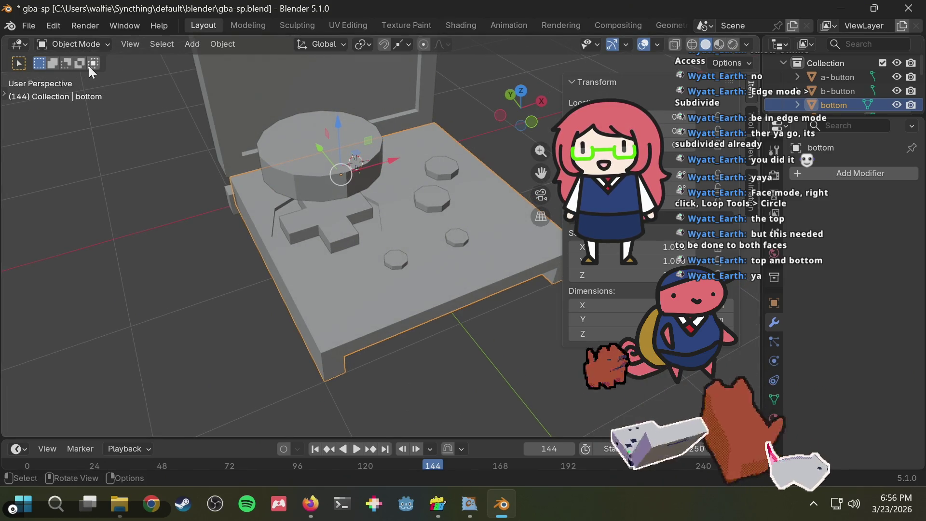
click(85, 45)
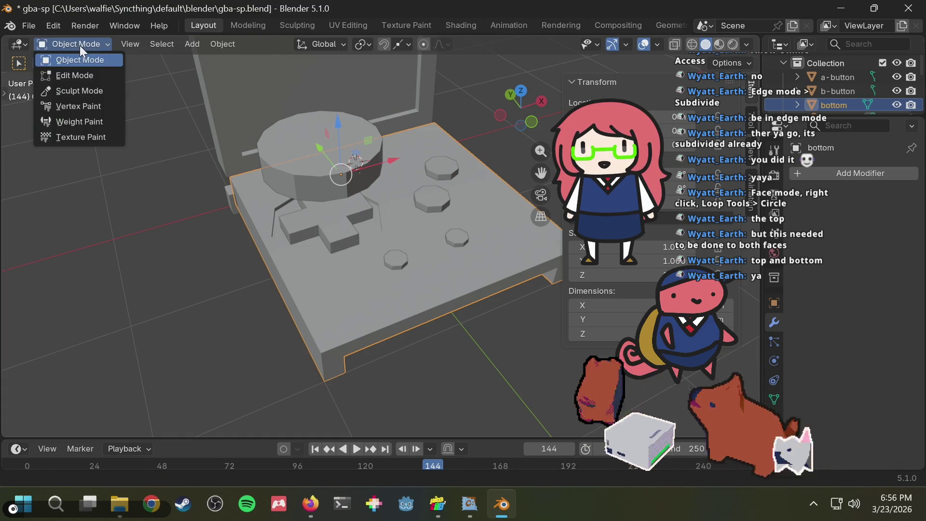
click(72, 75)
- Select the unwanted vertices and faces beside the D-pad on the bottom body
scroll(272, 263, up, 3)
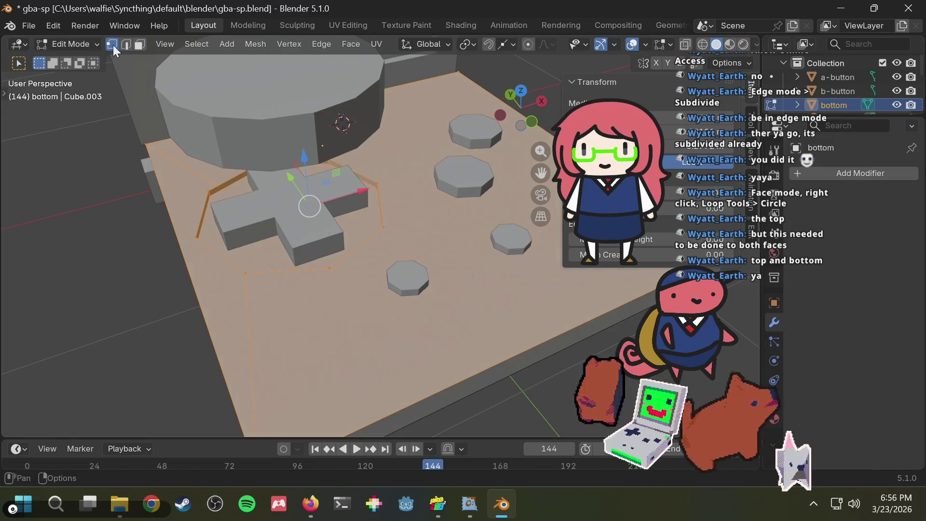
click(245, 272)
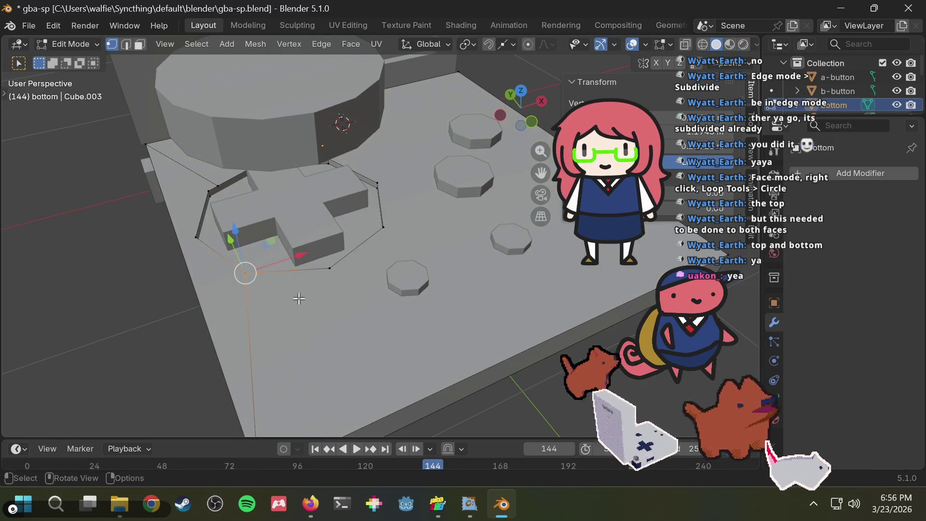
key(x)
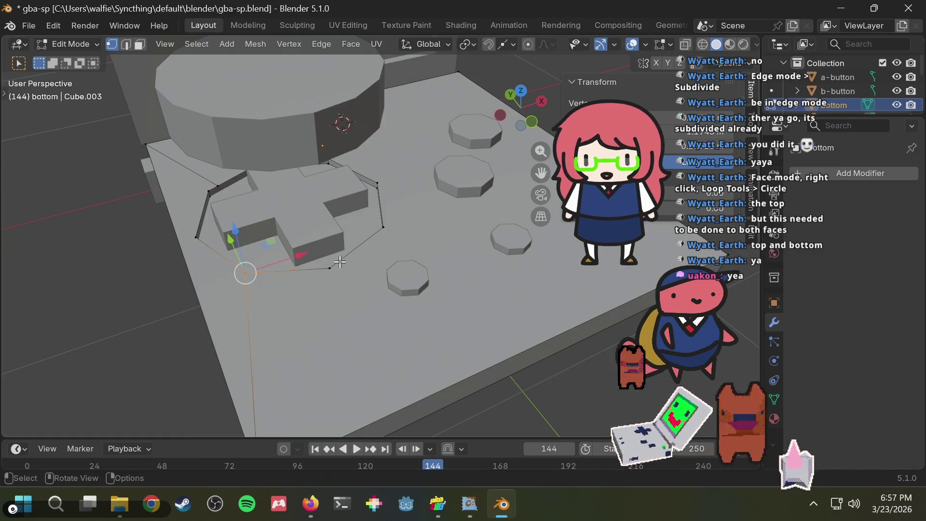
shift+click(329, 268)
shift+click(381, 229)
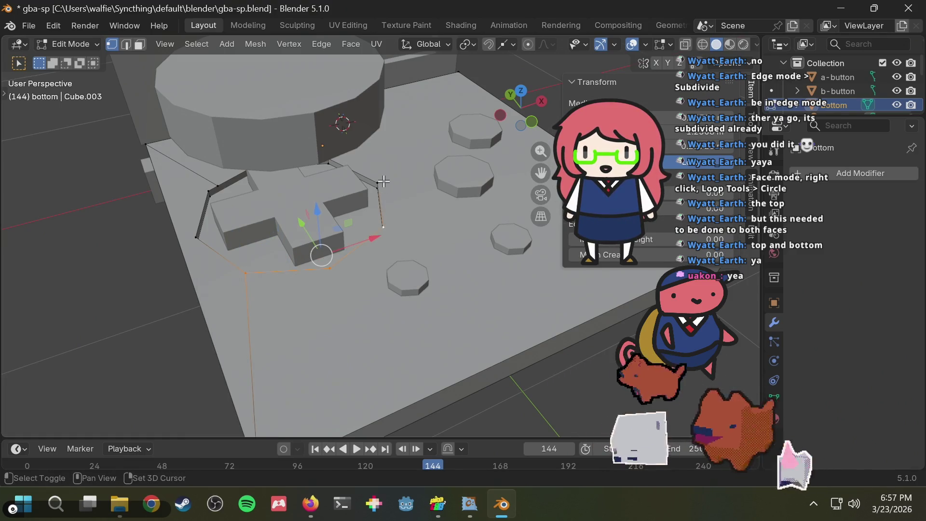
shift+click(377, 181)
key(b)
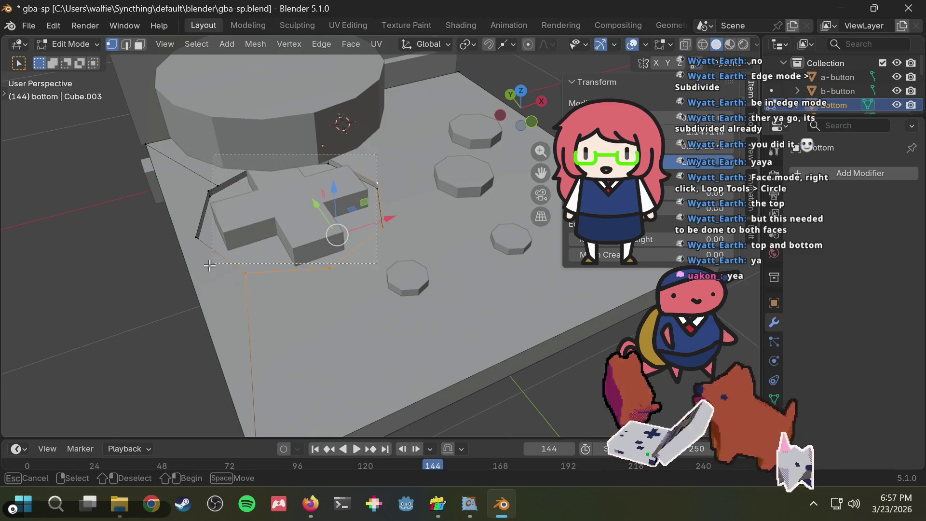
drag(378, 155, 191, 269)
- Delete the selected vertices, then select all remaining geometry and view it from below
scroll(338, 240, up, 5)
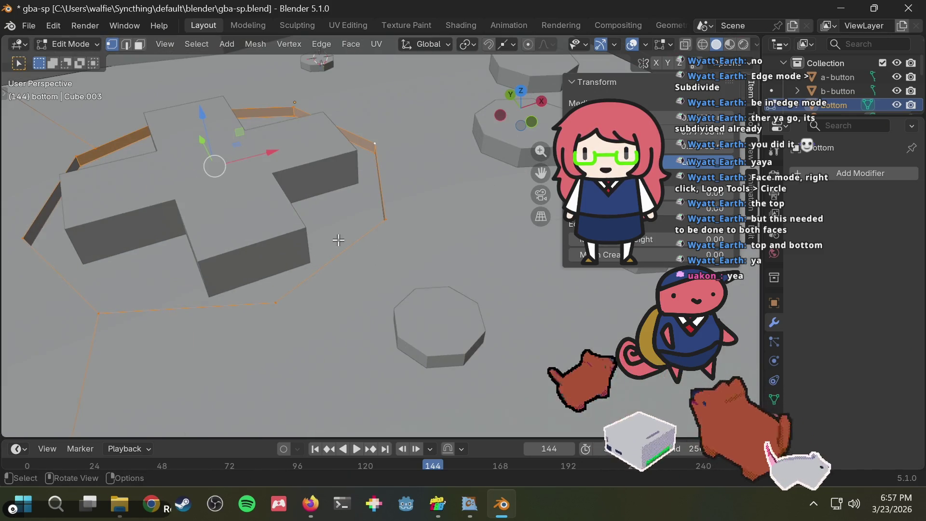
scroll(339, 240, down, 5)
key(x)
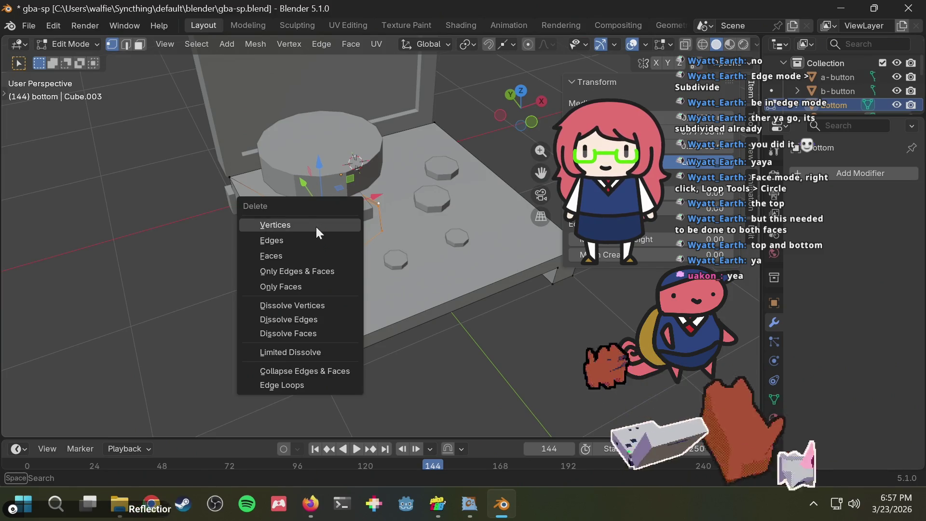
click(312, 227)
scroll(249, 243, up, 3)
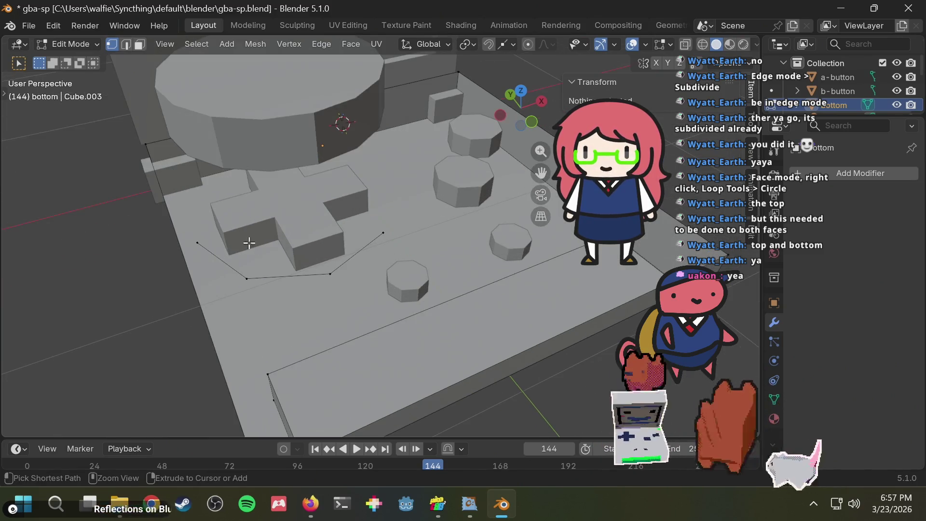
key(a)
mouse_move(248, 243)
middle_down()
mouse_move(194, 225)
mouse_move(242, 218)
middle_up()
mouse_move(368, 210)
middle_down()
mouse_move(223, 150)
mouse_move(304, 272)
mouse_move(346, 201)
middle_up()
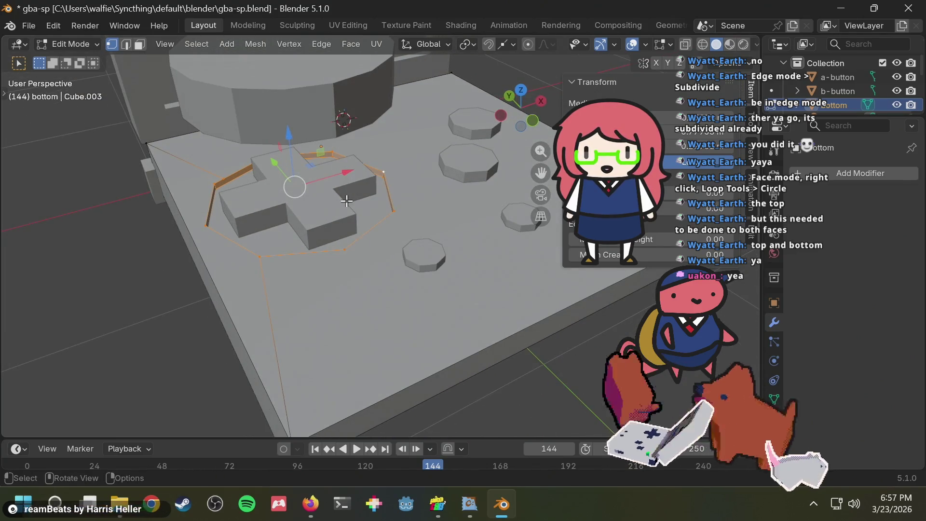
- Delete the leftover selected geometry around the D-pad
key(x)
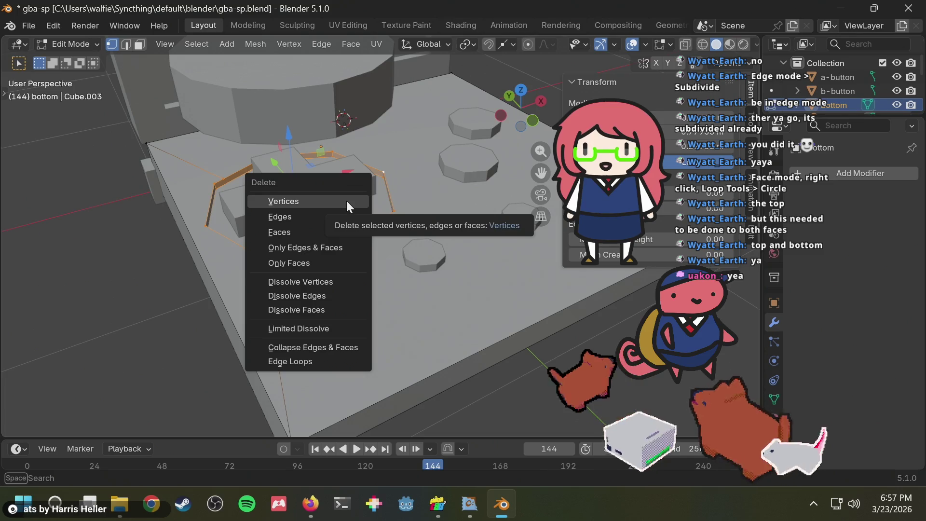
click(332, 204)
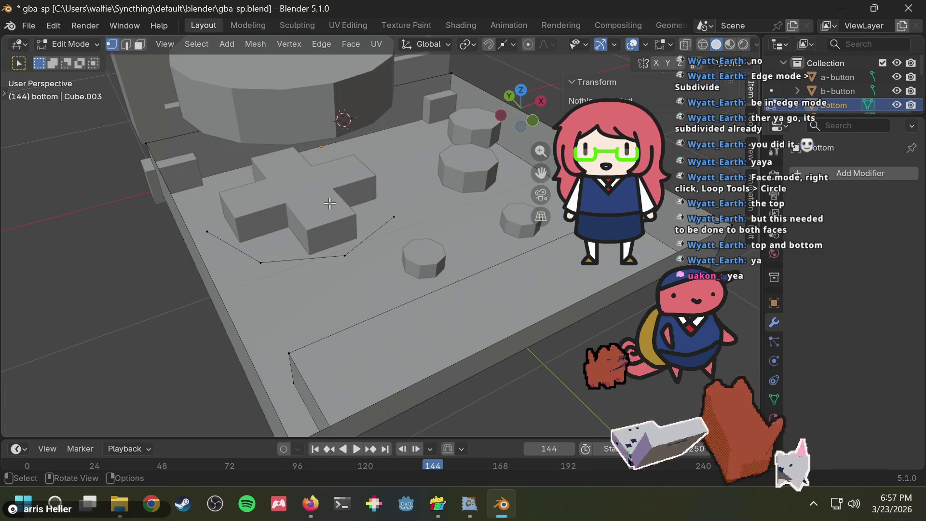
middle_drag(330, 202, 263, 256)
alt+click(325, 234)
middle_drag(325, 234, 357, 224)
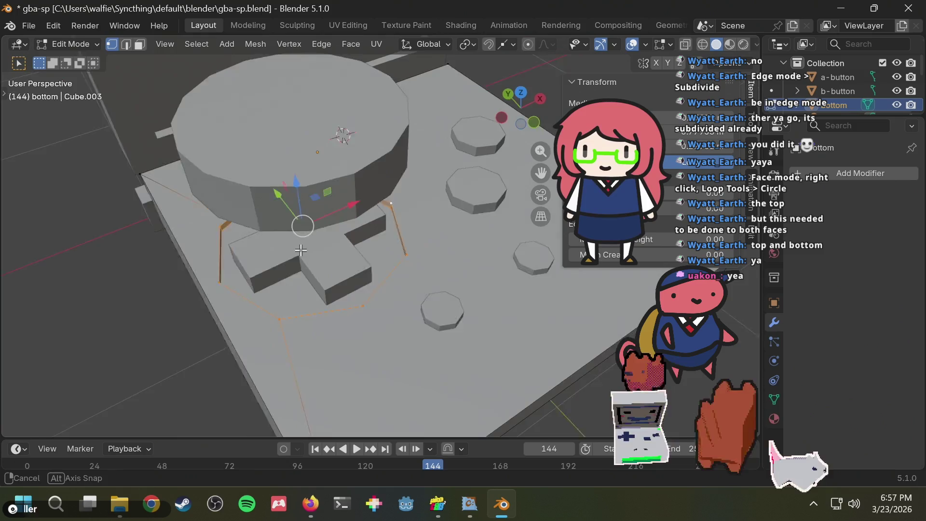
- Shift-select each vertex of the octagonal ring surrounding the D-pad
click(408, 182)
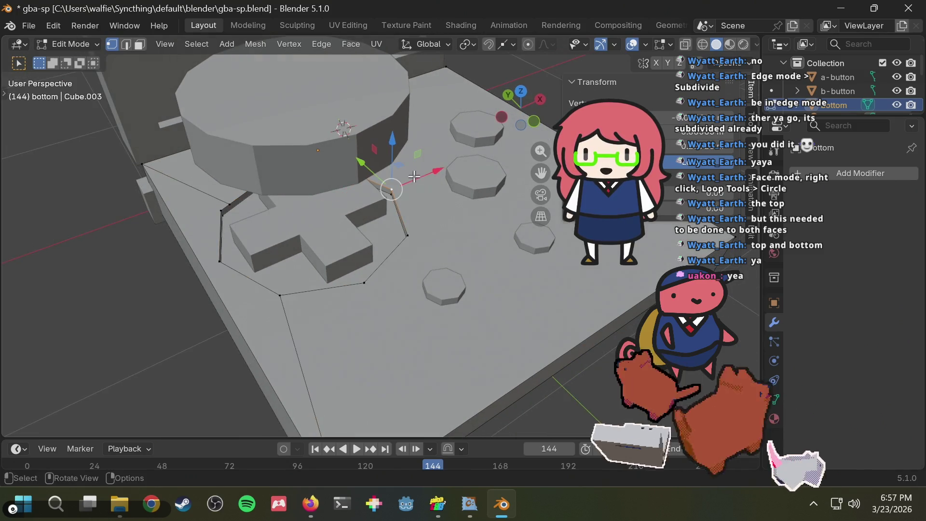
shift+click(409, 236)
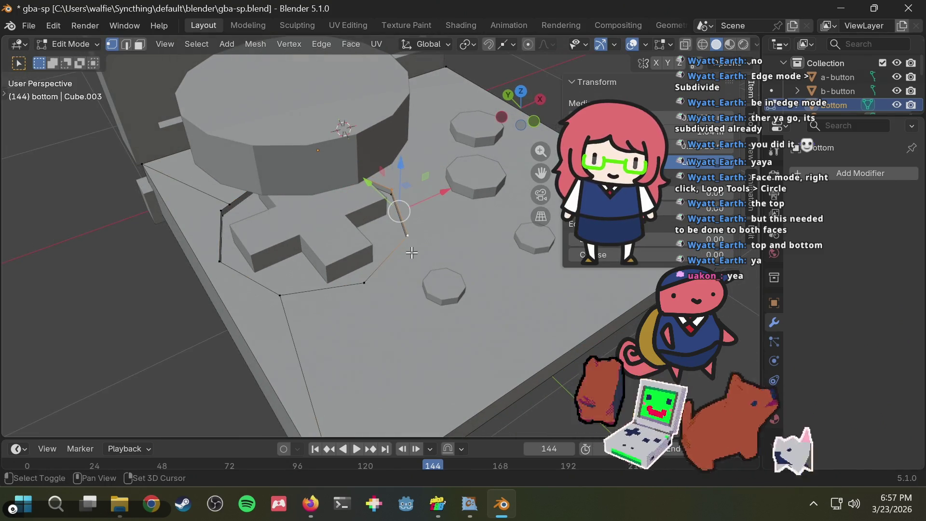
shift+click(365, 282)
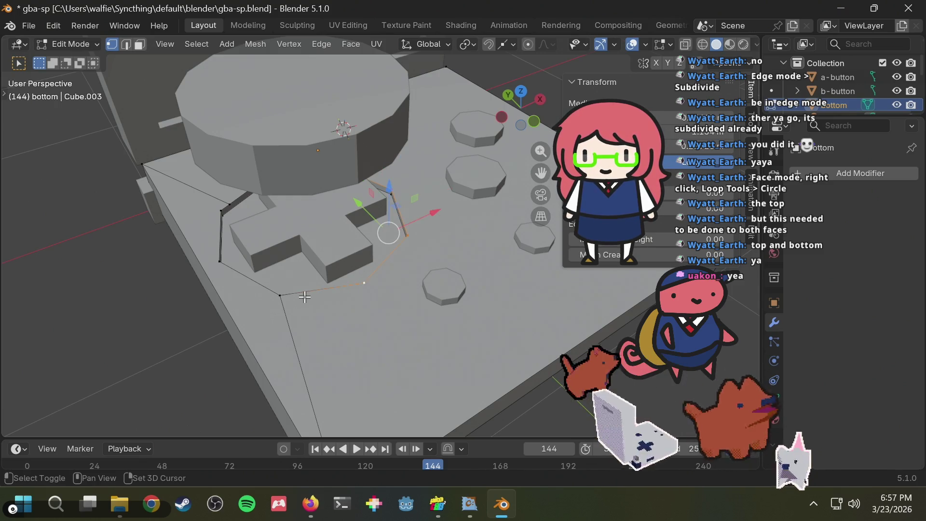
shift+click(282, 296)
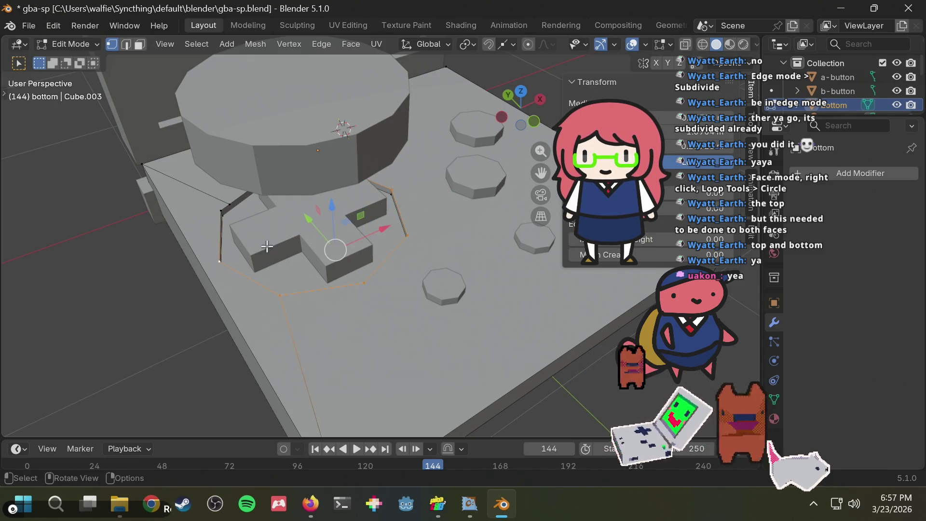
middle_drag(218, 264, 328, 217)
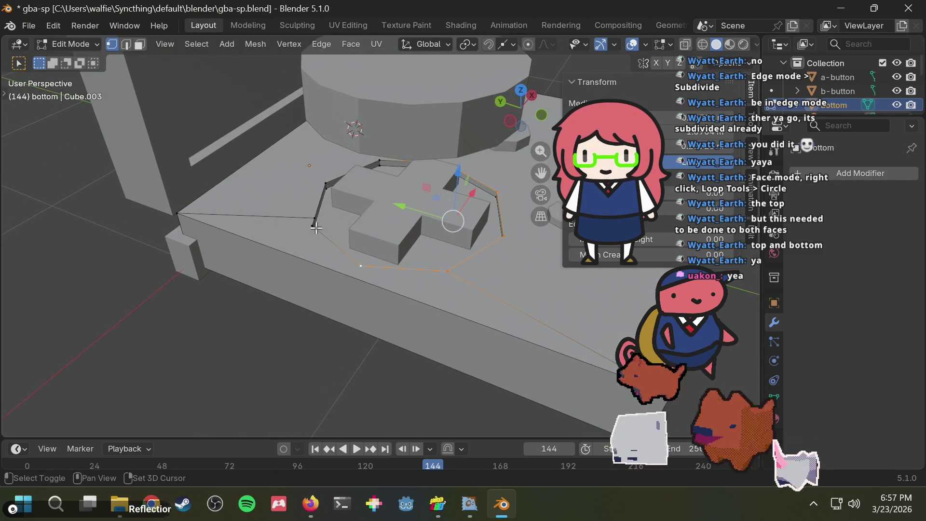
shift+click(315, 218)
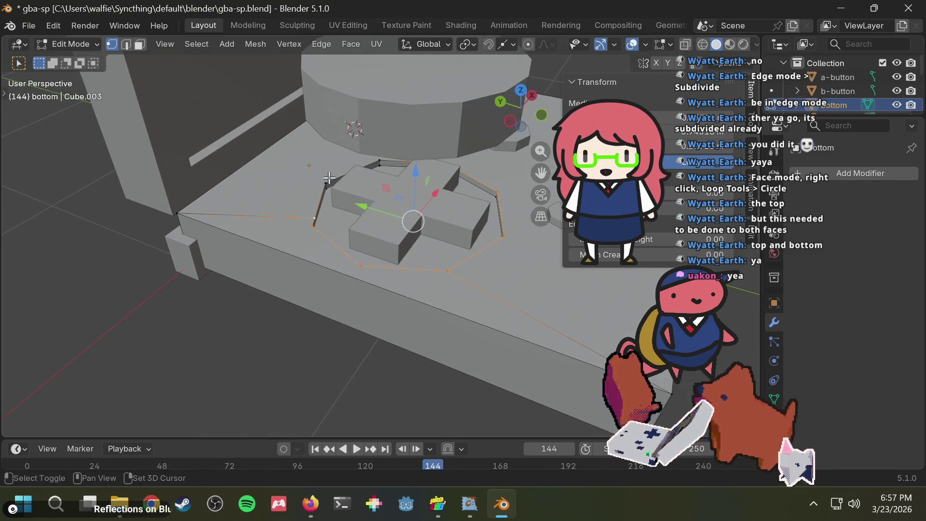
shift+click(327, 185)
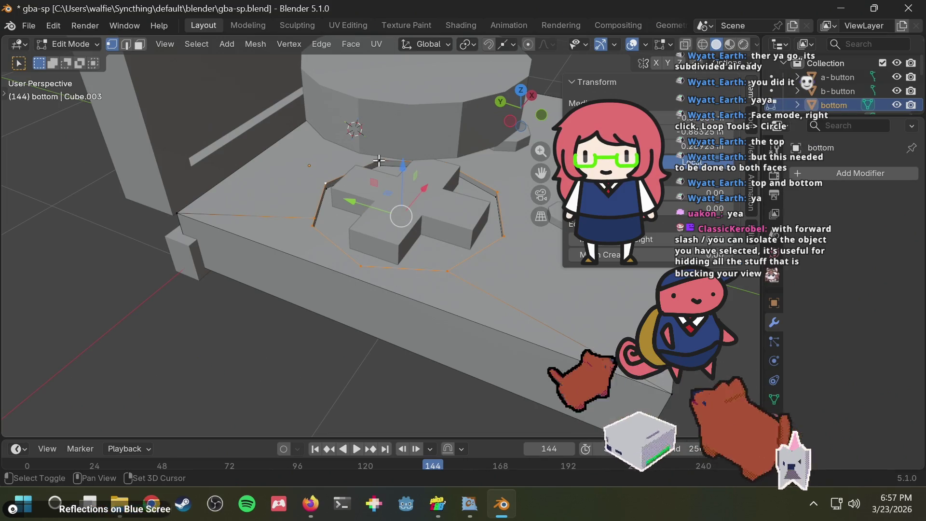
scroll(399, 177, up, 6)
mouse_move(428, 267)
middle_down()
mouse_move(352, 119)
mouse_move(342, 182)
middle_up()
scroll(341, 172, down, 8)
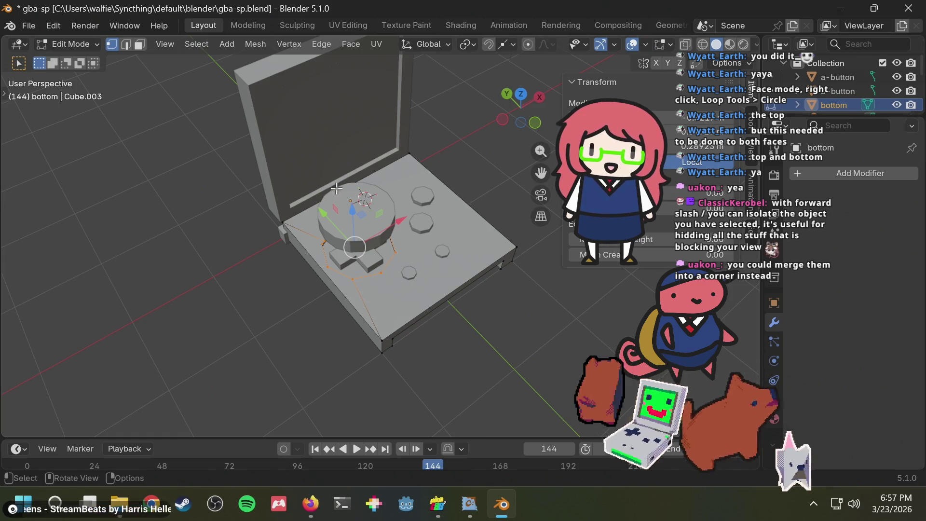
scroll(365, 199, up, 1)
scroll(365, 199, up, 1)
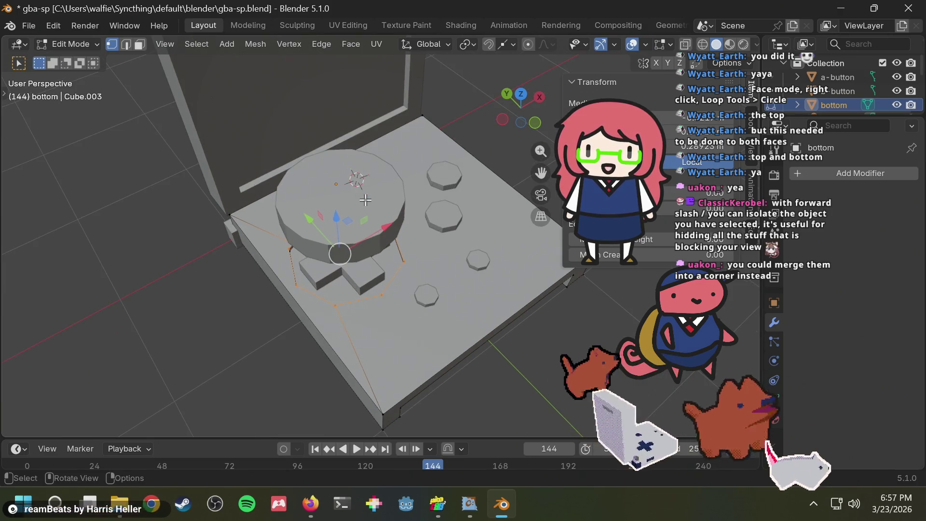
- Isolate the bottom body in Local View and zoom in on the octagon
key(slash)
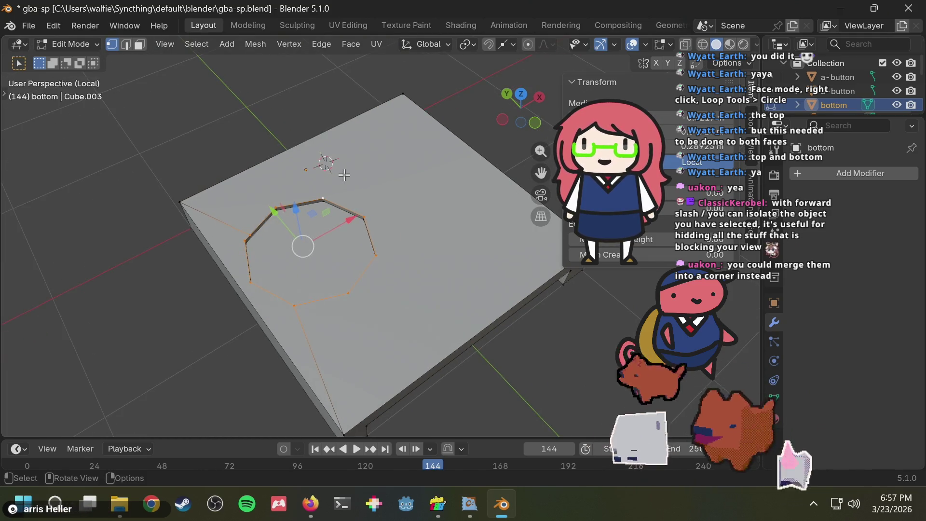
scroll(344, 174, up, 2)
middle_drag(296, 194, 300, 148)
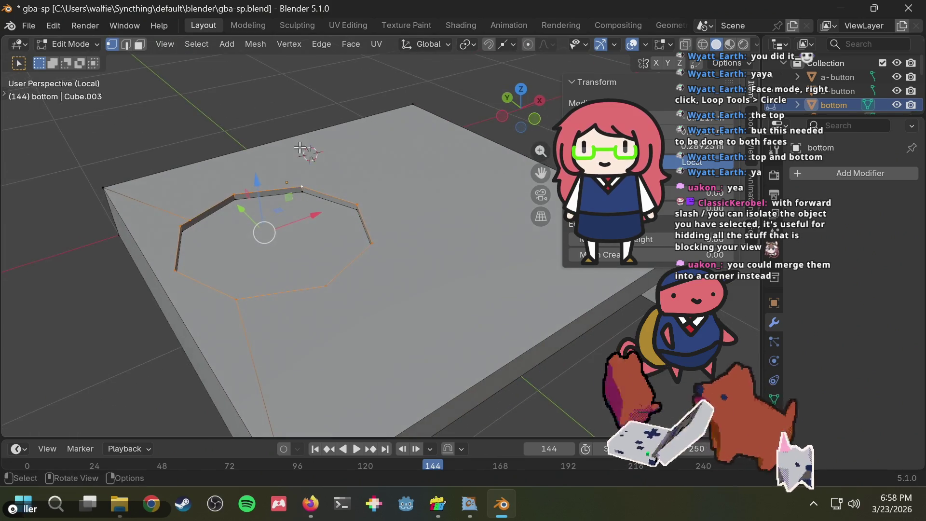
scroll(296, 160, up, 2)
scroll(160, 168, up, 1)
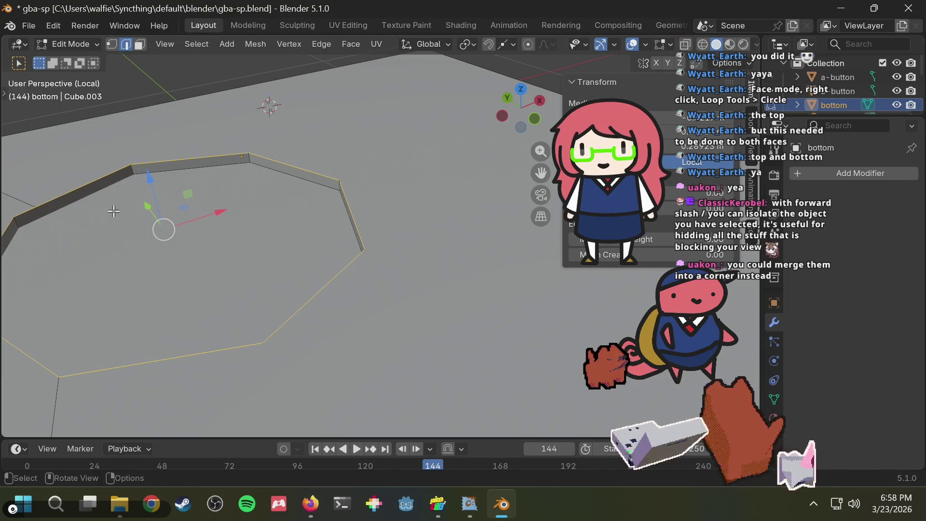
middle_drag(114, 211, 68, 38)
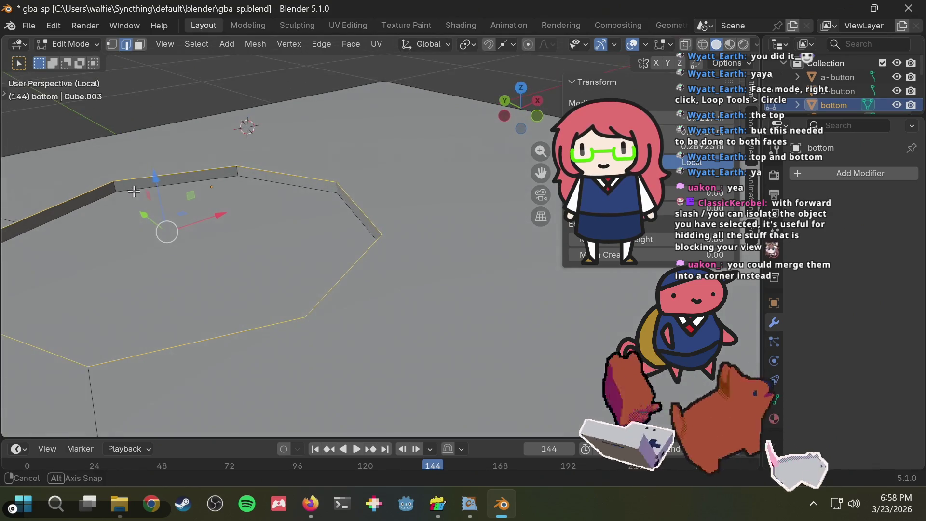
- In vertex select mode, box-select all octagon vertices so its face becomes selected
click(111, 44)
middle_drag(159, 121, 196, 141)
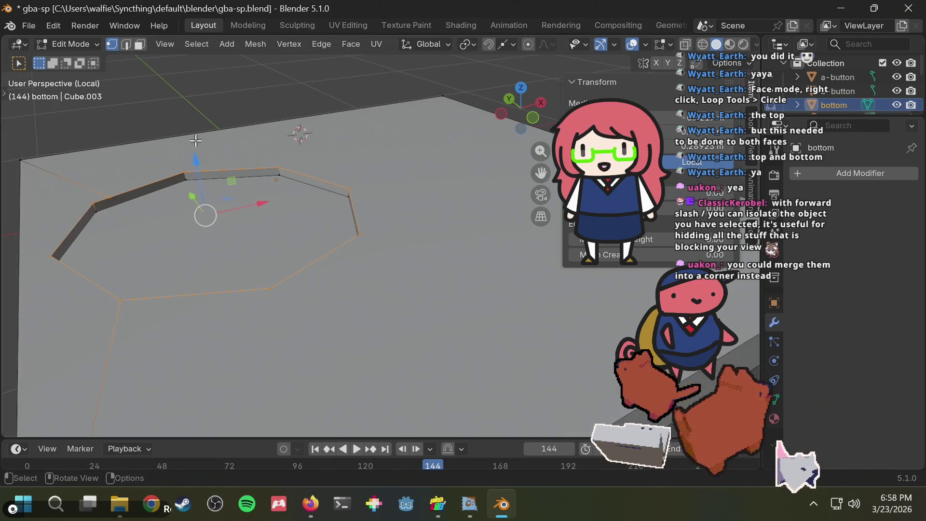
drag(38, 184, 143, 259)
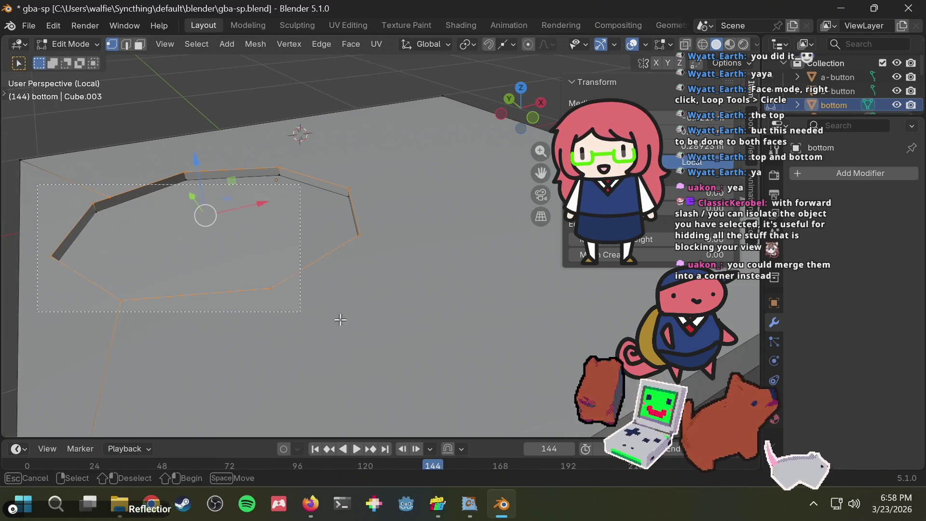
drag(347, 323, 183, 309)
drag(394, 272, 214, 172)
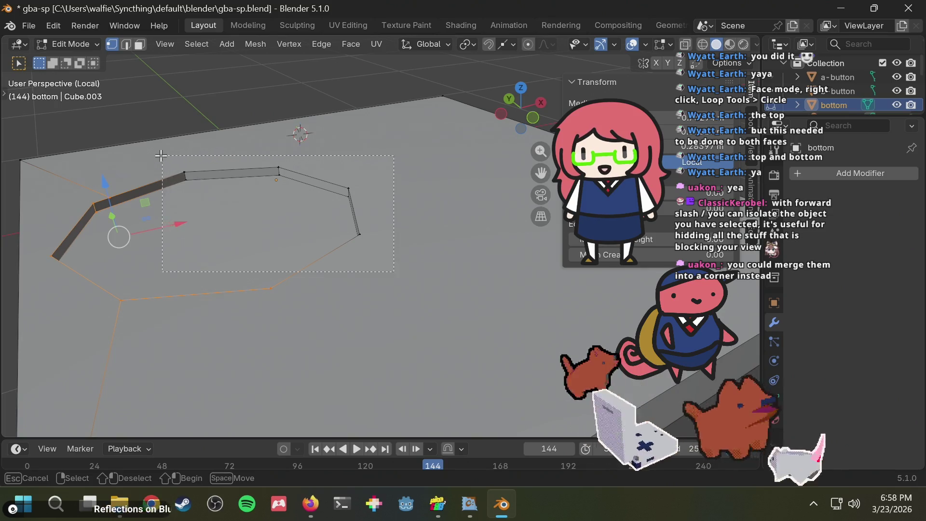
drag(161, 155, 162, 157)
mouse_move(202, 180)
middle_down()
mouse_move(217, 219)
mouse_move(320, 205)
middle_up()
drag(320, 204, 348, 158)
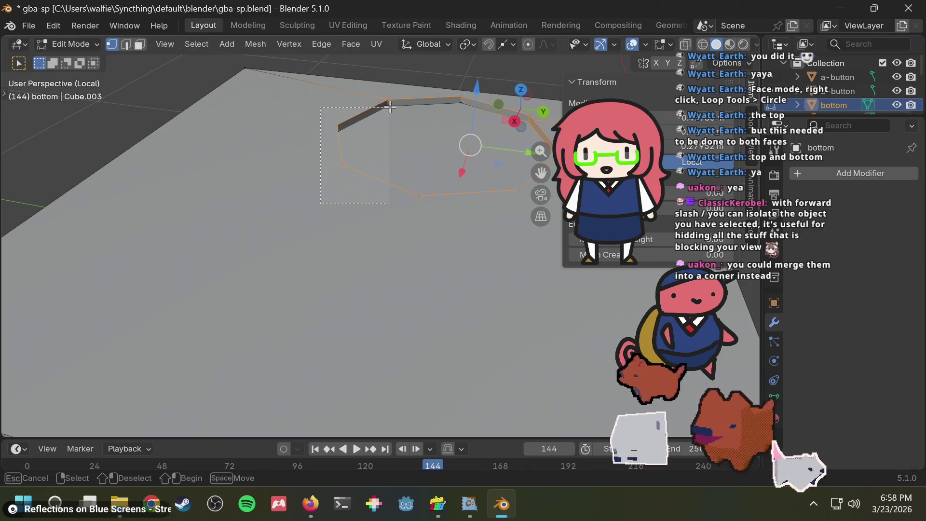
mouse_move(400, 94)
mouse_down()
mouse_move(425, 111)
mouse_move(468, 95)
mouse_up()
middle_drag(451, 138, 140, 120)
drag(417, 182, 445, 220)
middle_drag(445, 219, 321, 247)
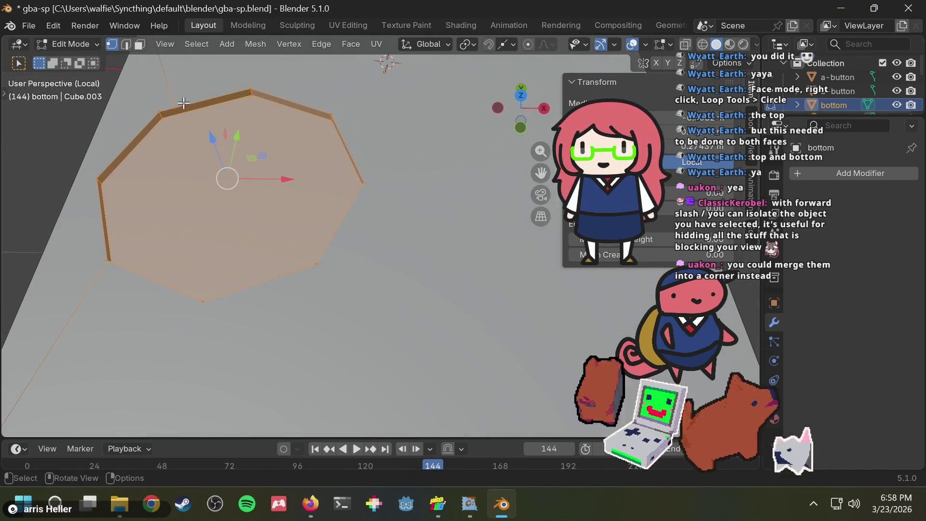
- Delete the octagon face and its vertices
key(x)
click(264, 124)
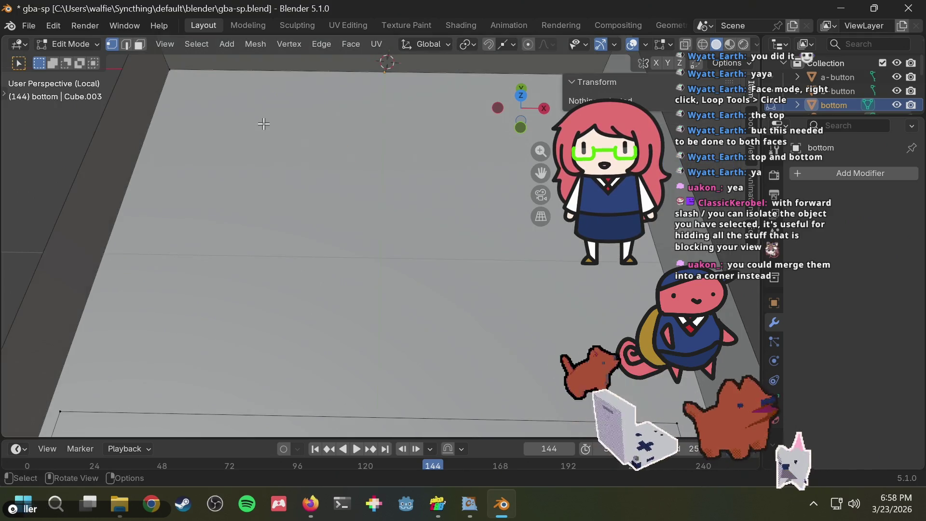
scroll(265, 126, down, 2)
scroll(270, 128, down, 3)
mouse_move(272, 128)
middle_down()
mouse_move(399, 105)
mouse_move(397, 184)
mouse_move(254, 197)
middle_up()
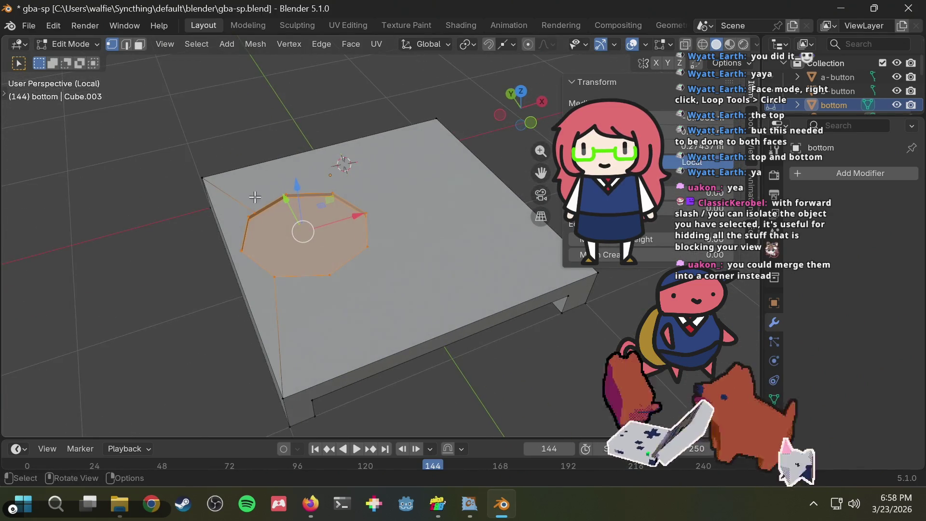
scroll(237, 180, up, 2)
scroll(69, 188, up, 1)
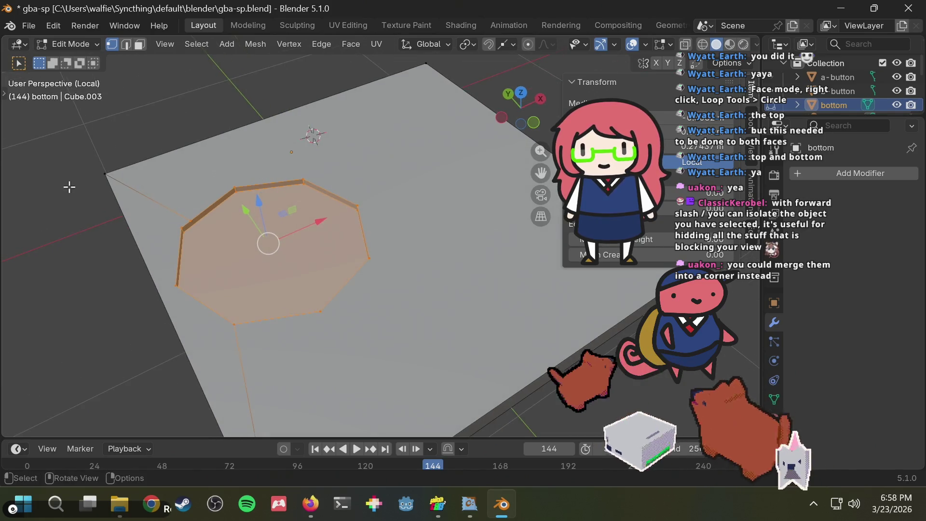
- Merge the selected corner vertices at the last vertex, then clear the selection
shift+click(106, 174)
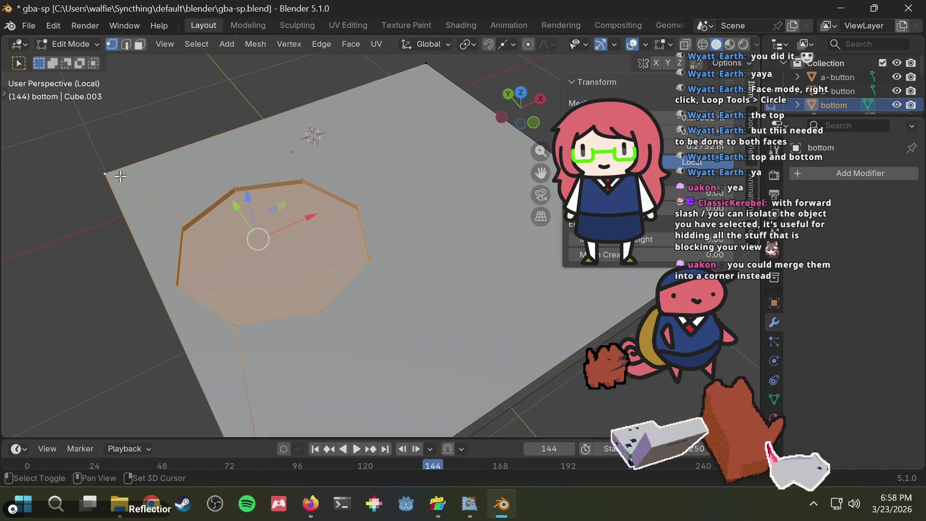
right_click(107, 174)
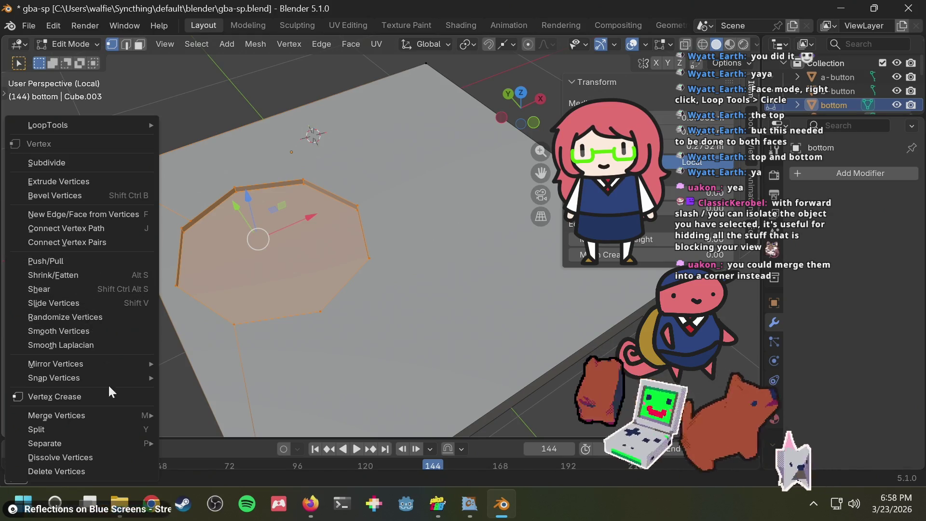
mouse_move(100, 415)
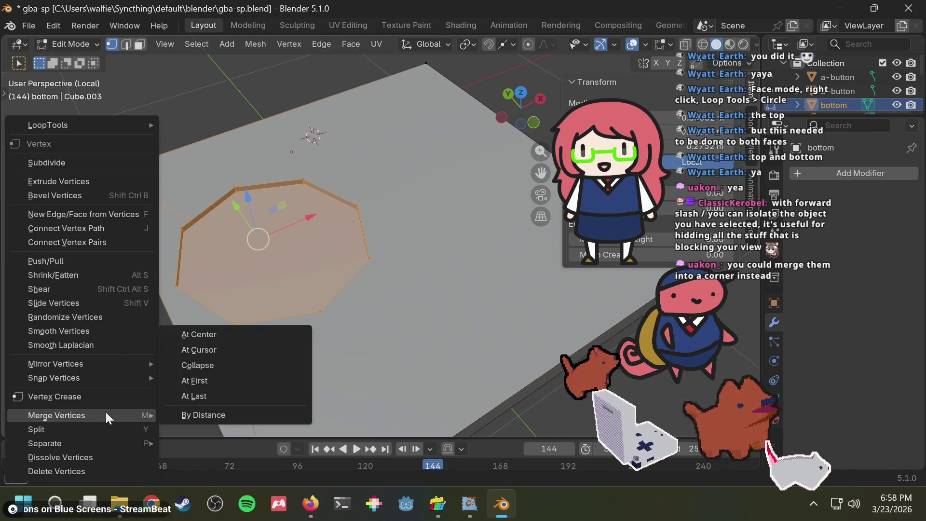
click(194, 395)
click(97, 236)
mouse_move(88, 246)
middle_down()
mouse_move(94, 222)
mouse_move(298, 229)
middle_up()
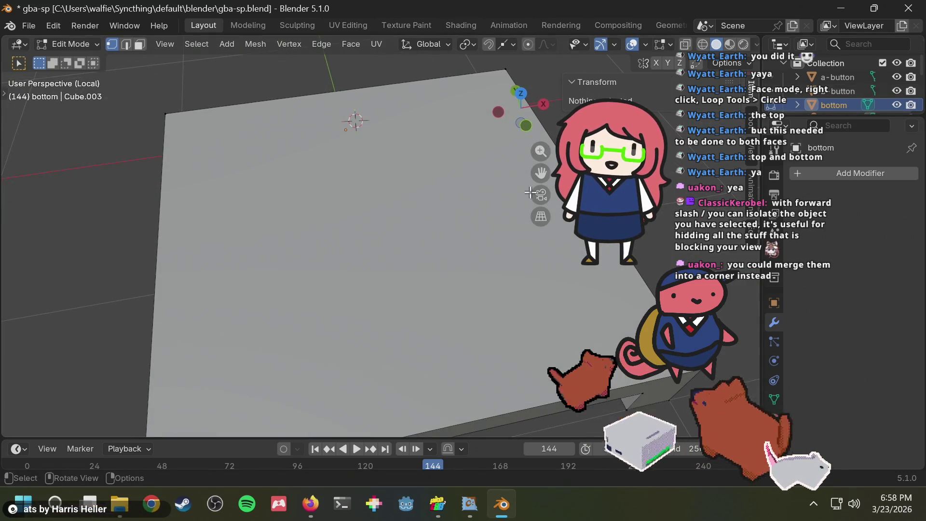
- Exit Local View to show the whole model and select Cylinder in the Outliner
key(slash)
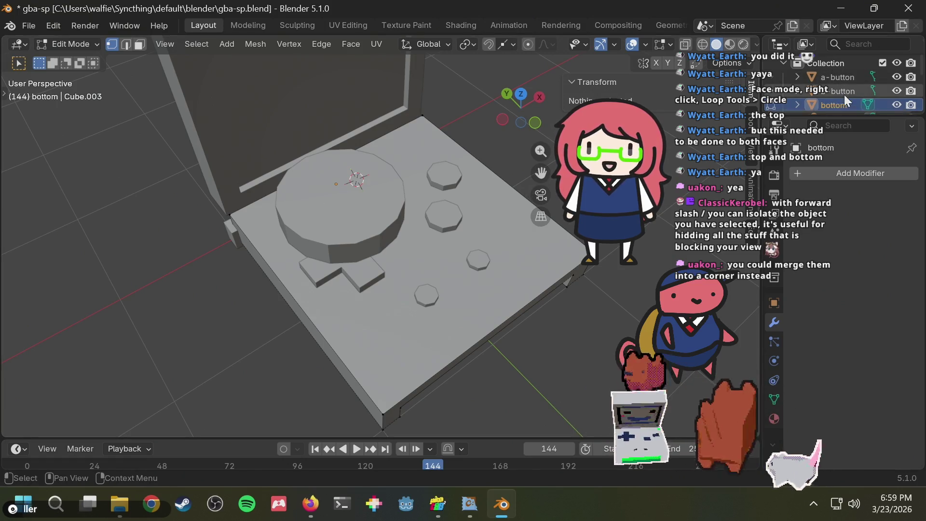
scroll(844, 94, down, 2)
scroll(844, 96, down, 2)
scroll(843, 95, down, 2)
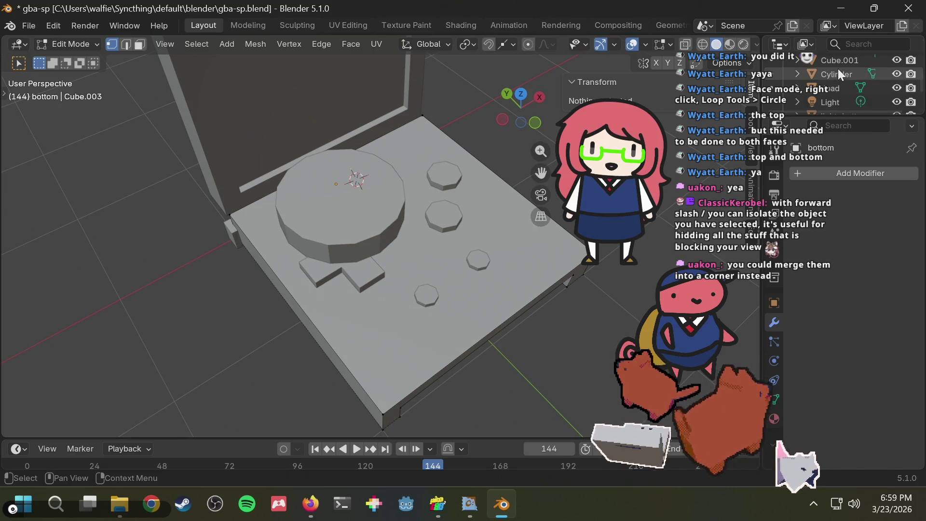
click(838, 73)
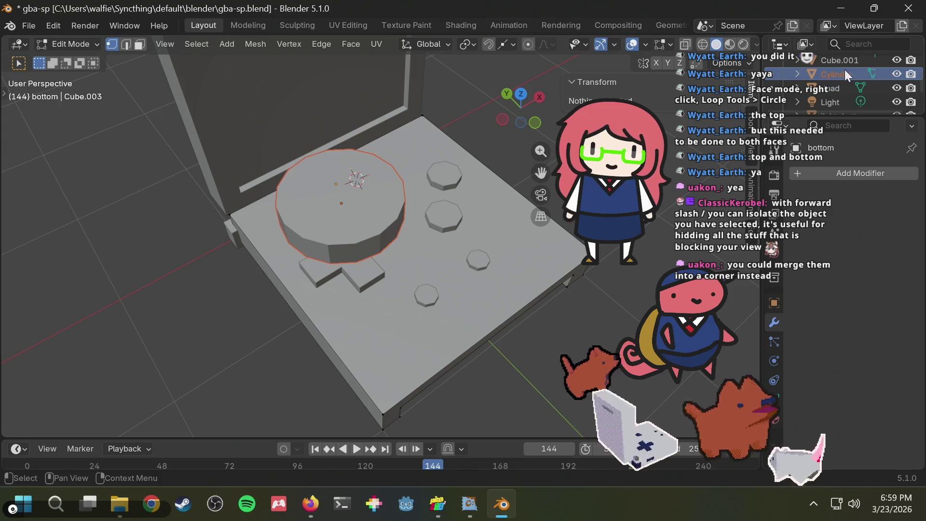
- In Object Mode, lower the Cylinder along Z (last nudge -0.053878 m) into the bottom body
click(899, 73)
click(898, 73)
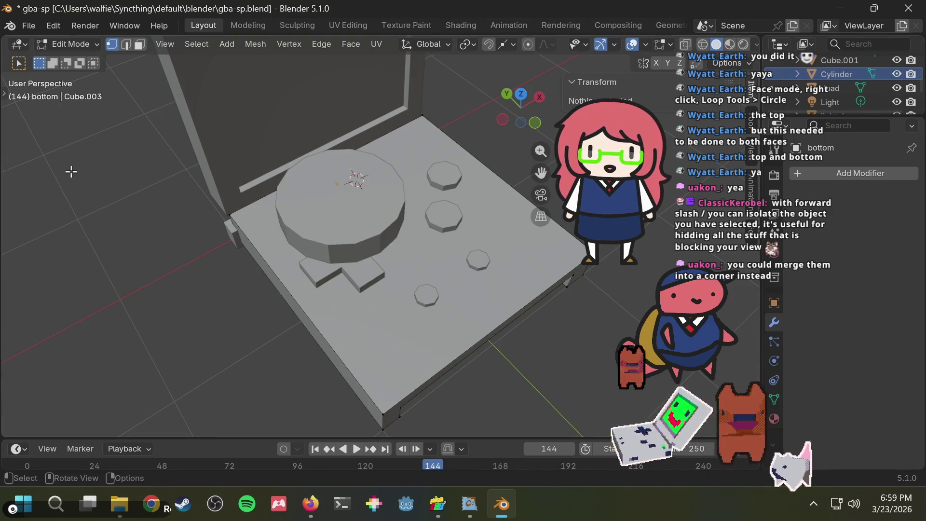
key(Tab)
click(352, 185)
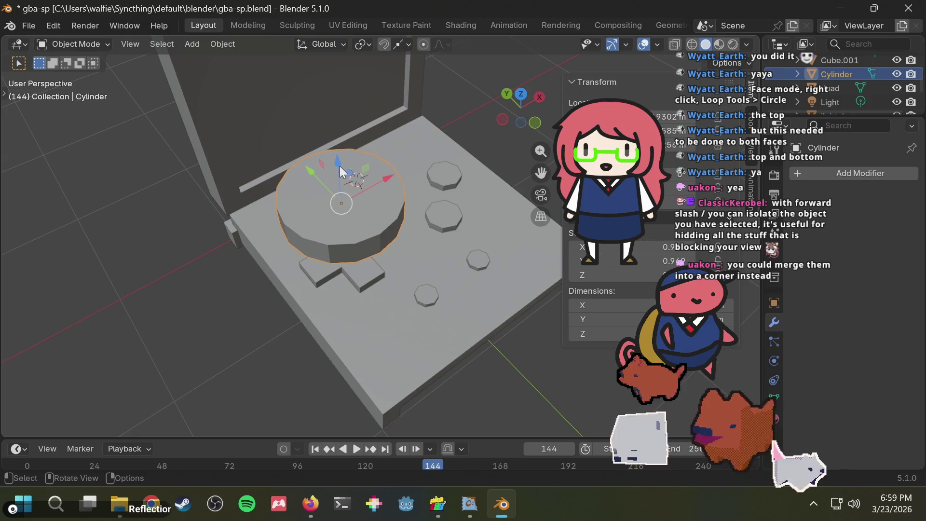
mouse_move(340, 161)
mouse_down()
mouse_move(357, 215)
mouse_move(356, 203)
mouse_up()
mouse_move(356, 203)
middle_down()
mouse_move(373, 167)
mouse_move(308, 117)
middle_up()
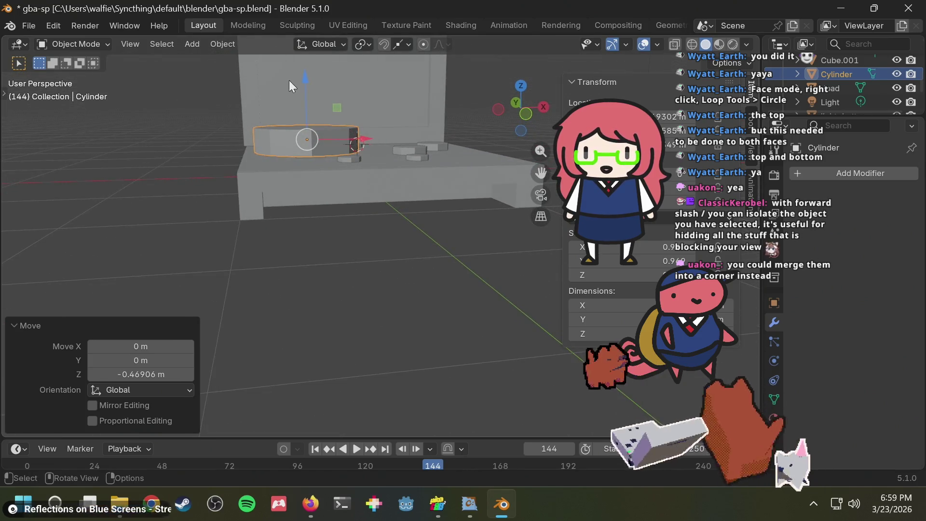
drag(302, 75, 302, 86)
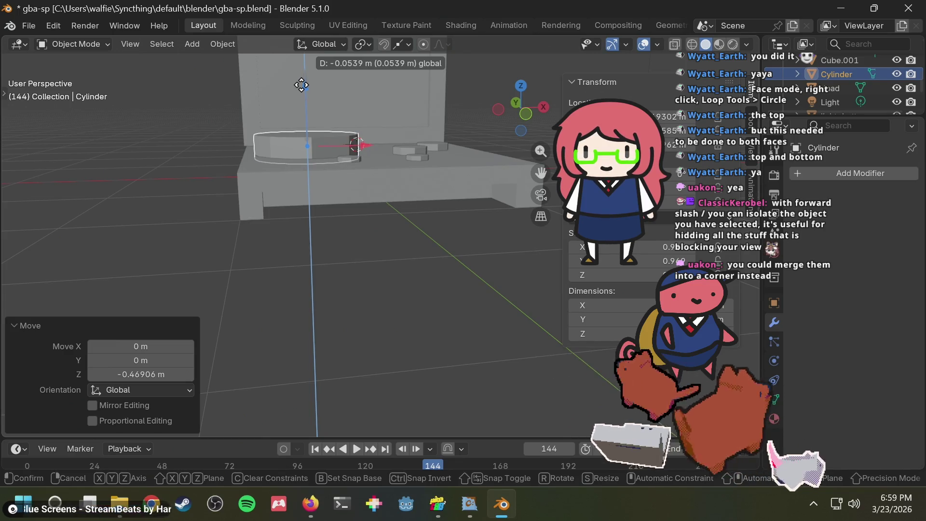
drag(301, 85, 302, 85)
middle_drag(369, 149, 371, 184)
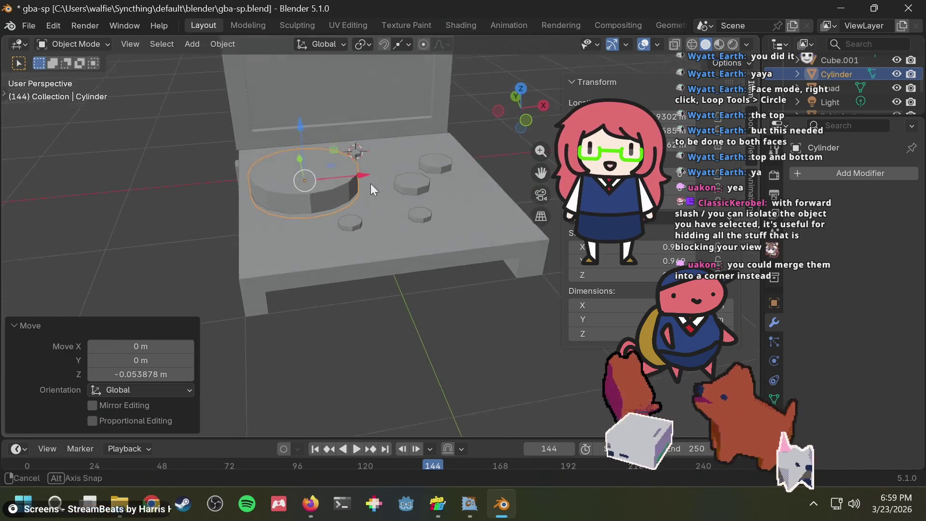
- Add a Boolean Difference modifier to the bottom body with Cylinder as the cutter object
click(891, 170)
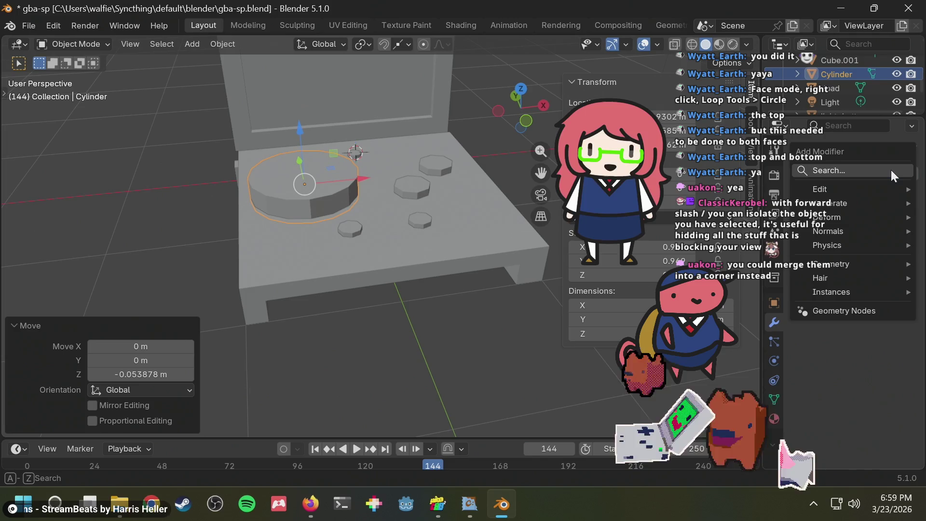
click(454, 248)
click(861, 124)
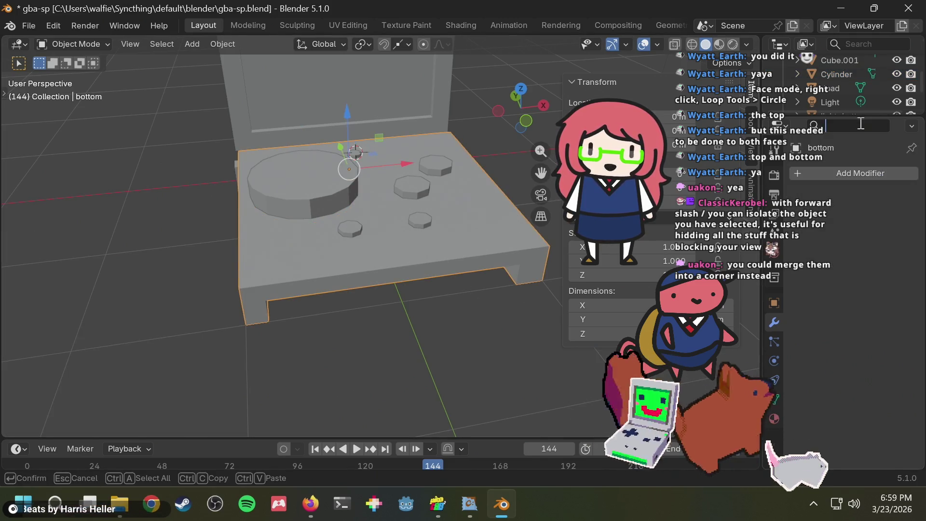
click(868, 173)
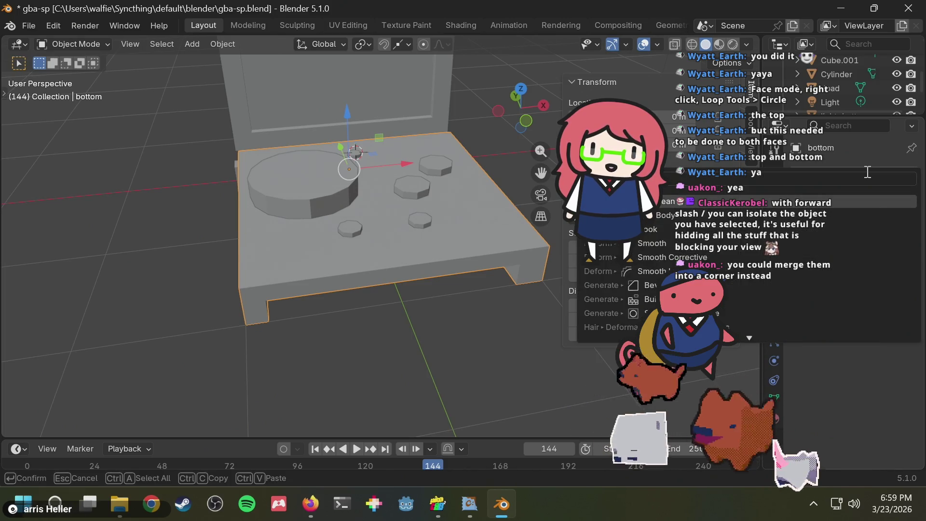
key(Return)
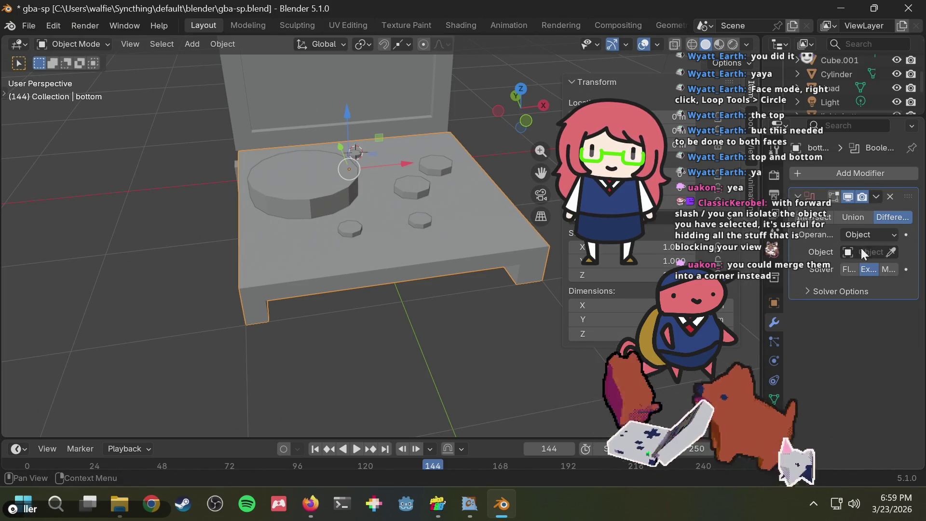
click(890, 253)
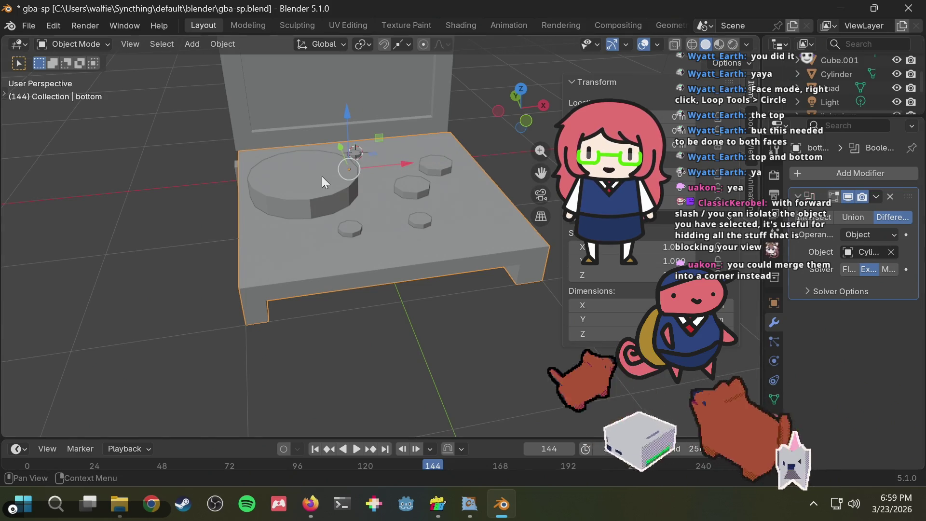
scroll(870, 80, down, 2)
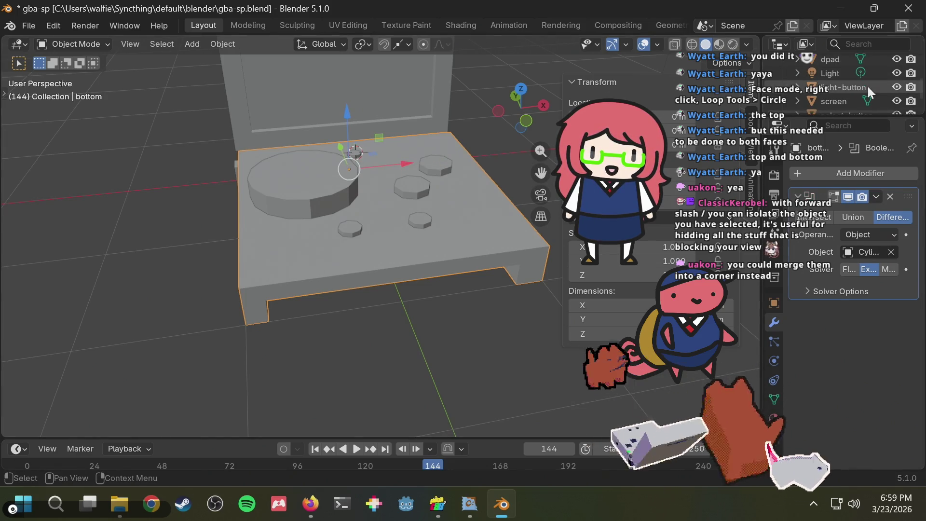
scroll(871, 91, up, 2)
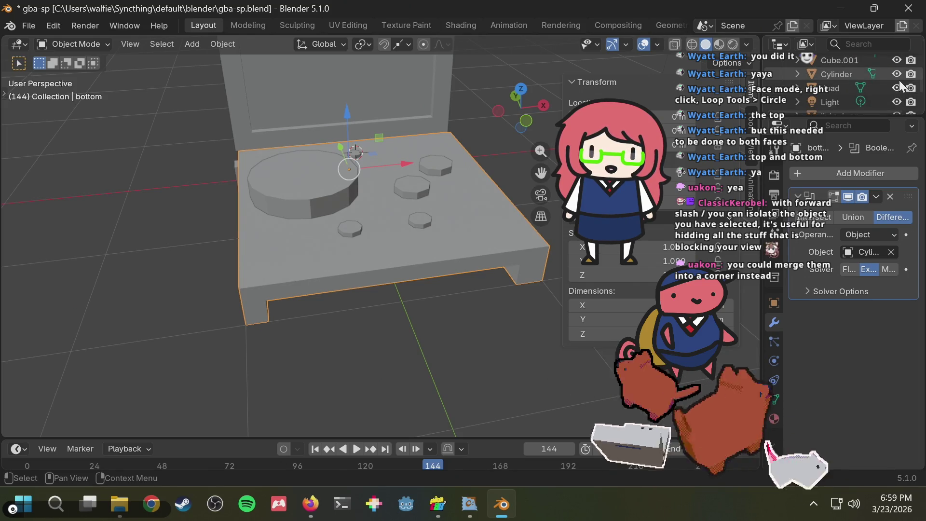
scroll(896, 83, up, 2)
click(898, 102)
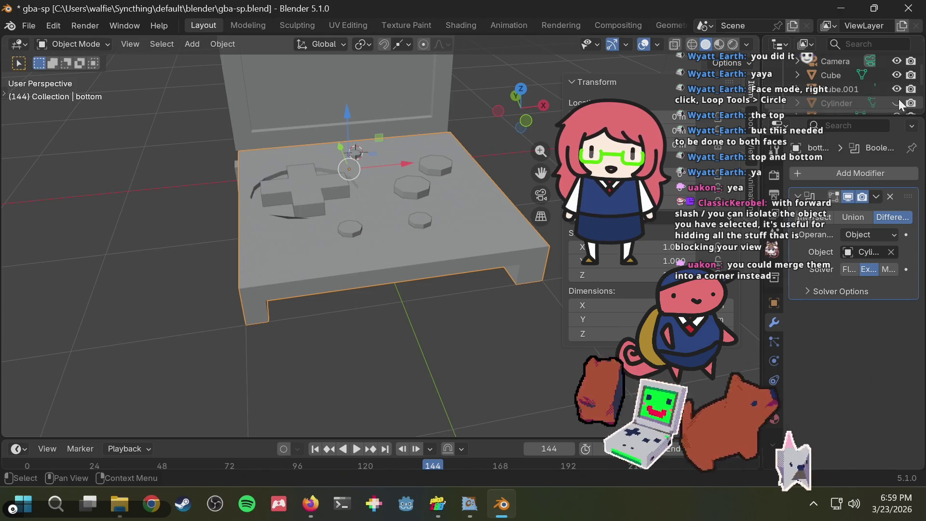
mouse_move(331, 181)
middle_down()
mouse_move(299, 251)
mouse_move(248, 273)
middle_up()
scroll(210, 239, up, 2)
scroll(174, 266, up, 2)
scroll(163, 226, up, 2)
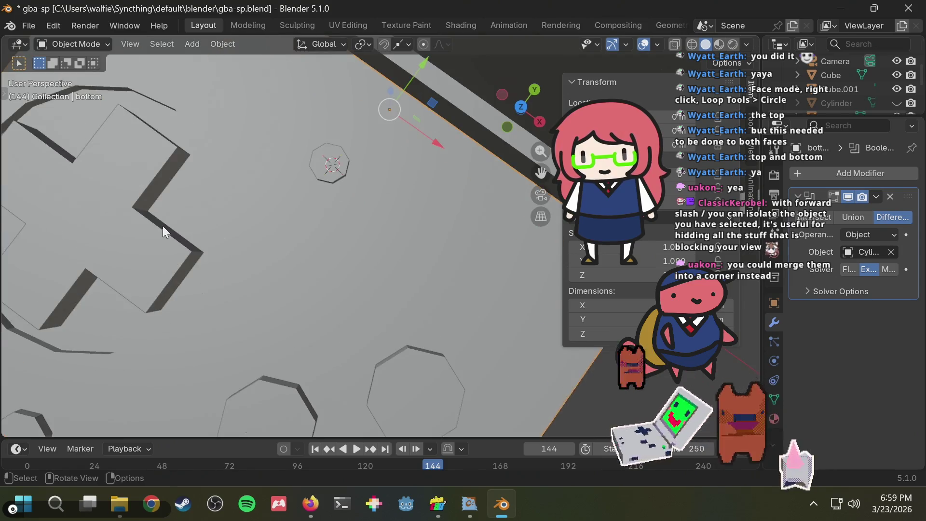
mouse_move(163, 226)
middle_down()
mouse_move(208, 165)
mouse_move(159, 195)
mouse_move(132, 186)
mouse_move(181, 194)
mouse_move(178, 233)
mouse_move(65, 201)
mouse_move(151, 235)
mouse_move(186, 227)
middle_up()
key(space)
mouse_move(283, 267)
shift+middle_down()
mouse_move(370, 176)
mouse_move(328, 201)
shift+middle_up()
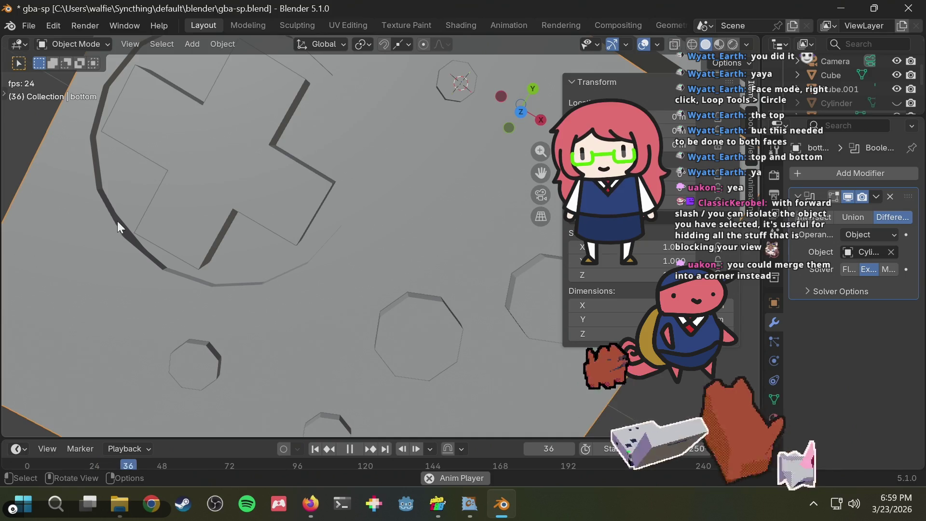
mouse_move(138, 249)
middle_down()
mouse_move(221, 233)
mouse_move(184, 208)
mouse_move(86, 259)
mouse_move(289, 222)
mouse_move(351, 189)
mouse_move(276, 248)
mouse_move(401, 211)
mouse_move(398, 248)
mouse_move(392, 100)
mouse_move(432, 173)
mouse_move(385, 311)
mouse_move(352, 196)
mouse_move(352, 264)
middle_up()
key(space)
scroll(391, 163, up, 3)
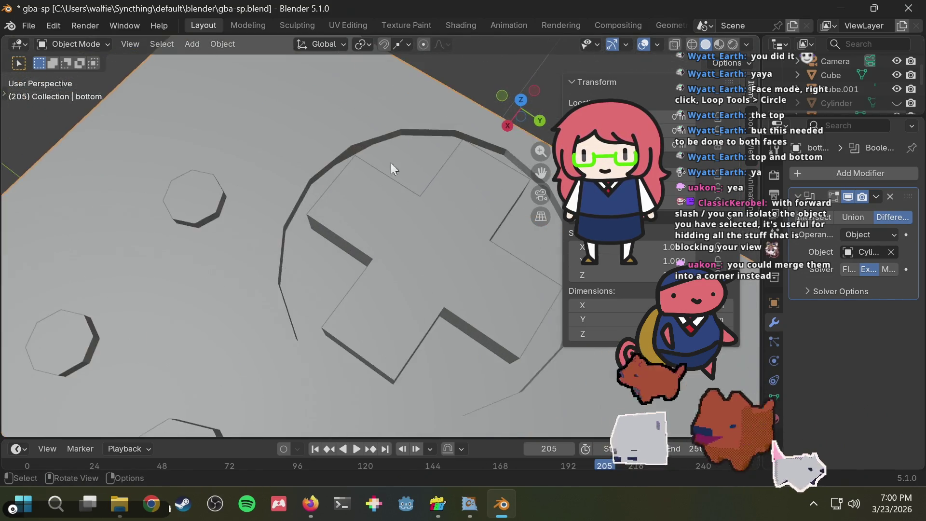
scroll(339, 132, up, 2)
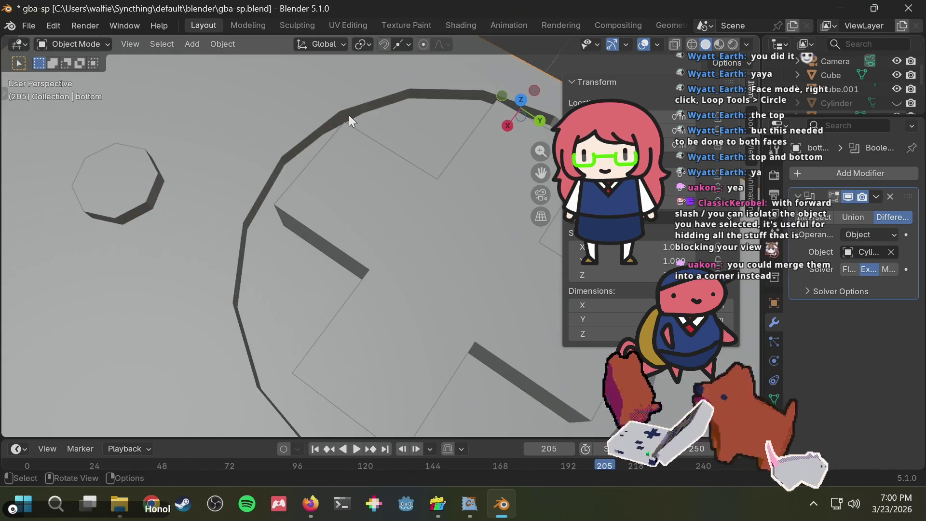
scroll(349, 113, up, 2)
key(space)
mouse_move(325, 97)
middle_down()
mouse_move(336, 164)
mouse_move(317, 91)
middle_up()
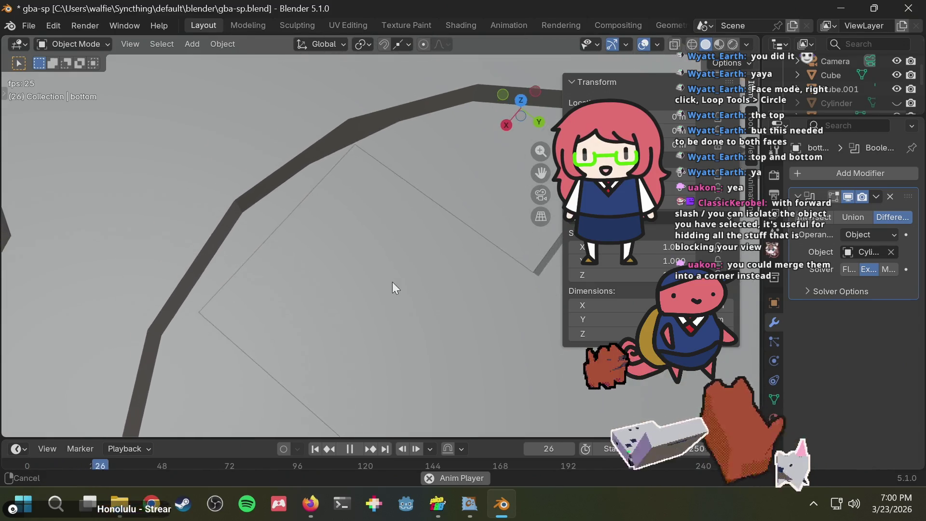
mouse_move(326, 171)
middle_down()
mouse_move(564, 110)
mouse_move(534, 103)
middle_up()
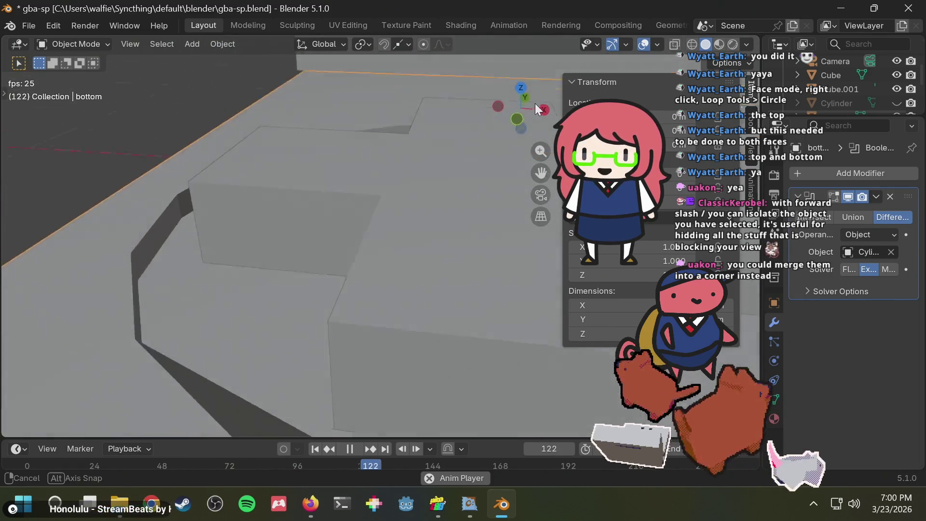
mouse_move(344, 223)
middle_down()
mouse_move(307, 217)
mouse_move(302, 225)
middle_up()
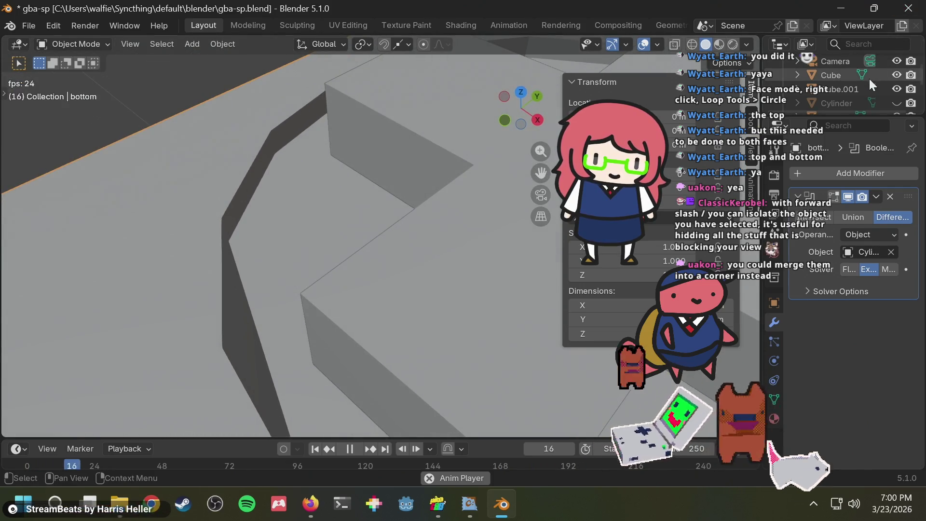
scroll(869, 77, down, 5)
scroll(342, 259, down, 1)
scroll(343, 259, down, 2)
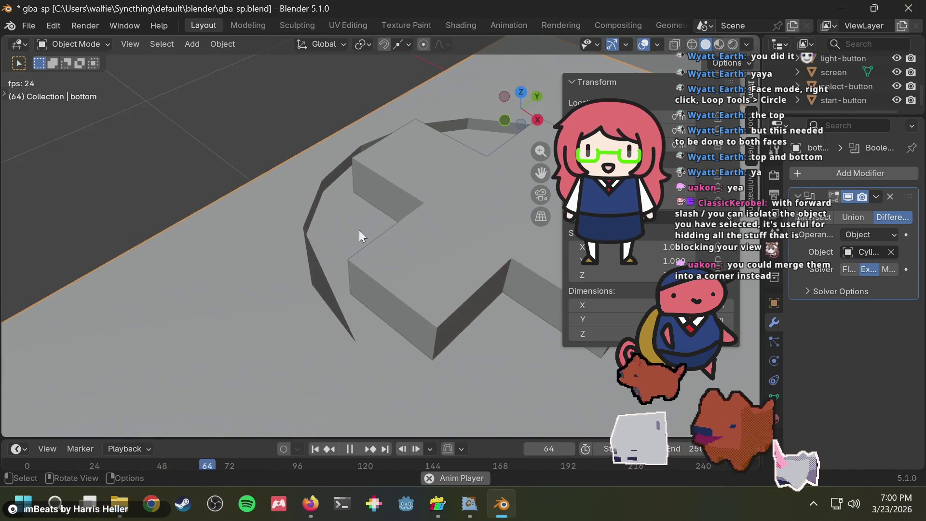
mouse_move(357, 233)
middle_down()
mouse_move(670, 223)
mouse_move(497, 152)
mouse_move(411, 245)
mouse_move(478, 218)
middle_up()
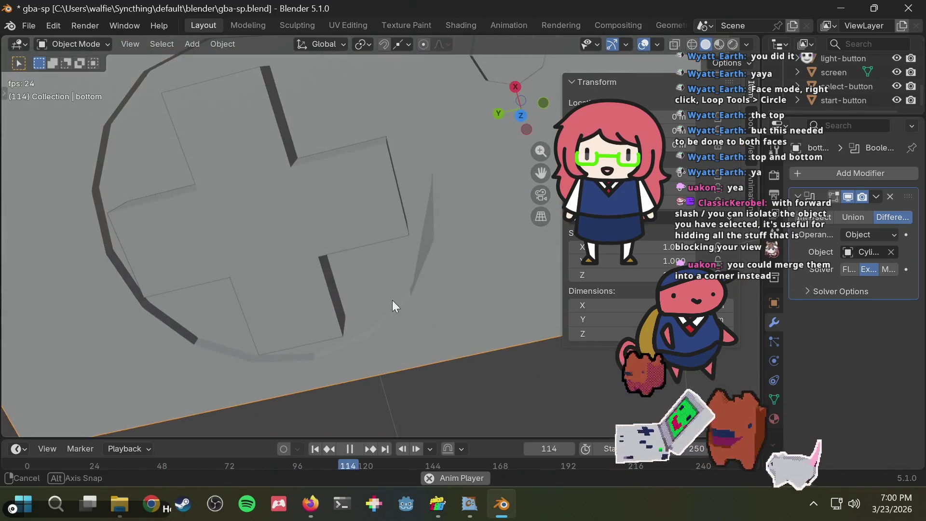
middle_drag(479, 218, 392, 300)
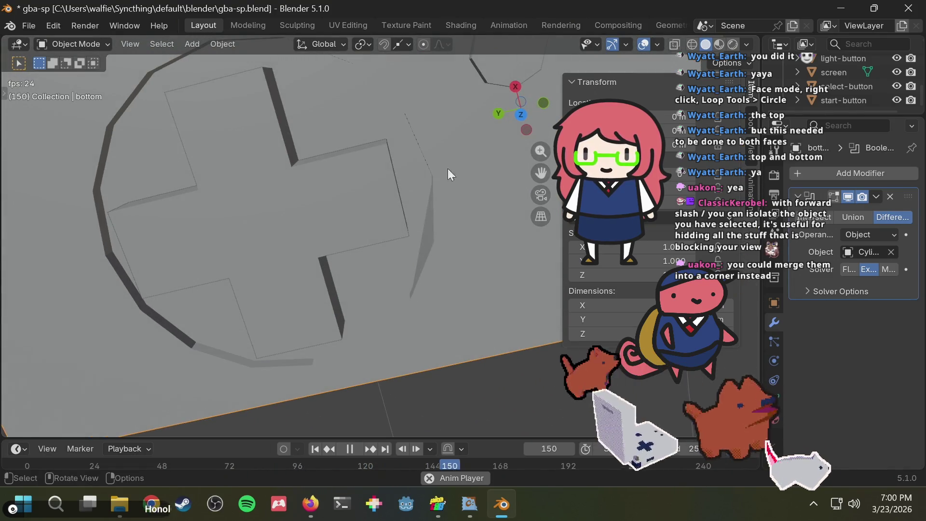
mouse_move(438, 188)
middle_down()
mouse_move(469, 144)
mouse_move(426, 109)
middle_up()
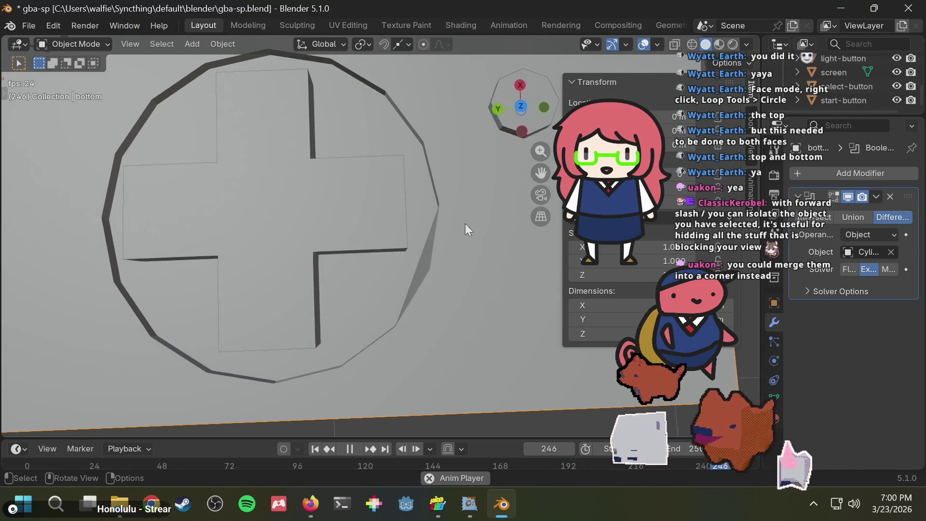
mouse_move(465, 224)
middle_down()
mouse_move(434, 172)
mouse_move(449, 138)
mouse_move(435, 266)
mouse_move(505, 253)
mouse_move(508, 242)
mouse_move(467, 343)
mouse_move(204, 427)
mouse_move(277, 343)
mouse_move(568, 290)
mouse_move(592, 300)
mouse_move(587, 311)
mouse_move(508, 271)
mouse_move(411, 386)
mouse_move(502, 239)
mouse_move(494, 227)
mouse_move(376, 285)
mouse_move(288, 280)
mouse_move(359, 215)
mouse_move(290, 262)
mouse_move(365, 176)
mouse_move(347, 184)
middle_up()
key(space)
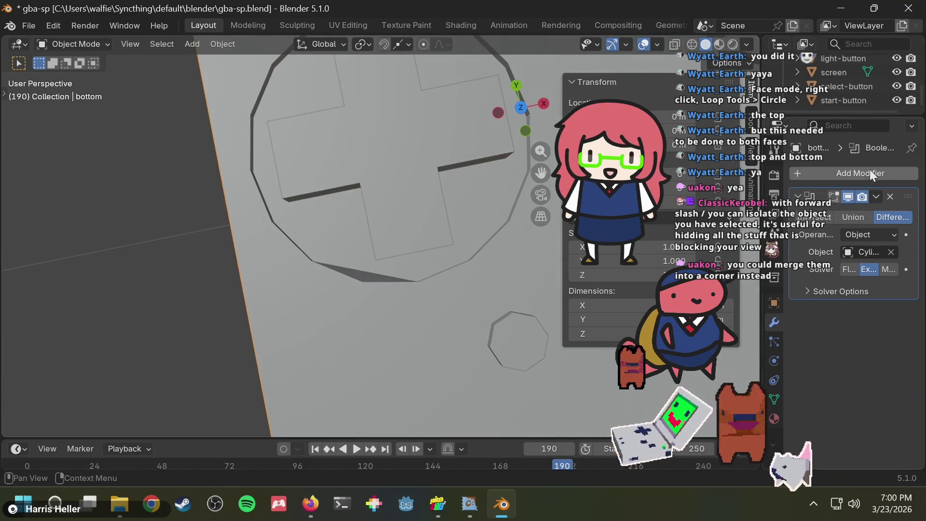
- Apply the Boolean modifier on the bottom body
click(876, 197)
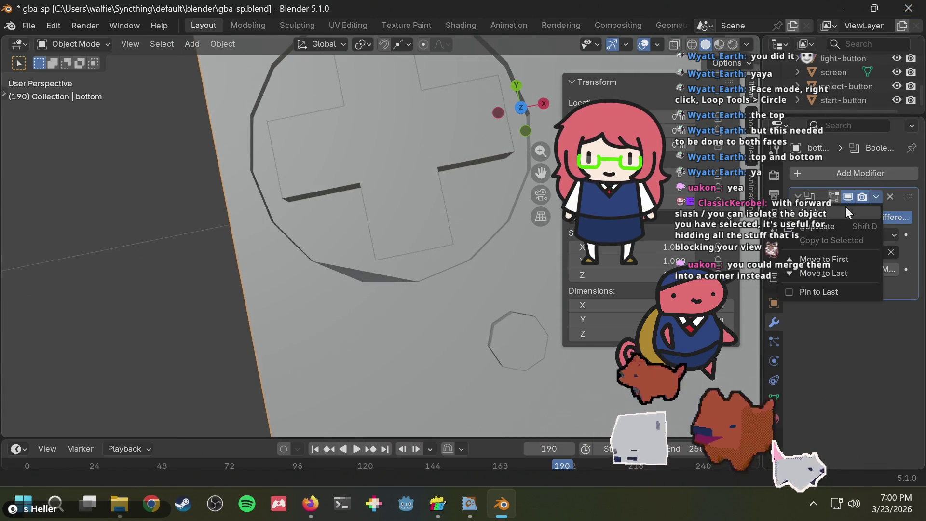
click(839, 213)
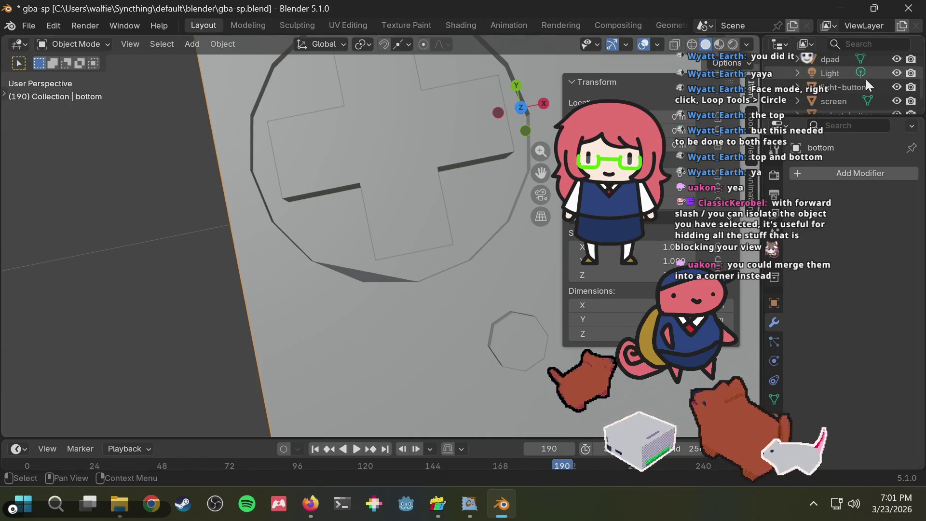
scroll(861, 85, up, 5)
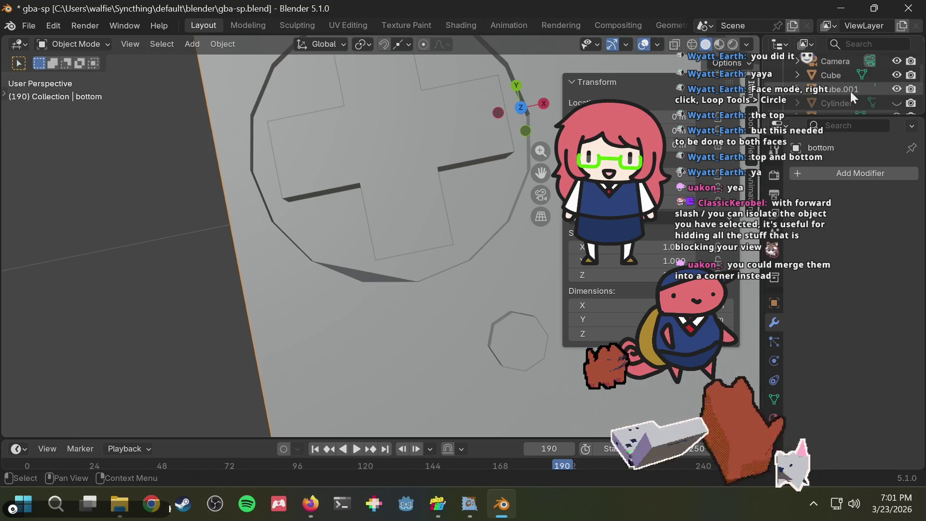
scroll(847, 91, down, 2)
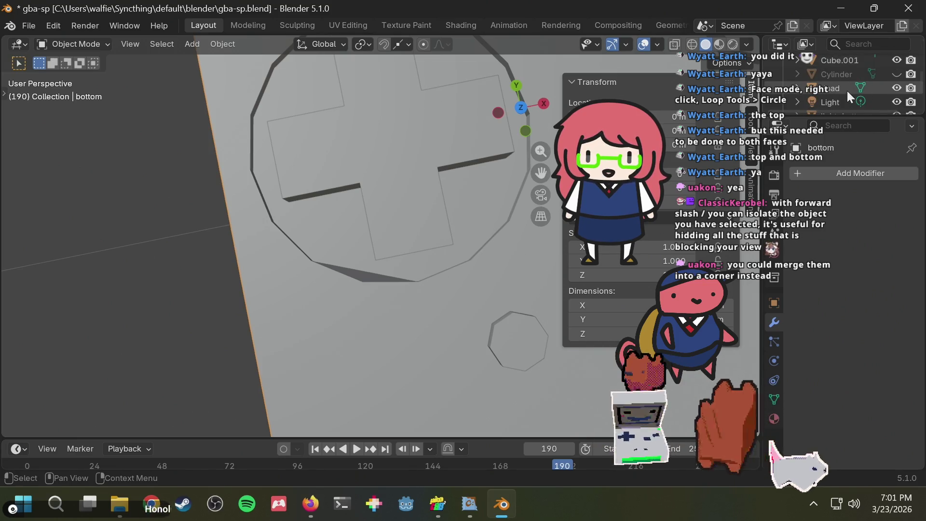
- Select the Cylinder, open its context menu, then make the bottom body active again
click(838, 72)
right_click(837, 73)
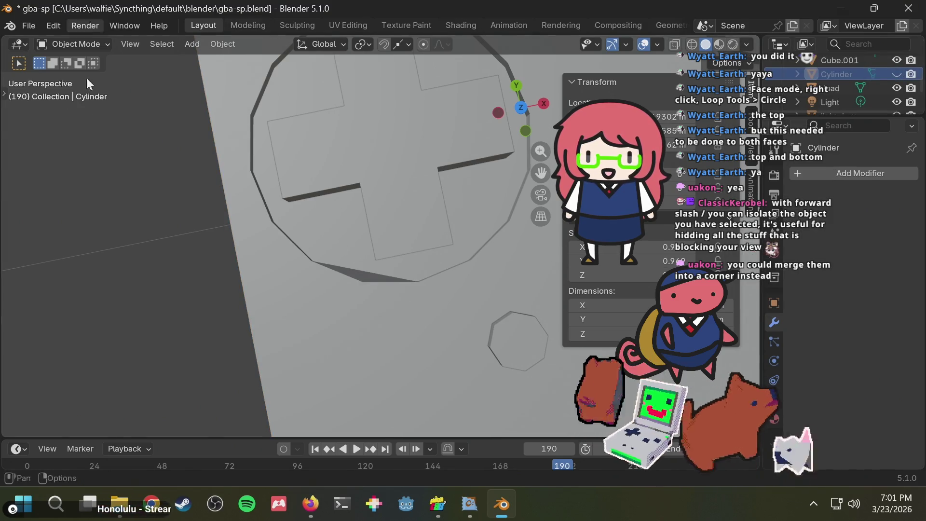
click(232, 116)
key(Tab)
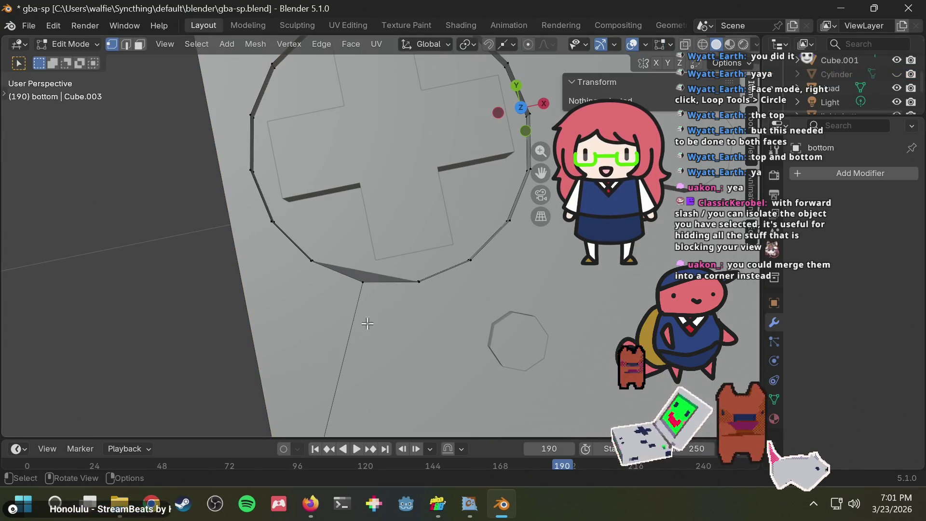
mouse_move(367, 324)
middle_down()
mouse_move(297, 202)
mouse_move(247, 147)
middle_up()
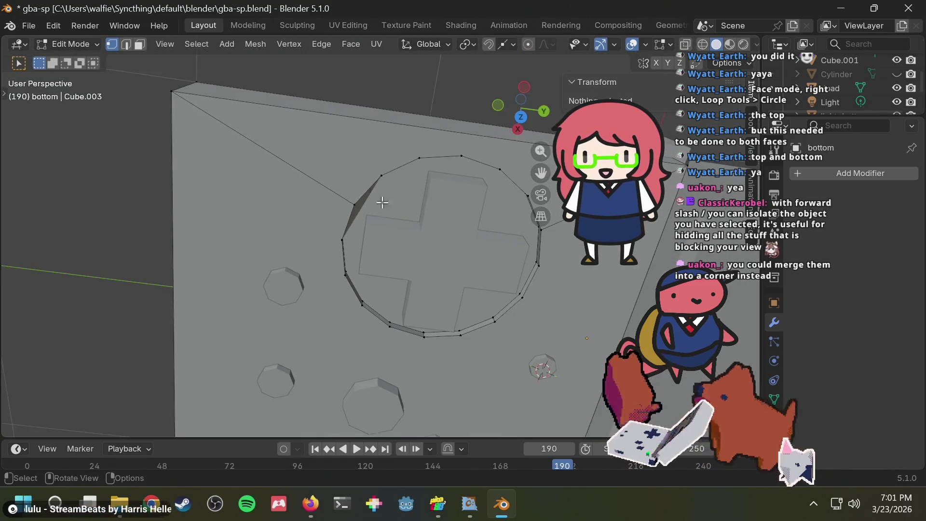
mouse_move(382, 202)
middle_down()
mouse_move(406, 196)
mouse_move(449, 212)
mouse_move(323, 266)
middle_up()
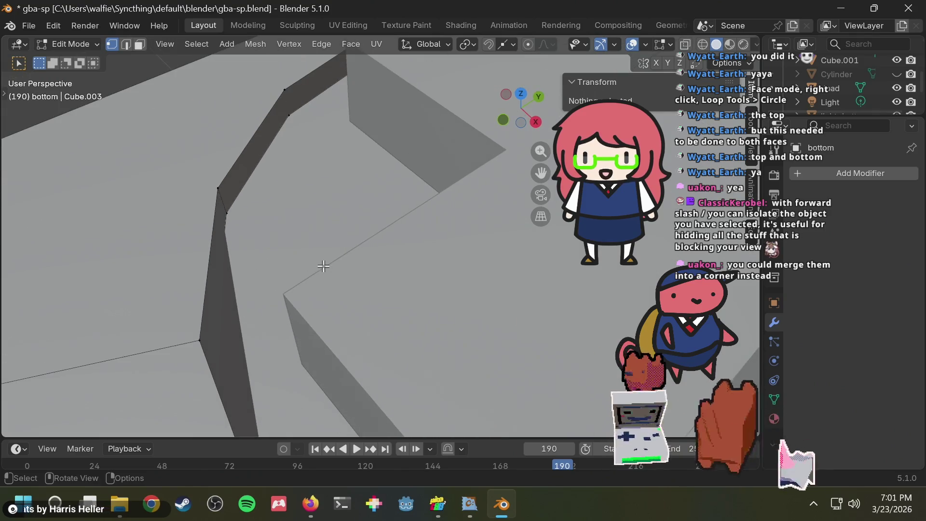
mouse_move(268, 258)
middle_down()
mouse_move(236, 273)
mouse_move(248, 240)
middle_up()
click(241, 235)
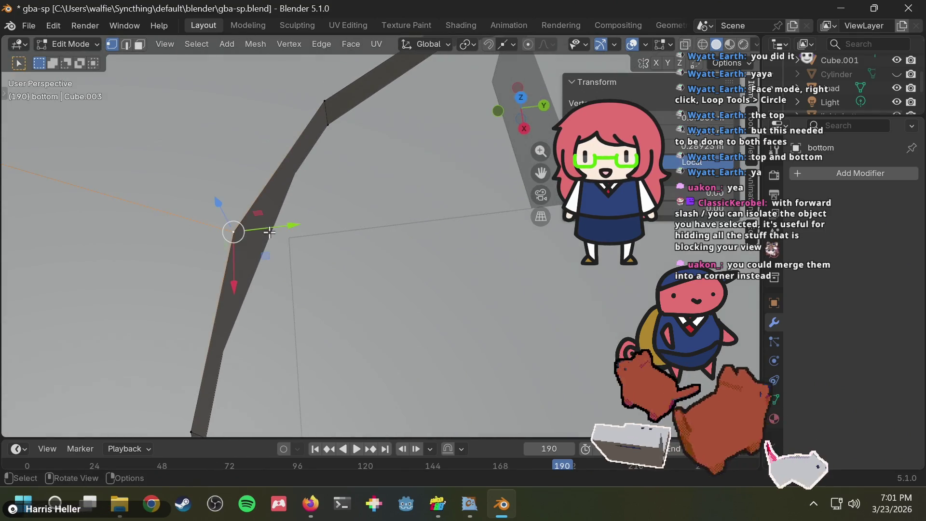
click(331, 256)
mouse_move(330, 256)
middle_down()
mouse_move(306, 205)
mouse_move(297, 204)
mouse_move(455, 300)
middle_up()
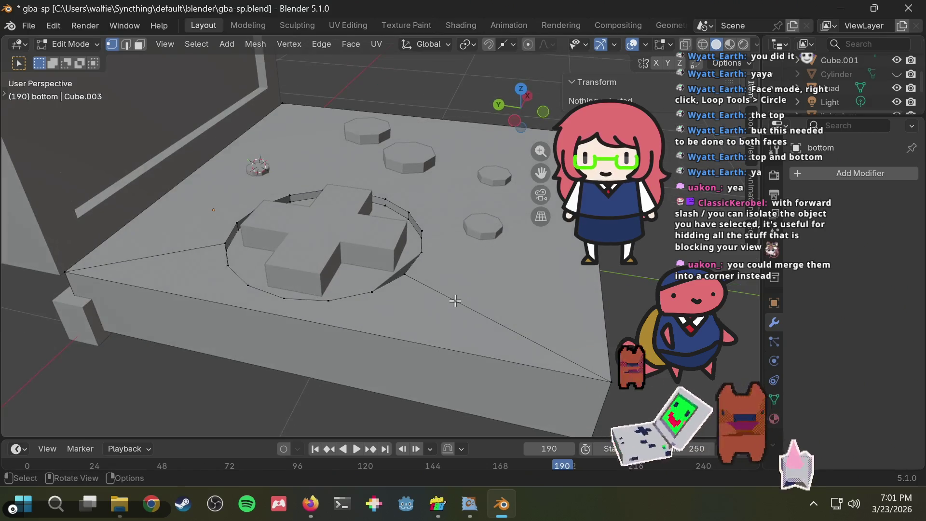
scroll(393, 255, up, 5)
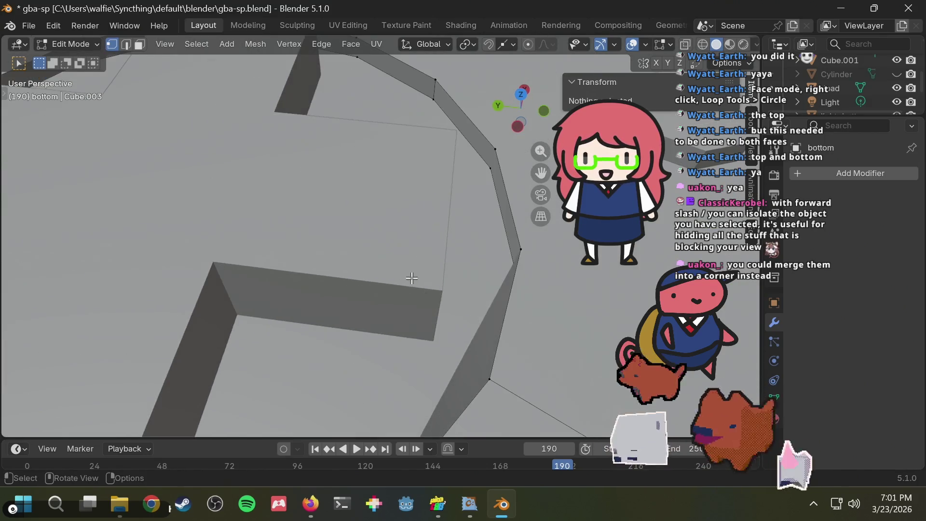
mouse_move(427, 286)
middle_down()
mouse_move(547, 282)
mouse_move(482, 271)
middle_up()
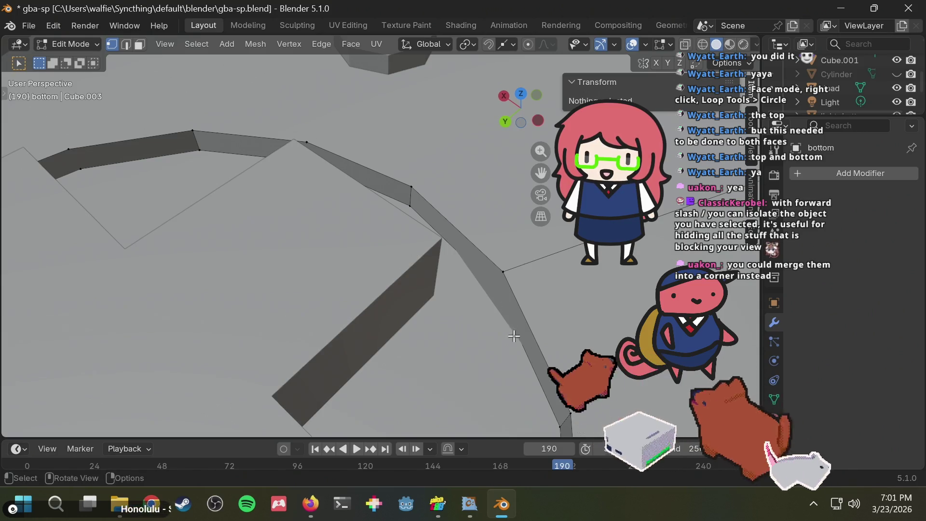
click(475, 269)
mouse_move(476, 269)
middle_down()
mouse_move(592, 326)
mouse_move(574, 290)
mouse_move(417, 257)
middle_up()
click(556, 282)
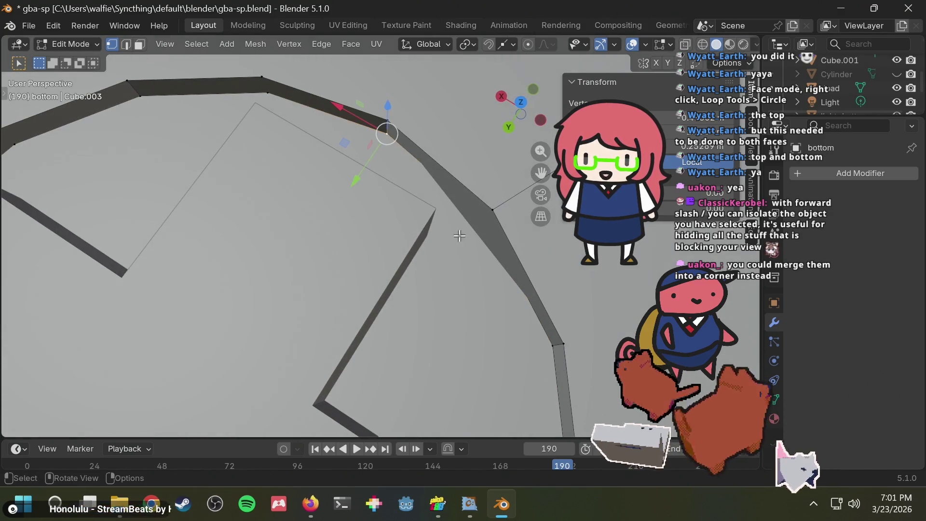
middle_drag(484, 235, 513, 277)
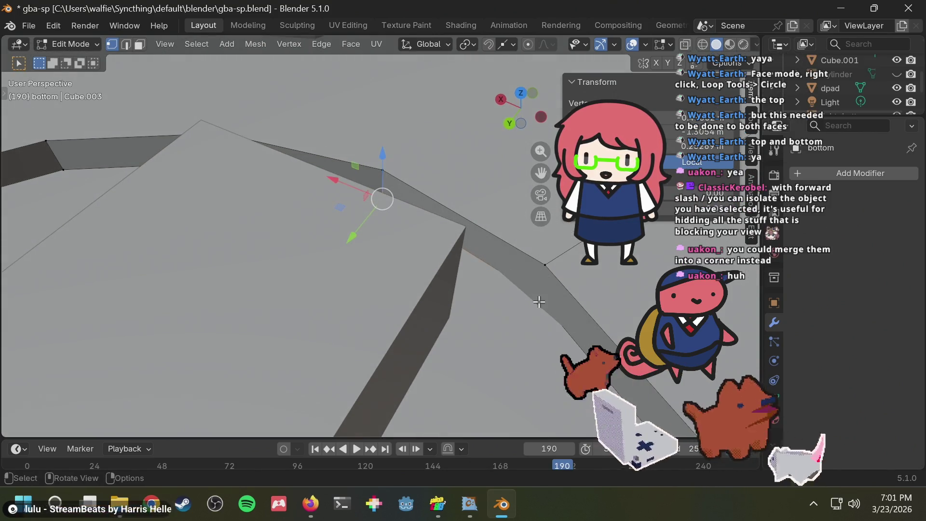
mouse_move(539, 296)
middle_down()
mouse_move(383, 314)
mouse_move(466, 267)
mouse_move(471, 225)
mouse_move(430, 281)
middle_up()
scroll(382, 314, down, 2)
scroll(361, 311, down, 2)
scroll(363, 312, down, 2)
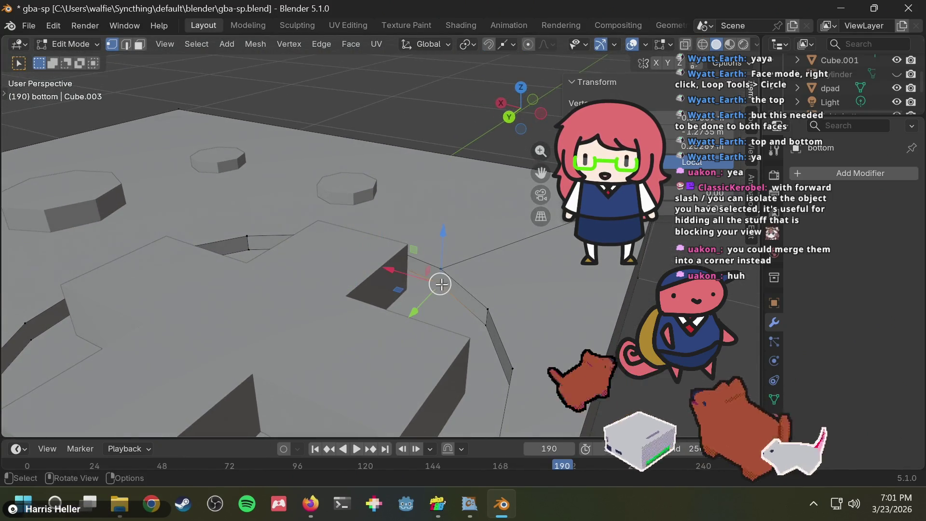
key(alt+a)
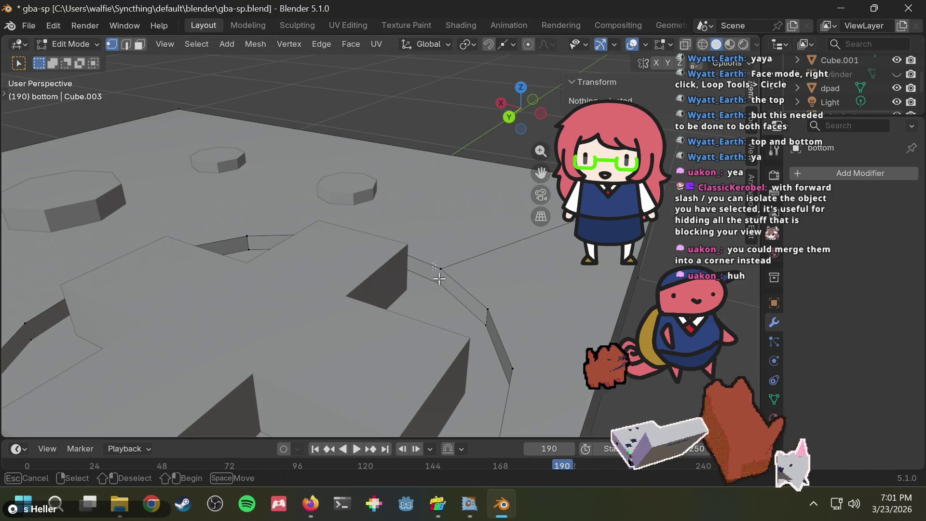
click(439, 278)
middle_drag(471, 254, 442, 322)
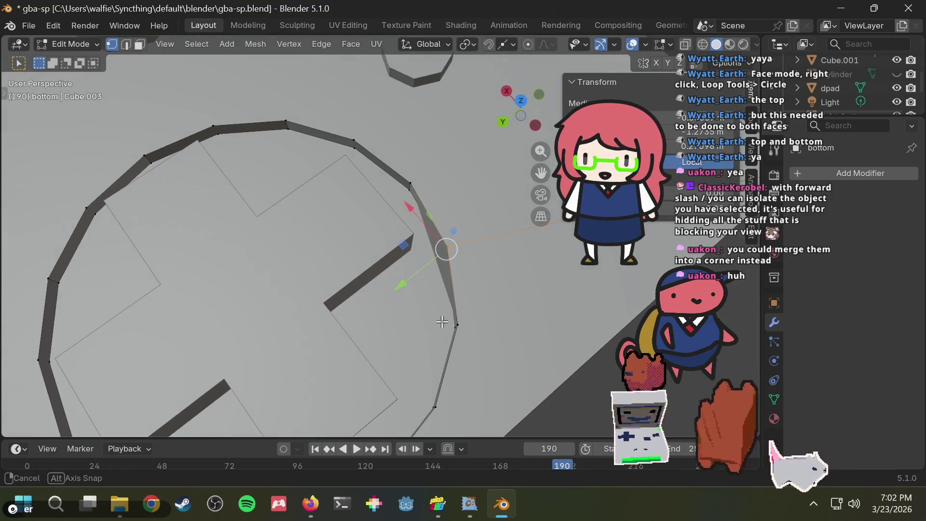
scroll(480, 261, up, 2)
scroll(477, 263, up, 3)
scroll(476, 270, up, 2)
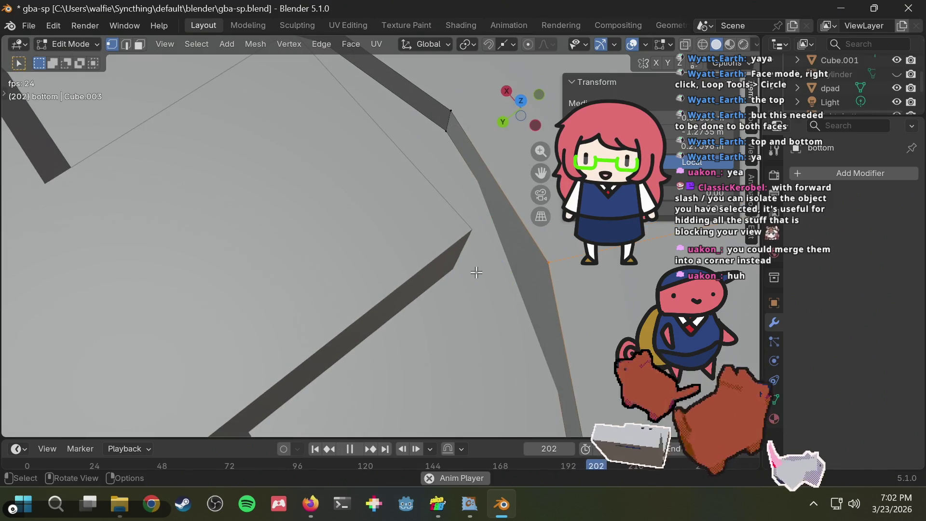
mouse_move(476, 273)
middle_down()
mouse_move(559, 281)
mouse_move(399, 177)
mouse_move(439, 194)
mouse_move(338, 293)
mouse_move(244, 306)
middle_up()
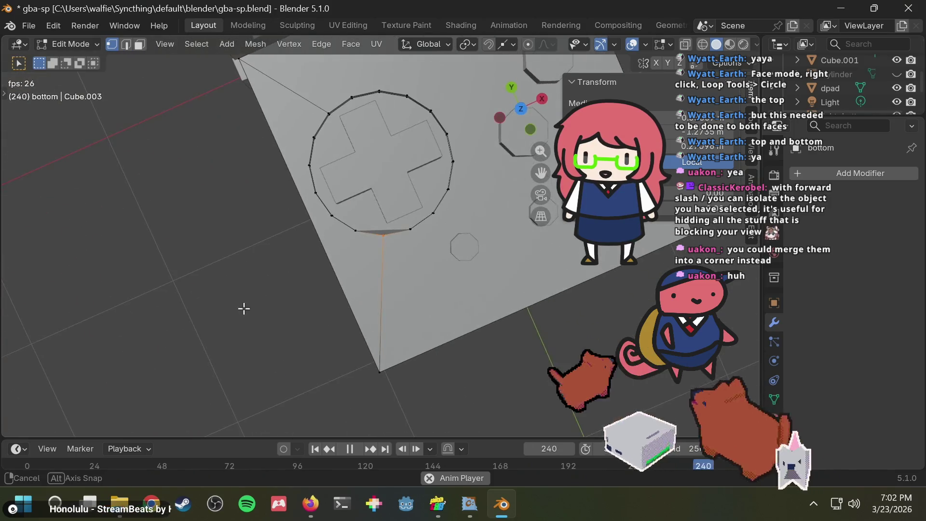
scroll(373, 196, up, 3)
middle_drag(376, 192, 302, 252)
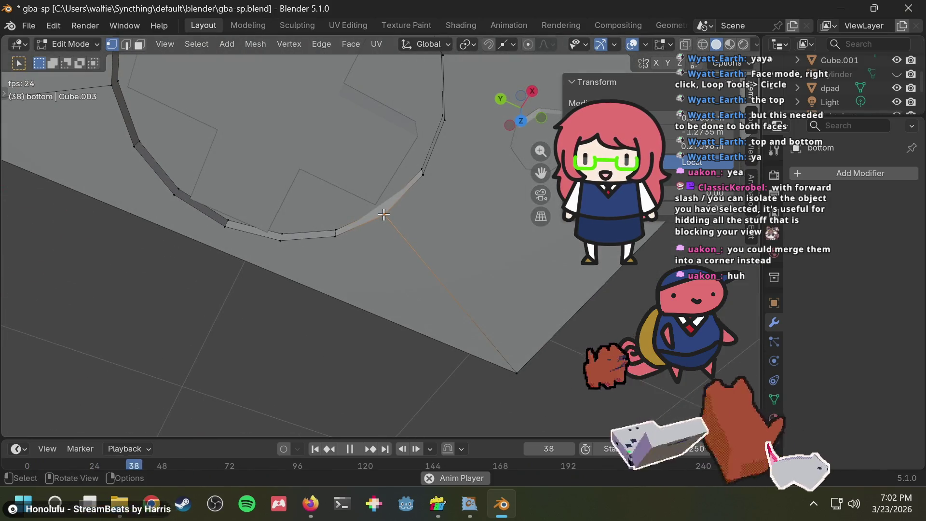
middle_drag(384, 215, 499, 167)
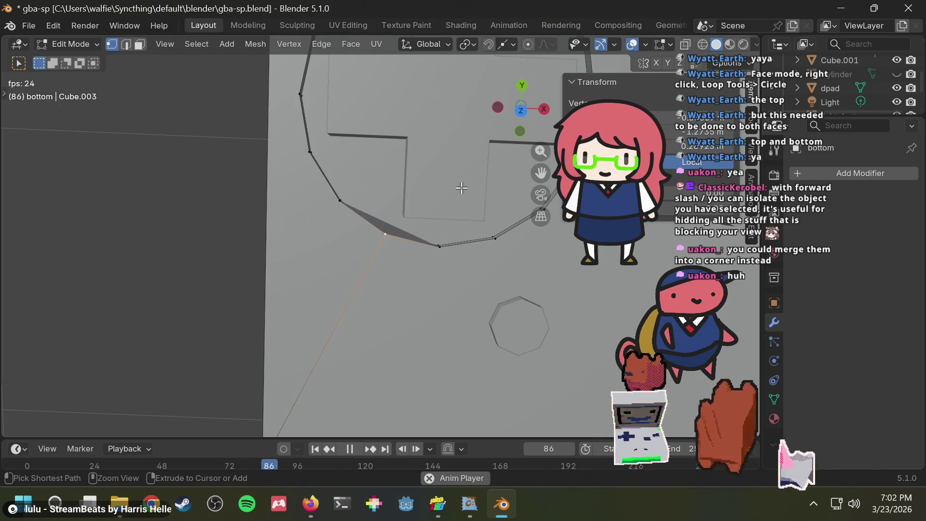
key(space)
key(Tab)
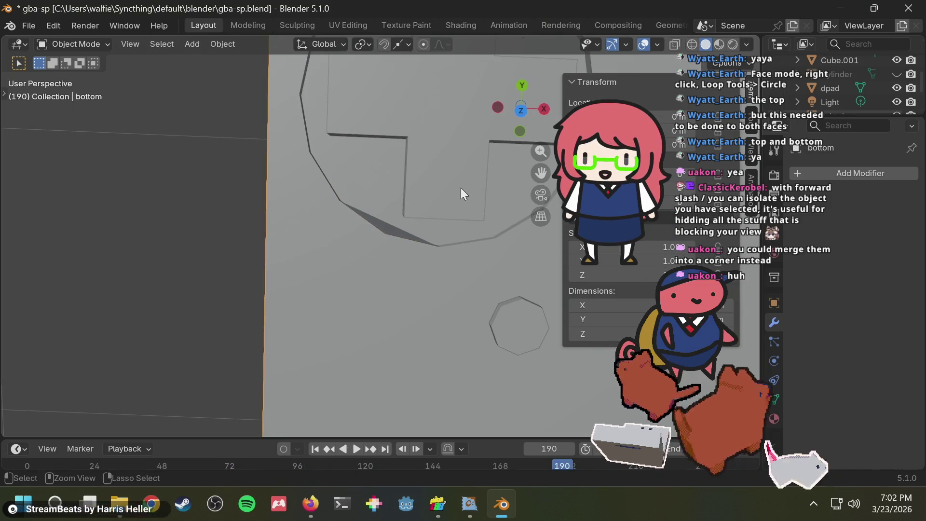
- Undo to restore the bottom body's Boolean modifier and save the file
key(ctrl+z)
middle_drag(386, 225, 437, 110)
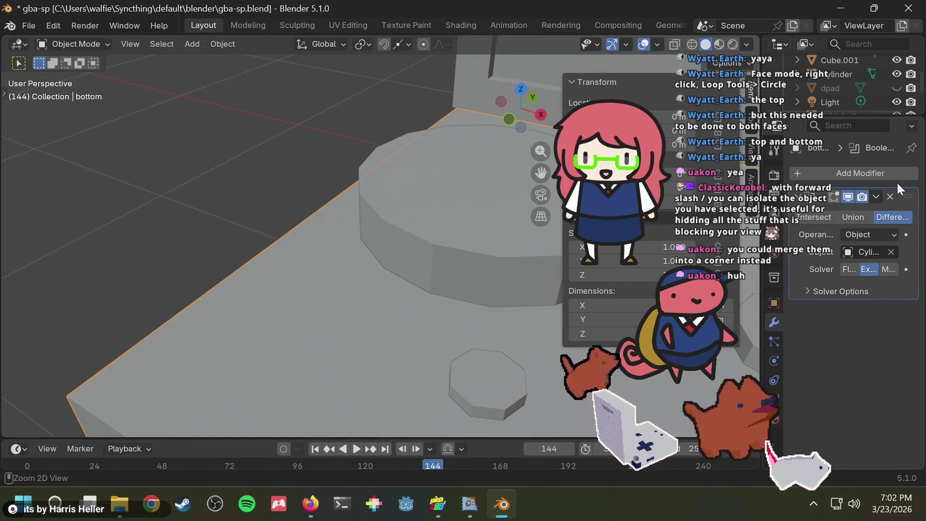
key(ctrl+s)
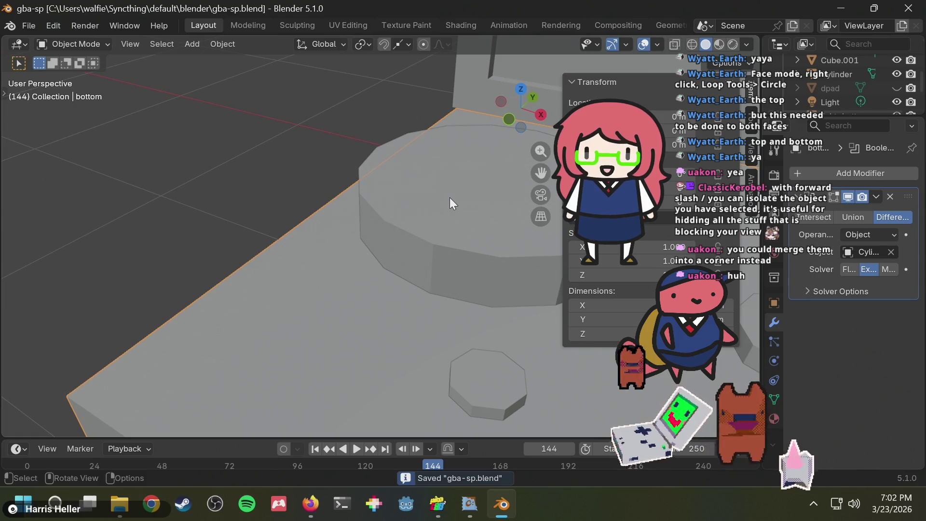
- Apply the Boolean cut to the bottom body and save gba-sp.blend
mouse_move(444, 204)
middle_down()
mouse_move(477, 167)
mouse_move(796, 172)
middle_up()
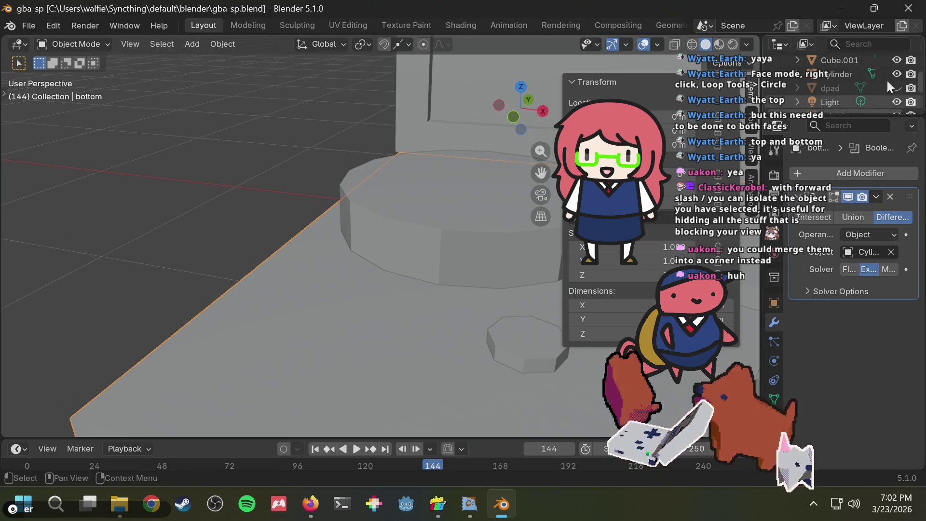
scroll(866, 82, down, 2)
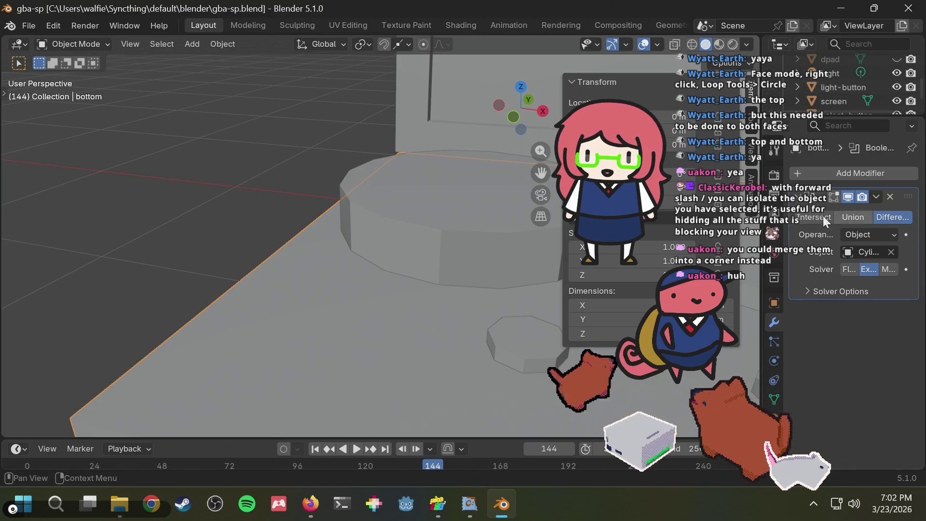
click(890, 195)
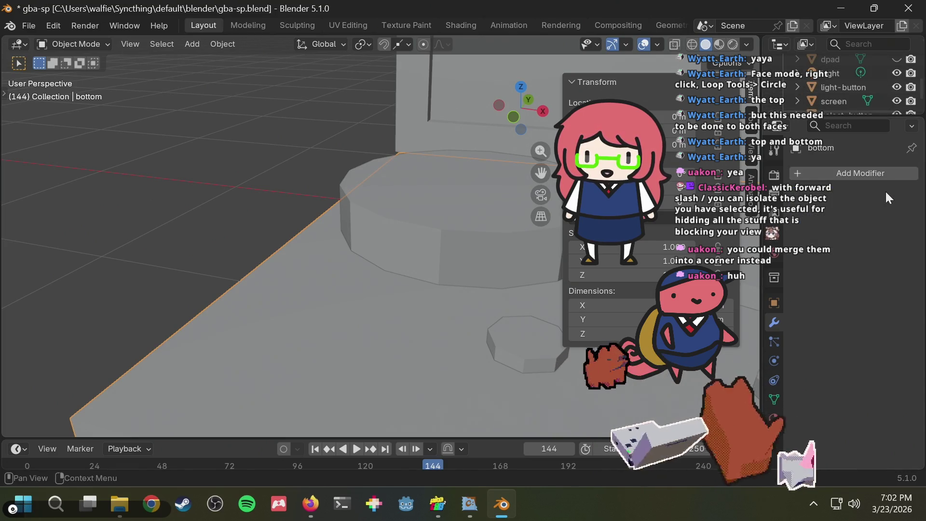
key(ctrl+s)
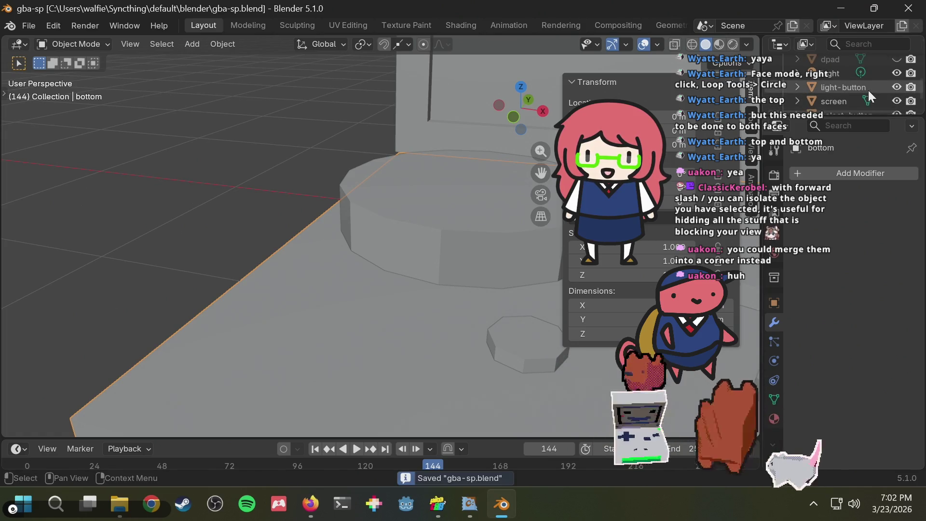
- Hide the cutter Cylinder and inspect the recess in wireframe, toggling X-ray, then return to solid
scroll(868, 89, up, 2)
click(894, 73)
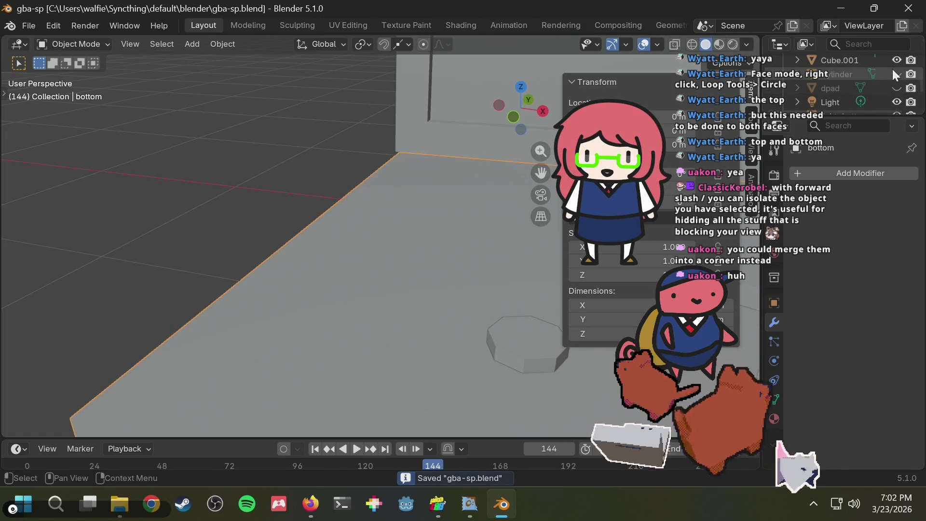
mouse_move(409, 227)
middle_down()
mouse_move(407, 159)
mouse_move(355, 255)
mouse_move(434, 260)
mouse_move(453, 271)
mouse_move(537, 136)
mouse_move(392, 294)
mouse_move(302, 303)
mouse_move(236, 273)
mouse_move(202, 191)
mouse_move(367, 195)
mouse_move(416, 223)
mouse_move(436, 282)
mouse_move(549, 98)
mouse_move(395, 283)
mouse_move(436, 245)
middle_up()
click(693, 44)
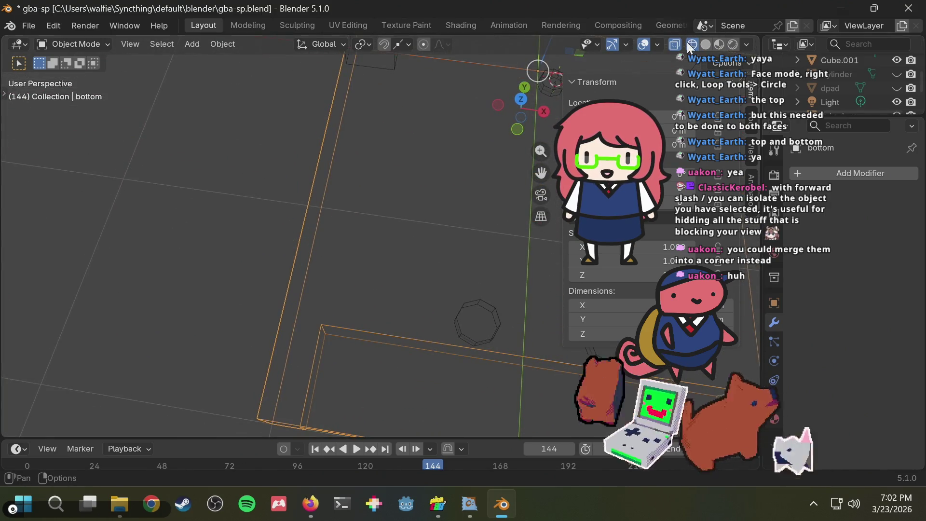
click(672, 47)
click(672, 47)
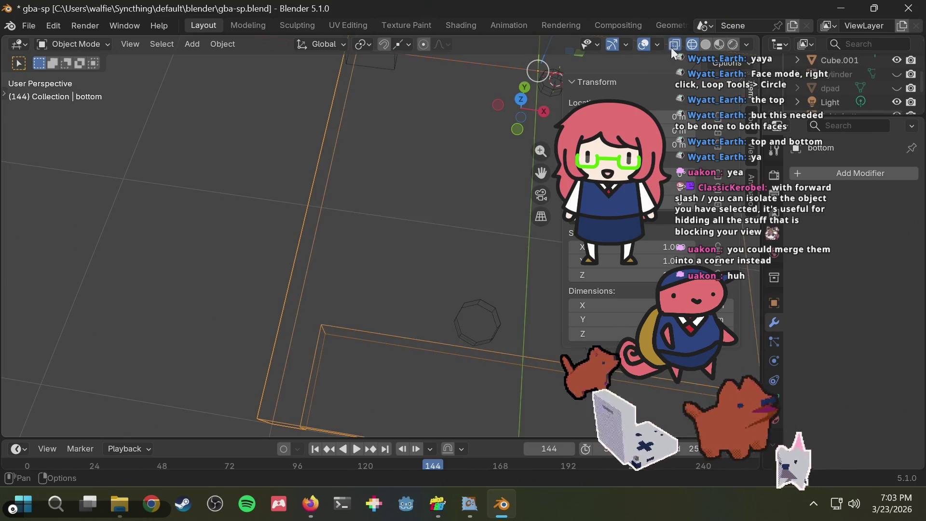
click(672, 48)
click(705, 44)
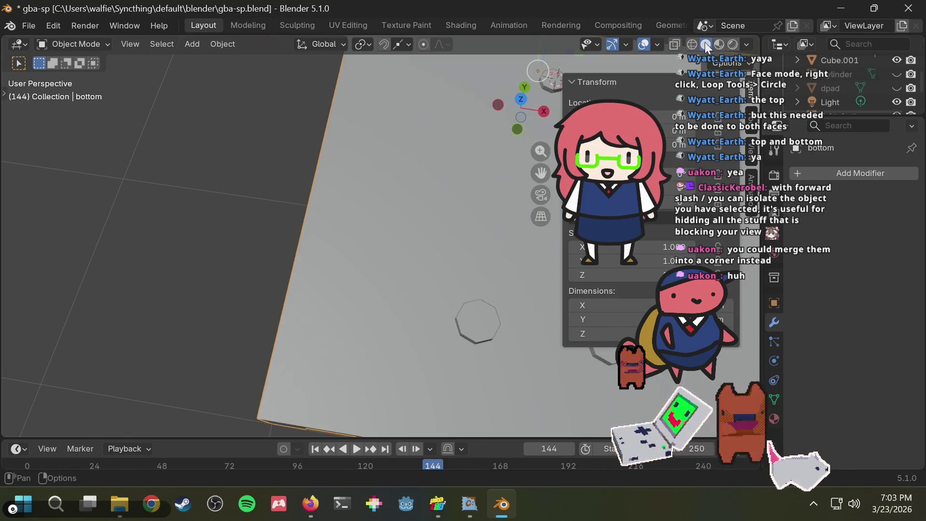
mouse_move(675, 61)
middle_down()
mouse_move(481, 151)
mouse_move(510, 115)
mouse_move(503, 127)
middle_up()
scroll(856, 82, down, 5)
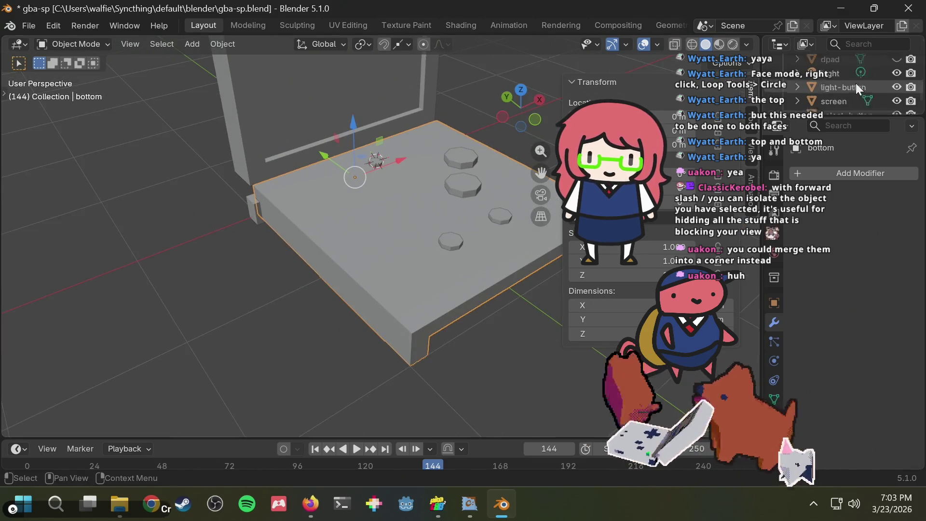
- Save again, then unhide the Cylinder and select it in the viewport
key(ctrl+s)
scroll(885, 84, up, 2)
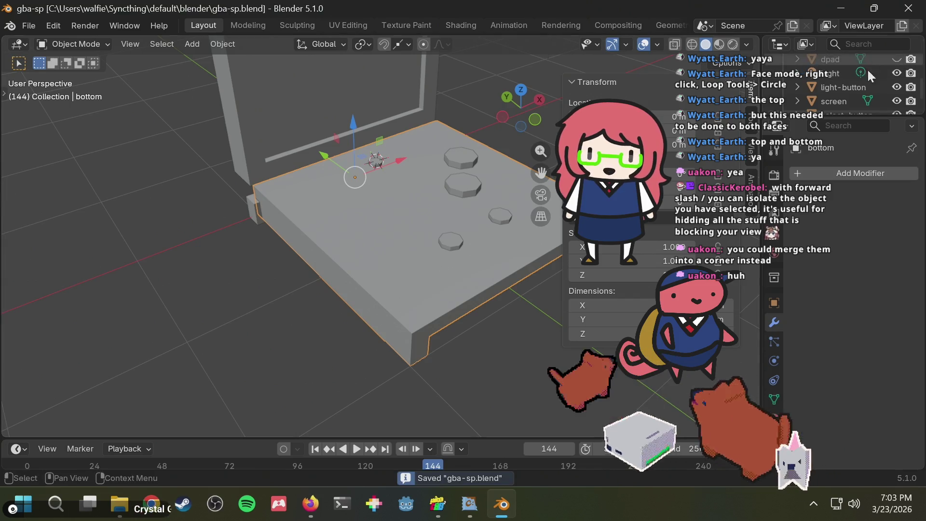
scroll(885, 83, up, 2)
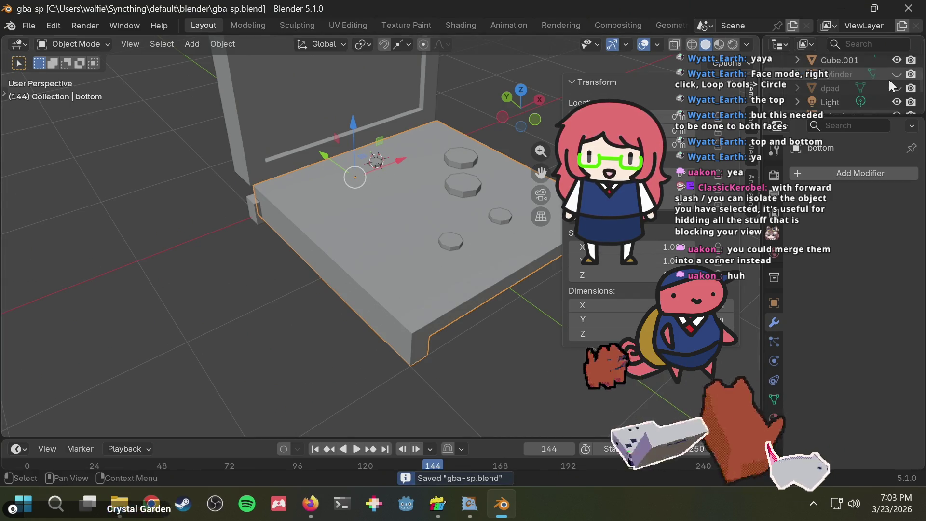
click(897, 74)
middle_drag(253, 224, 334, 196)
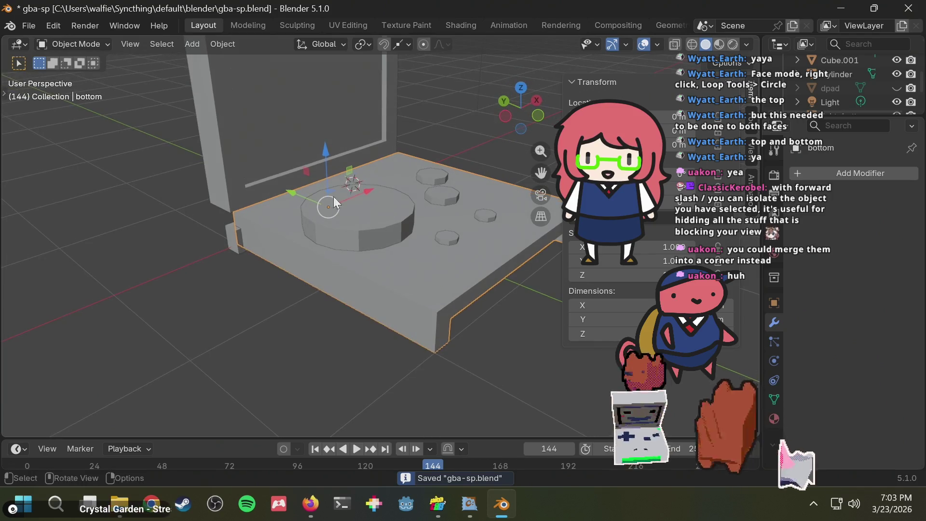
click(377, 221)
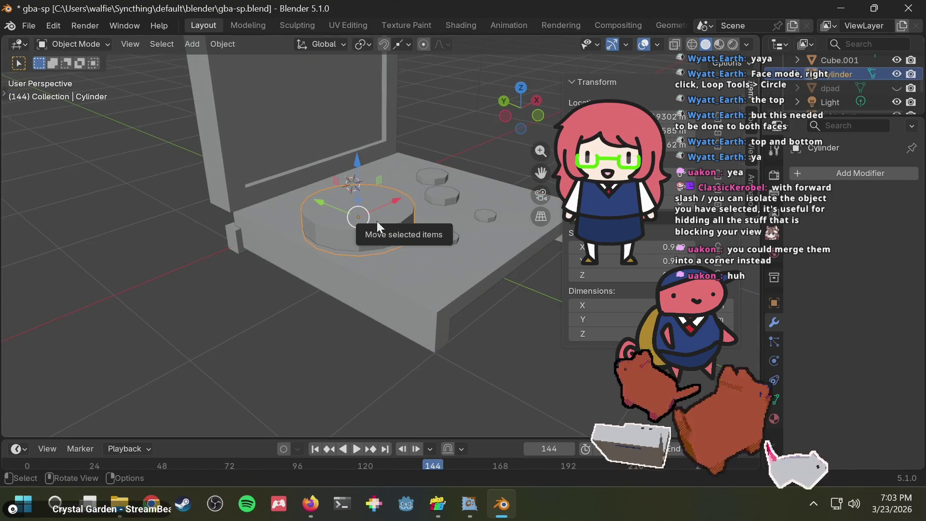
- Isolate the Cylinder in Local View and inspect it and its duplicate from several angles
key(slash)
mouse_move(387, 233)
middle_down()
mouse_move(405, 99)
mouse_move(331, 258)
mouse_move(515, 187)
mouse_move(432, 290)
mouse_move(384, 270)
mouse_move(331, 198)
mouse_move(335, 158)
mouse_move(357, 126)
mouse_move(318, 192)
mouse_move(279, 332)
mouse_move(366, 221)
mouse_move(399, 96)
mouse_move(316, 191)
middle_up()
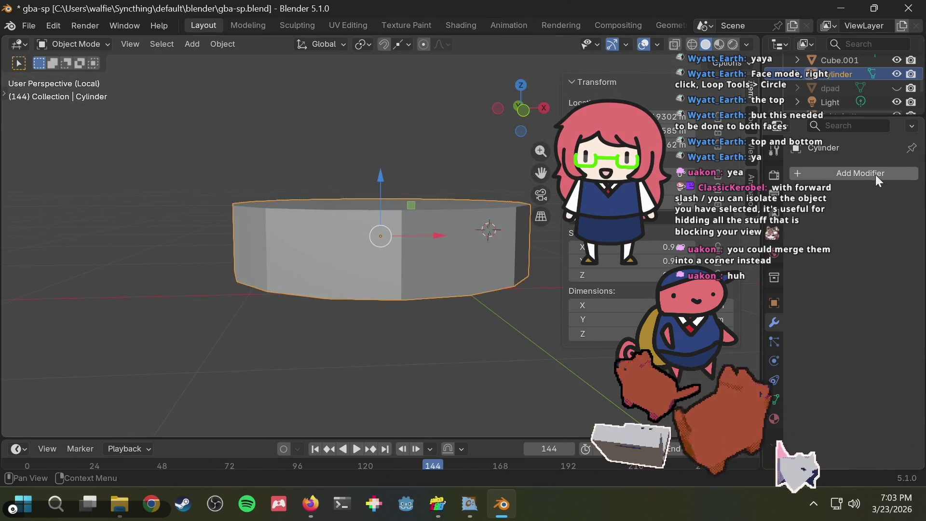
mouse_move(418, 218)
middle_down()
mouse_move(375, 305)
mouse_move(333, 268)
mouse_move(318, 159)
mouse_move(353, 255)
mouse_move(352, 351)
mouse_move(363, 324)
mouse_move(457, 230)
mouse_move(499, 205)
middle_up()
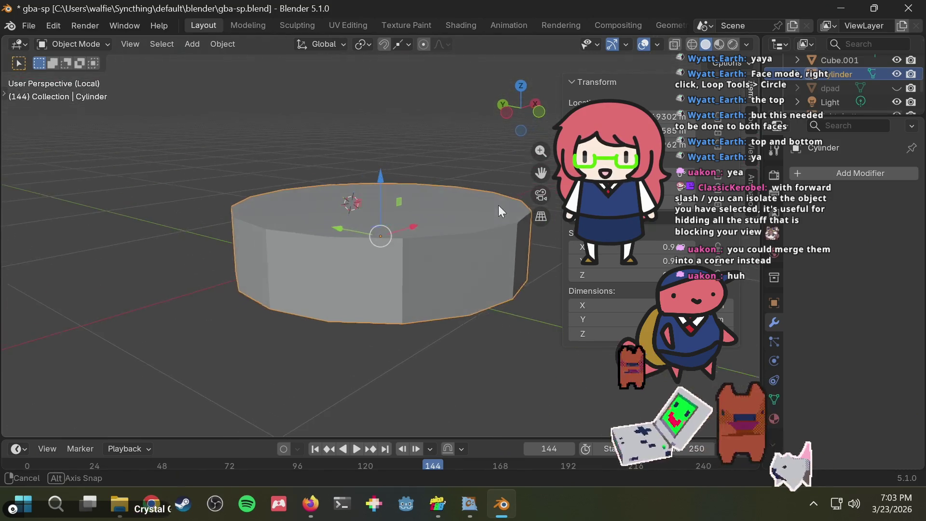
middle_drag(338, 263, 341, 330)
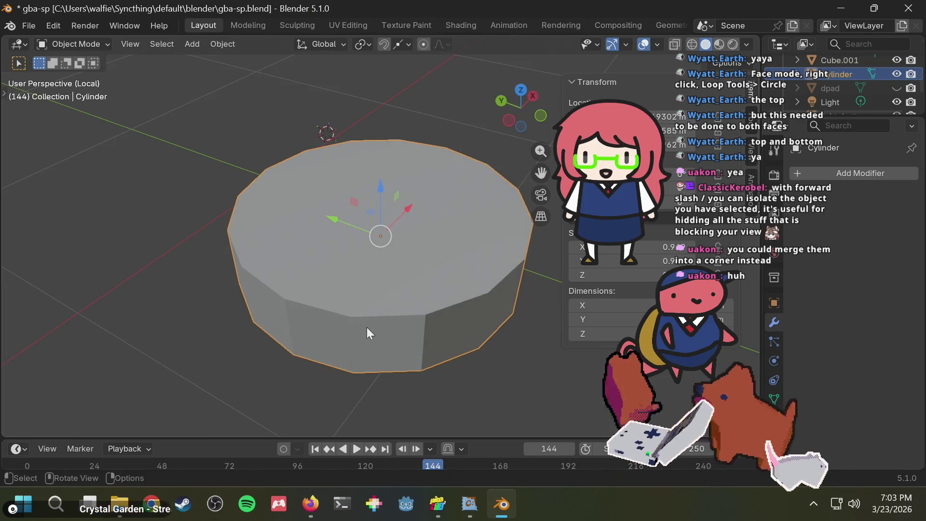
mouse_move(447, 329)
middle_down()
mouse_move(390, 220)
mouse_move(311, 207)
middle_up()
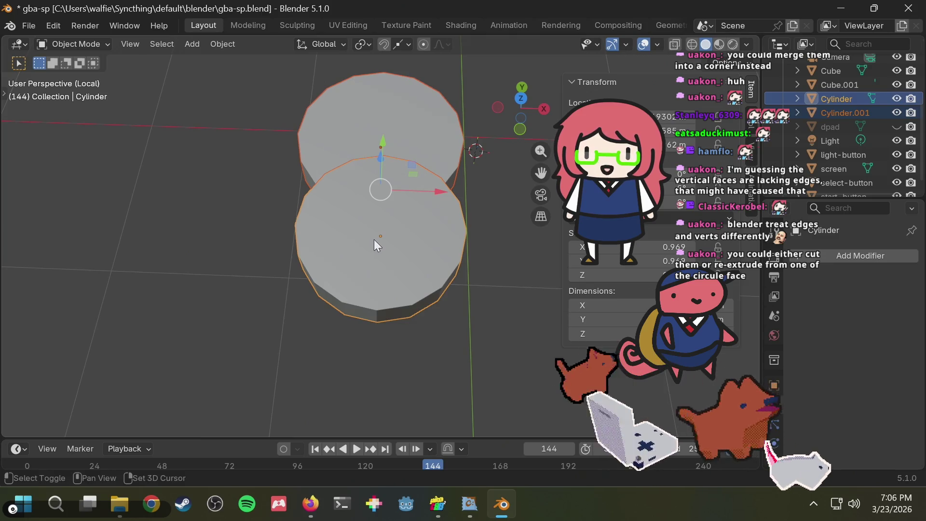
mouse_move(381, 235)
middle_down()
mouse_move(482, 134)
mouse_move(375, 238)
middle_up()
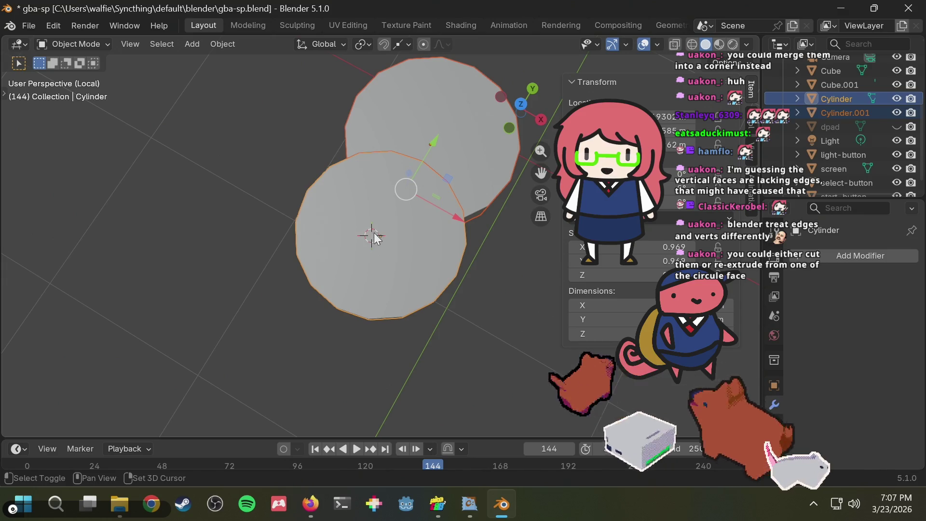
mouse_move(379, 235)
middle_down()
mouse_move(420, 206)
mouse_move(395, 231)
middle_up()
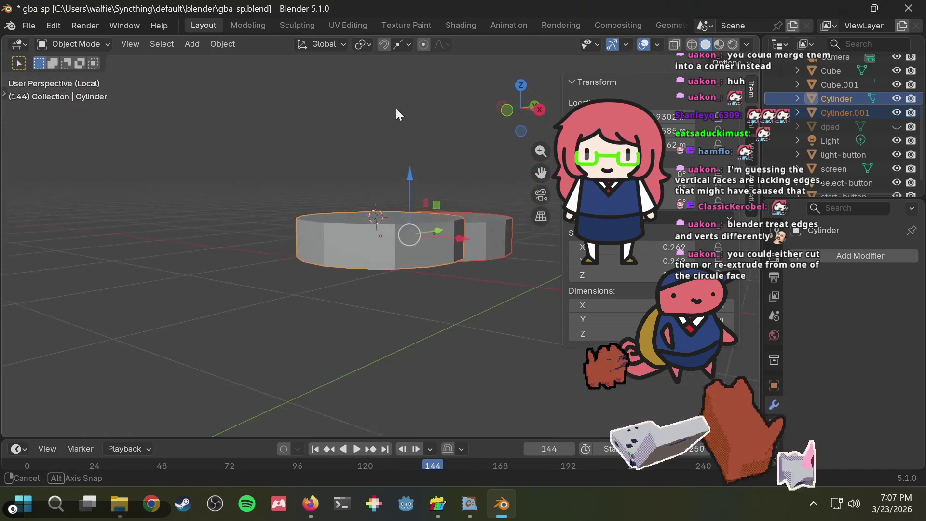
- Place the 3D cursor on the first cylinder's rim and check the Snap Target options
shift+right_click(380, 236)
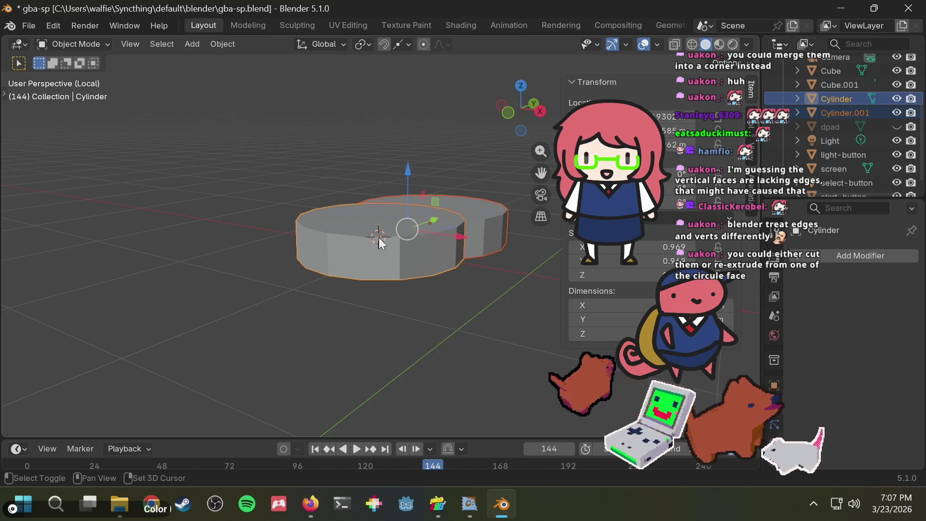
click(399, 46)
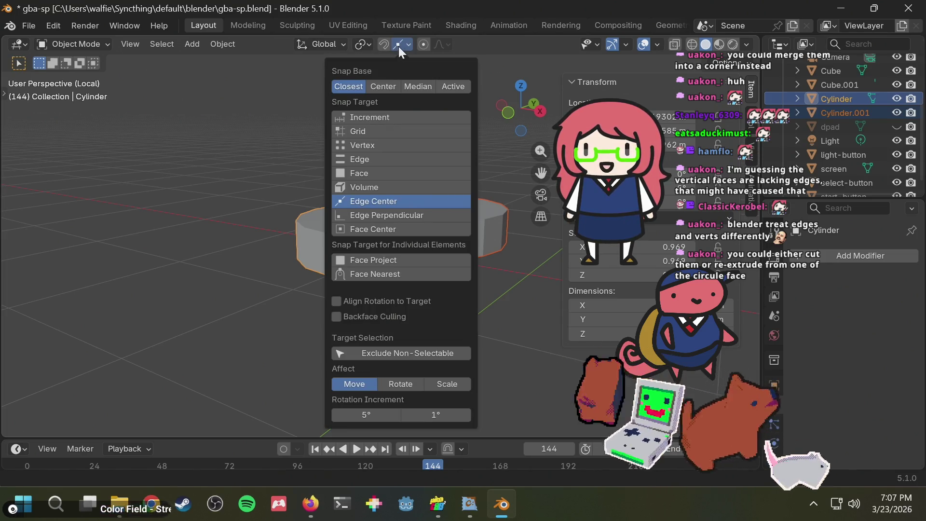
click(400, 47)
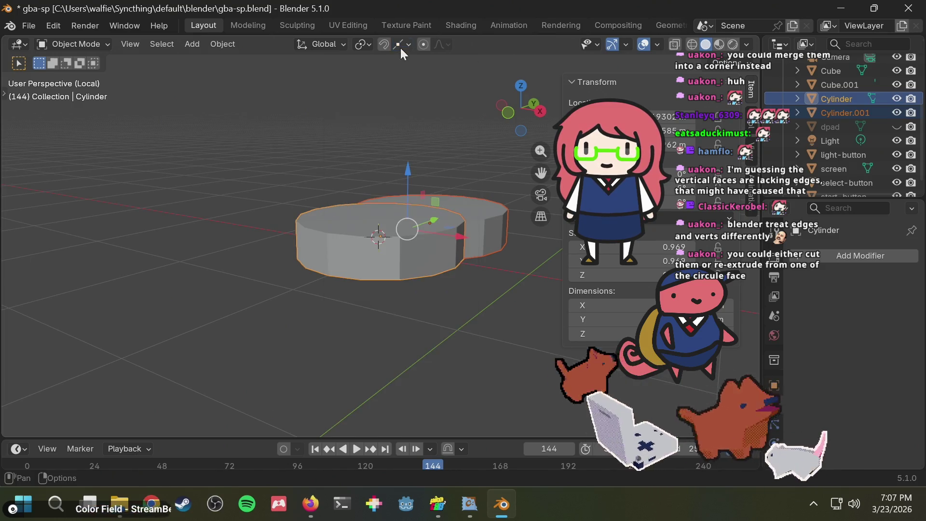
middle_drag(393, 121, 313, 215)
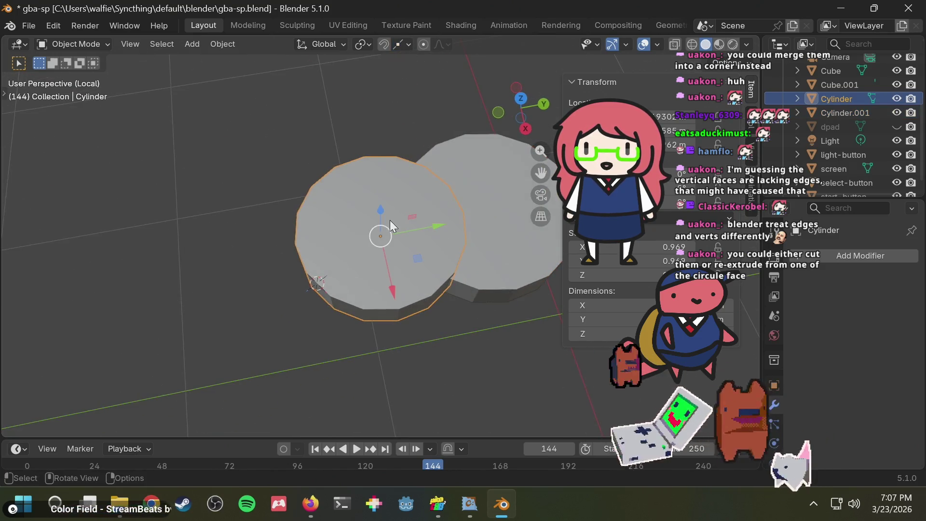
middle_drag(389, 220, 397, 146)
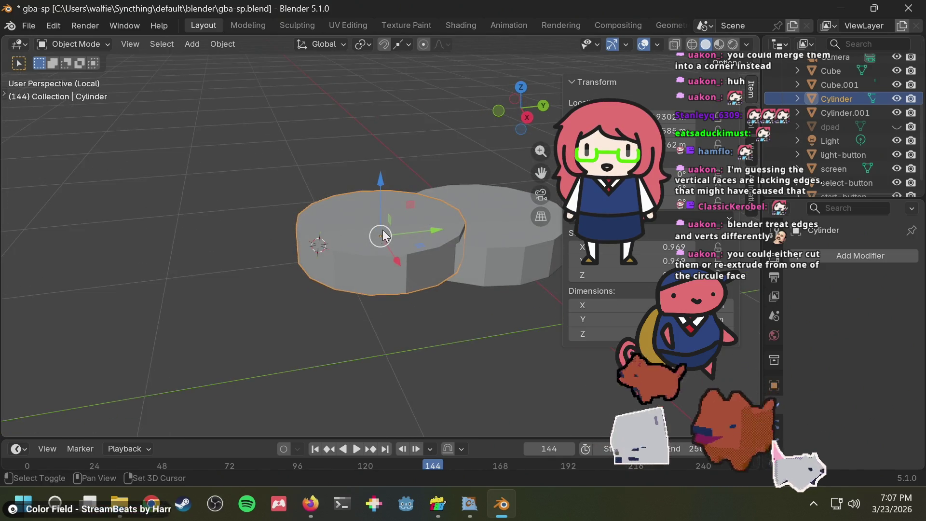
middle_drag(388, 152, 402, 104)
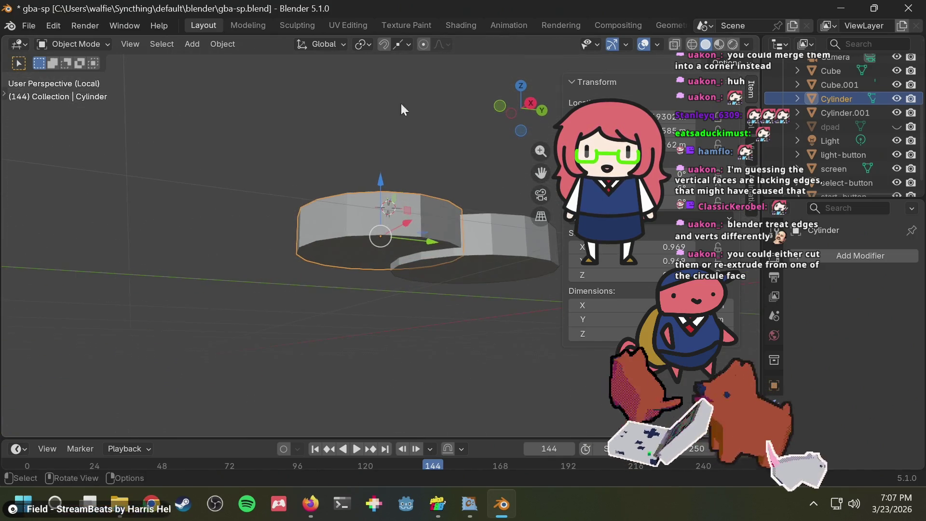
- Try snapping the cursor to the selected cylinder, then switch to Firefox
right_click(367, 250)
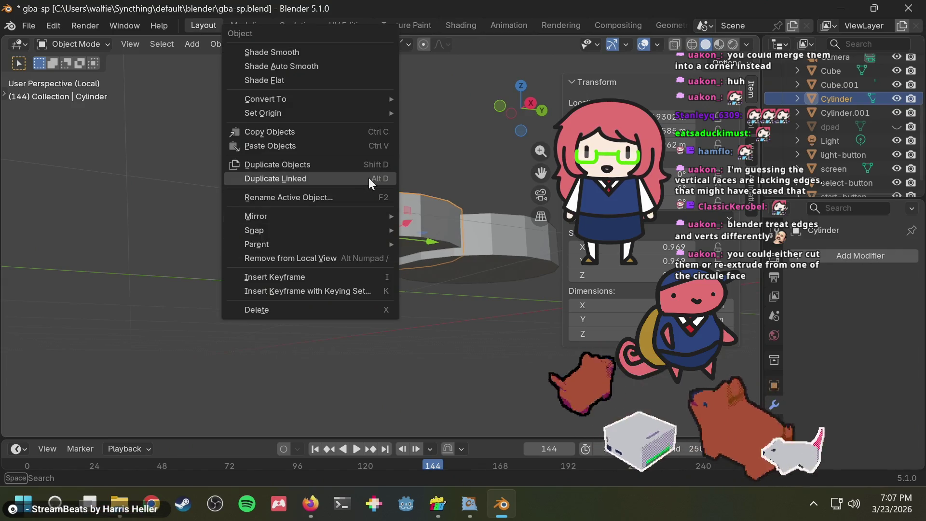
click(406, 143)
mouse_move(420, 139)
middle_down()
mouse_move(463, 272)
mouse_move(395, 245)
middle_up()
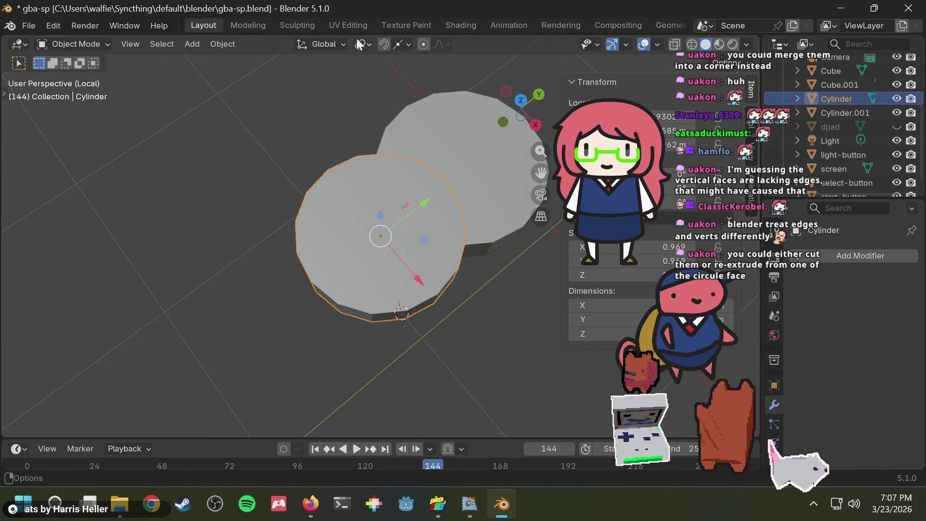
click(310, 504)
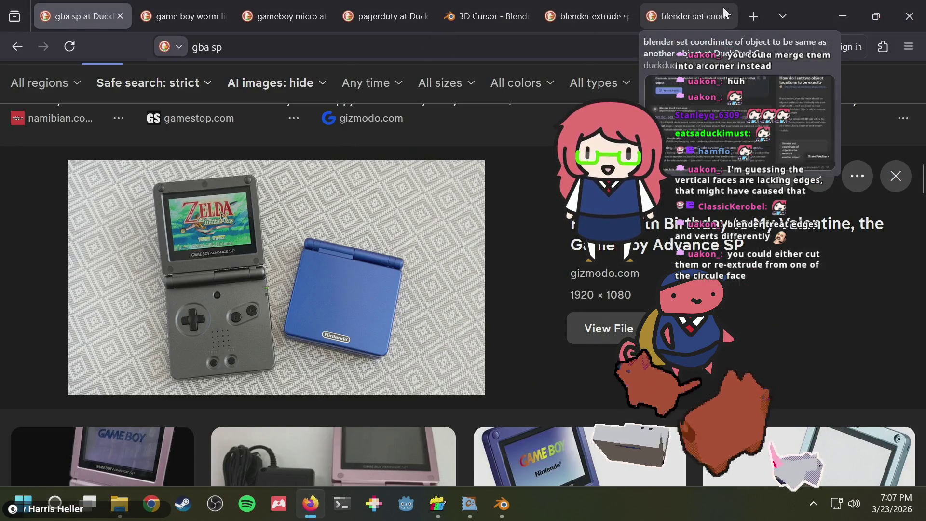
- Search Firefox for how to set Blender's 3D cursor to an object origin
click(704, 13)
key(ctrl+l)
text(blen)
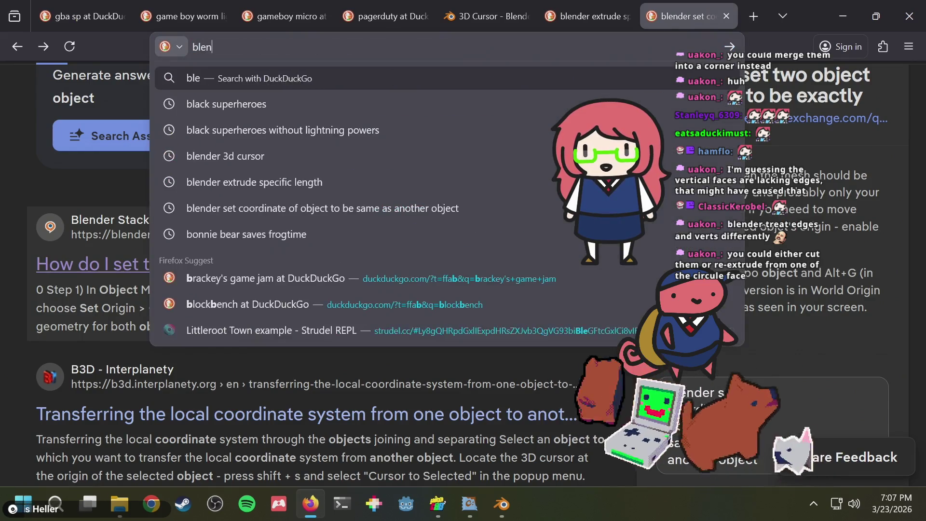
text(der set 3d c)
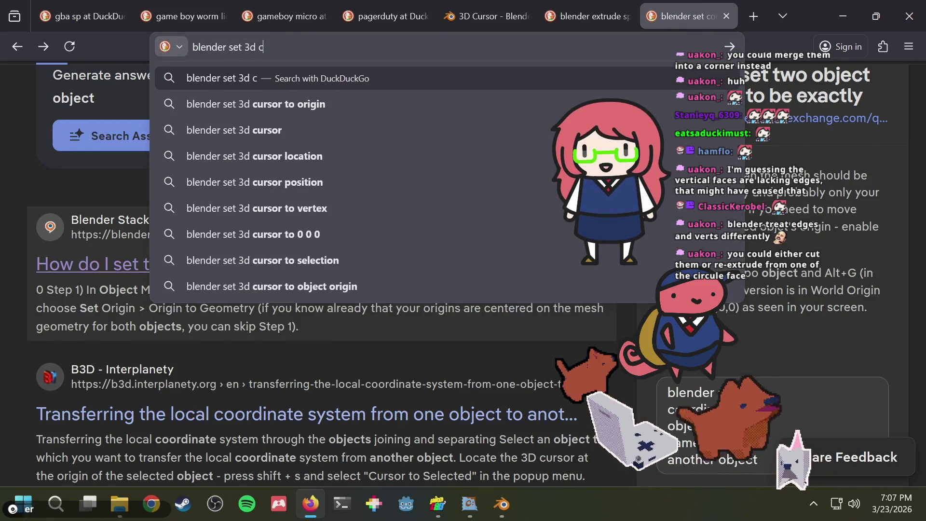
text(ursor to)
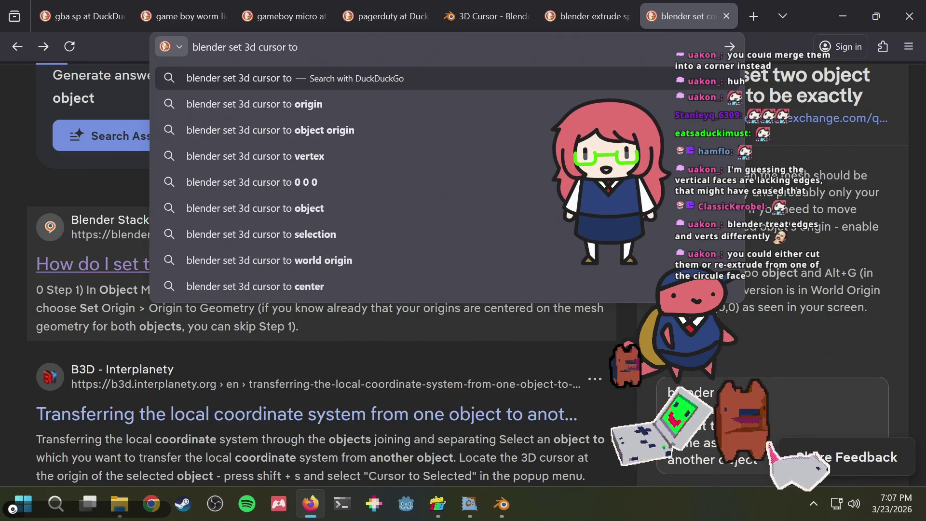
key(Down)
key(Down)
key(Return)
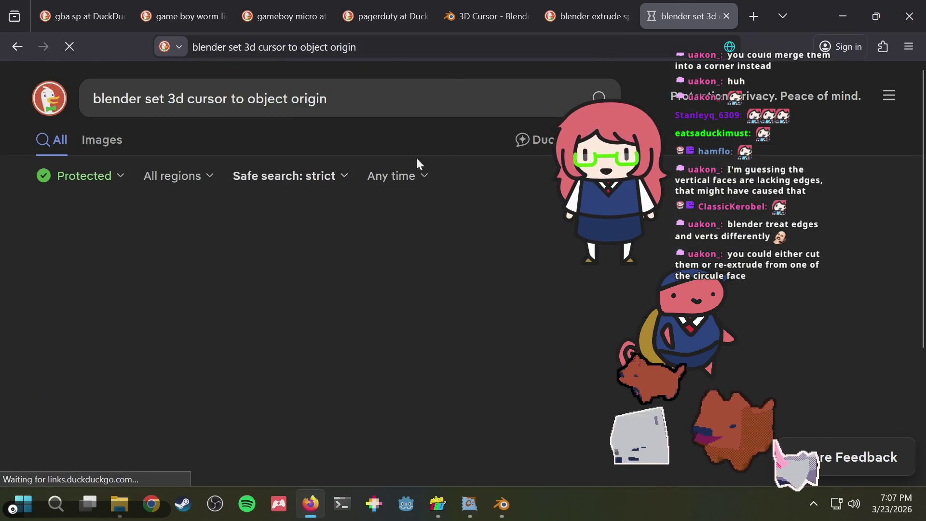
- Read the Blender Stack Exchange answer, then return to Blender
scroll(260, 285, down, 2)
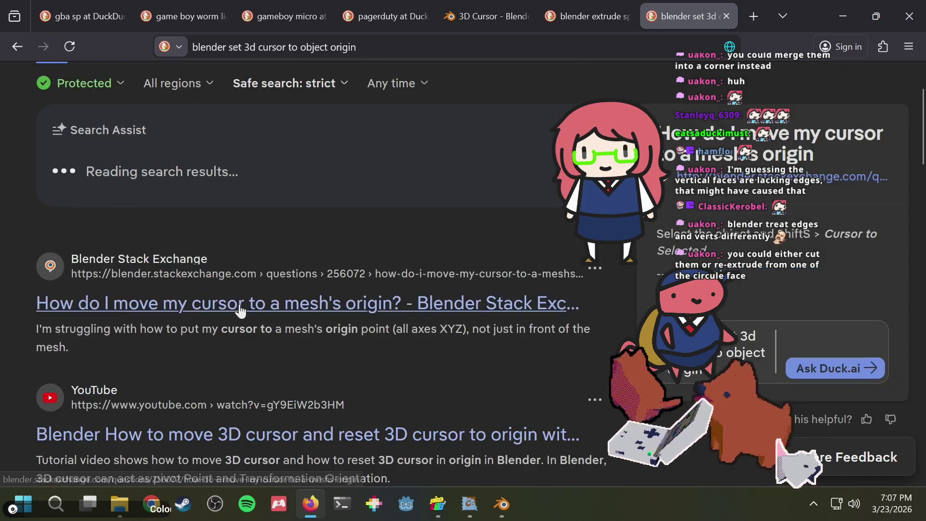
click(235, 303)
scroll(394, 281, down, 5)
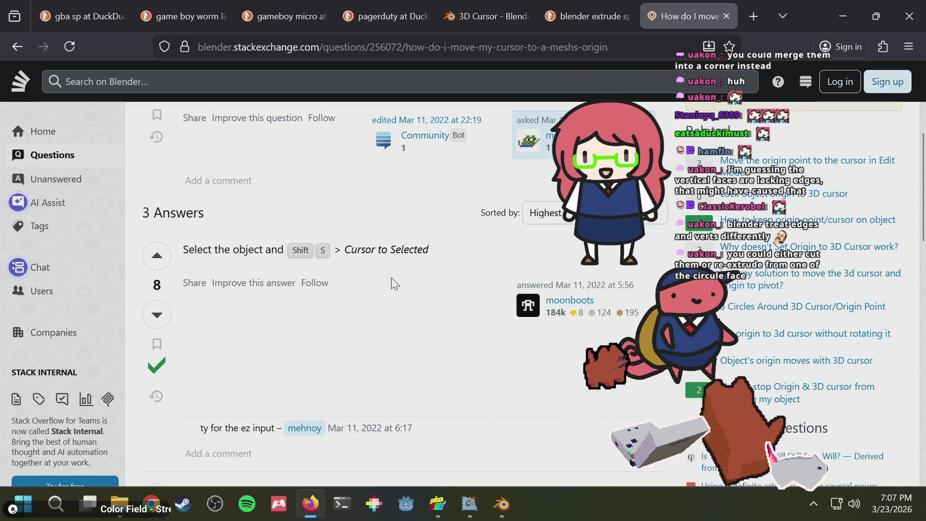
key(alt+Tab)
key(shift+s)
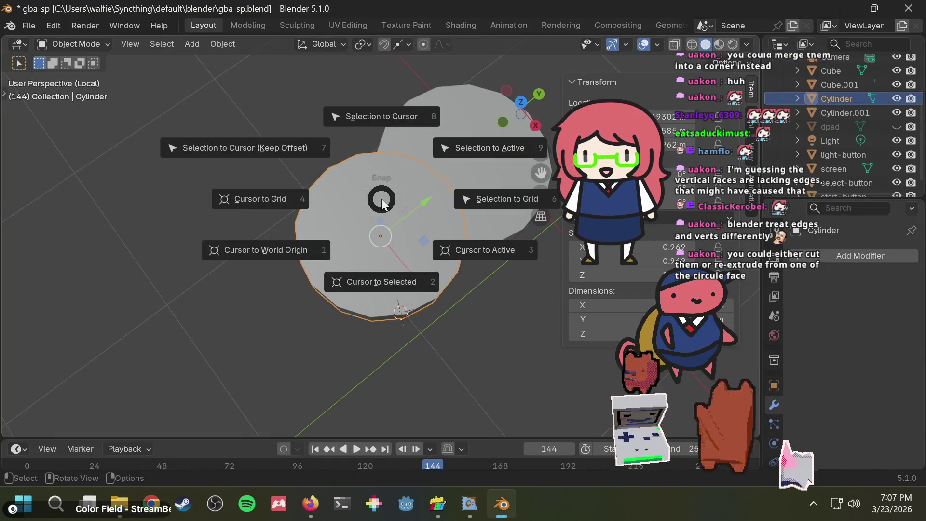
- Snap the 3D cursor to the original cylinder's centre
key(Escape)
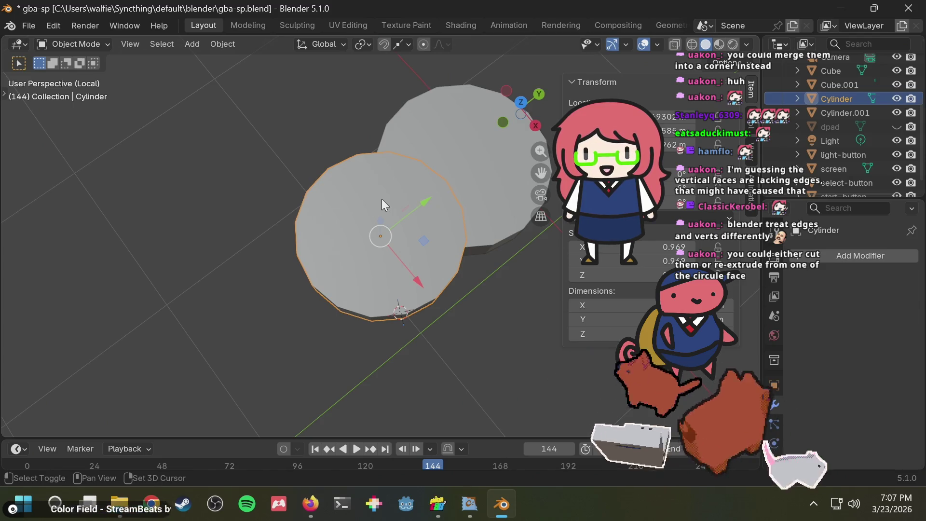
key(shift+s)
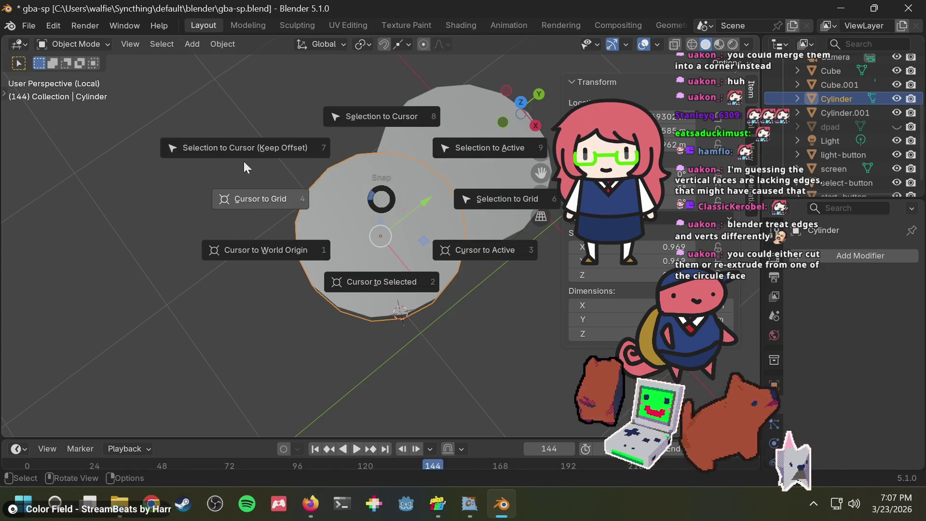
click(382, 278)
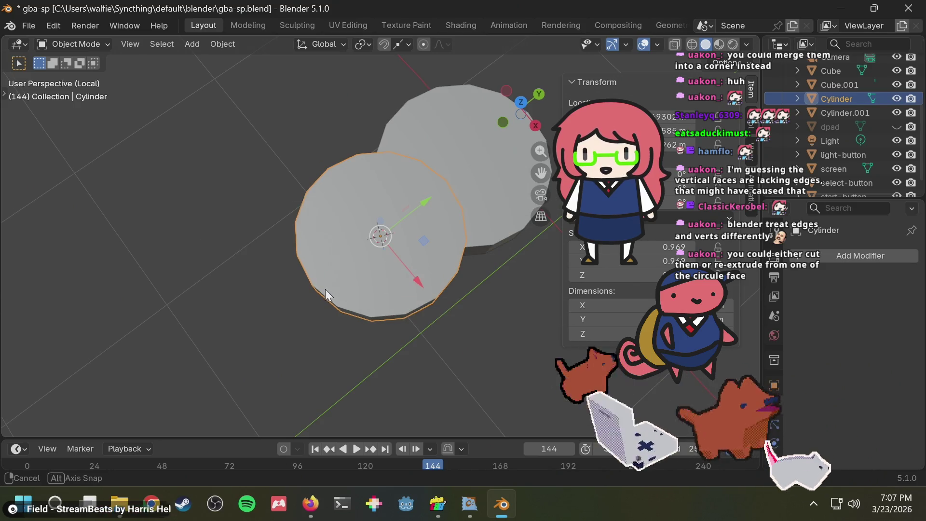
- Snap Cylinder.001 onto the 3D cursor, hide it, and select the original cylinder
mouse_move(325, 289)
middle_down()
mouse_move(335, 194)
mouse_move(482, 218)
middle_up()
click(490, 196)
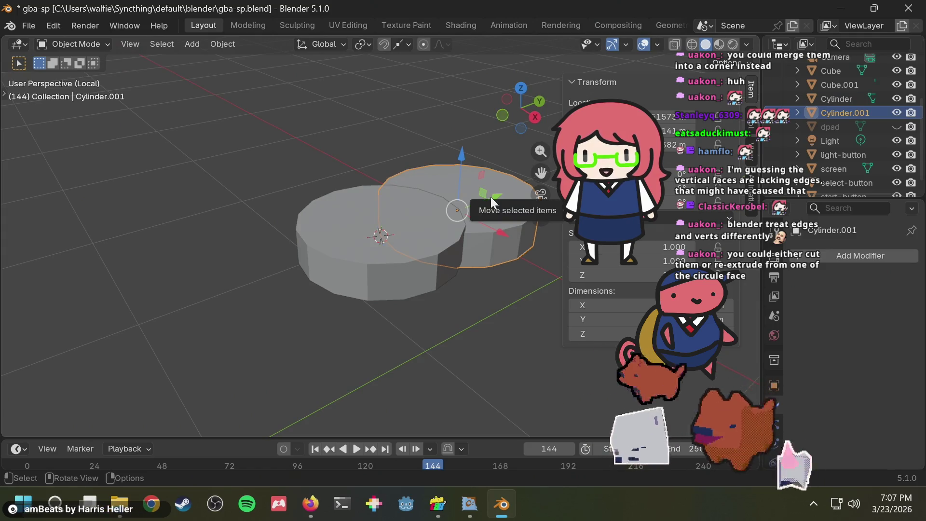
key(shift+s)
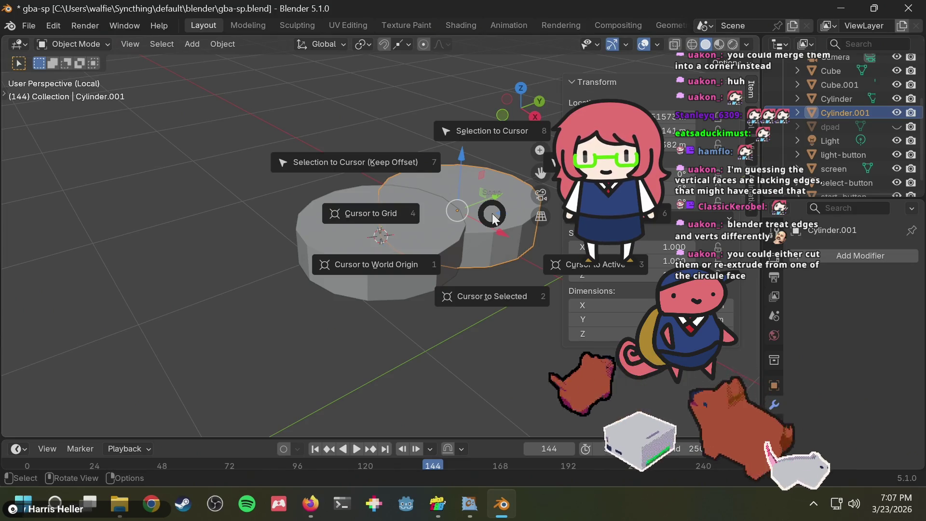
click(490, 134)
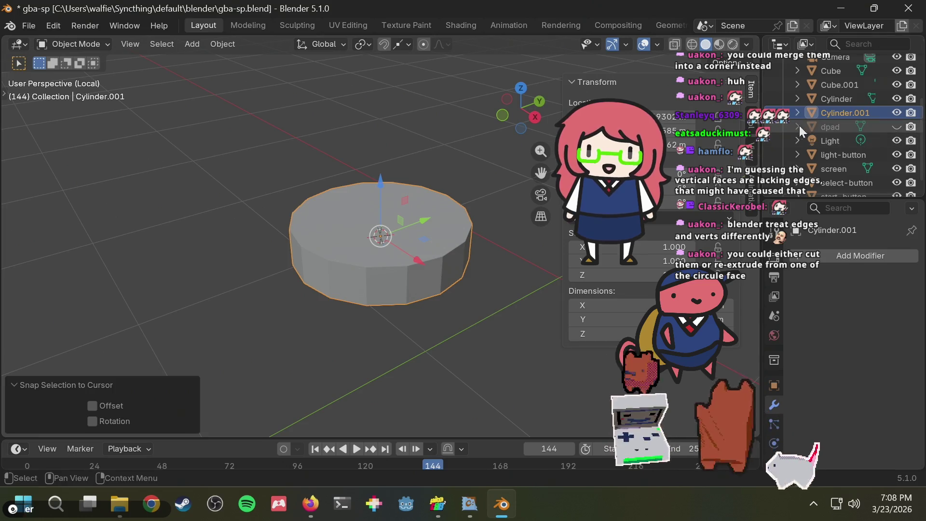
click(897, 112)
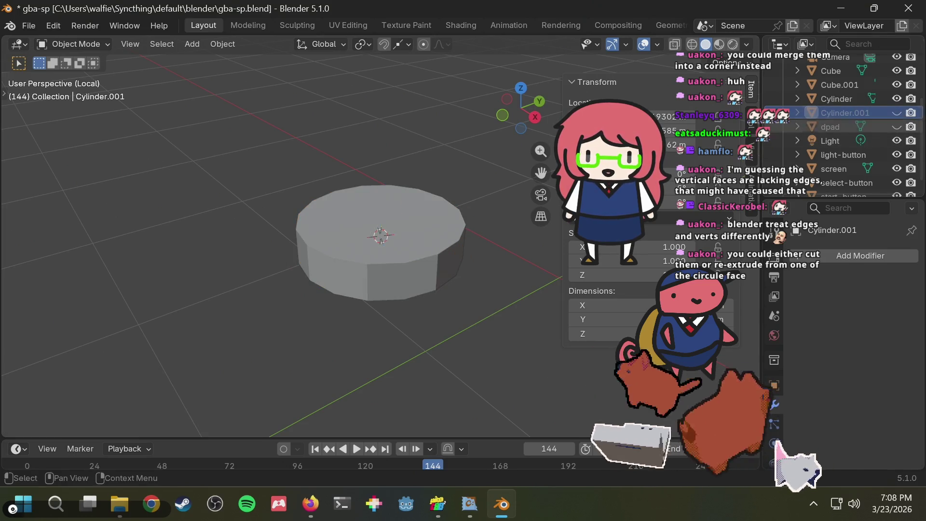
click(422, 240)
- Delete the original cylinder, unhide Cylinder.001, leave local view, and unhide the dpad
key(Delete)
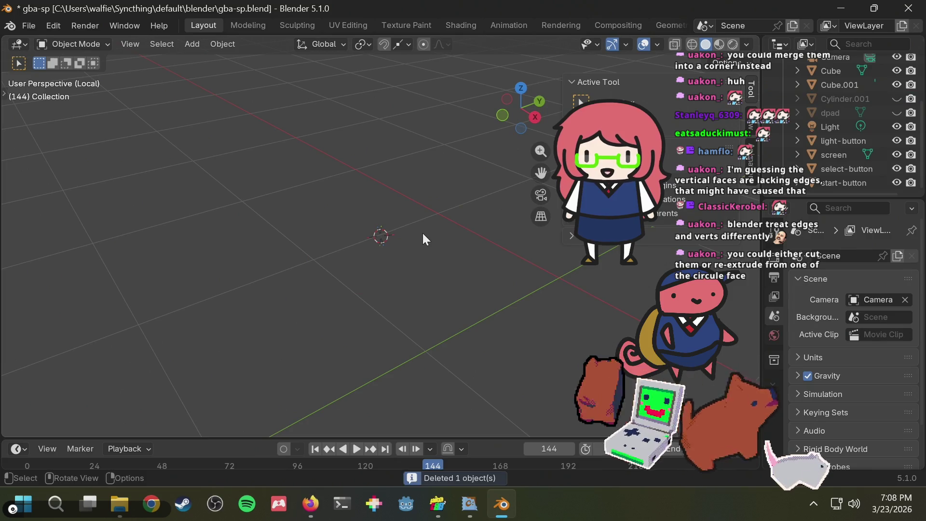
click(896, 98)
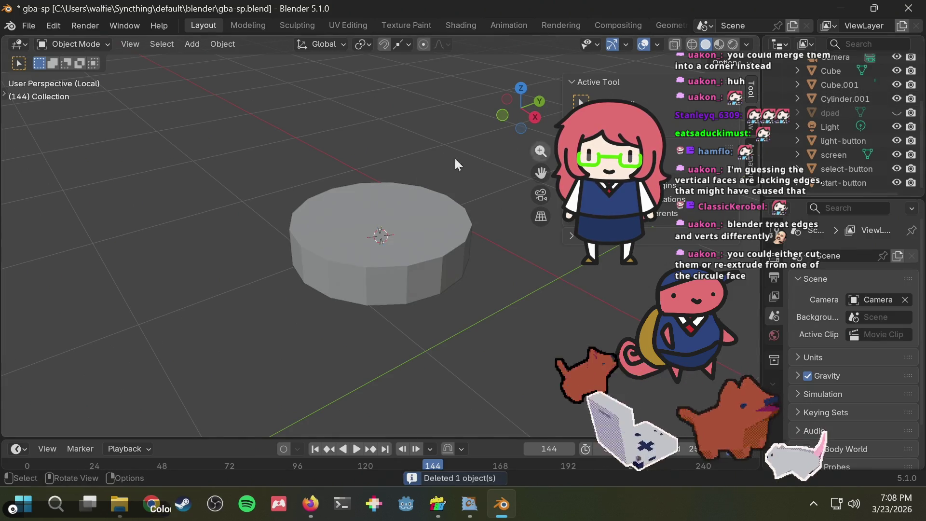
key(KP_Divide)
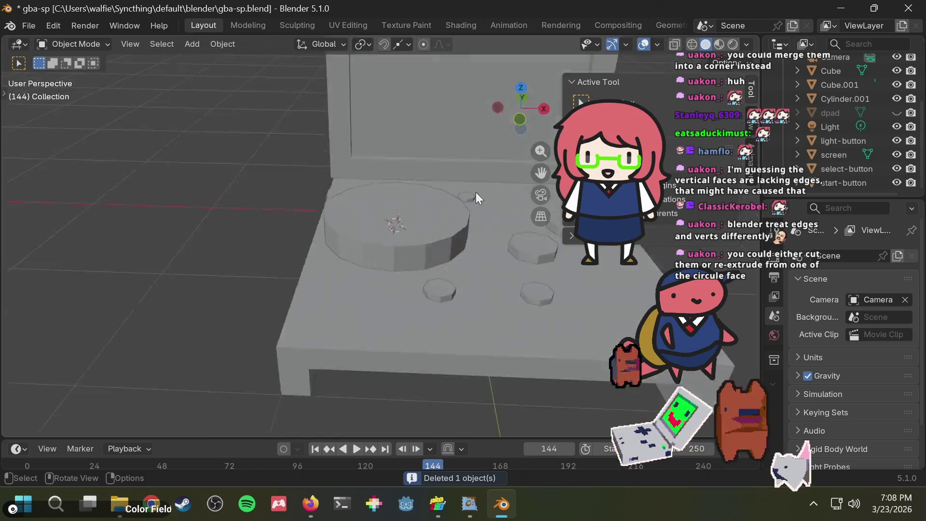
middle_drag(397, 89, 327, 175)
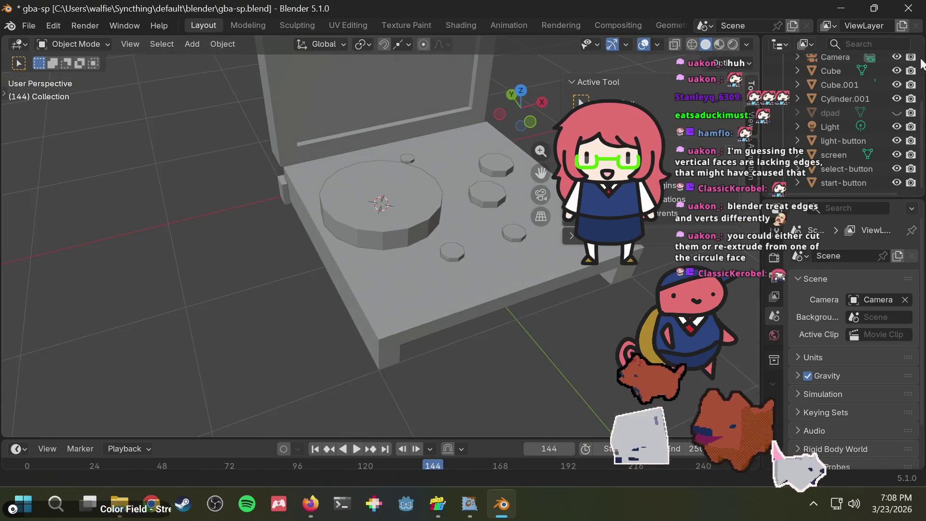
click(898, 111)
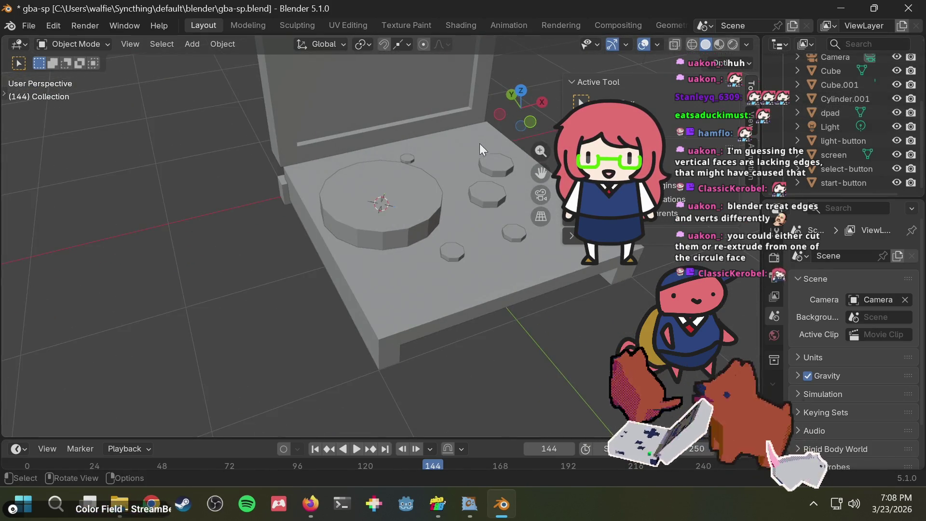
- Scale Cylinder.001 uniformly down to 0.931
click(422, 188)
key(s)
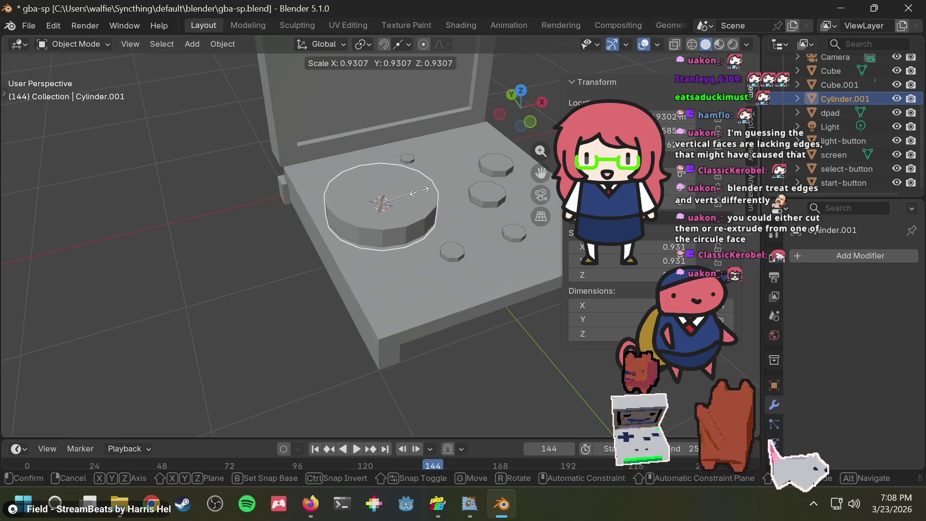
click(420, 191)
mouse_move(380, 175)
middle_down()
mouse_move(369, 105)
mouse_move(246, 205)
middle_up()
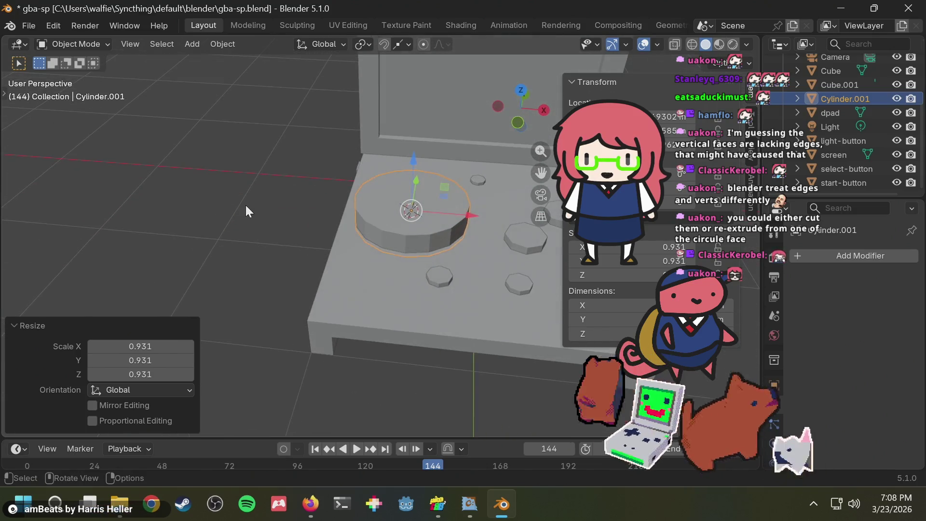
click(245, 204)
- Save gba-sp.blend and select the bottom body object
key(ctrl+s)
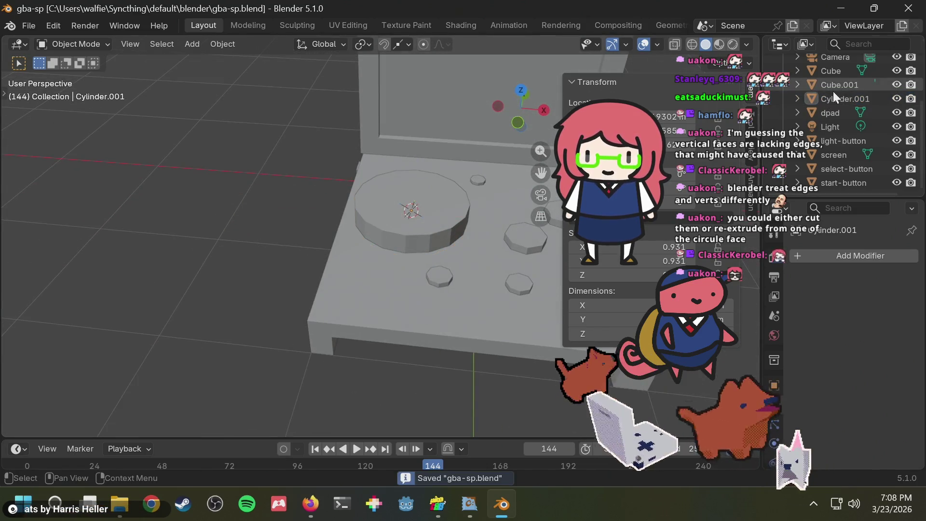
scroll(847, 118, up, 3)
scroll(846, 121, up, 2)
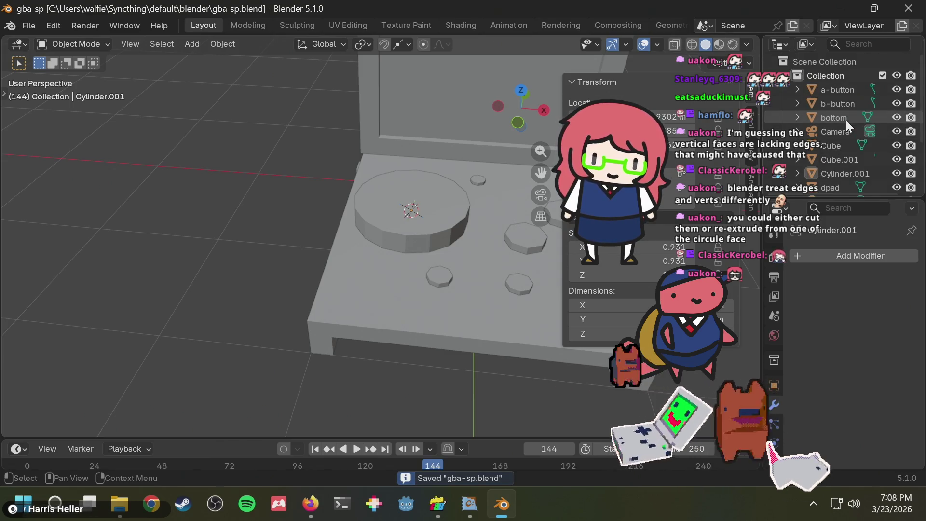
click(843, 120)
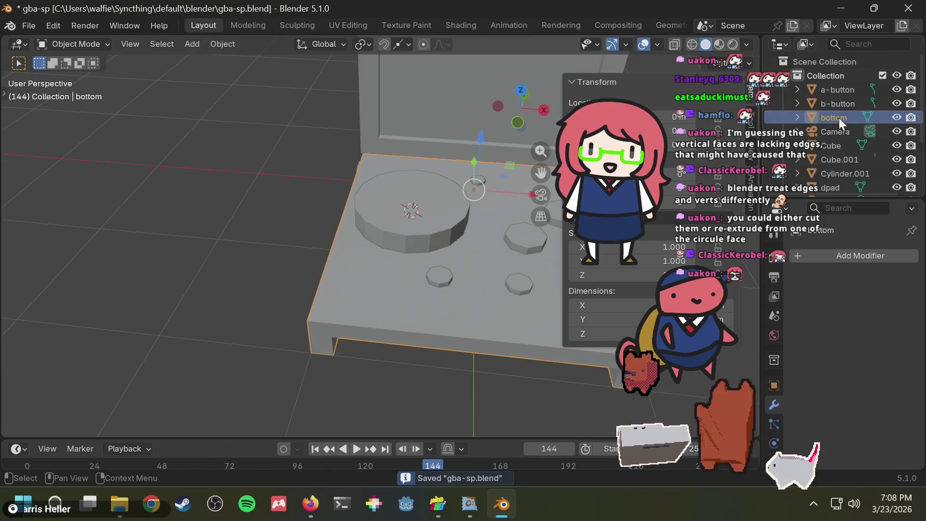
- Add a Boolean Difference modifier to the bottom body with Cylinder.001 as cutter, and apply it
click(842, 255)
text(boo)
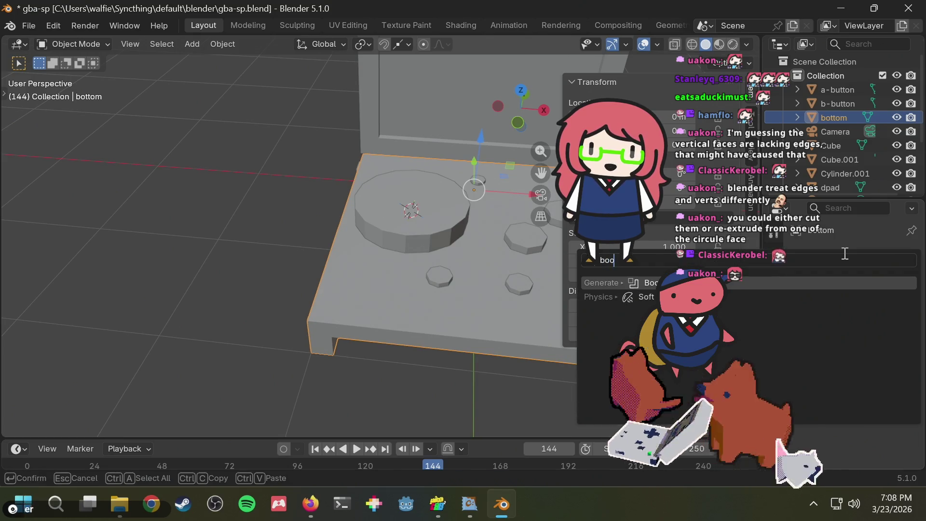
key(Return)
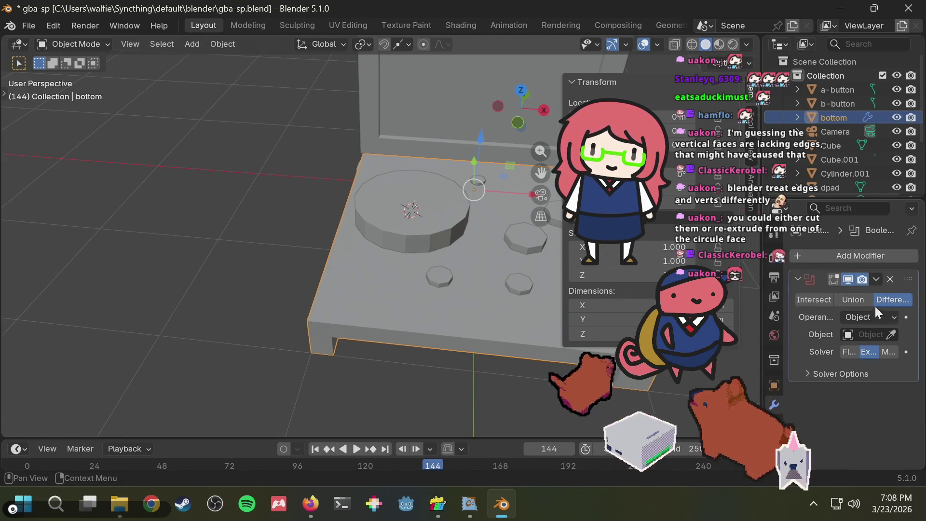
click(431, 191)
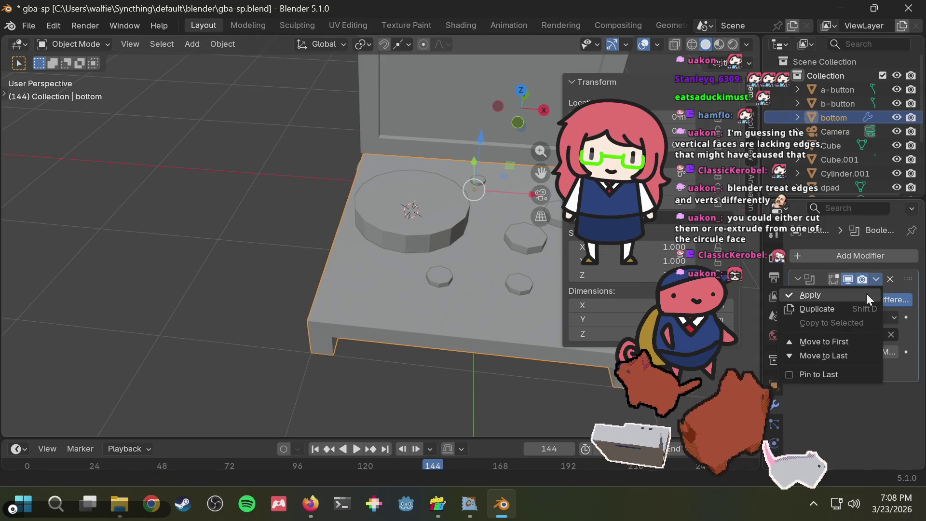
click(866, 293)
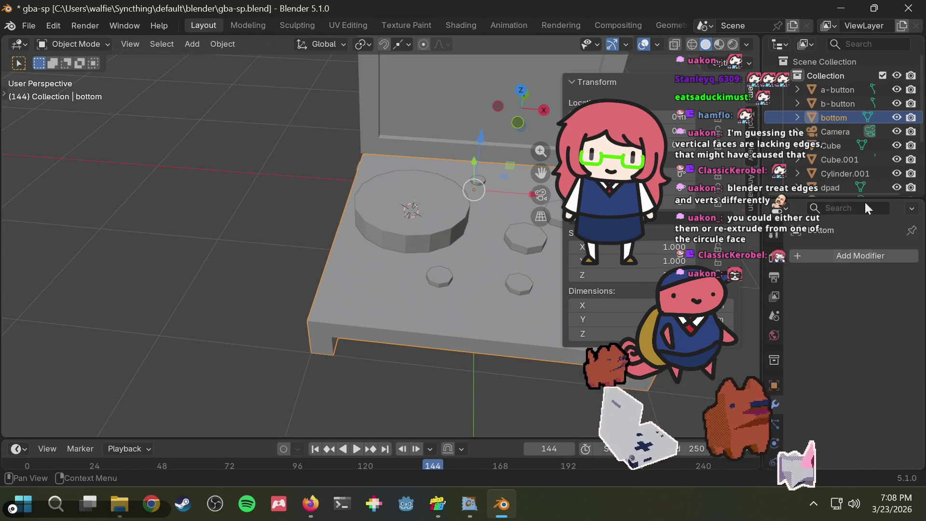
- Reselect the bottom body, then select the cutter cylinder Cylinder.001
click(835, 104)
click(837, 117)
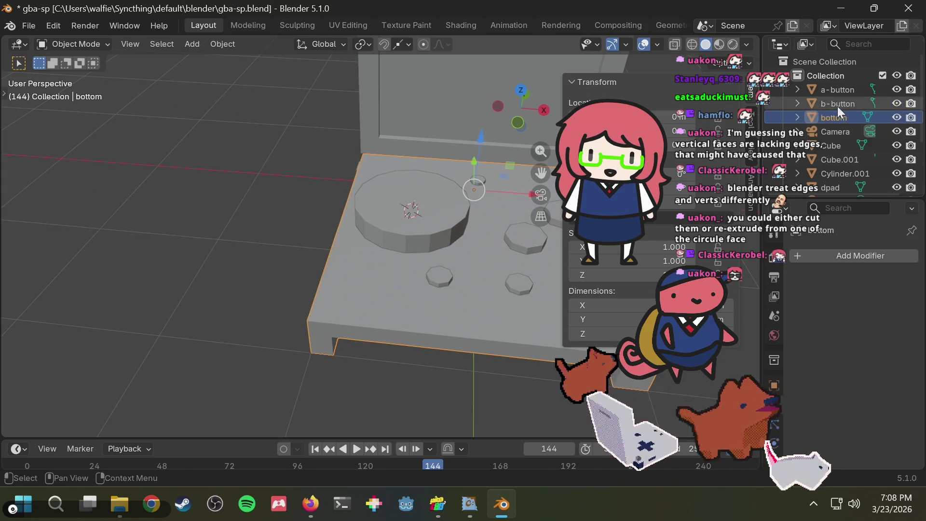
click(843, 176)
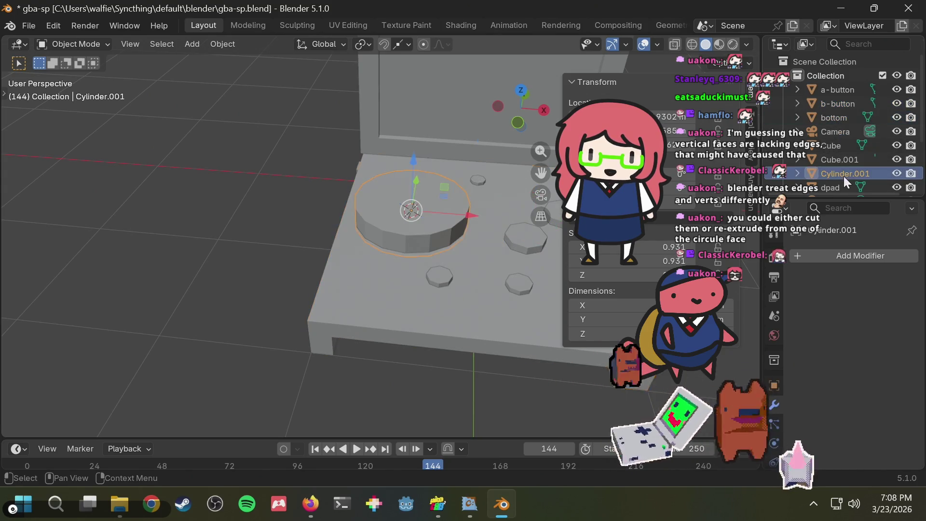
right_click(830, 172)
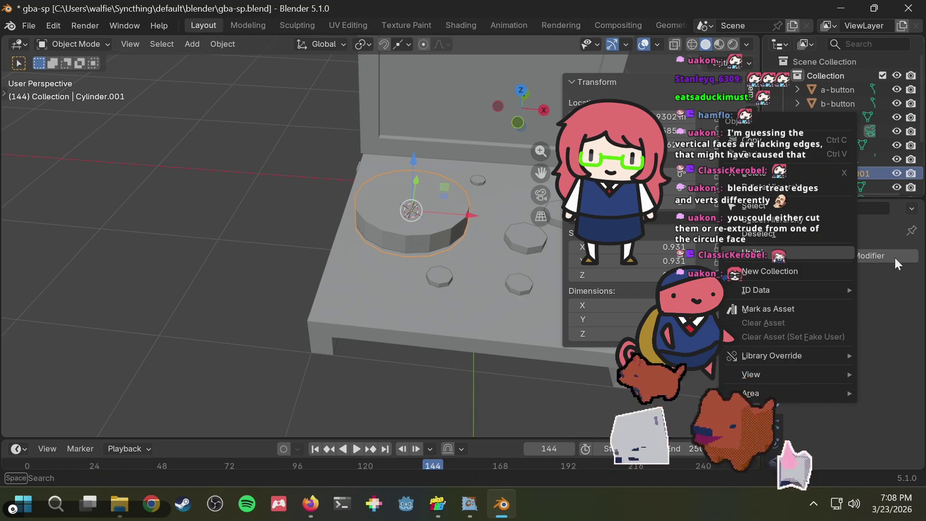
click(885, 306)
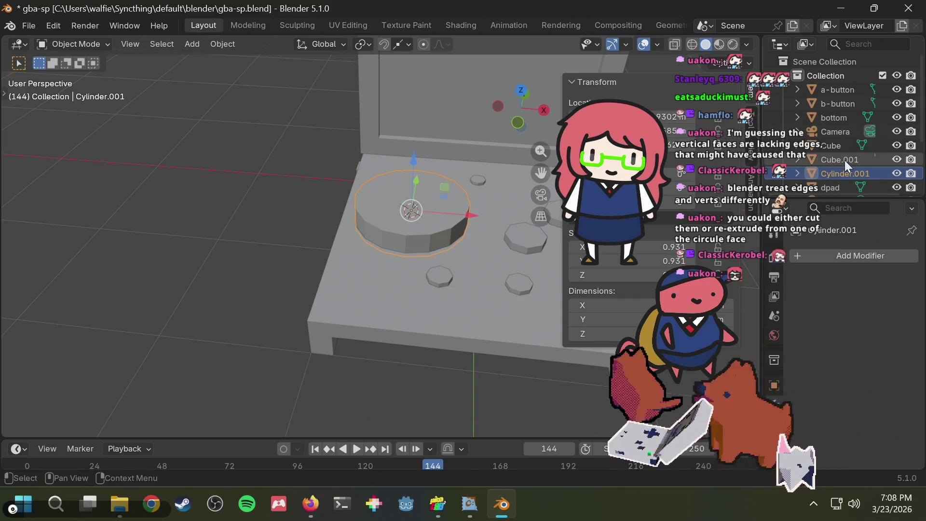
- Delete the cutter cylinder, save gba-sp.blend, and select the dpad
key(Delete)
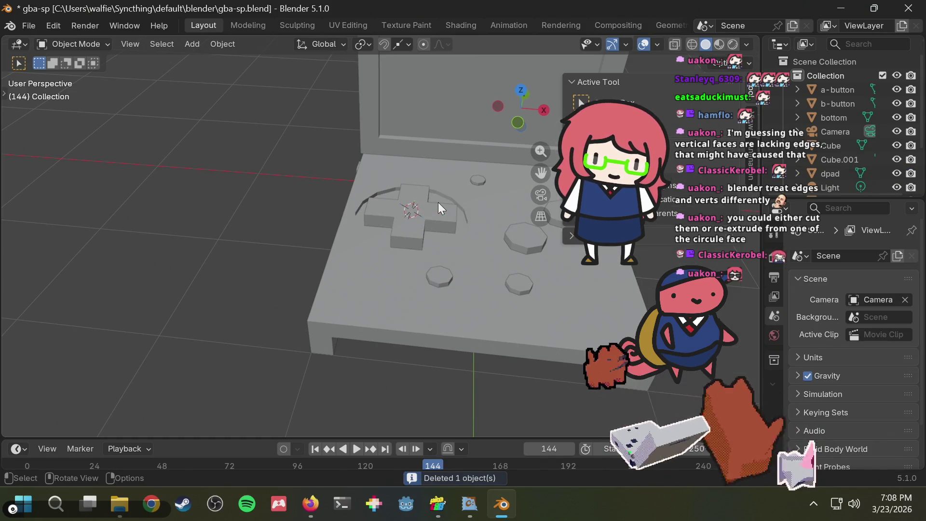
key(ctrl+s)
mouse_move(407, 170)
middle_down()
mouse_move(407, 183)
mouse_move(434, 151)
middle_up()
scroll(381, 233, up, 3)
scroll(381, 233, up, 2)
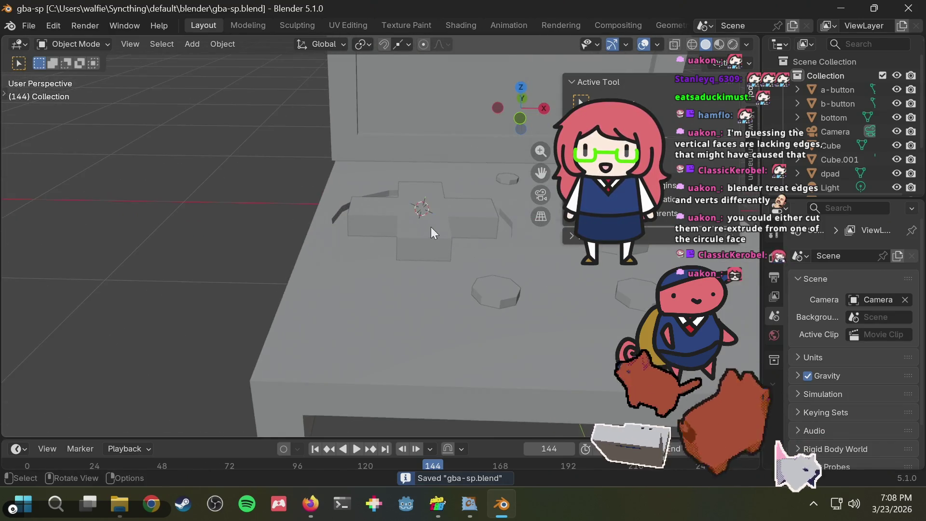
click(421, 229)
key(t)
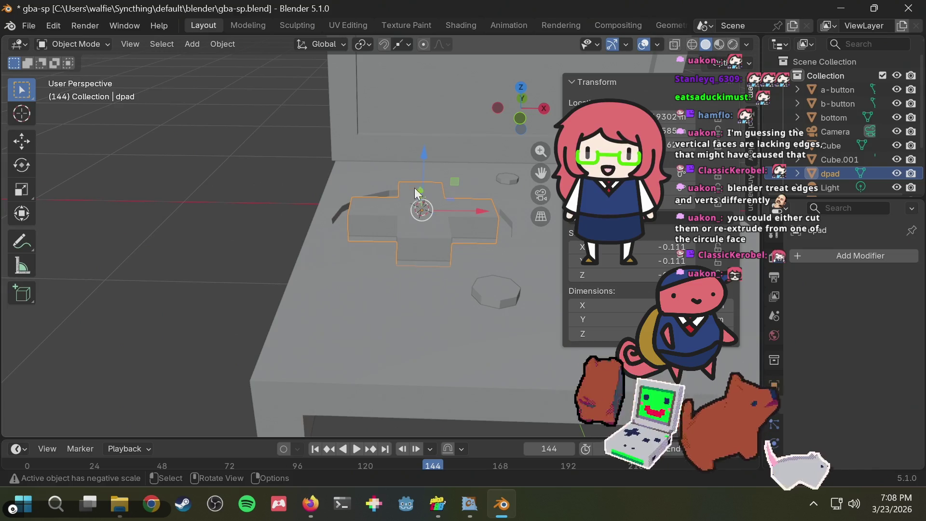
- Inspect the round recess around the D-pad from several angles, saving again
drag(425, 153, 424, 160)
middle_drag(425, 159, 325, 194)
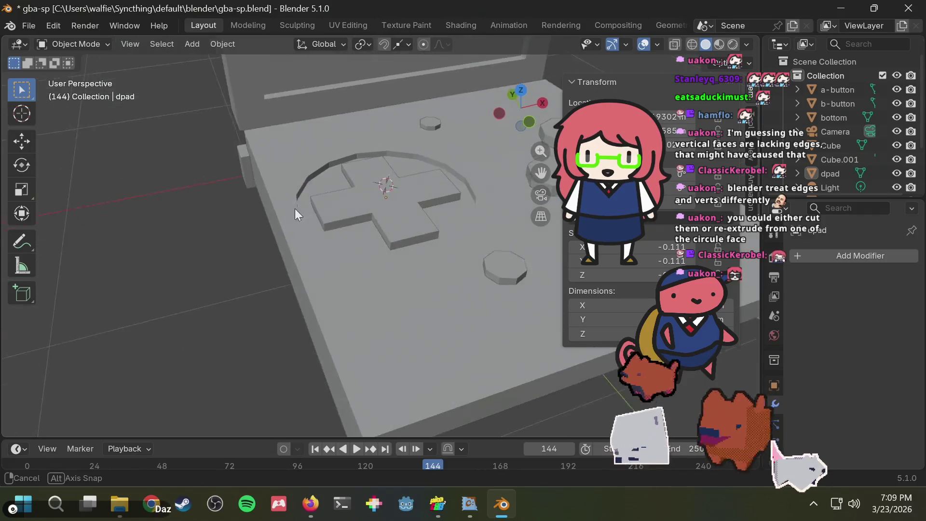
key(ctrl+s)
mouse_move(422, 178)
middle_down()
mouse_move(403, 184)
mouse_move(459, 184)
mouse_move(456, 223)
middle_up()
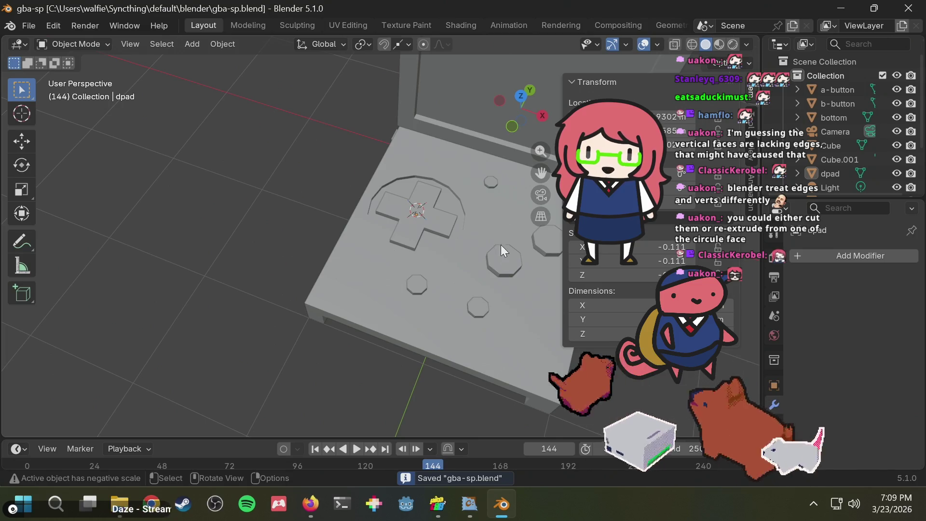
mouse_move(501, 244)
middle_down()
mouse_move(435, 259)
mouse_move(539, 227)
middle_up()
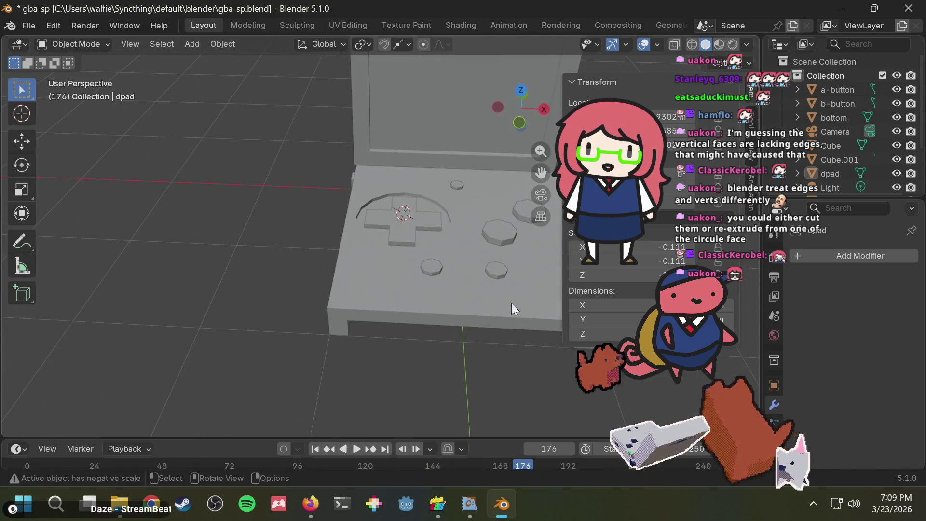
mouse_move(486, 358)
middle_down()
mouse_move(439, 349)
mouse_move(355, 381)
mouse_move(442, 244)
mouse_move(453, 243)
mouse_move(445, 267)
mouse_move(421, 242)
middle_up()
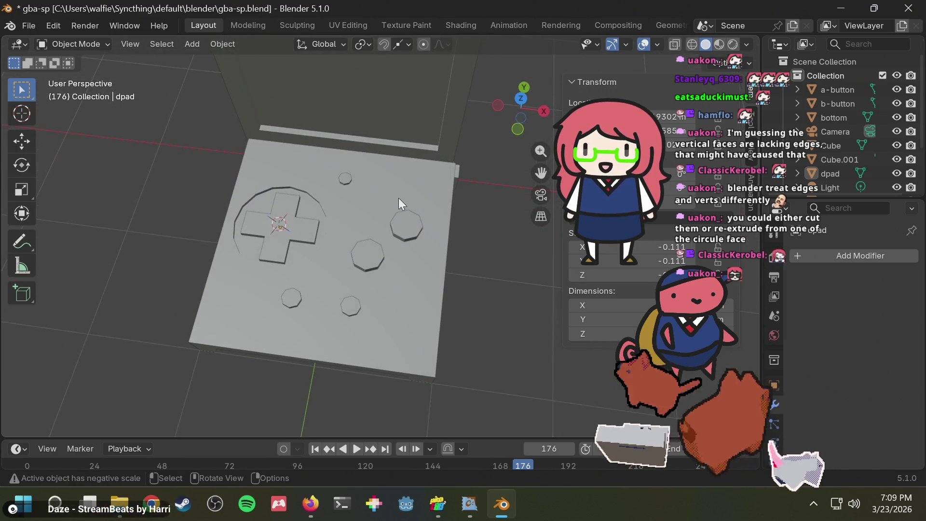
key(shift+s)
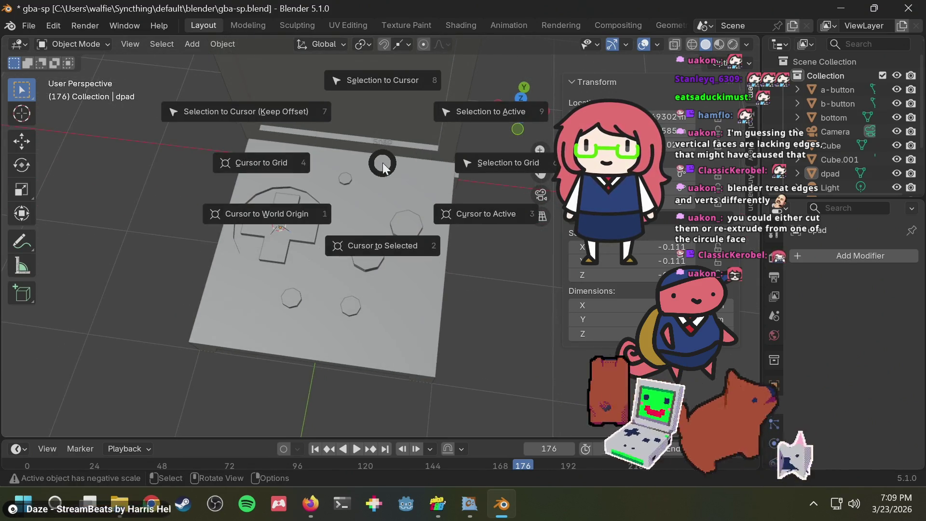
- Add a new mesh cylinder, trying and undoing a move along X
key(Escape)
key(shift+a)
text(cy)
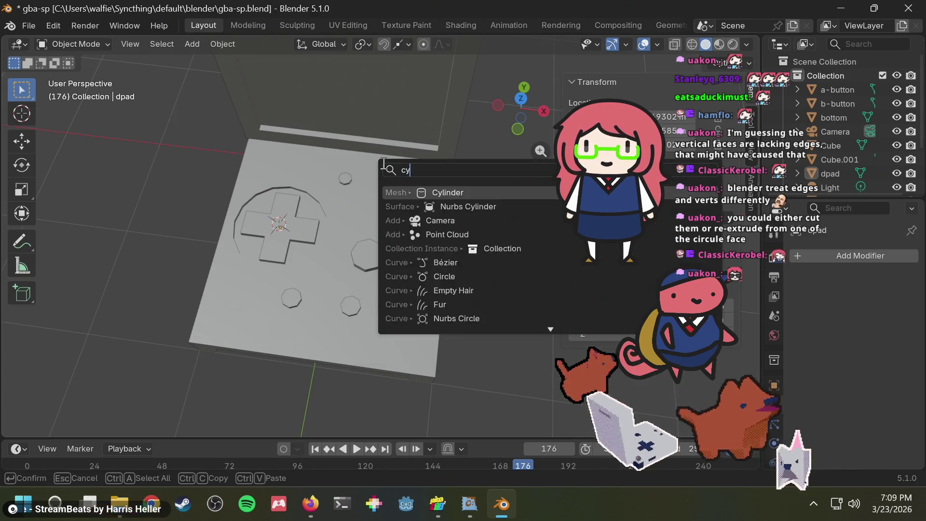
text(l)
key(Return)
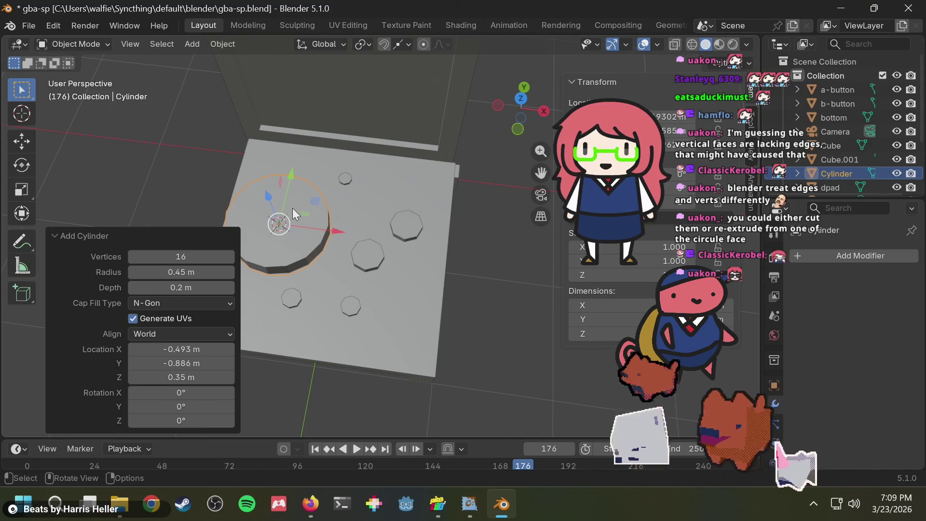
key(g)
click(337, 231)
key(ctrl+z)
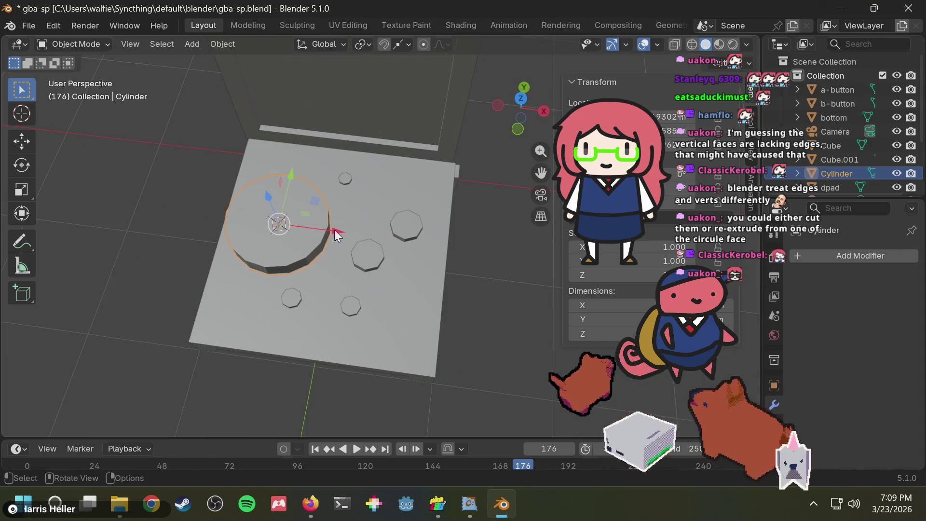
click(485, 230)
click(296, 214)
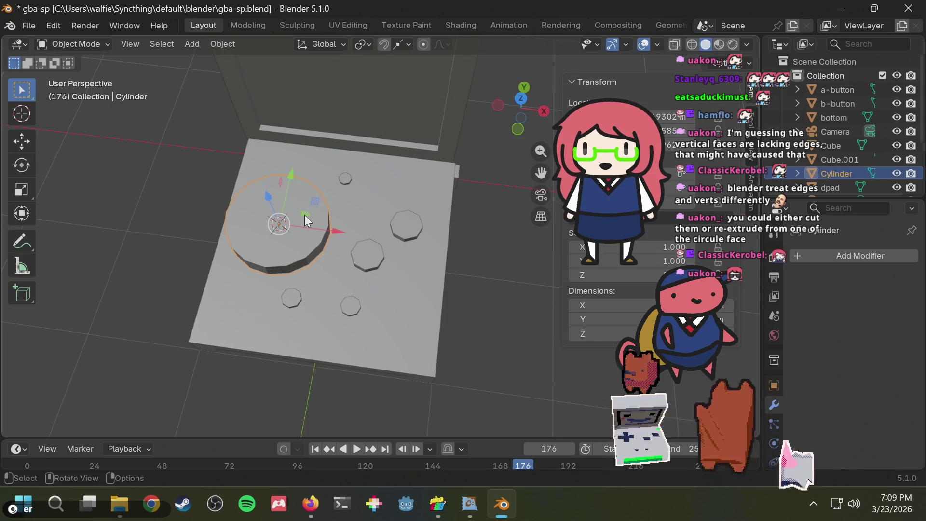
- Stretch the new cylinder along global Y into an oval, to about 1.986
key(s)
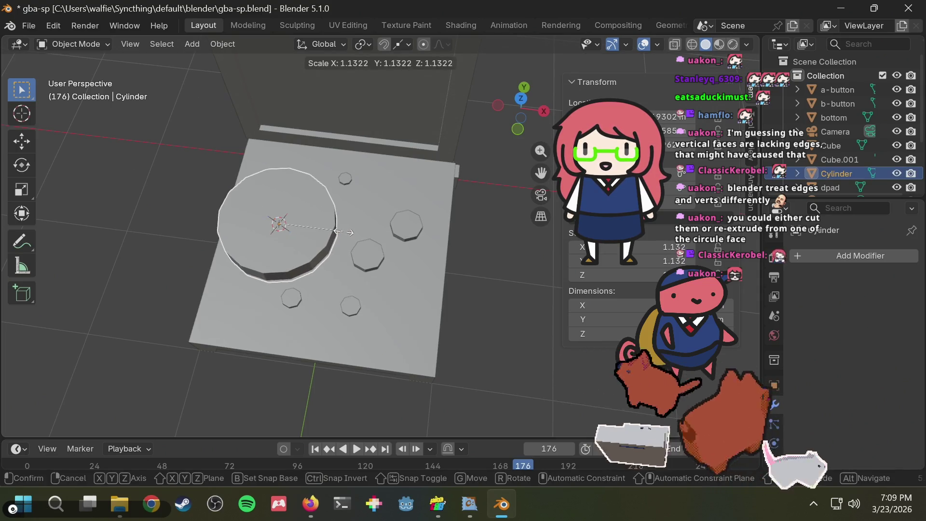
key(Escape)
drag(342, 232, 352, 230)
key(ctrl+z)
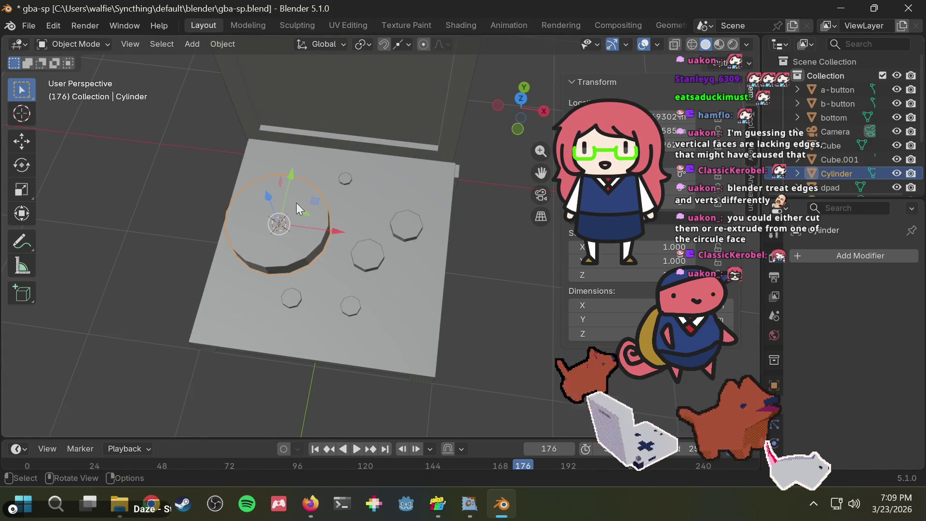
mouse_move(297, 208)
middle_down()
mouse_move(320, 201)
mouse_move(313, 229)
middle_up()
key(s)
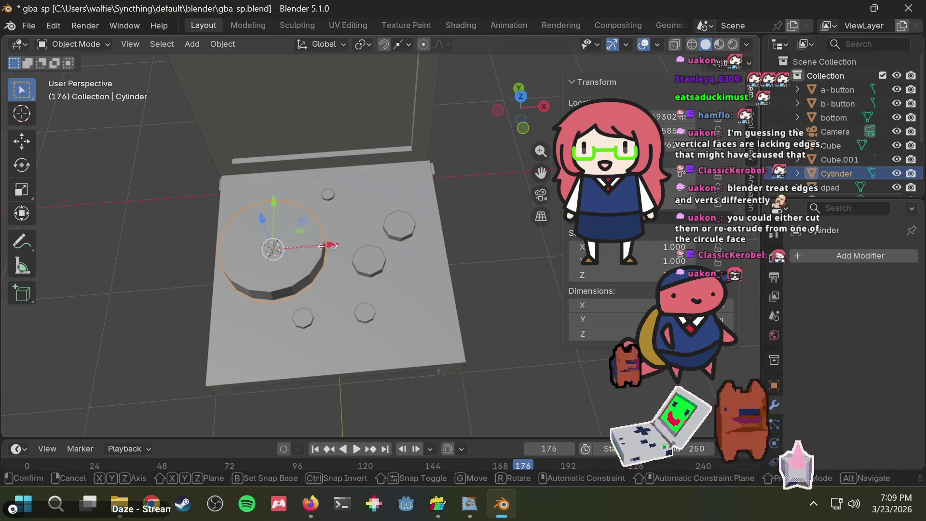
key(y)
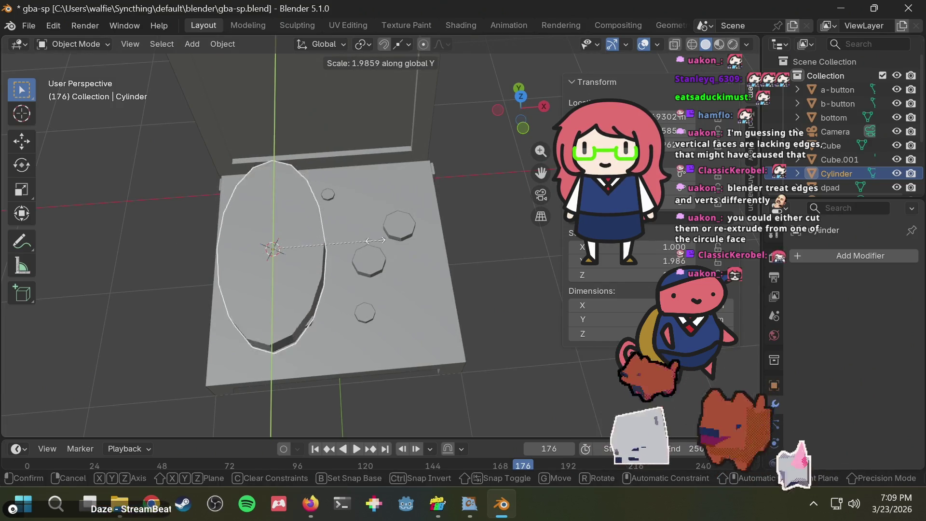
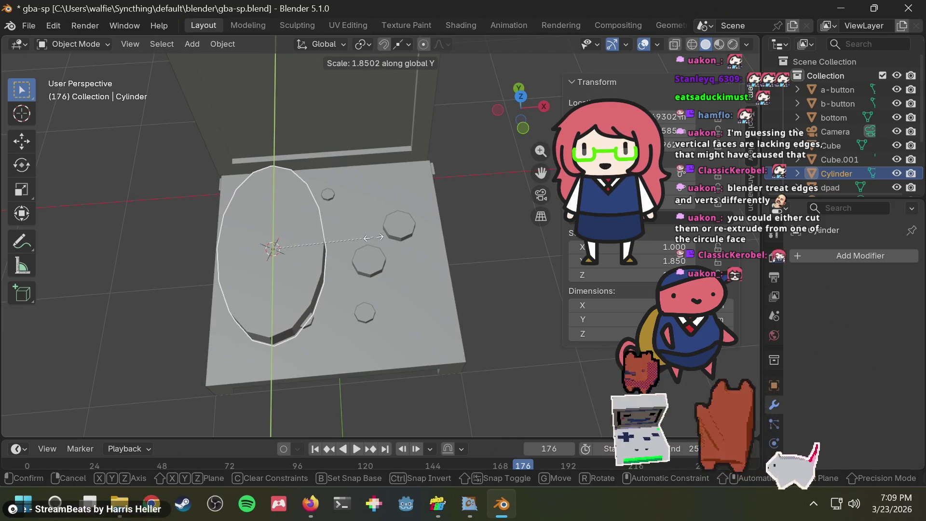
- Stretch the cylinder to 1.85 along Y and rotate it -54.5° about Z
click(372, 237)
key(r)
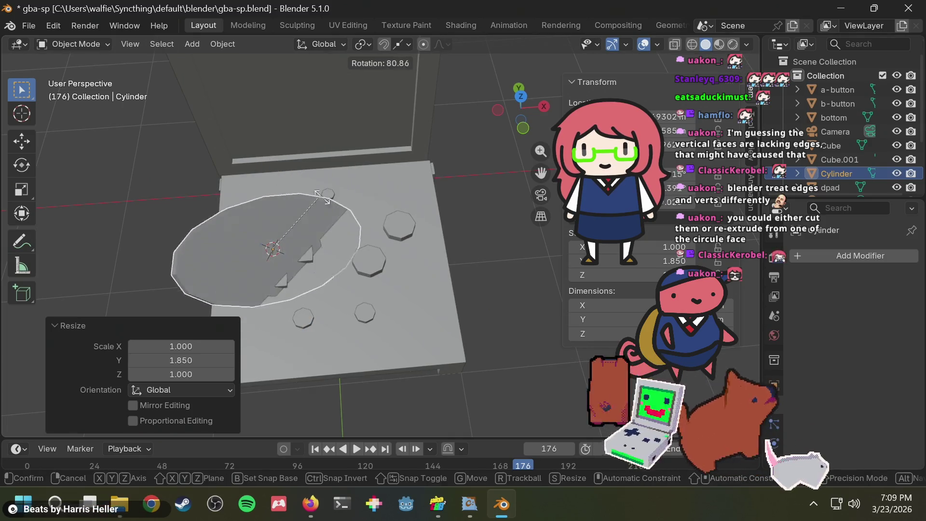
key(x)
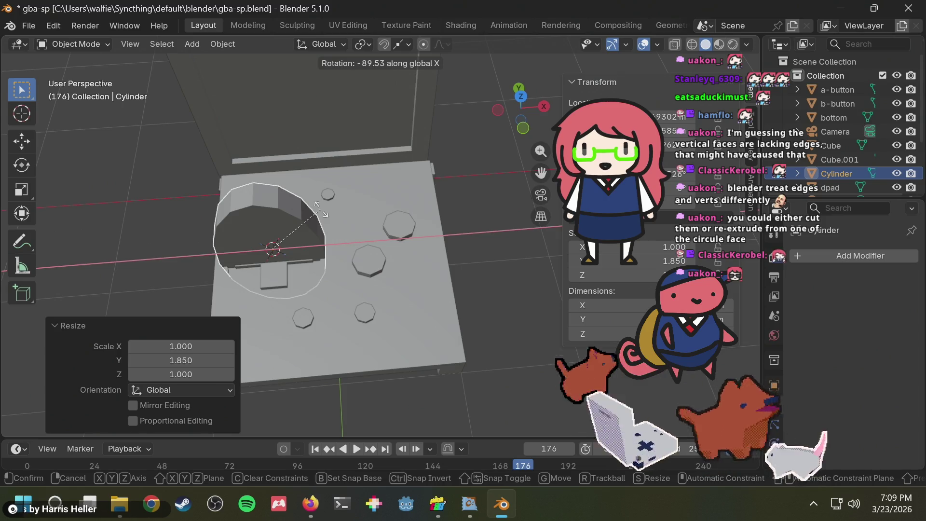
key(y)
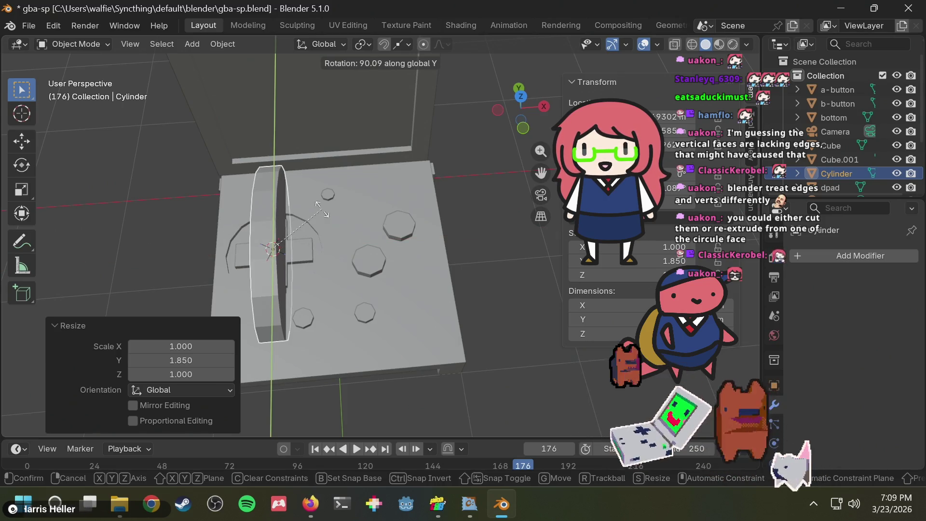
key(z)
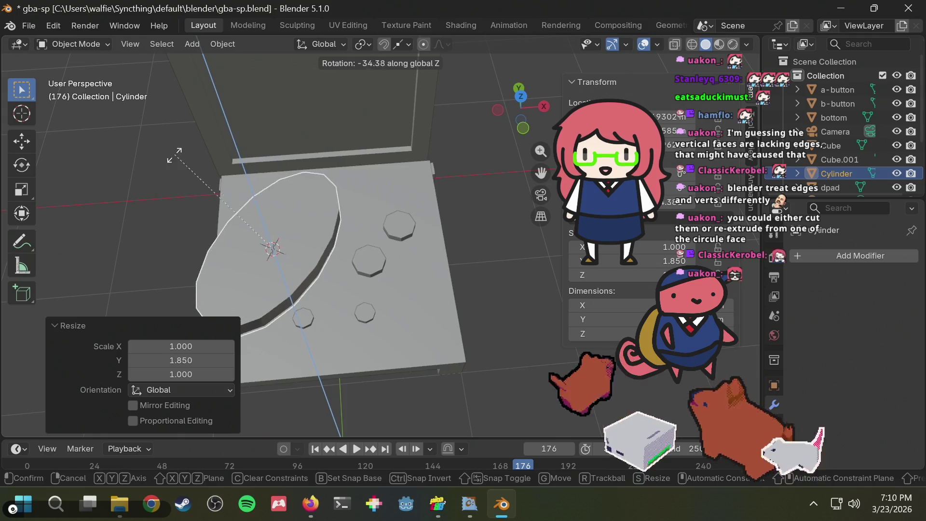
click(217, 162)
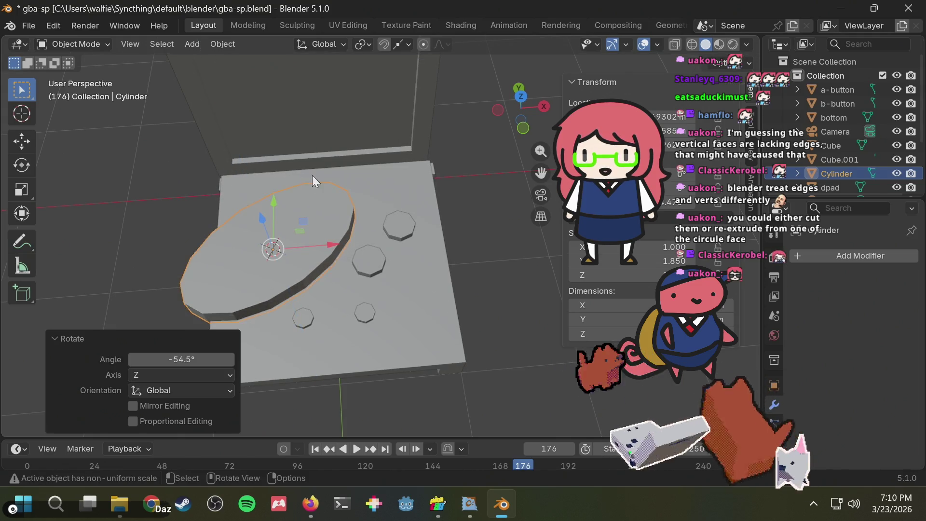
- Look over the snapping options for the cylinder and orbit slightly around the console
right_click(320, 223)
key(Escape)
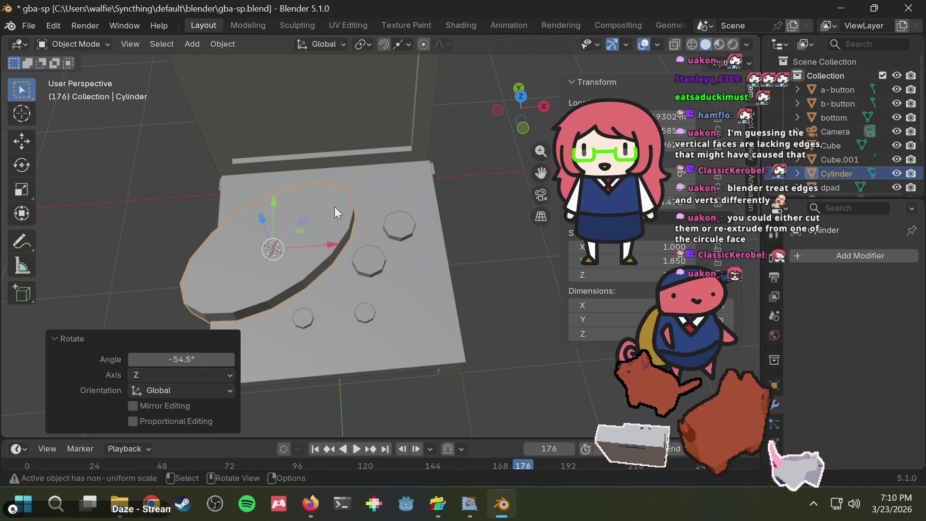
middle_drag(336, 197, 314, 181)
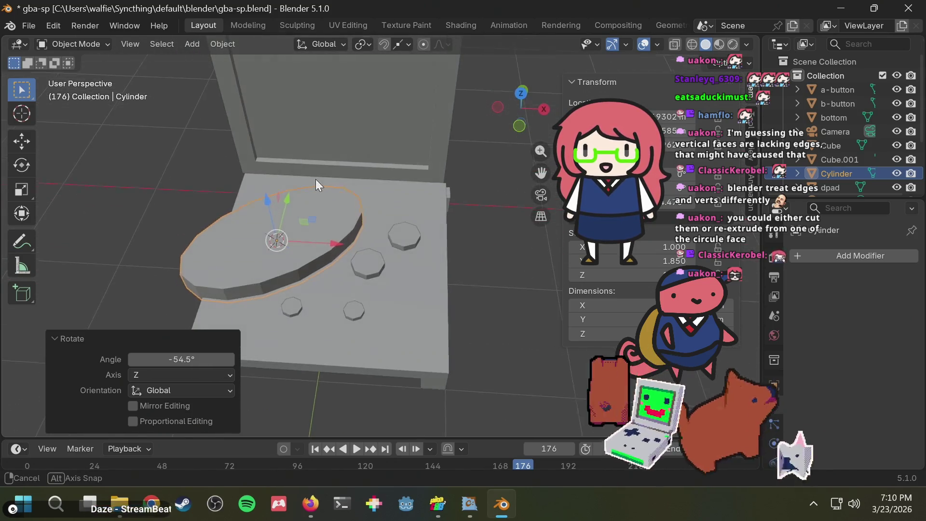
key(shift+s)
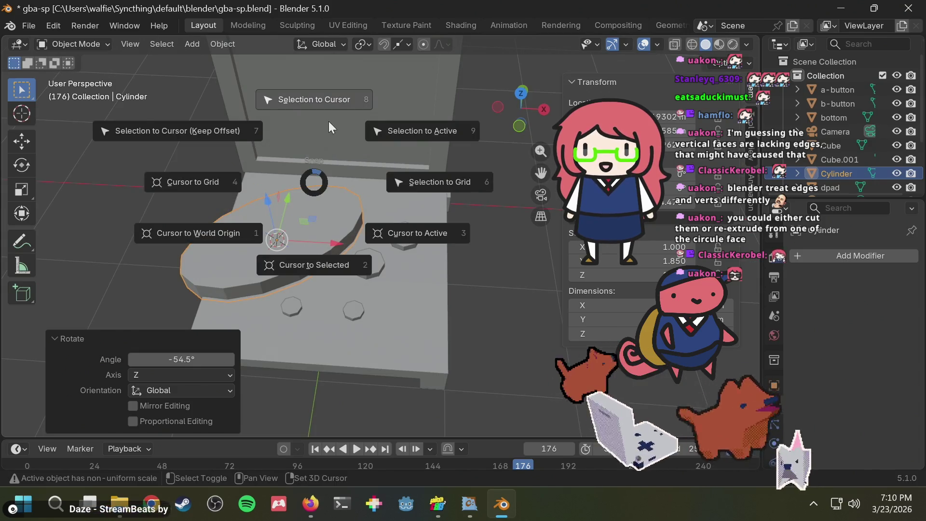
- Snap the cylinder to the 3D cursor, slide it right along X, scale it to 0.636 and turn it
click(335, 106)
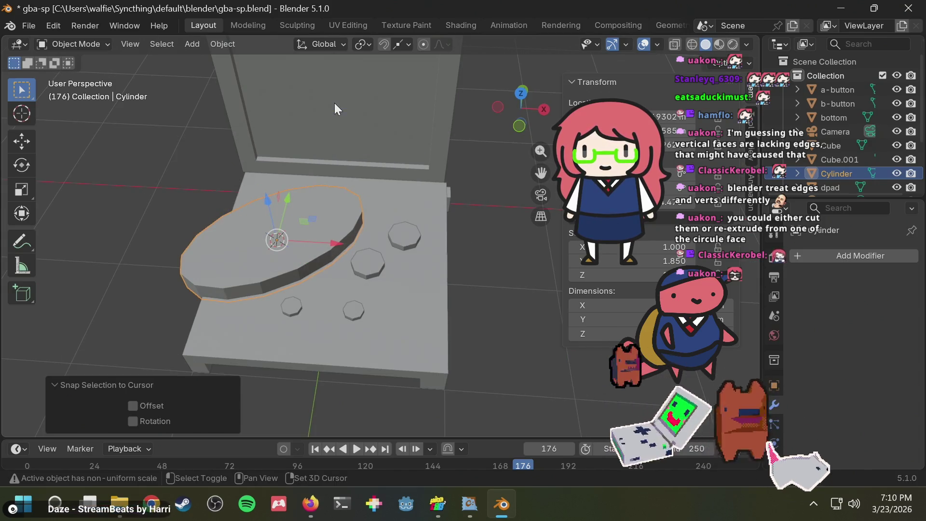
drag(336, 245, 446, 254)
key(s)
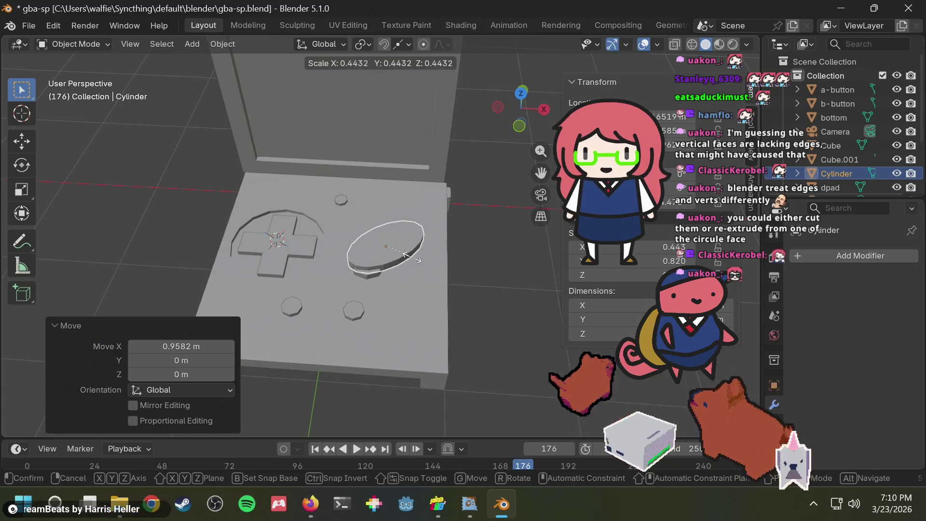
click(427, 249)
key(r)
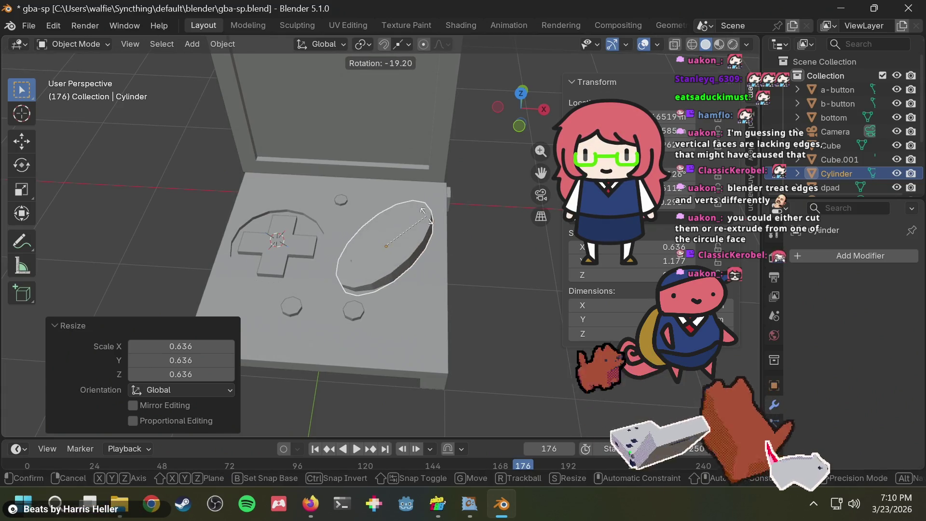
click(424, 227)
- Compare against the GBA SP reference photo, cancel trial resize and move, then hide the cylinder
key(alt+Tab)
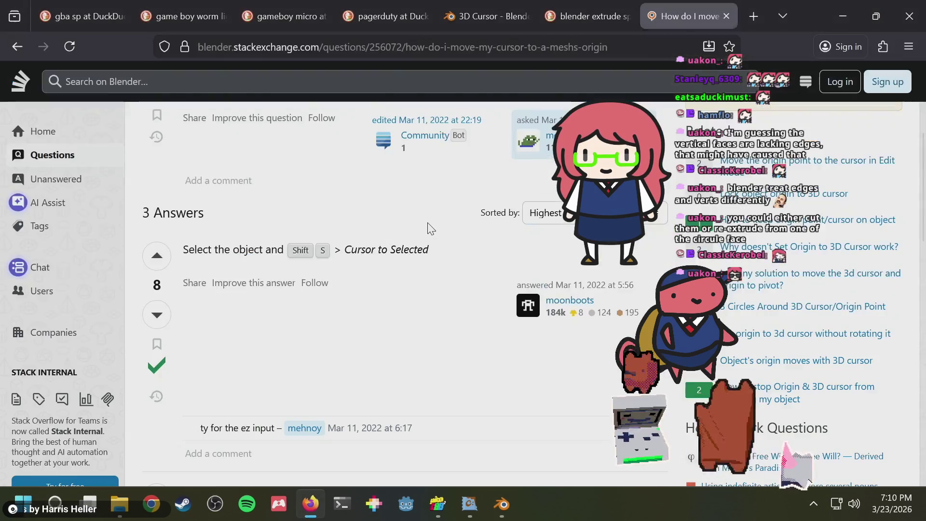
click(114, 17)
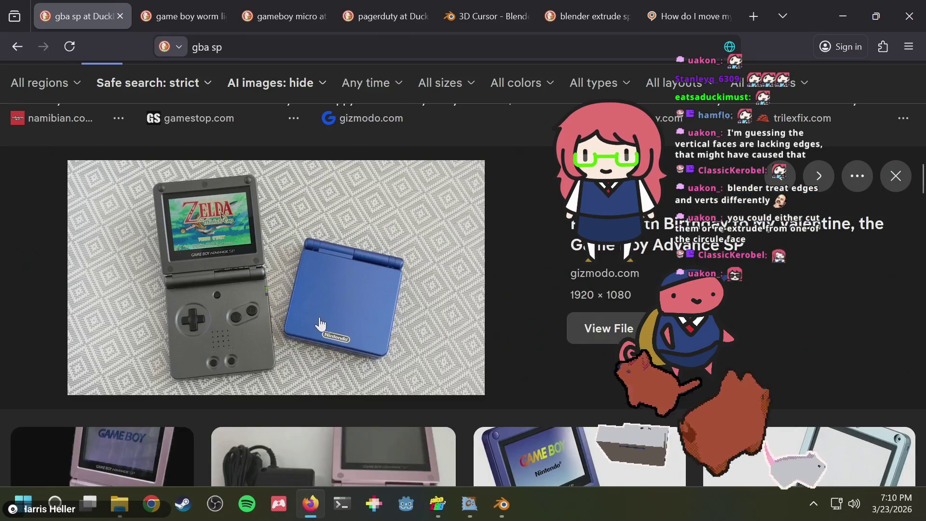
key(alt+Tab)
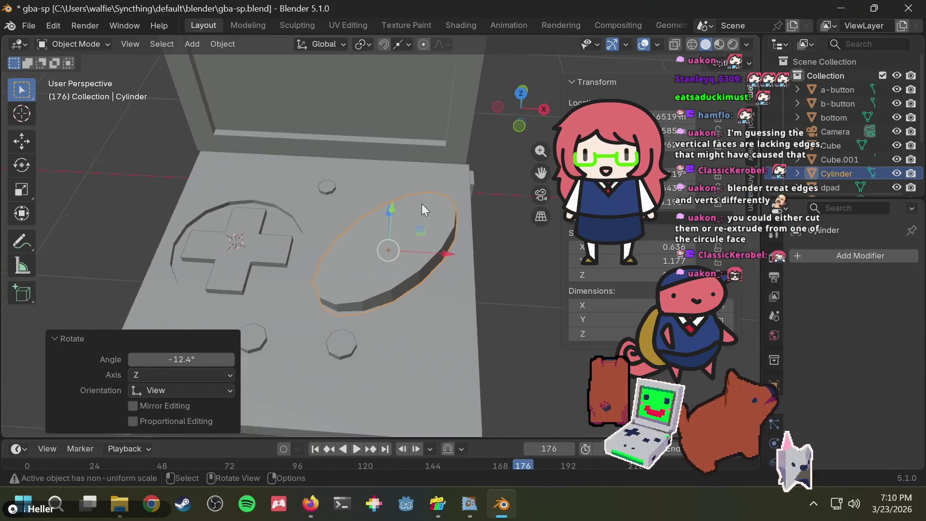
middle_drag(422, 203, 415, 211)
key(t)
key(s)
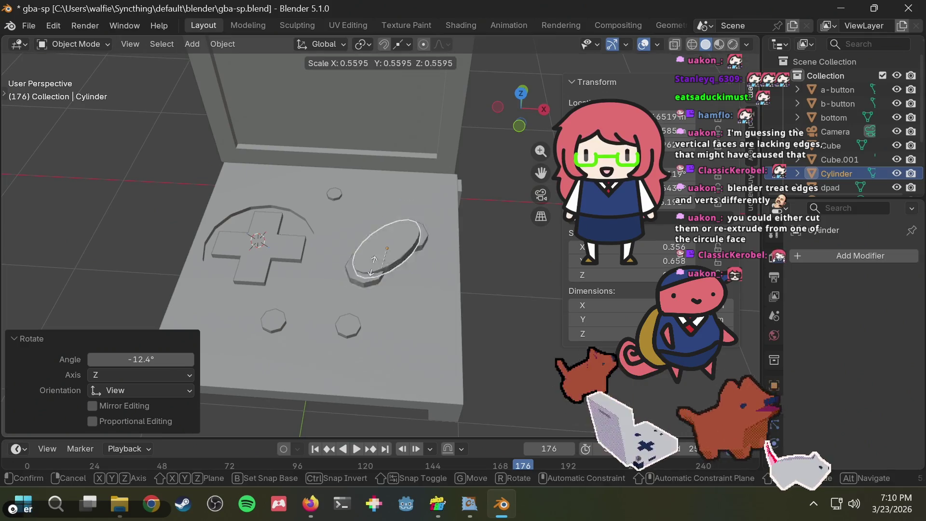
key(Escape)
key(g)
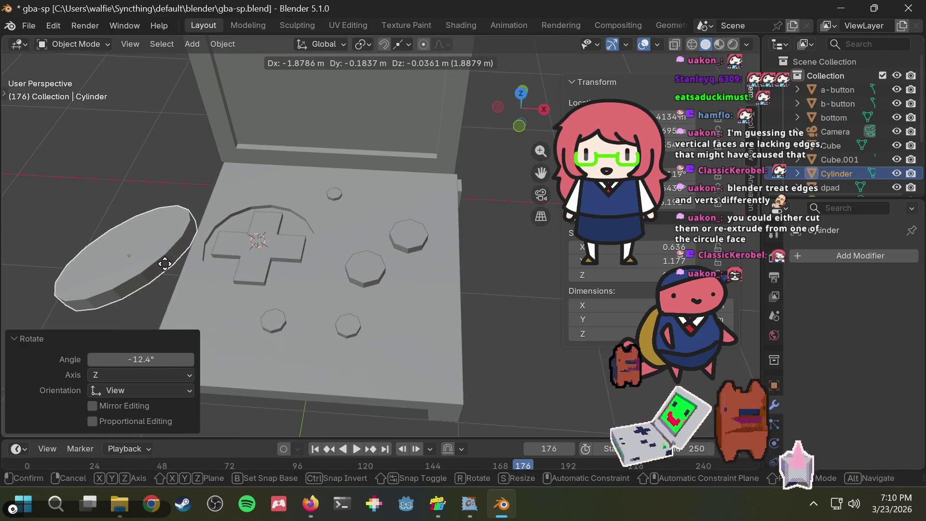
key(Escape)
key(alt+Tab)
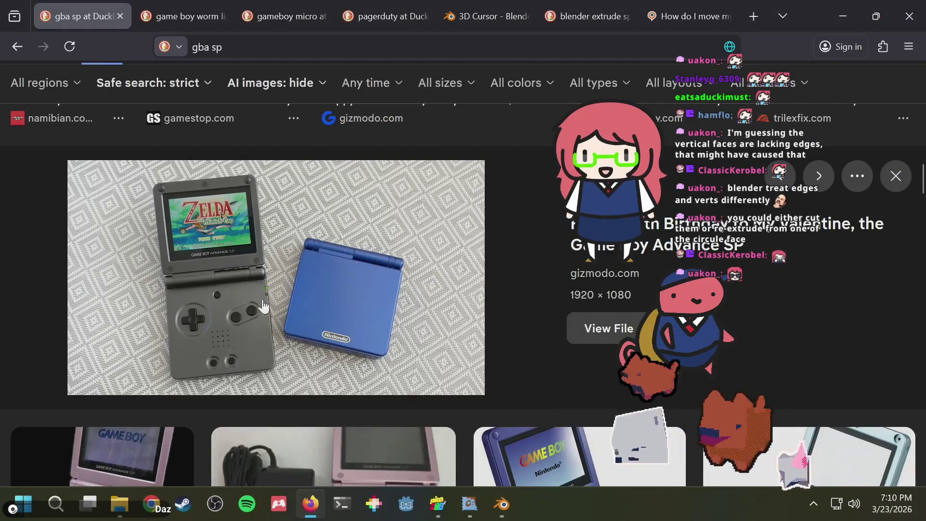
key(alt+Tab)
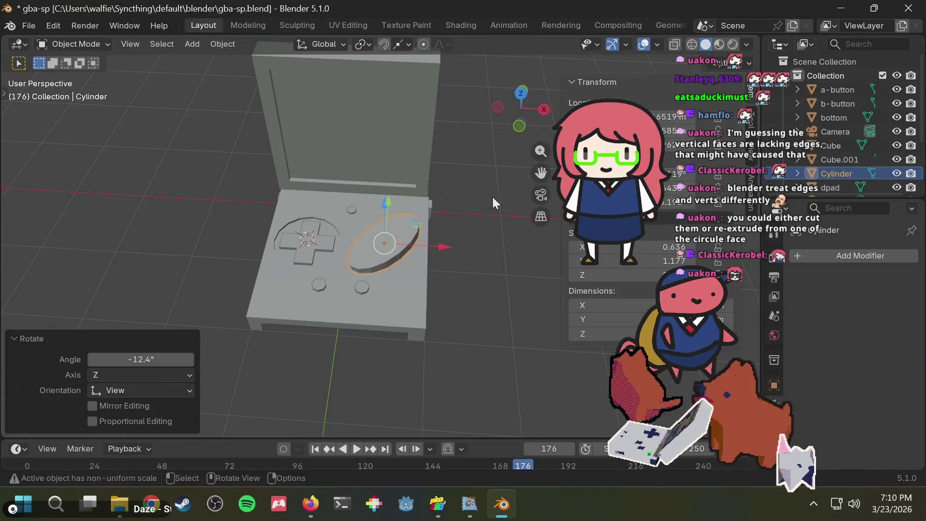
click(897, 174)
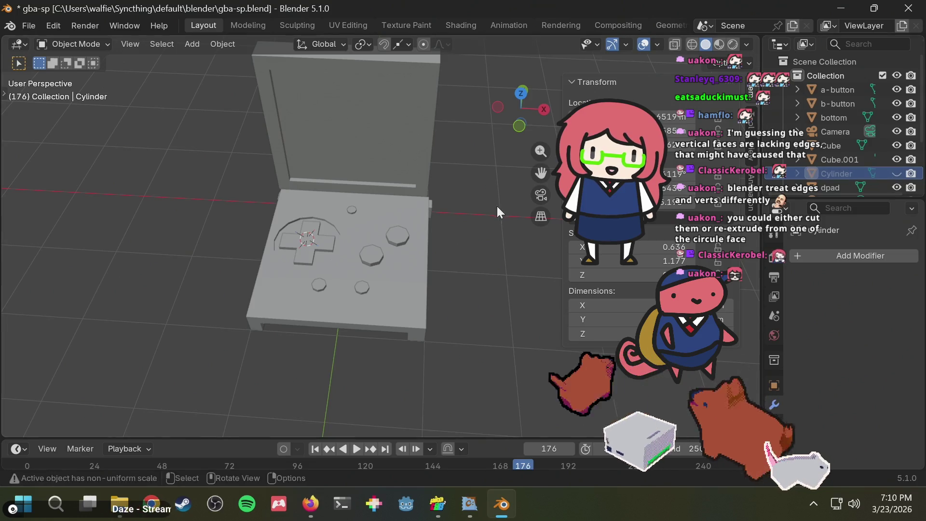
- Move the a-button 0.083 m along X and then along Y
mouse_move(497, 206)
middle_down()
mouse_move(515, 248)
mouse_move(411, 242)
middle_up()
click(399, 219)
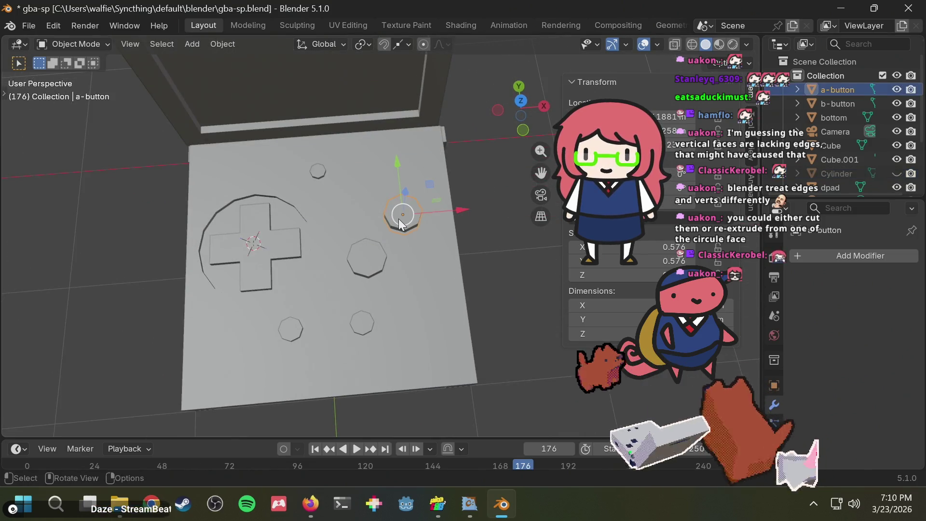
key(s)
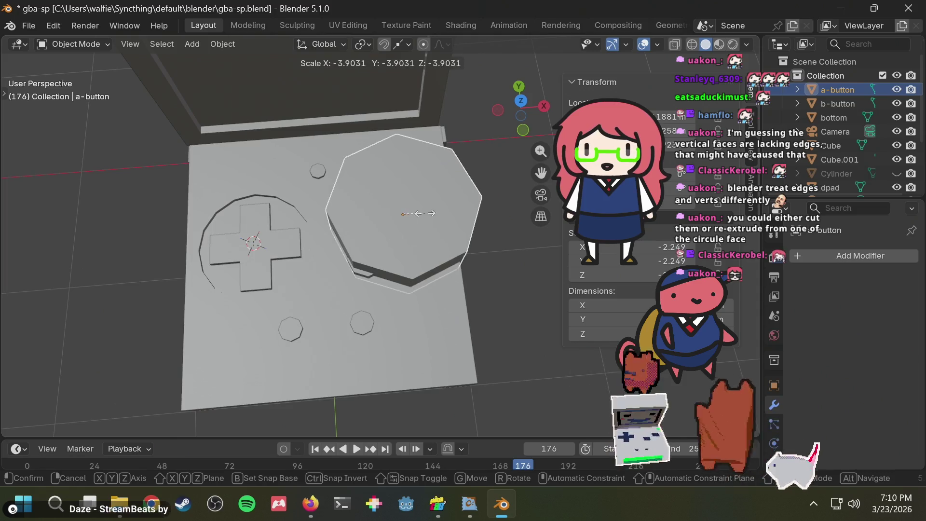
key(Escape)
key(g)
key(x)
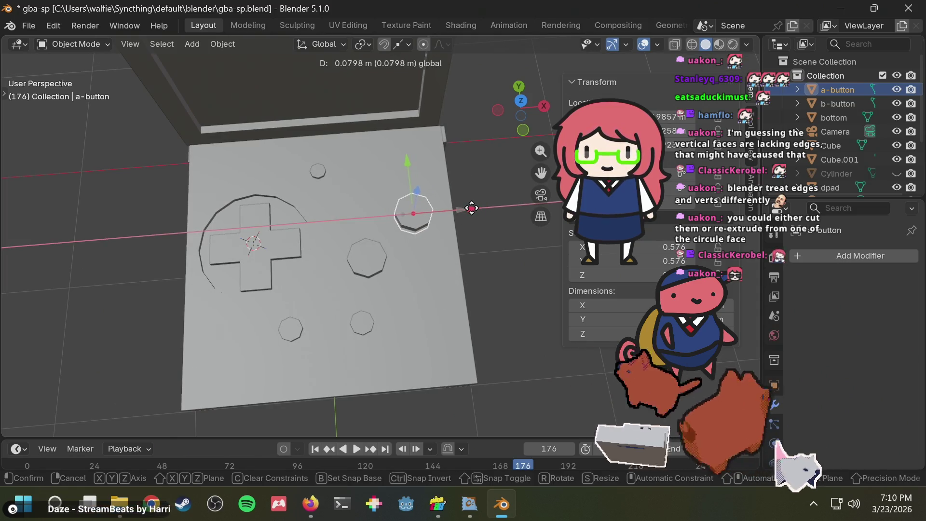
click(473, 208)
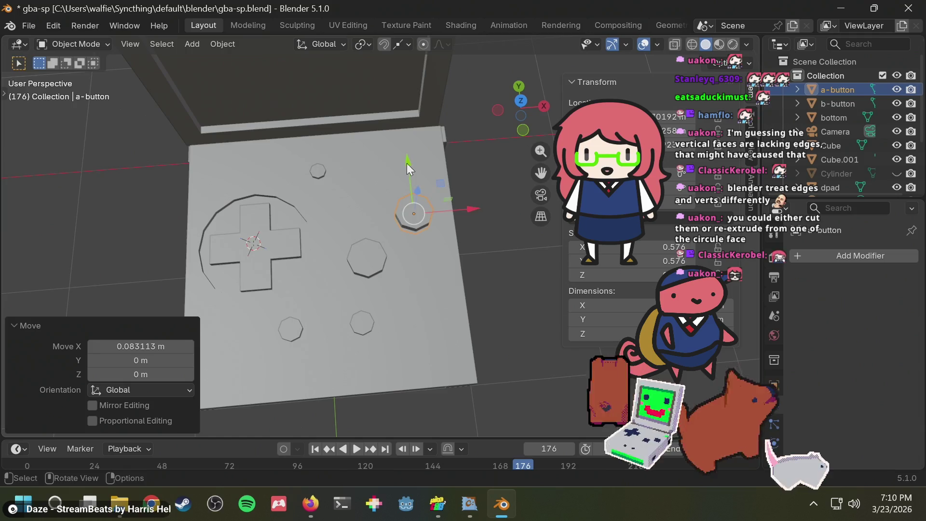
drag(406, 163, 410, 179)
- Shift the a- and b-buttons together 0.13793 m along Y and unhide the cylinder
key(alt+Tab)
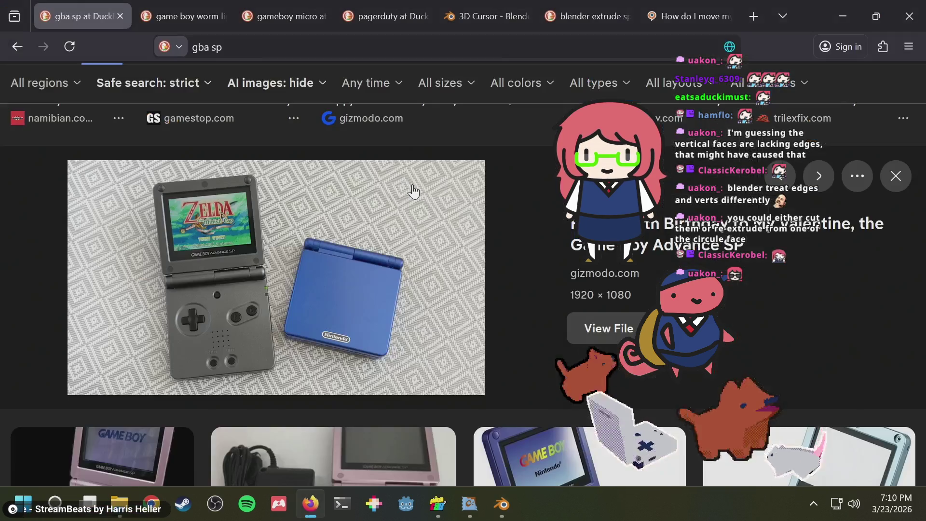
key(alt+Tab)
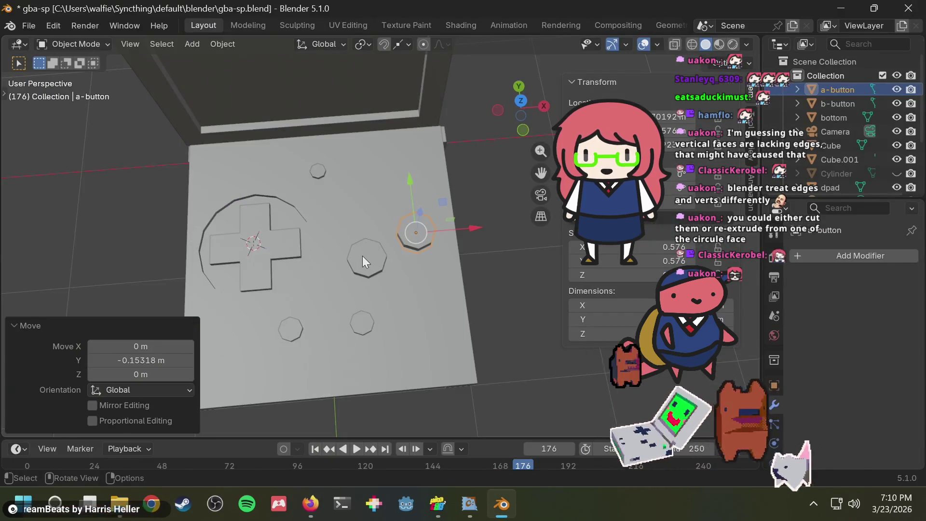
click(363, 261)
shift+click(414, 234)
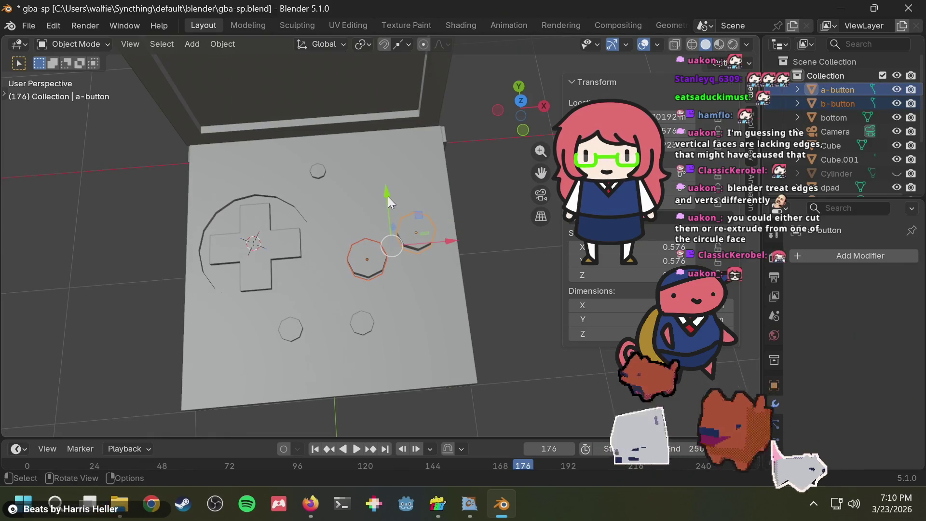
drag(389, 198, 384, 177)
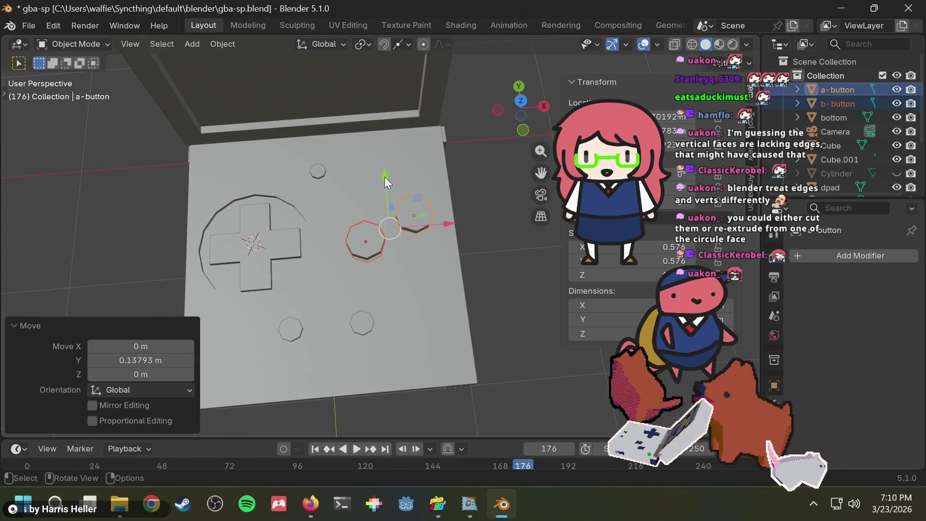
mouse_move(455, 210)
middle_down()
mouse_move(461, 248)
mouse_move(543, 143)
middle_up()
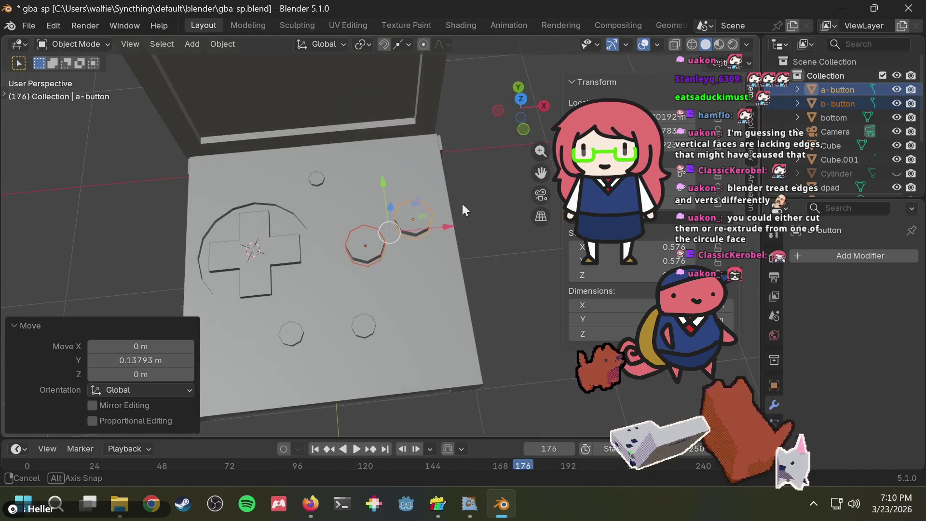
click(482, 169)
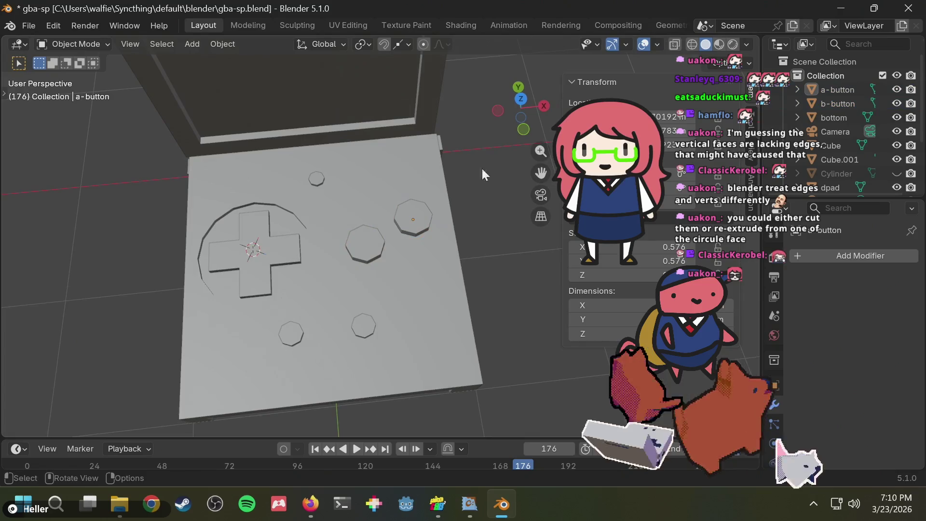
click(841, 173)
click(897, 175)
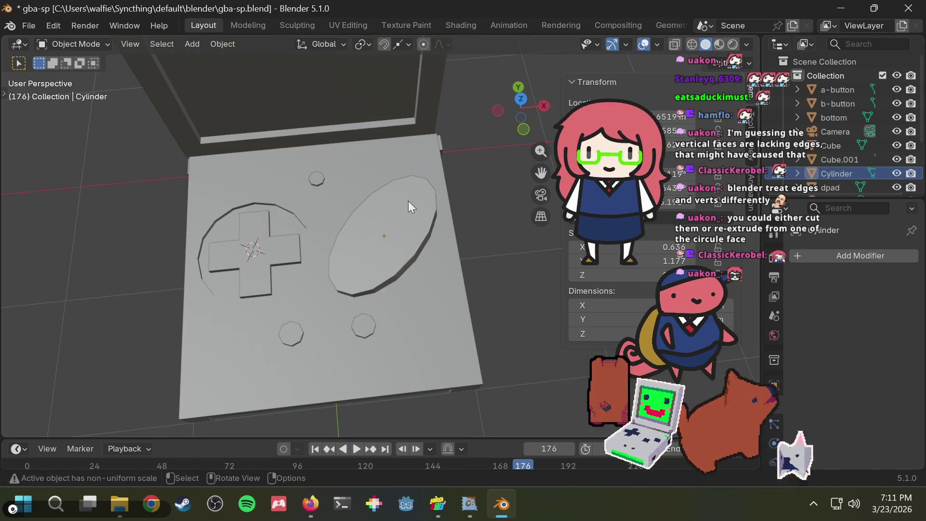
- Rotate the oval cylinder about Z, shrink it slightly and re-angle it
click(406, 221)
key(r)
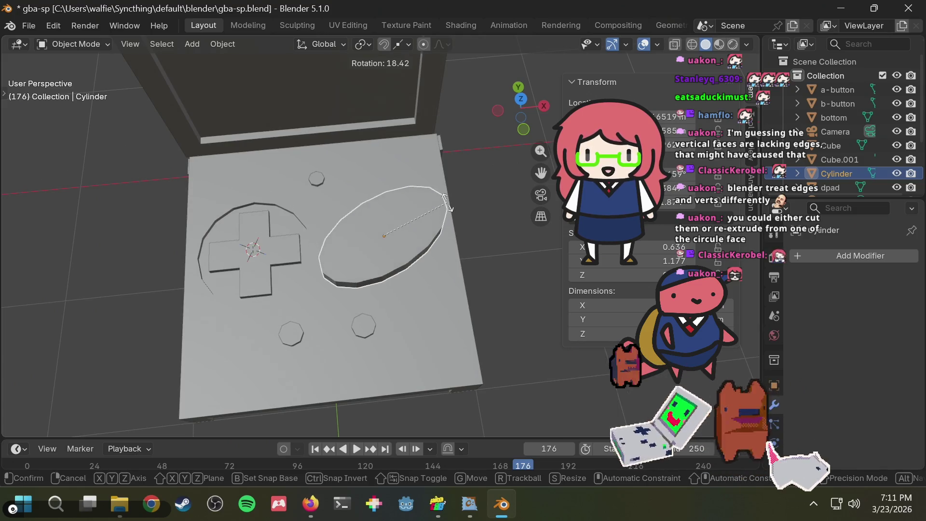
key(z)
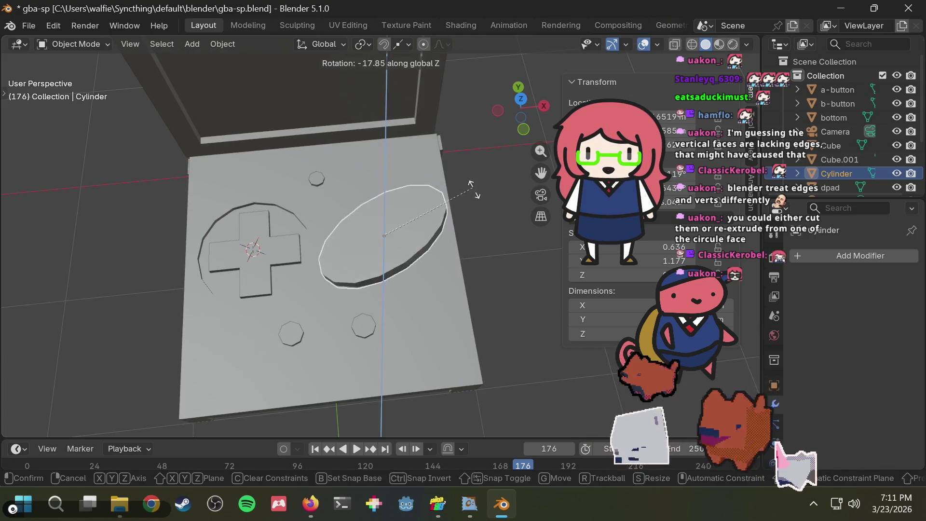
click(447, 198)
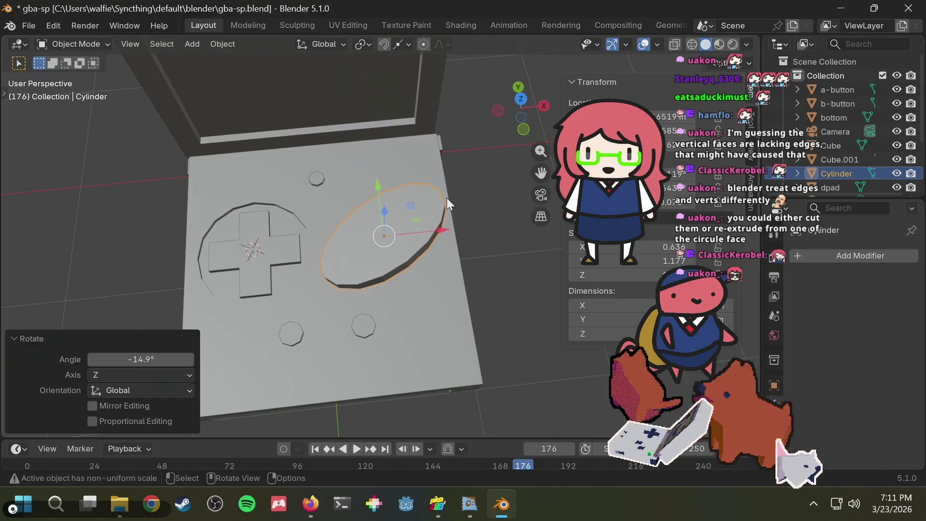
key(s)
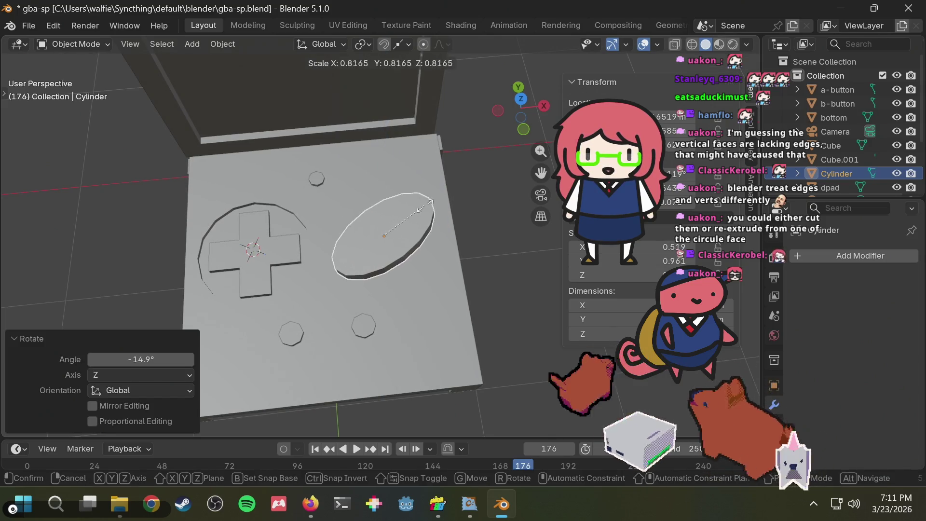
click(431, 204)
key(r)
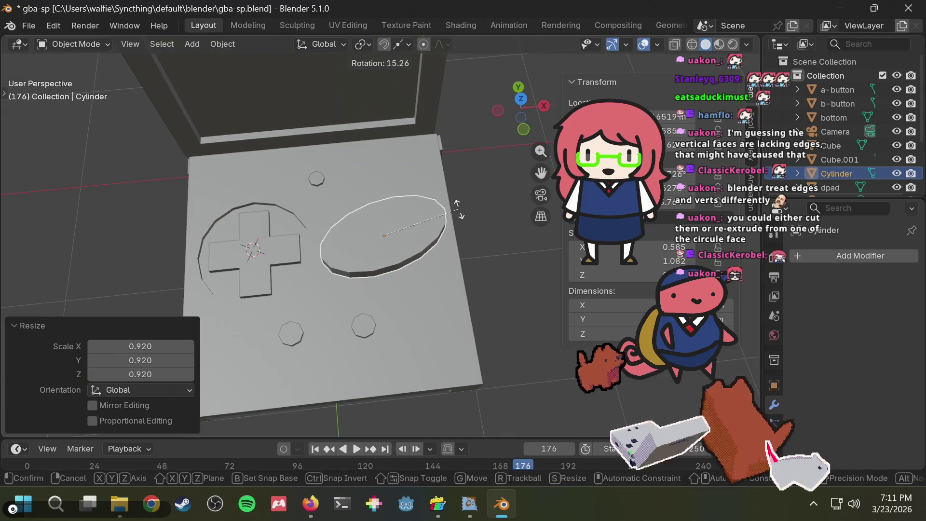
click(451, 201)
- Check the reference photo, undo the latest change and hide the oval piece
key(alt+Tab)
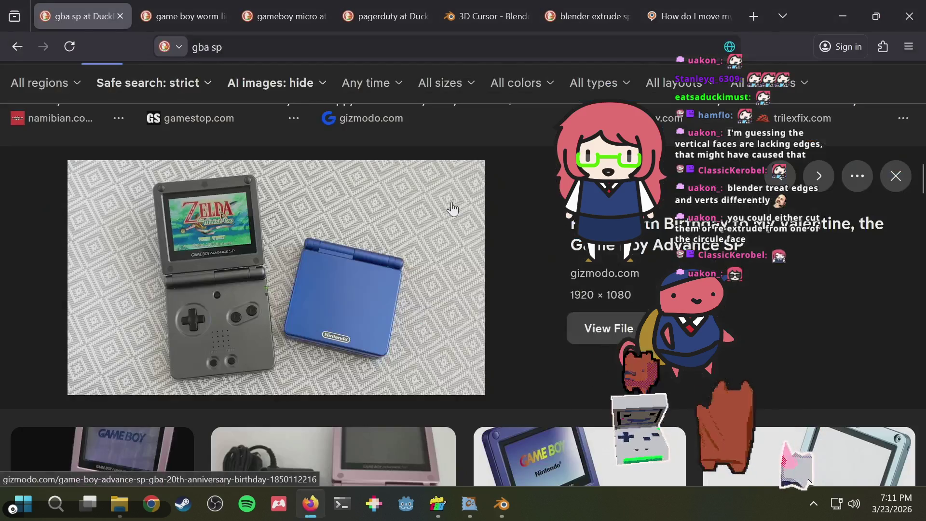
key(alt+Tab)
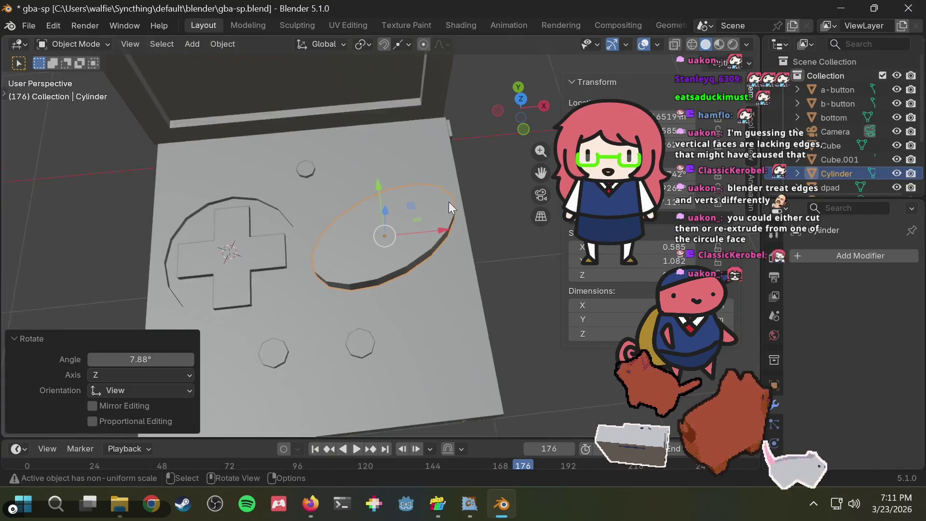
scroll(490, 198, down, 2)
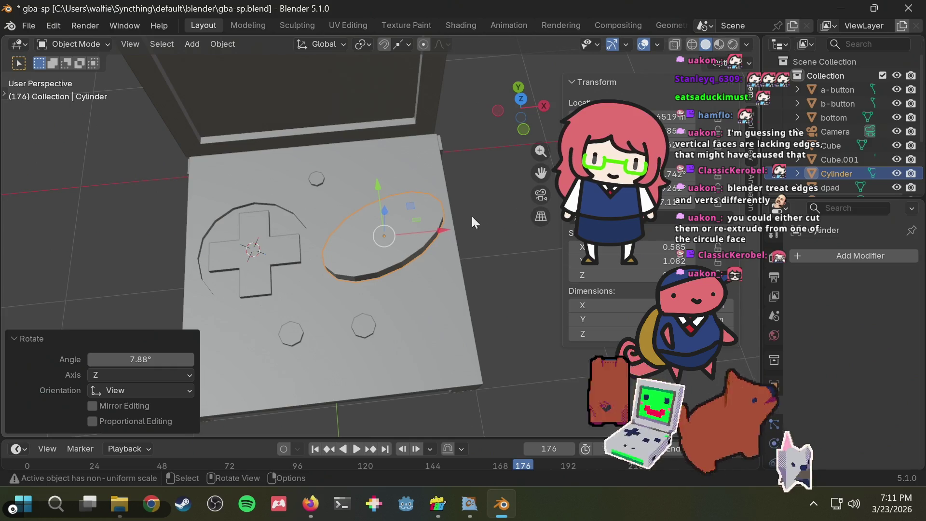
mouse_move(472, 216)
middle_down()
mouse_move(487, 84)
mouse_move(416, 260)
middle_up()
key(ctrl+z)
key(ctrl+z)
key(ctrl+z)
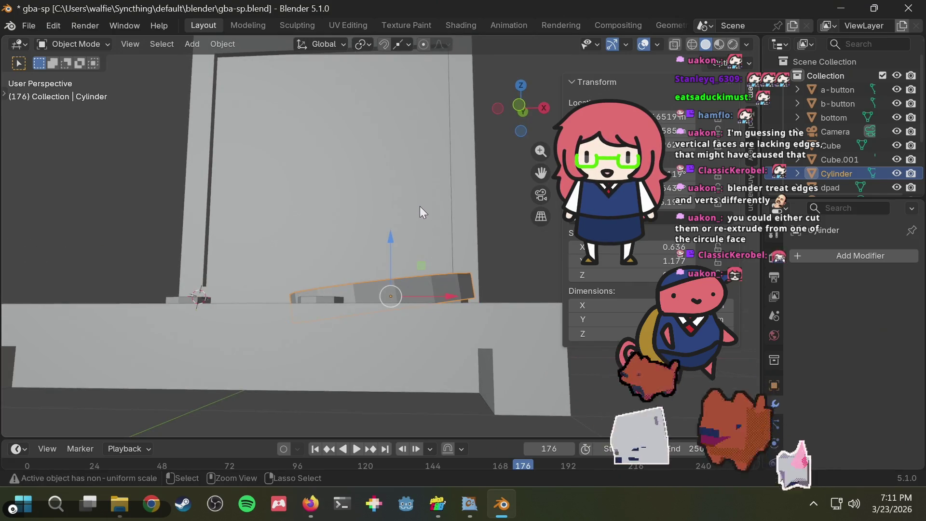
key(h)
middle_drag(420, 207, 424, 252)
click(423, 253)
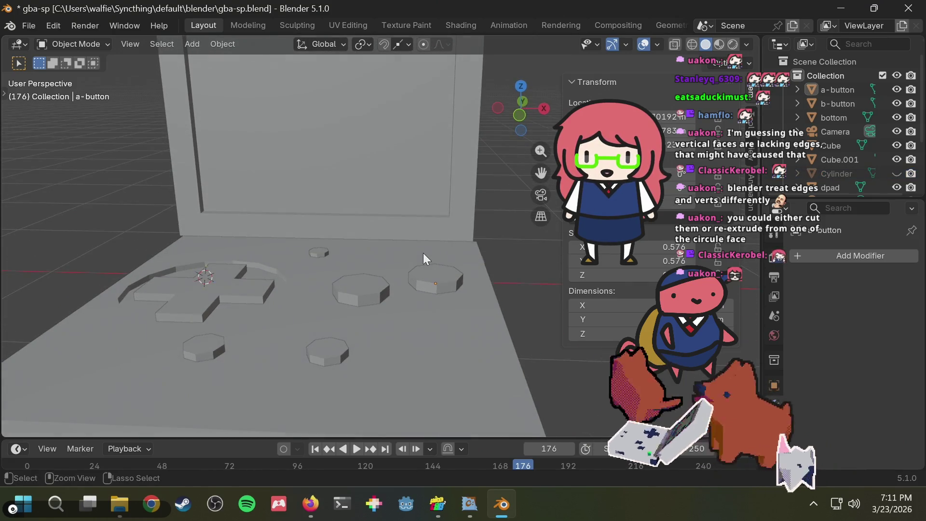
- Unhide the oval piece, browse its object actions and search its properties for 're'
key(alt+h)
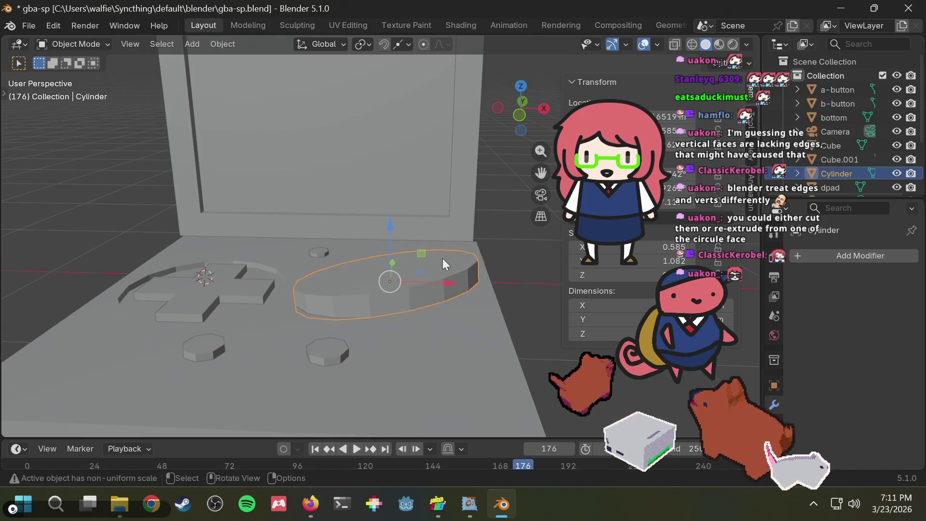
middle_drag(442, 259, 409, 279)
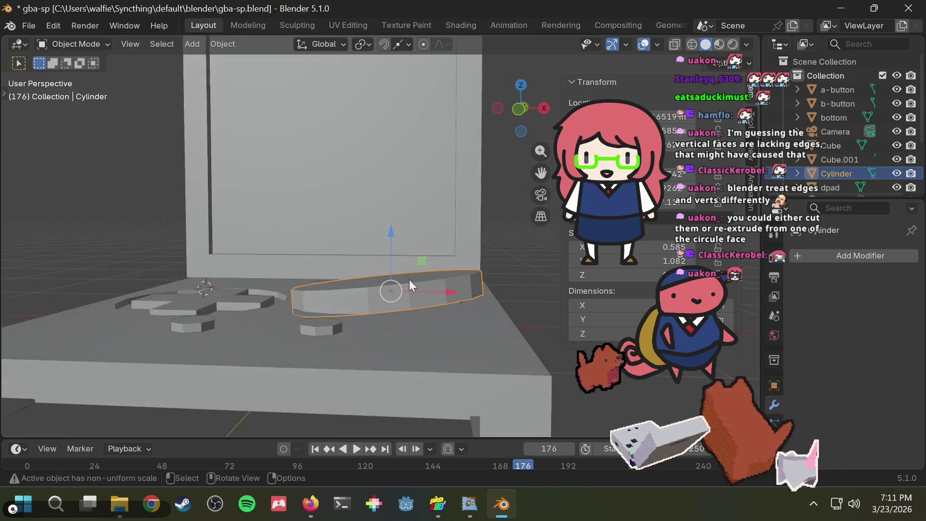
right_click(395, 294)
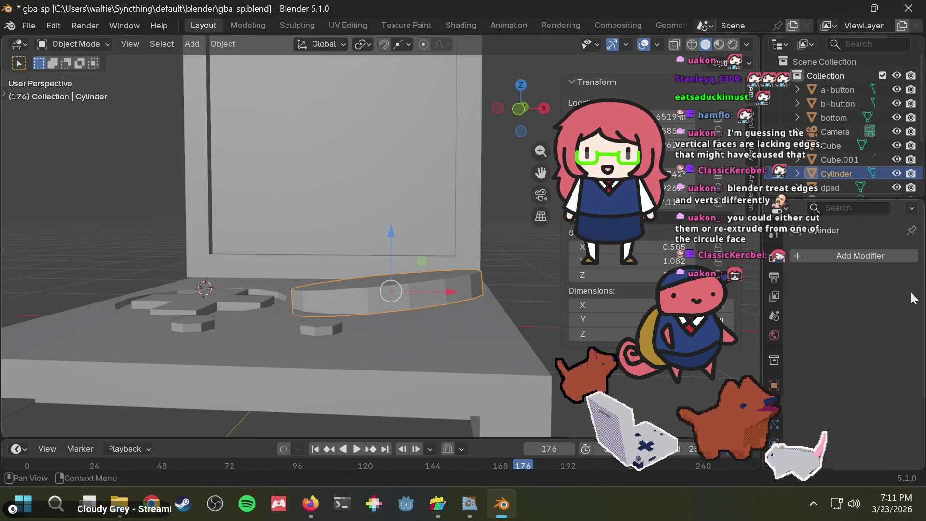
click(858, 207)
text(re)
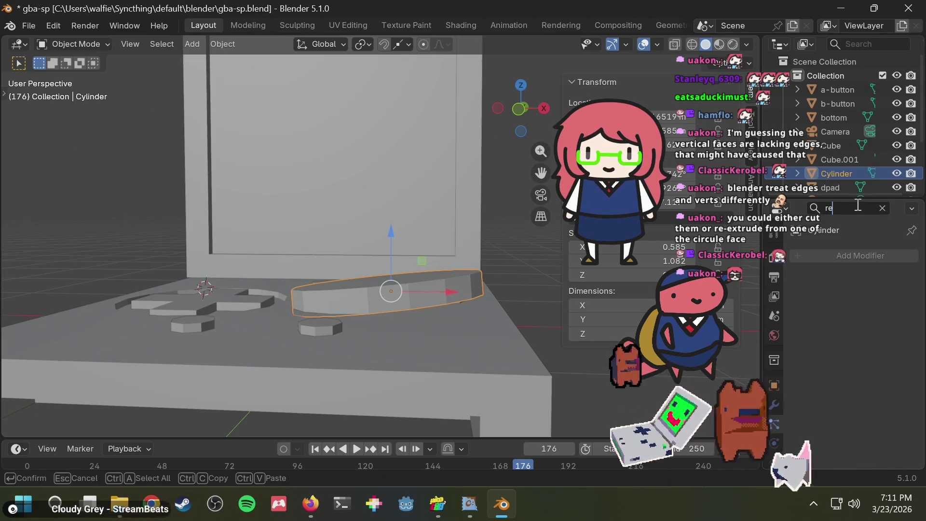
key(alt+Tab)
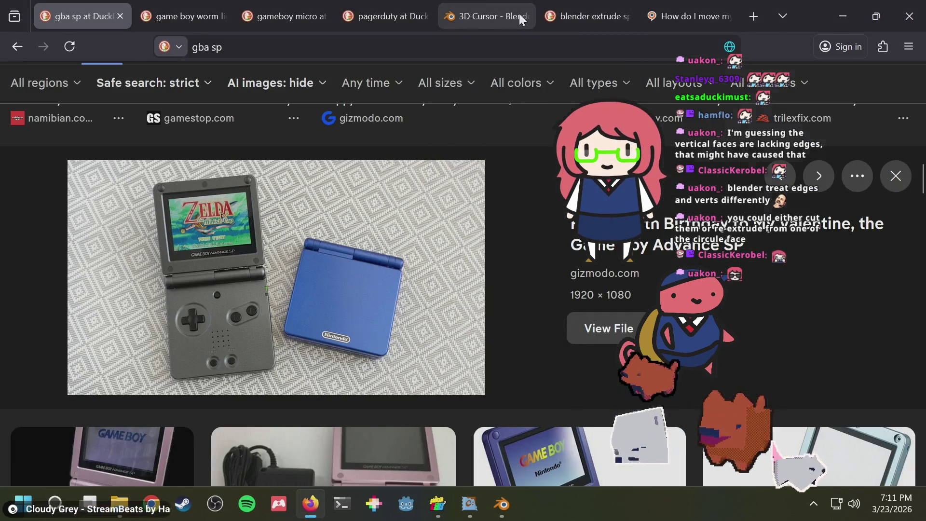
- Search the web in a new tab for 'blender reset transform' and read the results
key(ctrl+t)
text(blender rese)
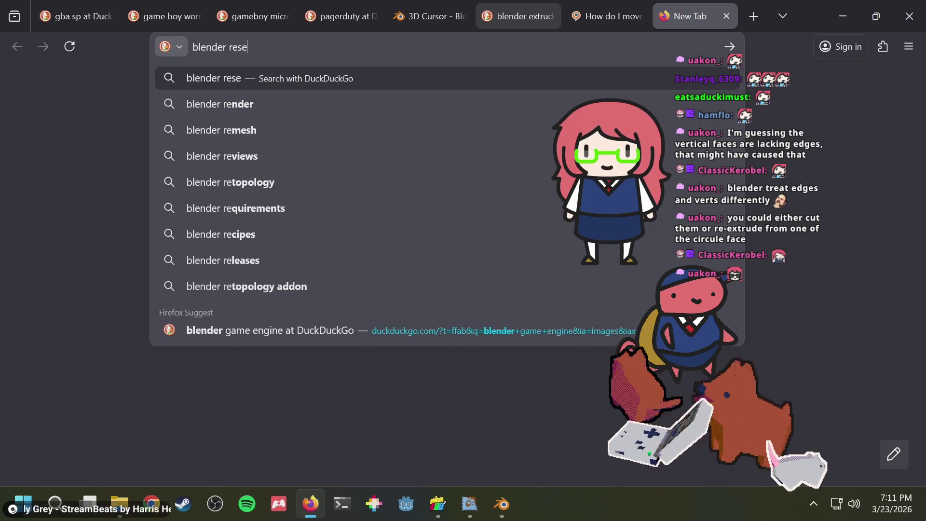
text(t tra)
key(Down)
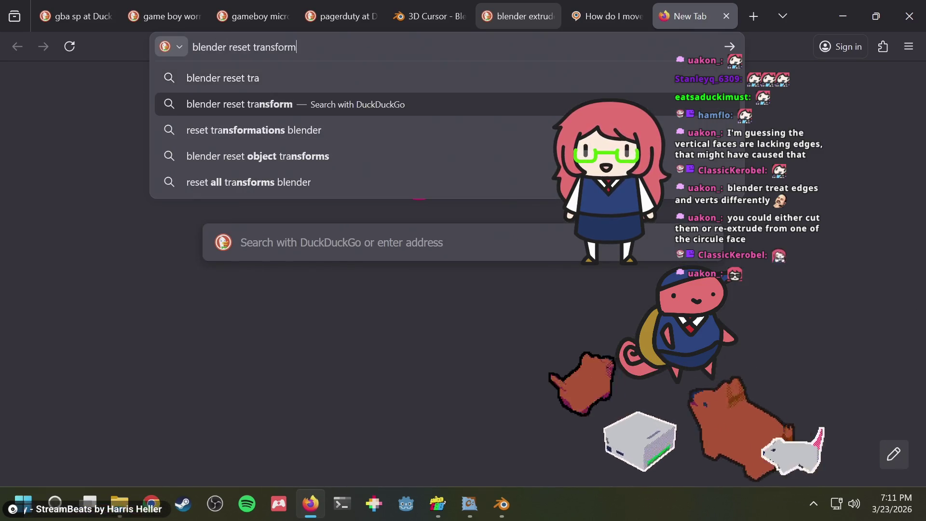
key(Return)
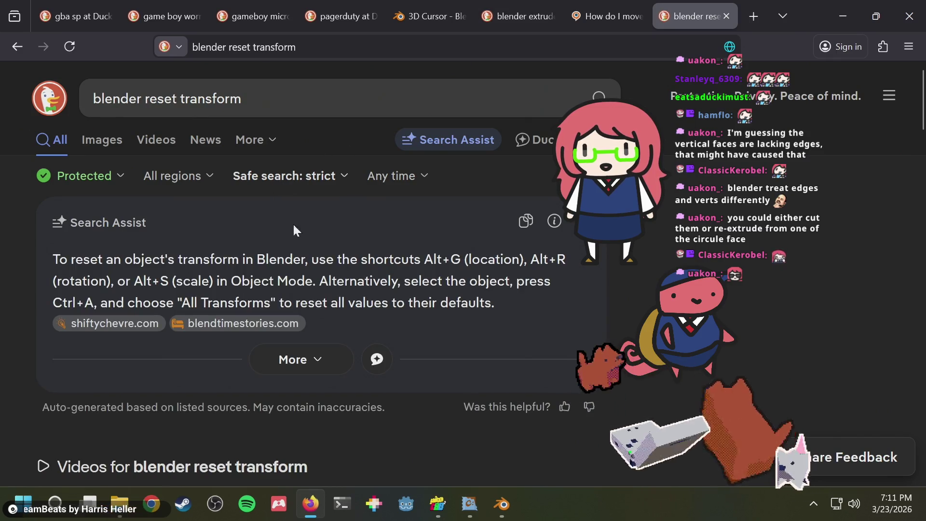
scroll(425, 279, down, 2)
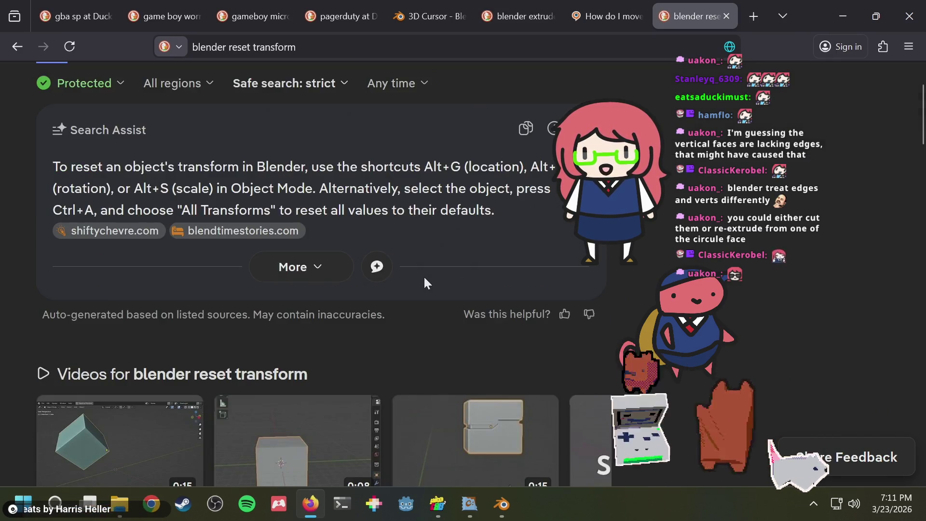
scroll(424, 279, up, 2)
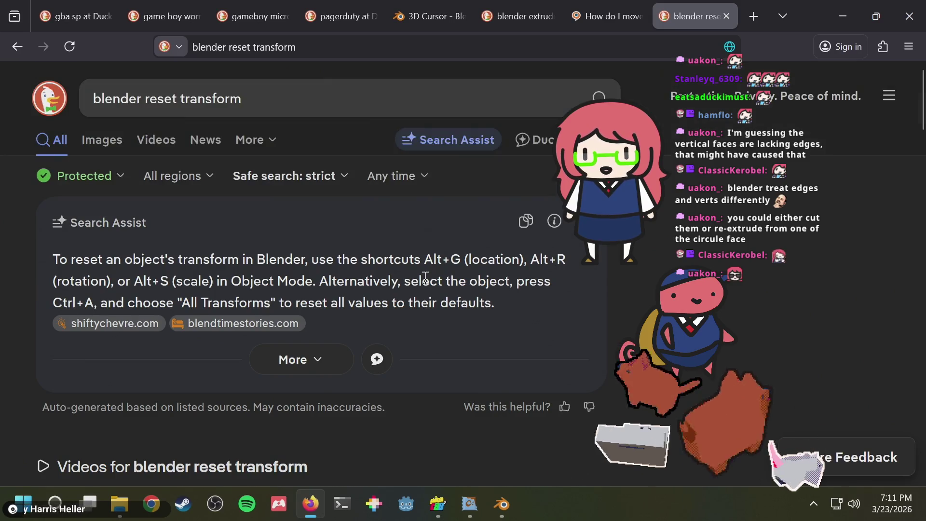
scroll(425, 278, down, 4)
key(alt+Tab)
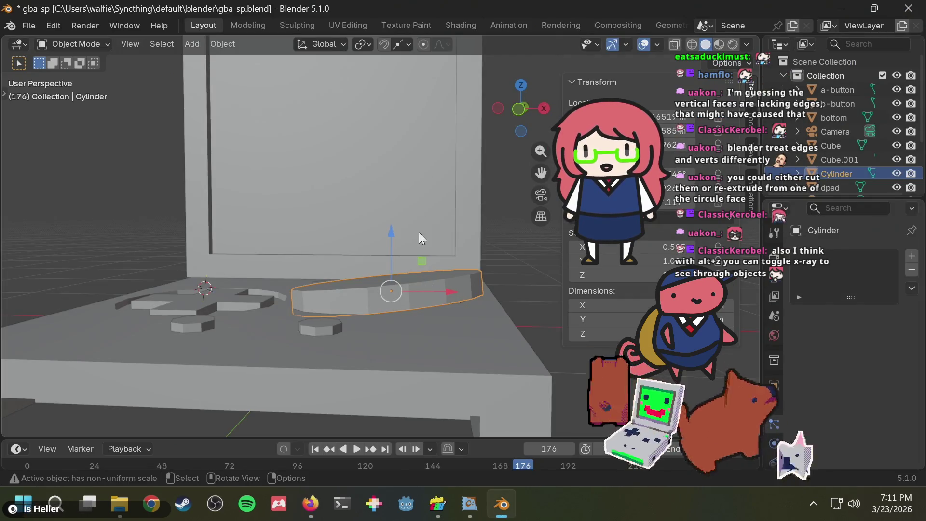
- Turn on X-ray and rotate the oval piece to -63° about Z
middle_drag(419, 233, 422, 270)
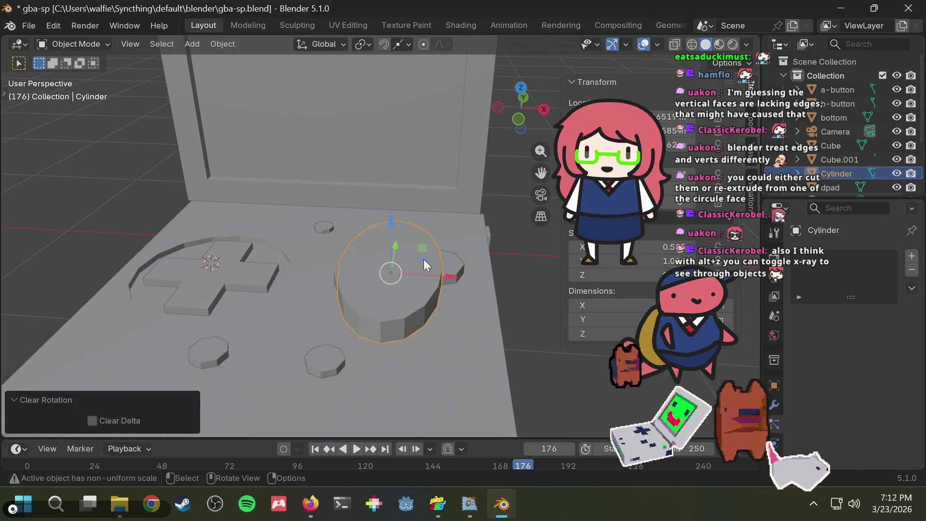
mouse_move(433, 245)
middle_down()
mouse_move(465, 190)
mouse_move(448, 199)
mouse_move(400, 199)
middle_up()
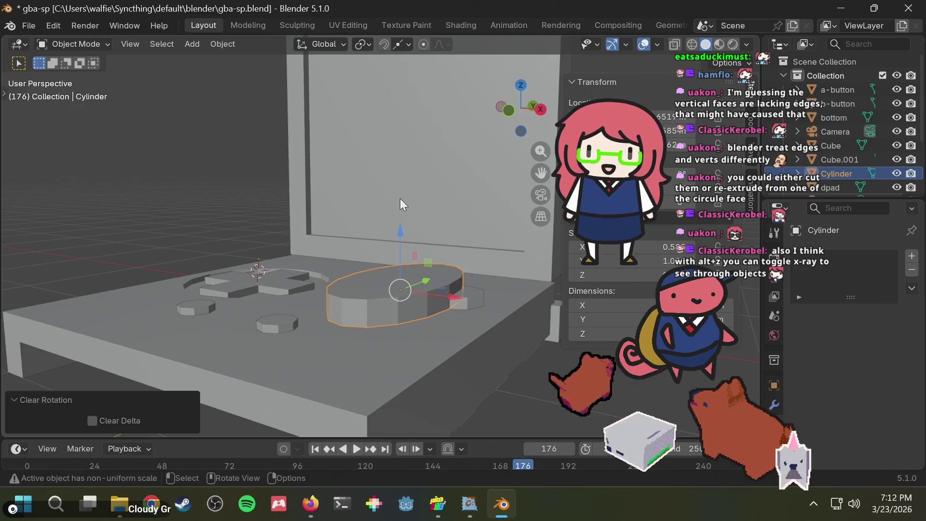
key(alt+z)
mouse_move(400, 204)
middle_down()
mouse_move(505, 298)
mouse_move(312, 166)
mouse_move(443, 195)
mouse_move(526, 262)
mouse_move(436, 248)
middle_up()
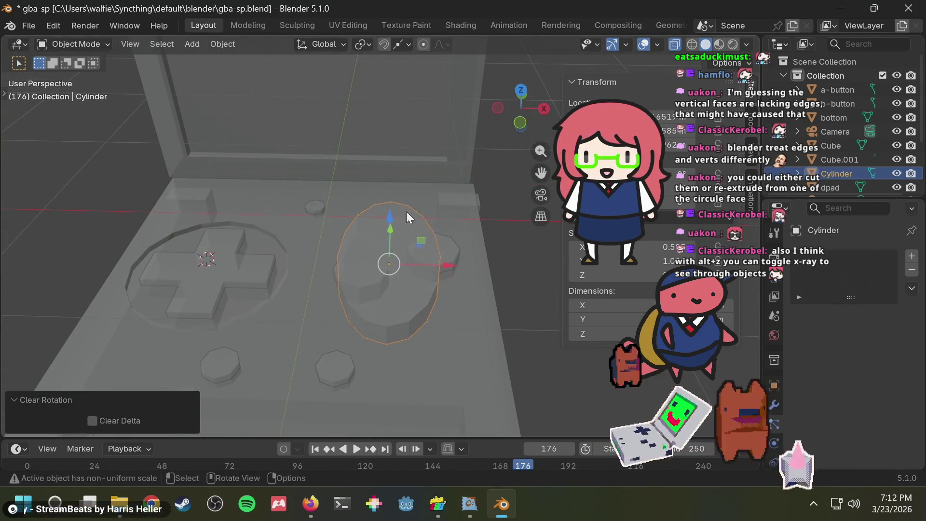
key(r)
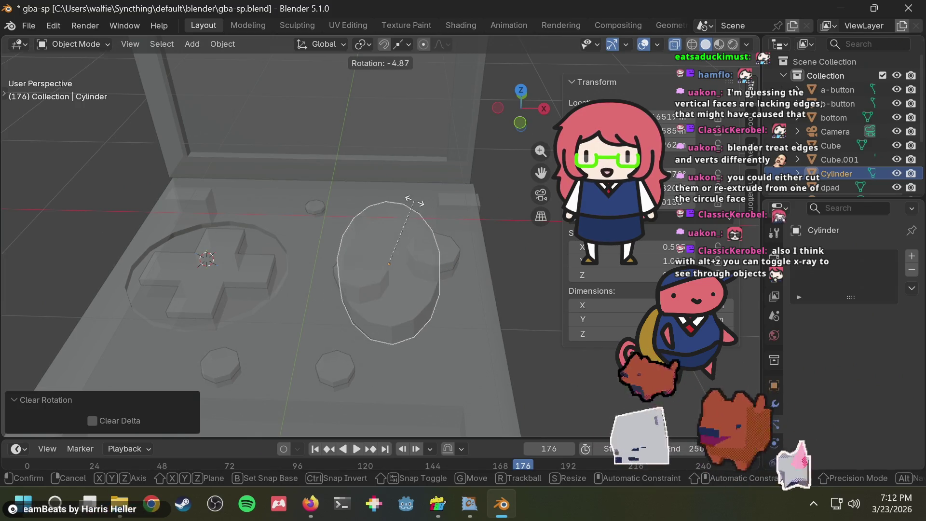
key(z)
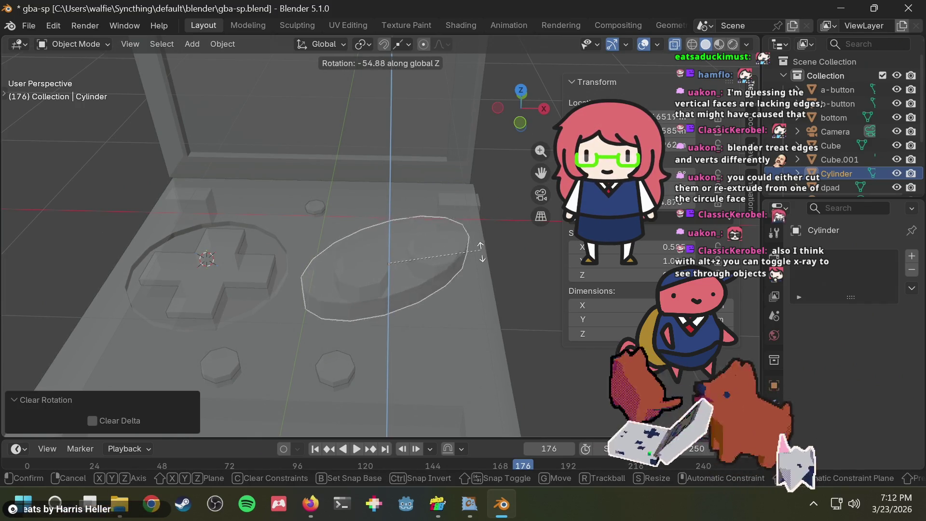
click(484, 263)
- Nudge the oval piece along X and shrink it to 0.920
middle_drag(482, 189, 455, 254)
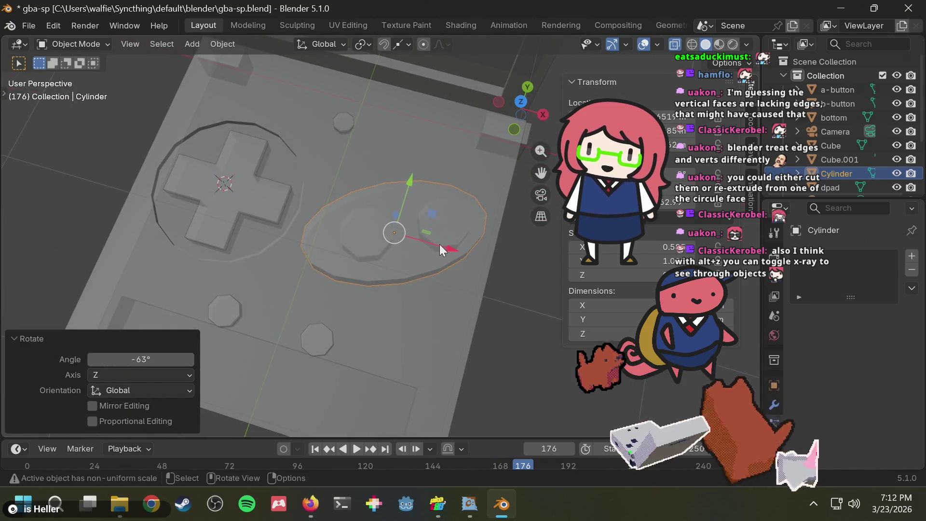
key(g)
key(x)
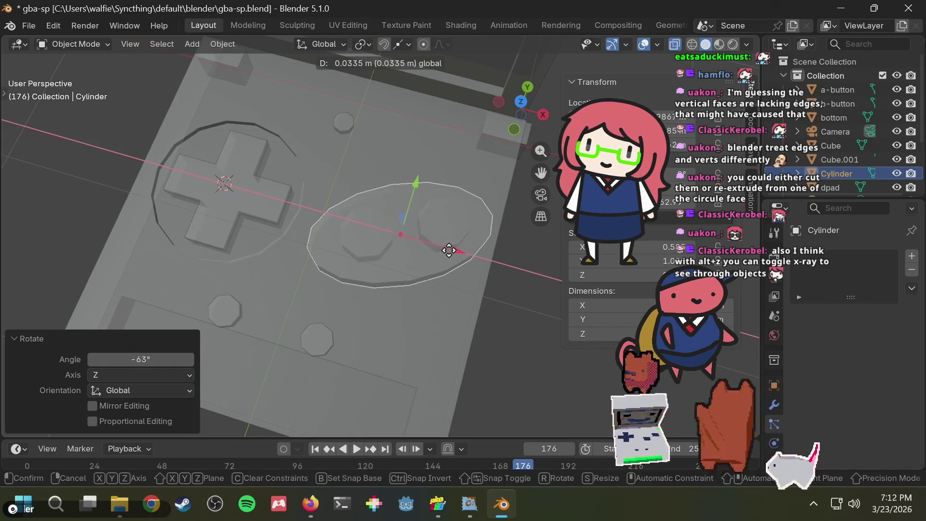
click(449, 250)
key(s)
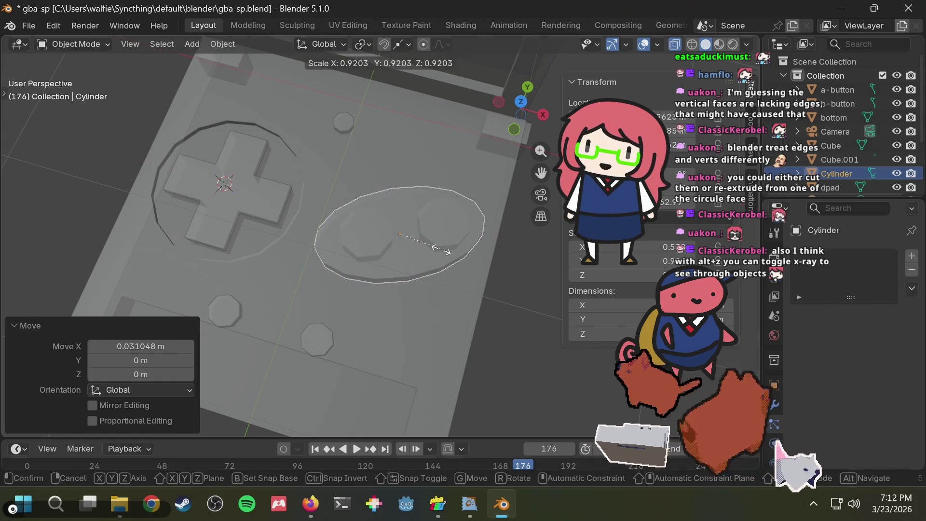
click(443, 248)
- Shift the oval piece again slightly along X and up along Y
mouse_move(445, 246)
middle_down()
mouse_move(470, 269)
mouse_move(435, 225)
middle_up()
key(g)
key(x)
click(444, 235)
key(g)
key(y)
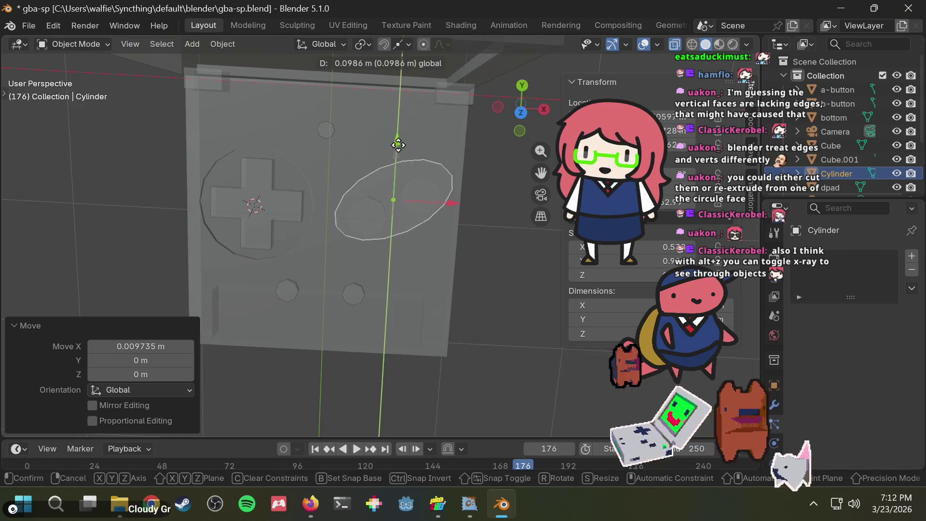
click(441, 170)
- Lower the cylinder 0.021945 m along Z so it sinks into the base
mouse_move(441, 170)
middle_down()
mouse_move(429, 168)
mouse_move(457, 131)
mouse_move(444, 183)
mouse_move(419, 123)
mouse_move(444, 171)
mouse_move(355, 286)
mouse_move(362, 268)
mouse_move(356, 289)
mouse_move(363, 285)
middle_up()
click(481, 149)
scroll(443, 175, up, 3)
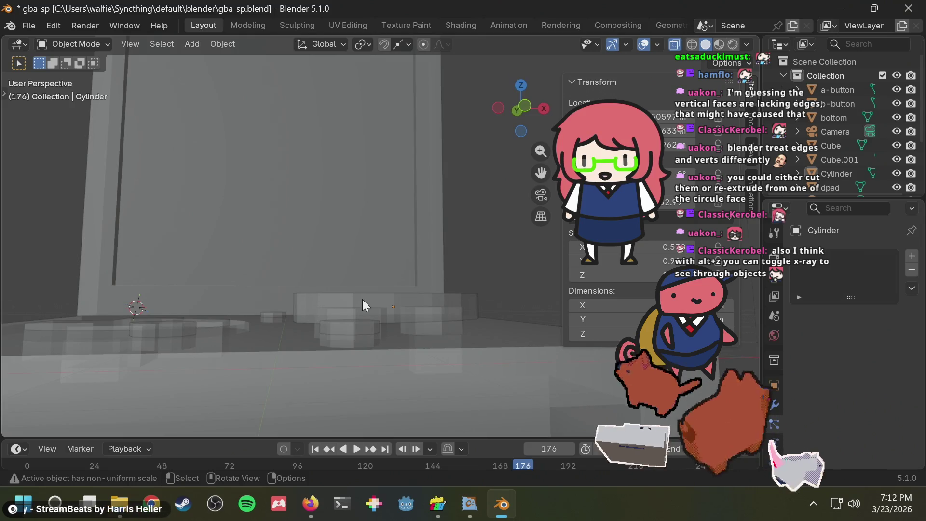
click(365, 299)
key(t)
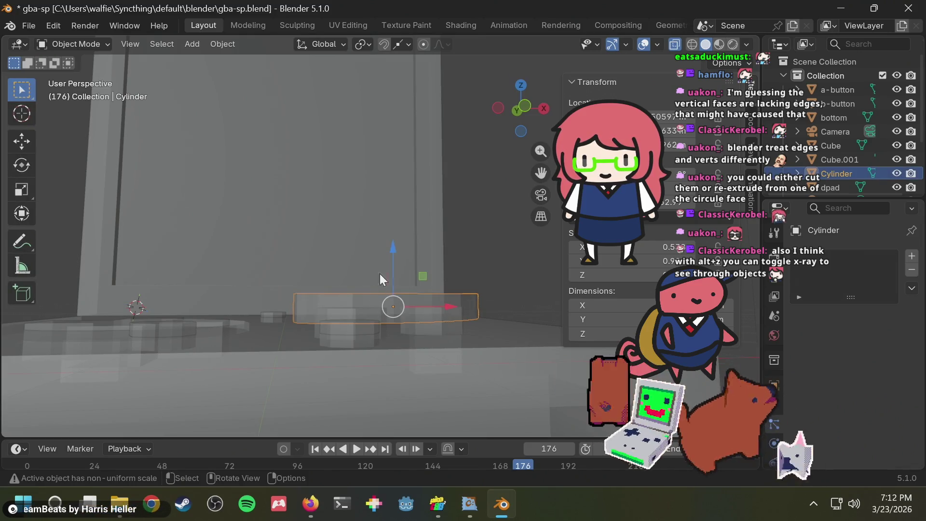
drag(396, 249, 395, 252)
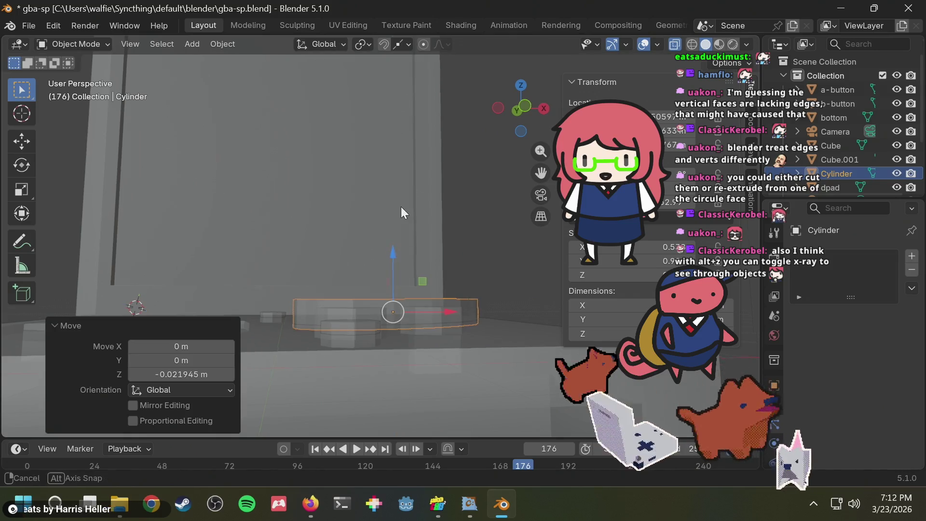
mouse_move(404, 211)
middle_down()
mouse_move(397, 238)
mouse_move(399, 227)
middle_up()
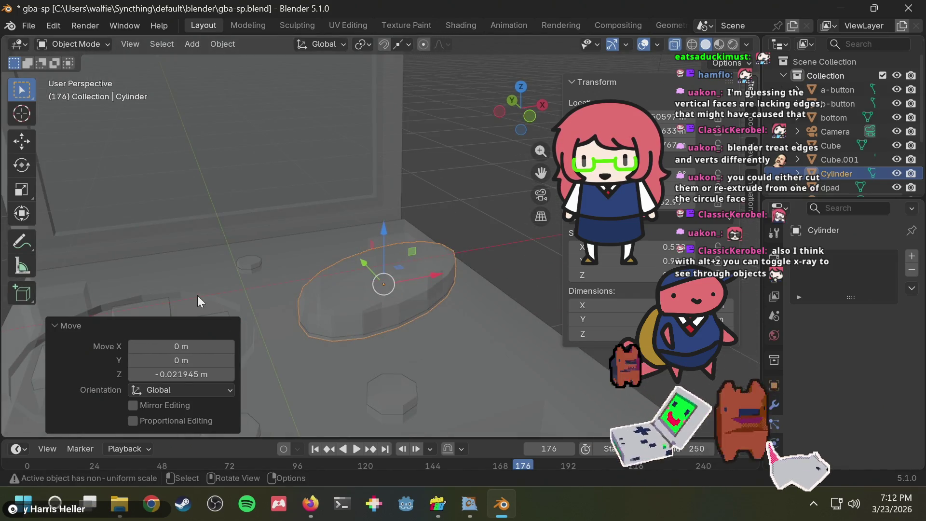
mouse_move(198, 296)
middle_down()
mouse_move(348, 187)
mouse_move(473, 252)
mouse_move(375, 163)
middle_up()
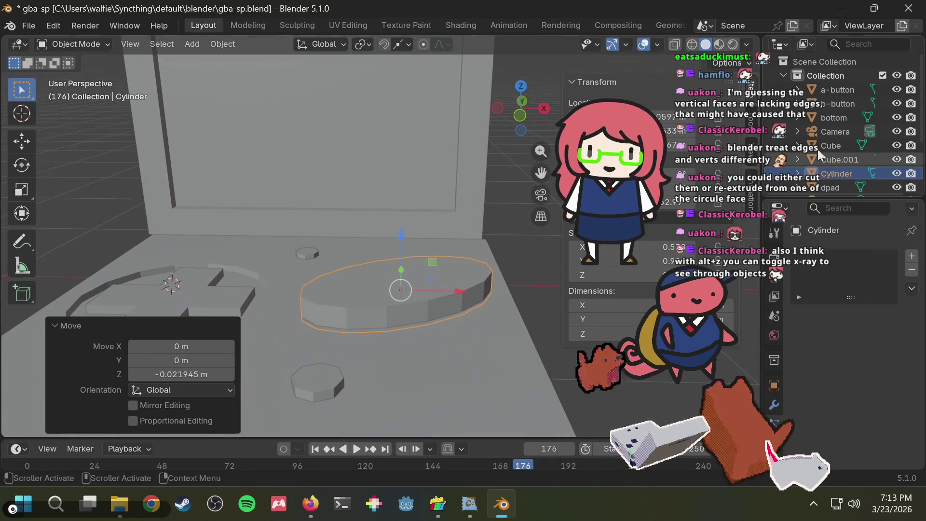
- Give the bottom base a Boolean Difference modifier using the Cylinder as cutter, then hide the Cylinder
click(834, 117)
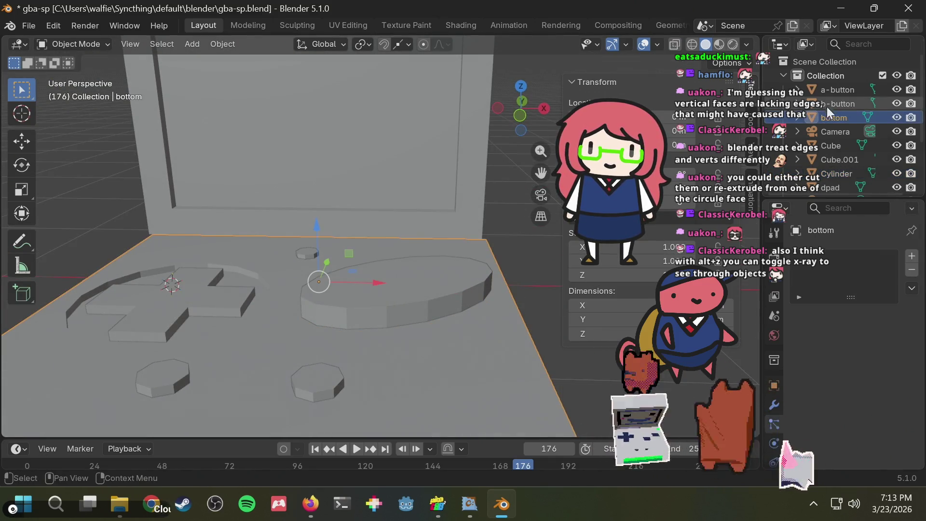
right_click(835, 119)
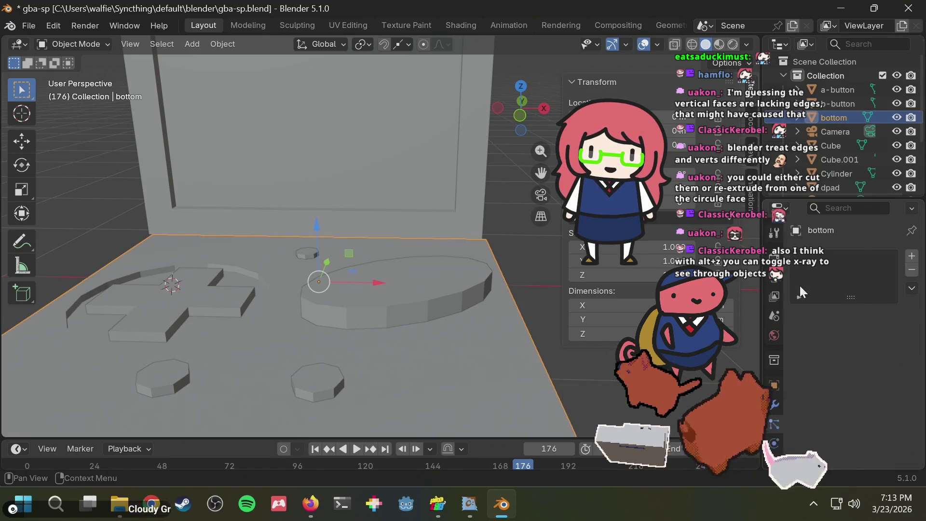
click(840, 208)
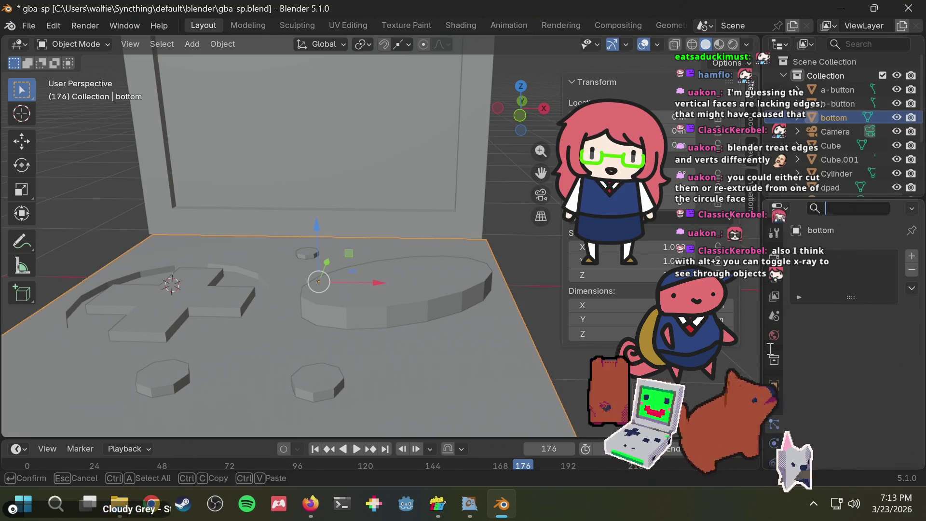
click(772, 404)
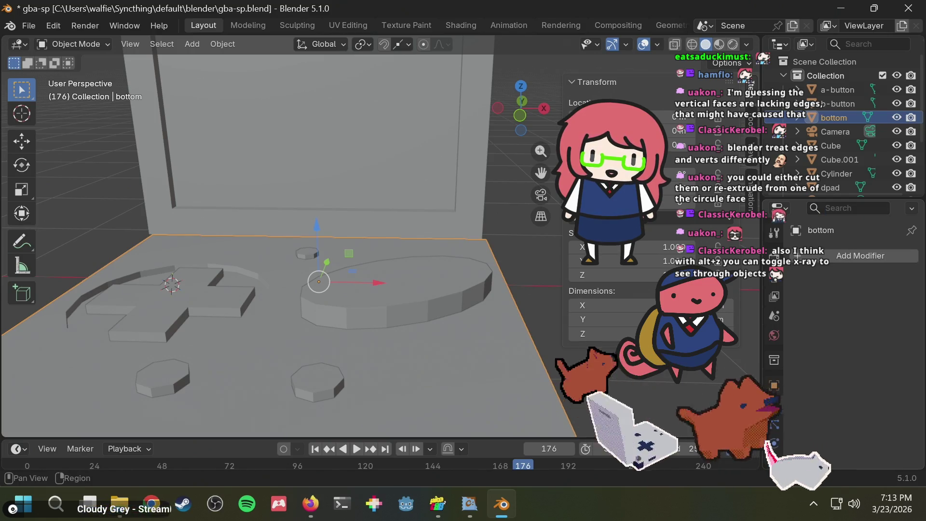
click(848, 251)
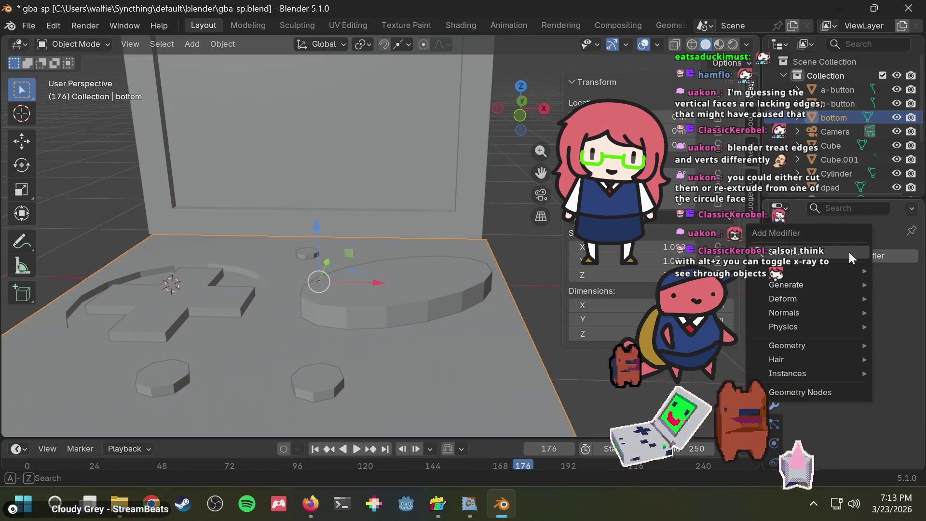
text(boole)
key(Return)
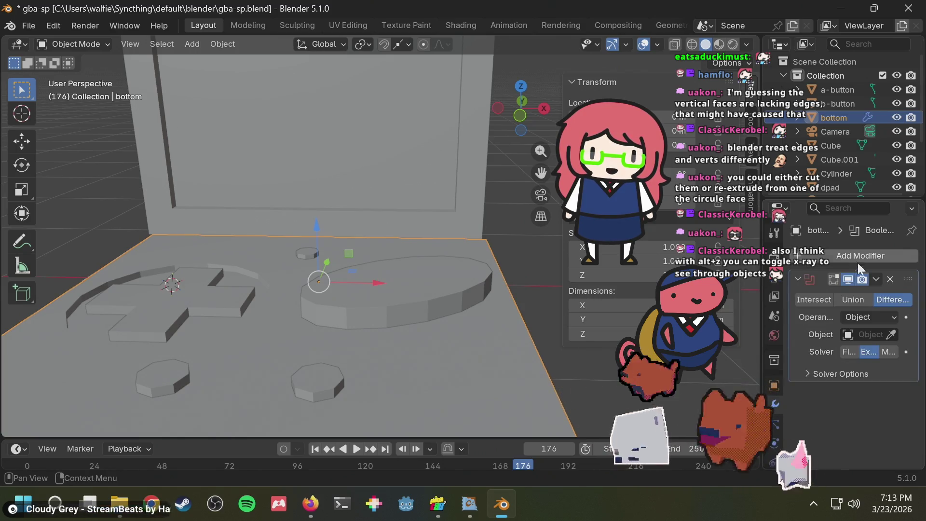
click(891, 334)
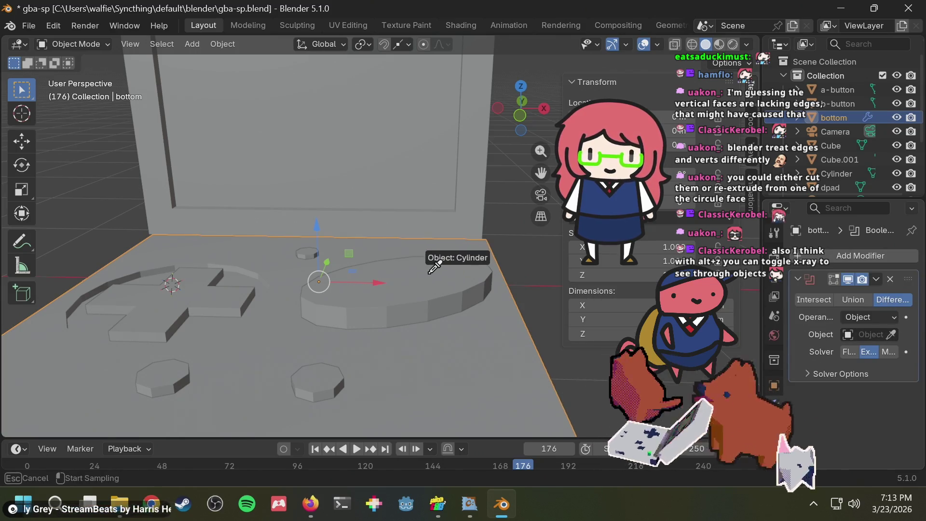
click(461, 261)
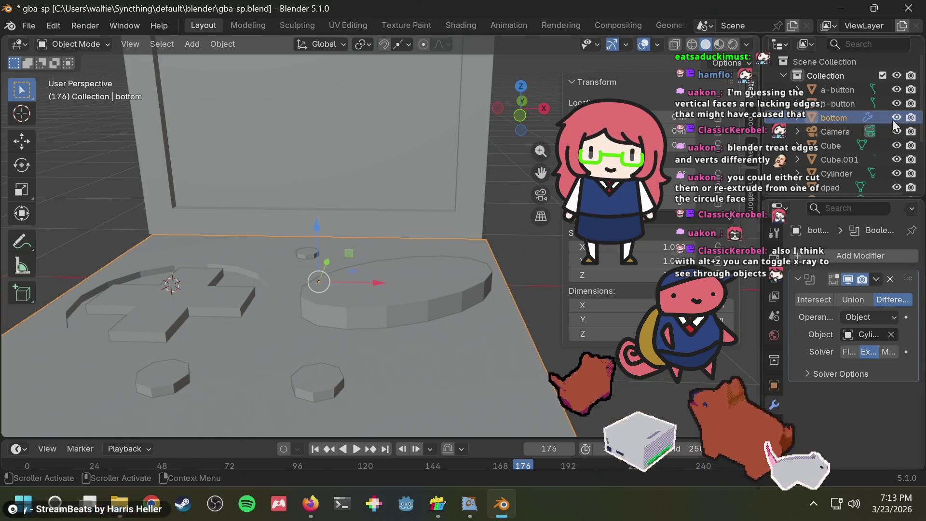
click(897, 174)
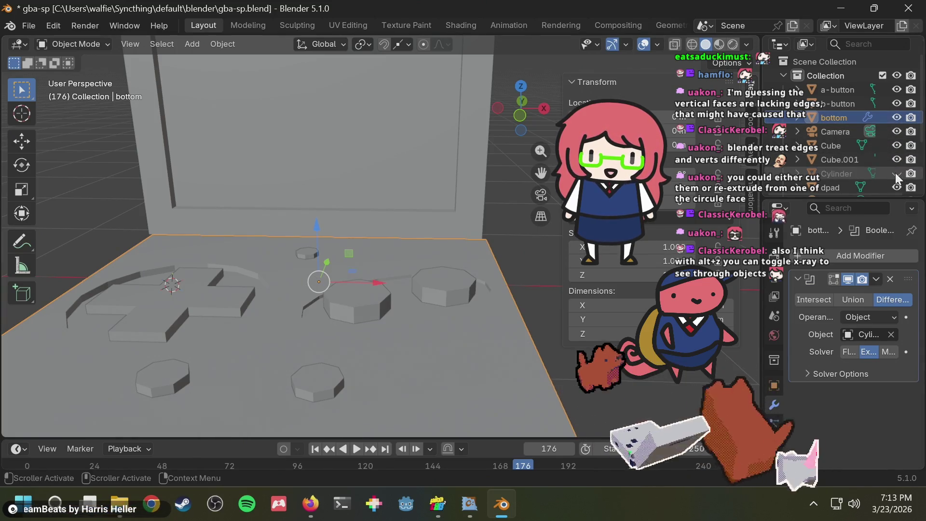
mouse_move(308, 193)
middle_down()
mouse_move(340, 192)
mouse_move(239, 214)
mouse_move(302, 194)
mouse_move(289, 208)
middle_up()
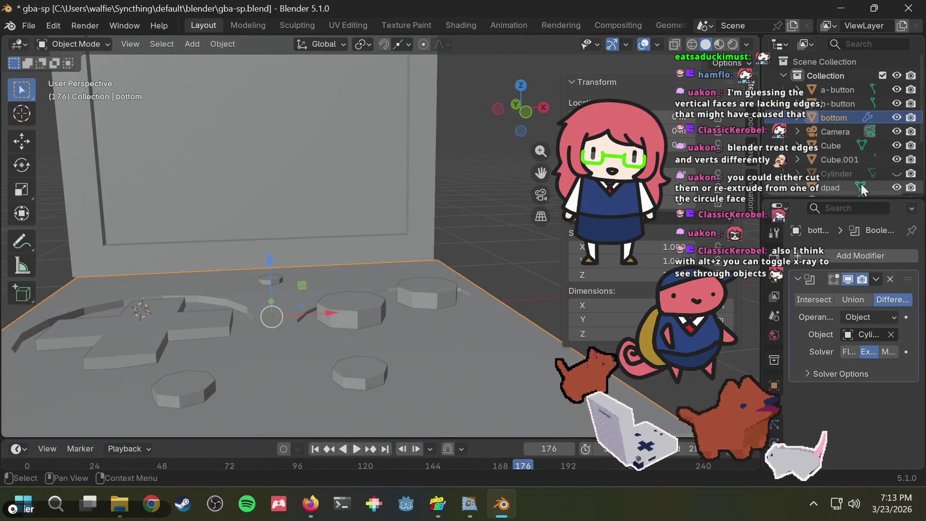
- Lower the Cylinder cutter 0.006584 m on Z and hide it again to view the groove
click(898, 174)
click(837, 173)
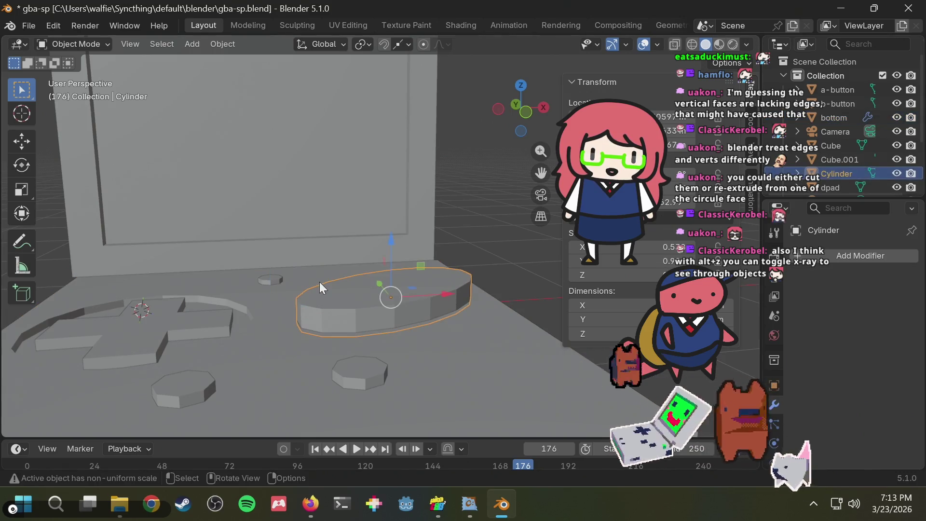
key(t)
drag(389, 241, 388, 239)
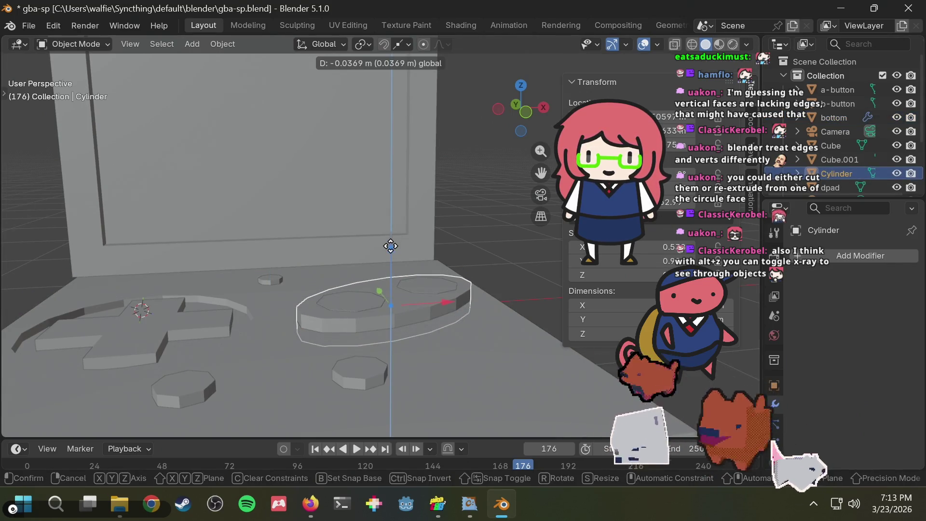
click(388, 239)
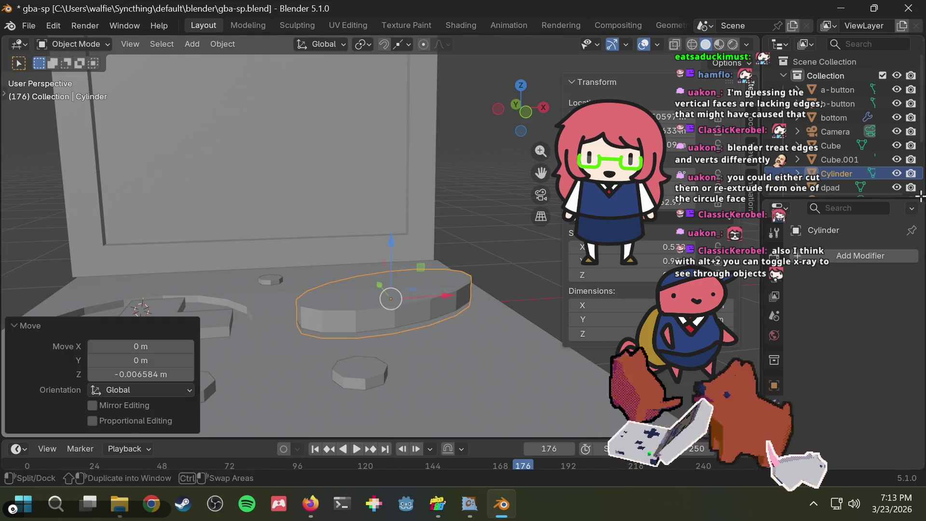
click(898, 173)
mouse_move(370, 236)
middle_down()
mouse_move(349, 359)
mouse_move(390, 239)
mouse_move(410, 222)
middle_up()
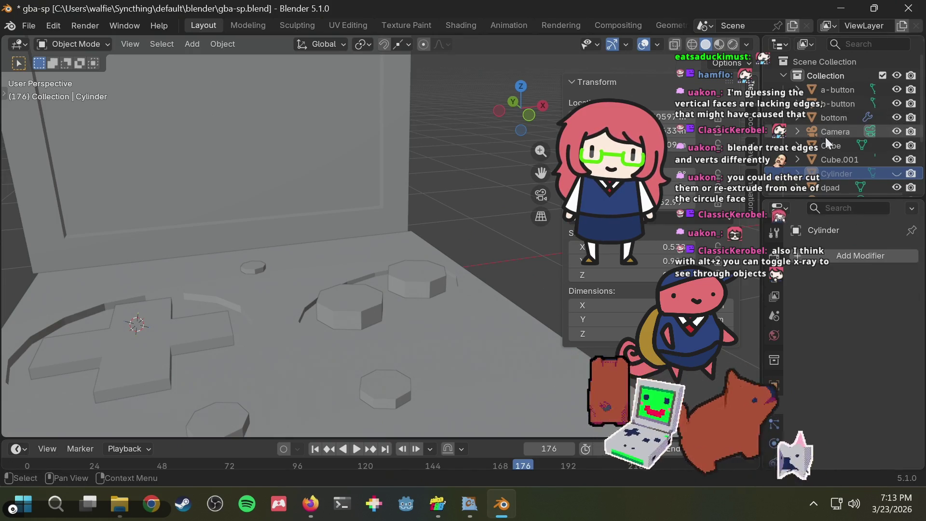
scroll(842, 132, down, 3)
scroll(844, 150, down, 1)
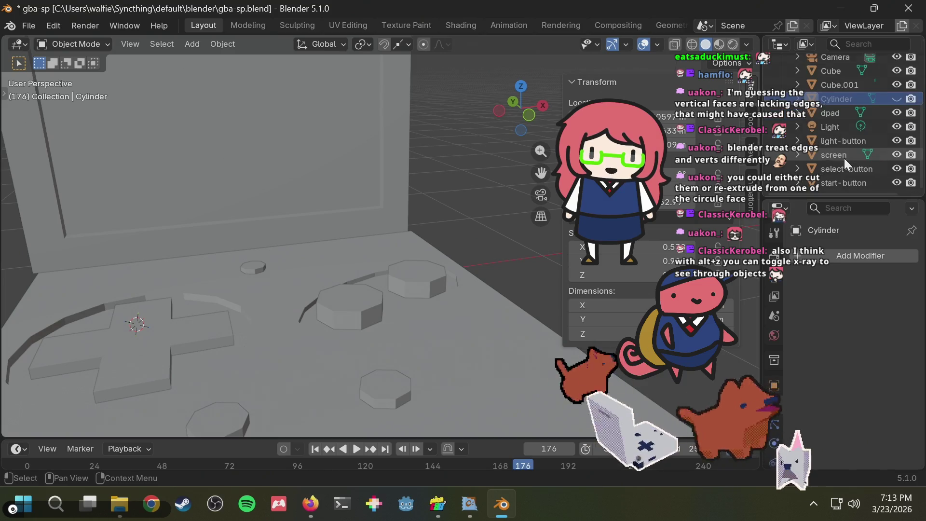
scroll(838, 141, up, 2)
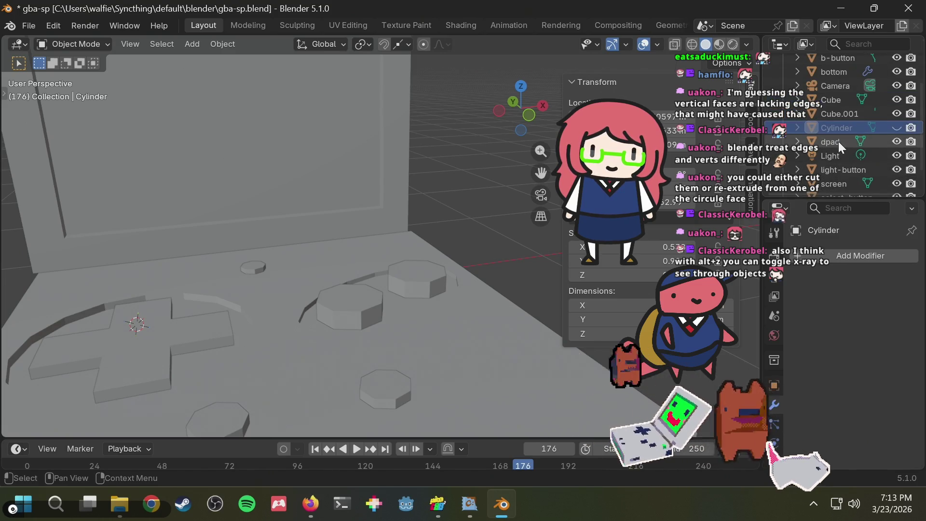
- Apply the Boolean modifier on the bottom base
click(328, 245)
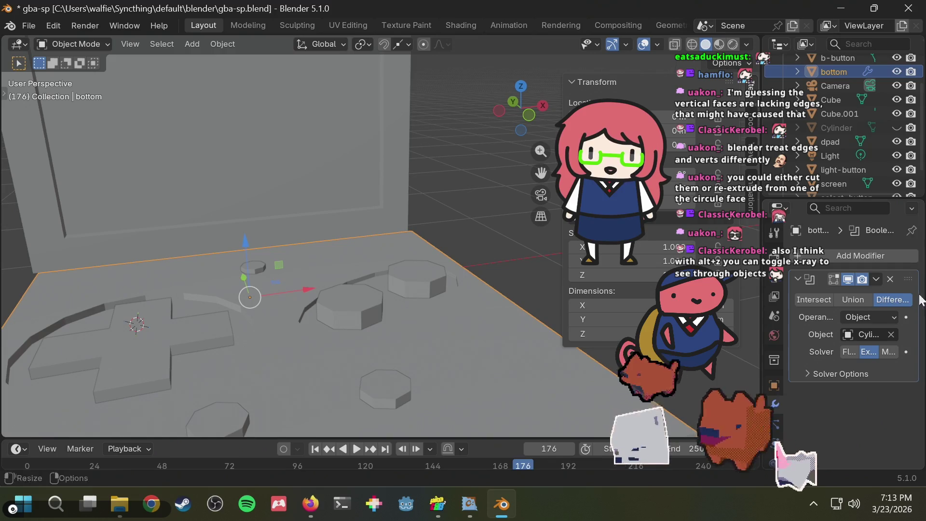
click(877, 280)
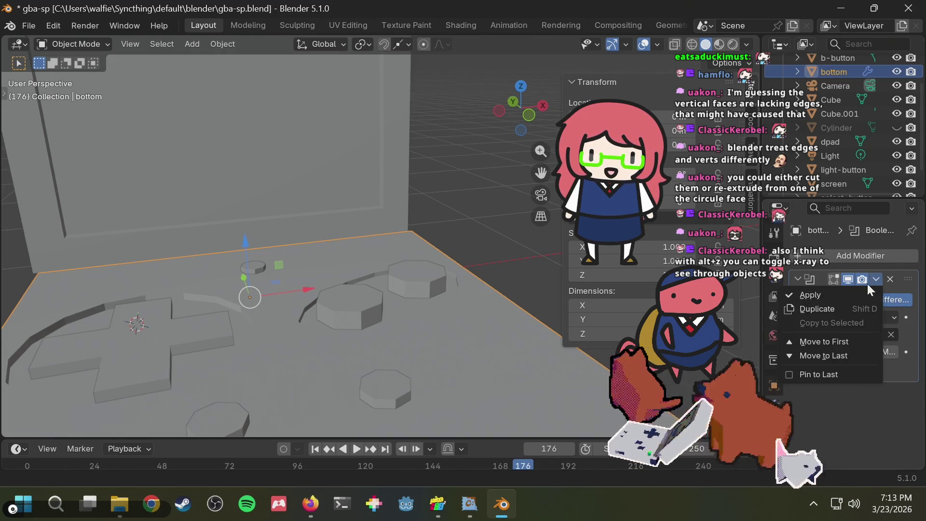
click(867, 284)
click(876, 281)
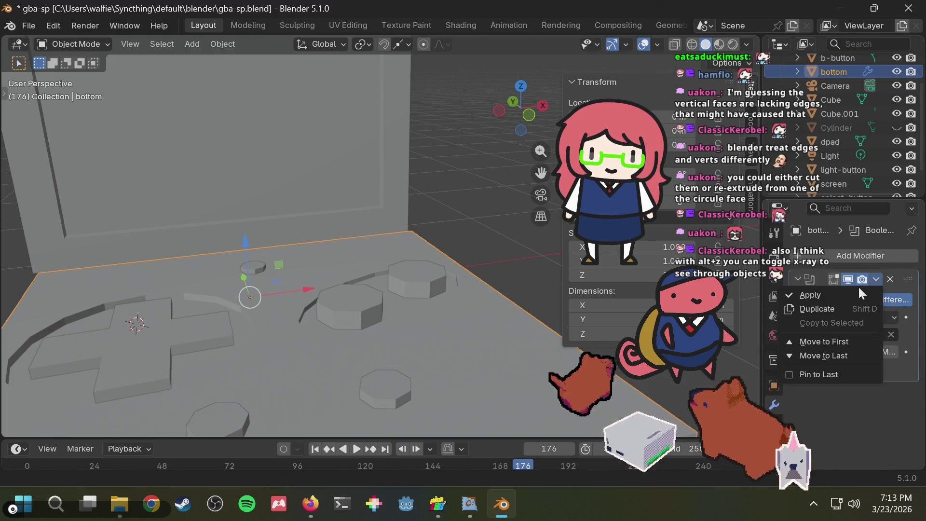
click(854, 293)
- Delete the Cylinder, save gba-sp.blend, and bring up the GBA SP reference images
click(852, 128)
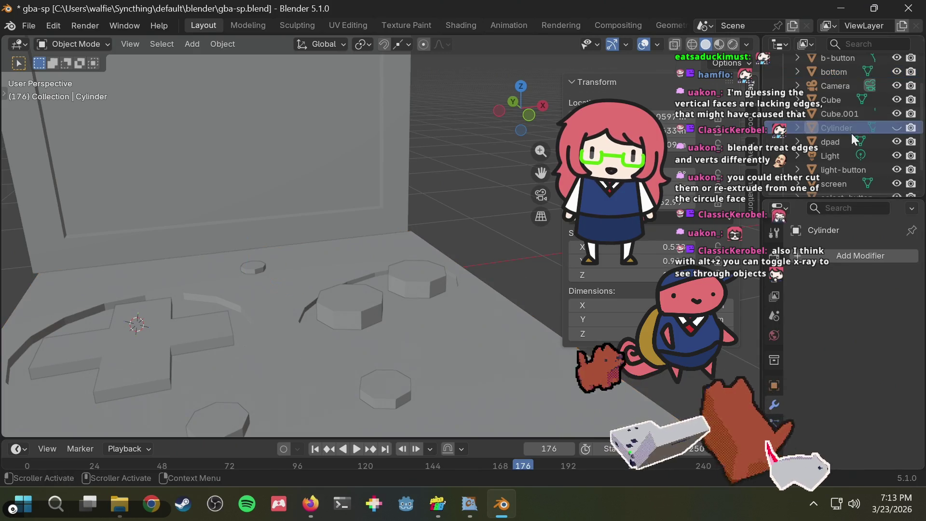
key(x)
key(ctrl+s)
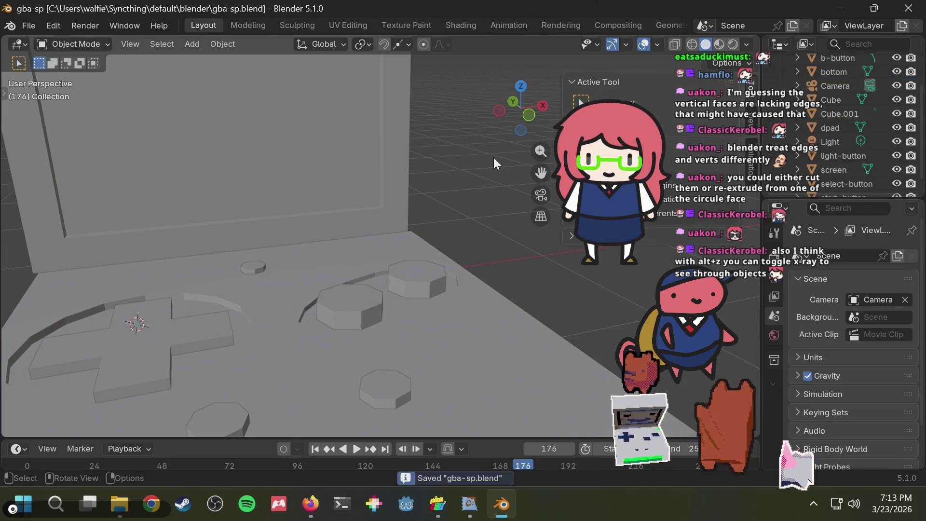
middle_drag(494, 157, 462, 216)
key(alt+Tab)
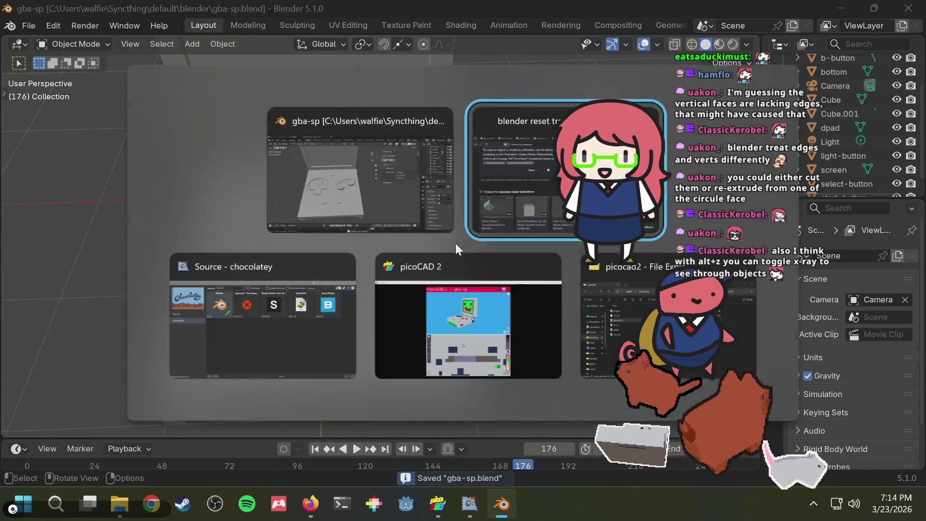
click(74, 17)
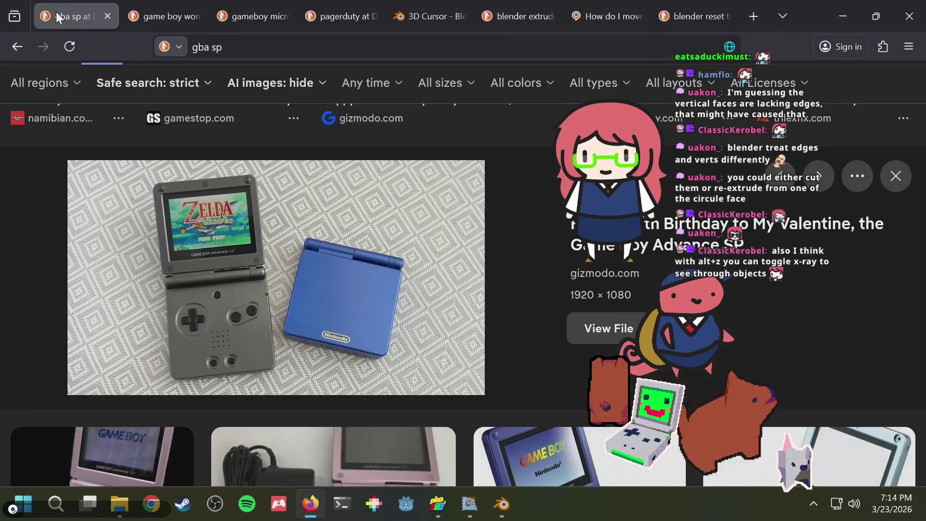
- Duplicate the select and start buttons in place, cancelling the move and a trial resize
key(alt+Tab)
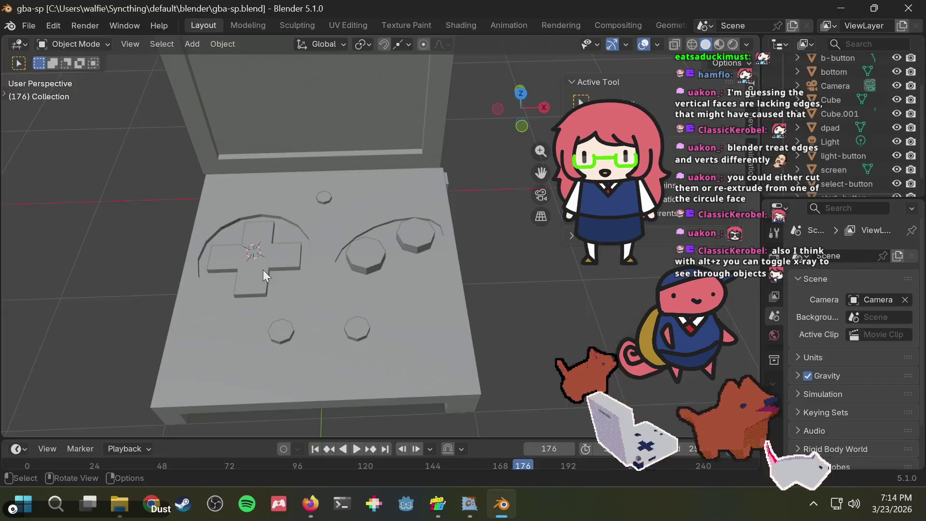
click(279, 334)
scroll(305, 359, up, 2)
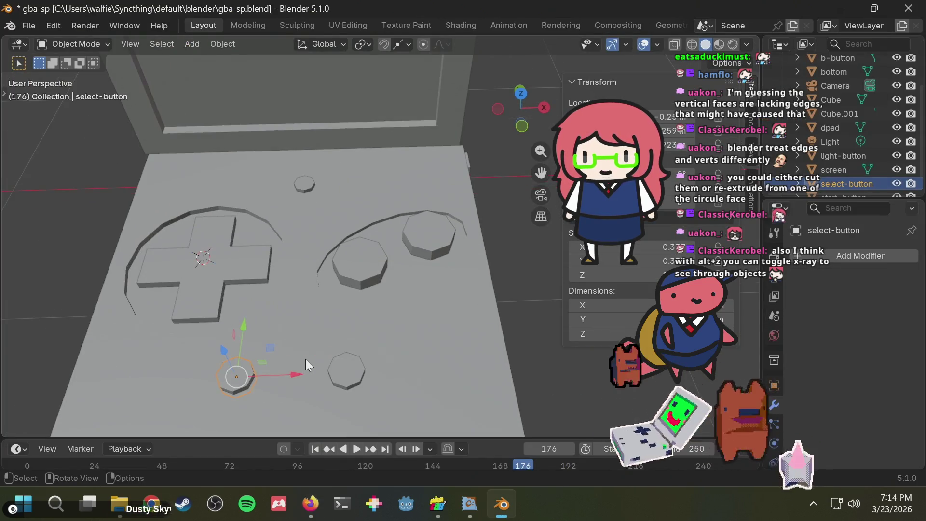
scroll(305, 359, down, 1)
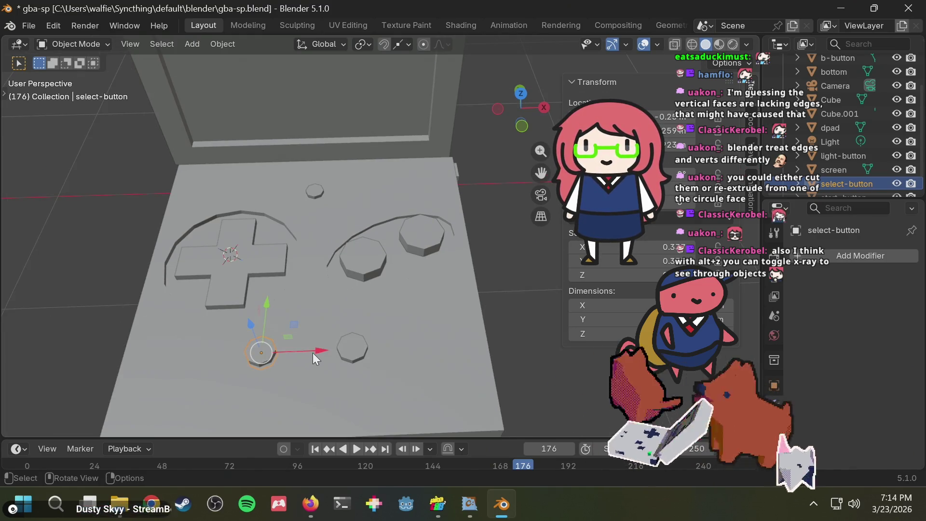
shift+click(360, 350)
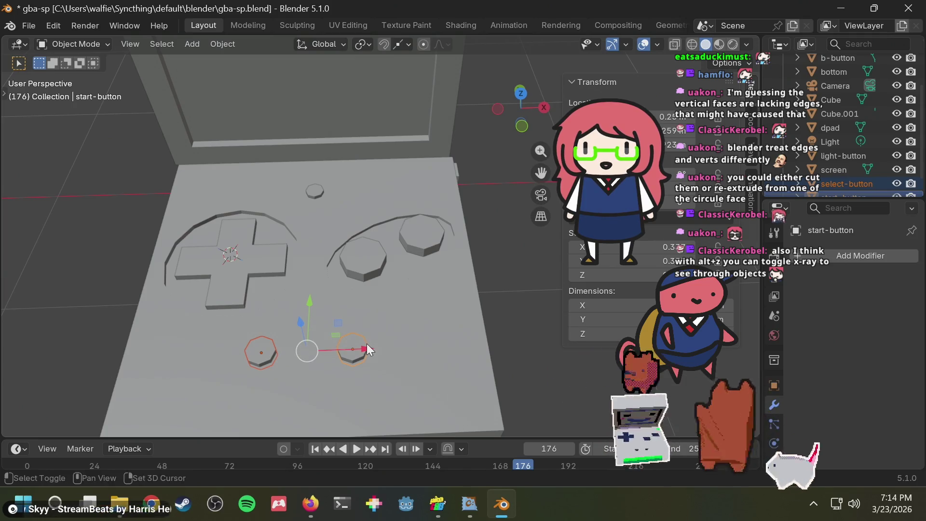
key(shift+d)
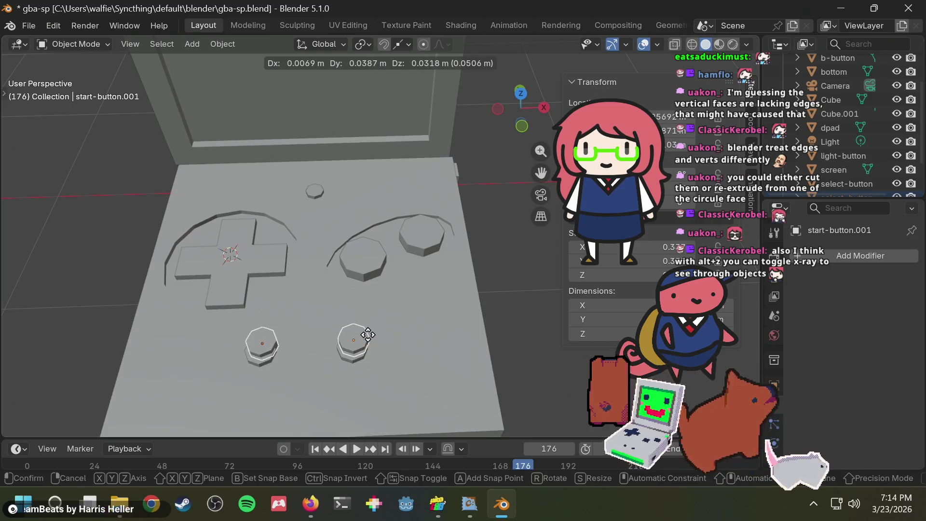
right_click(368, 334)
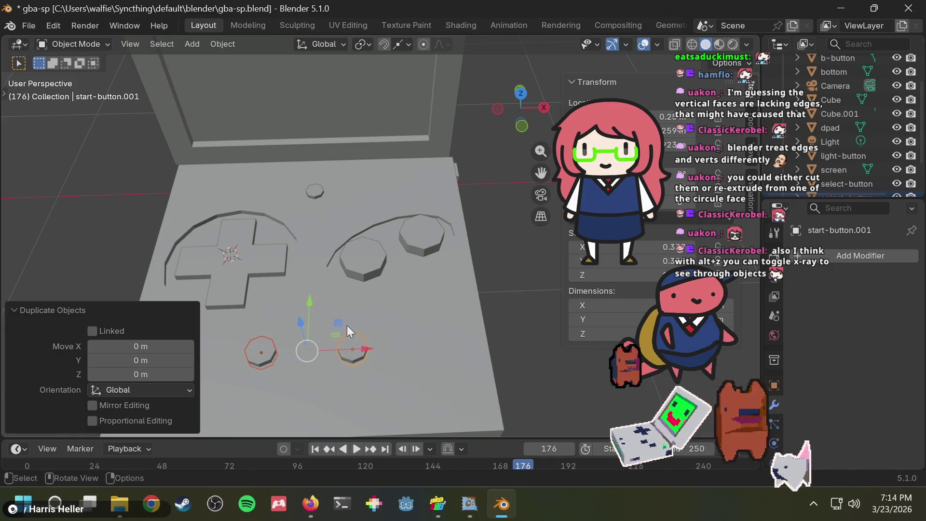
key(s)
right_click(370, 318)
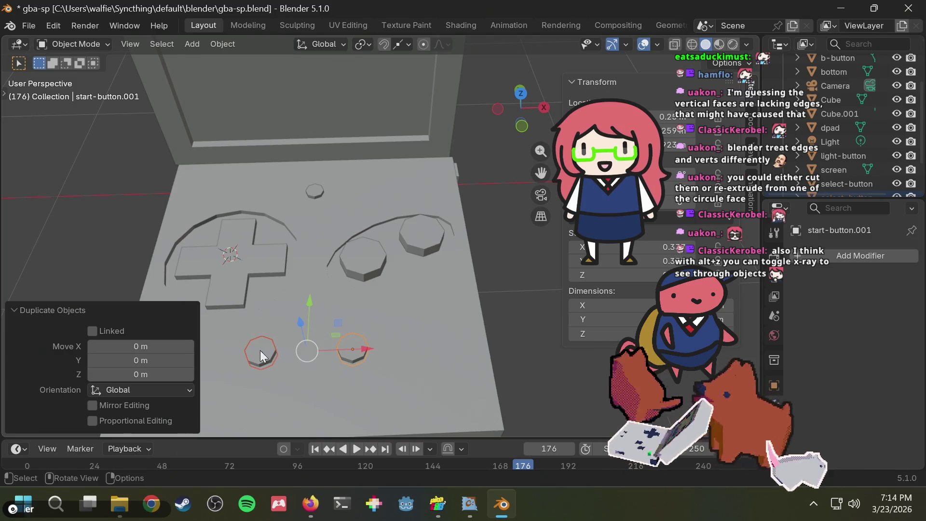
- Search DuckDuckGo for 'blender scale multiple objects individually' and skim the results
key(alt+Tab)
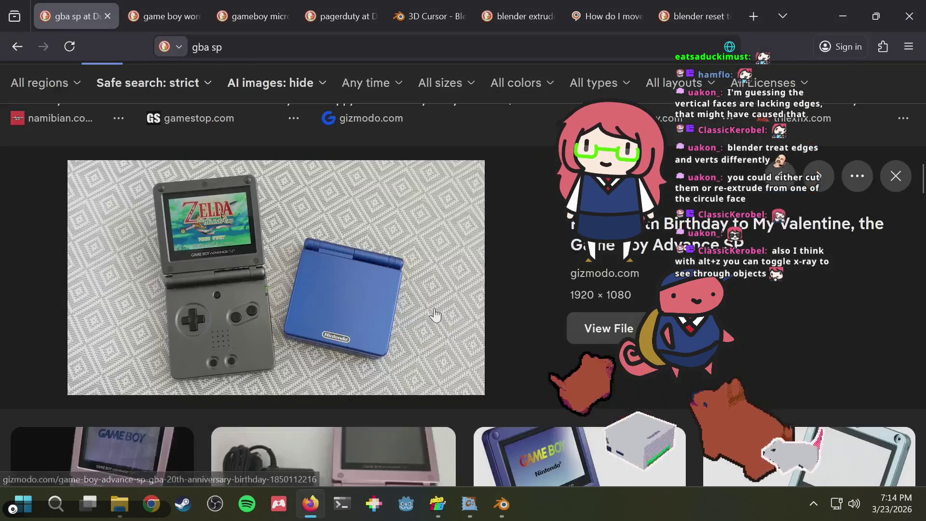
key(ctrl+t)
text(bl)
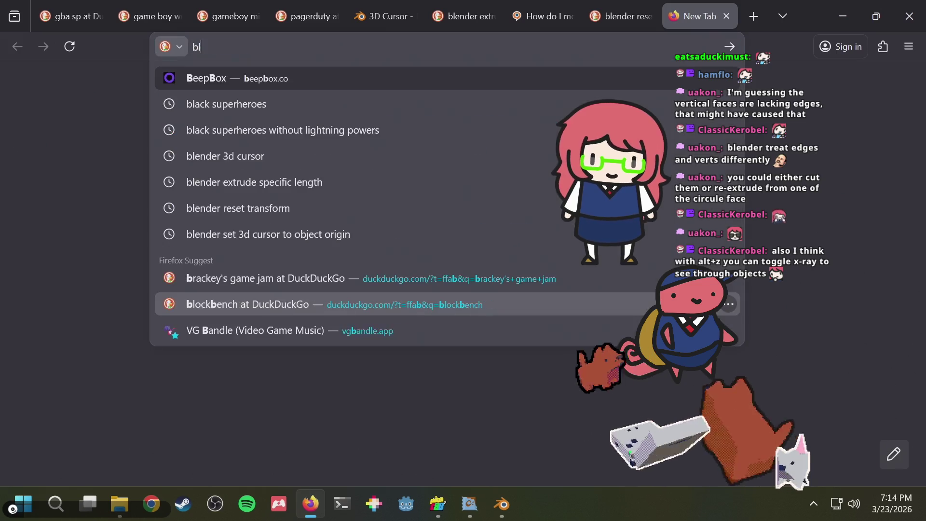
text(ender scale o)
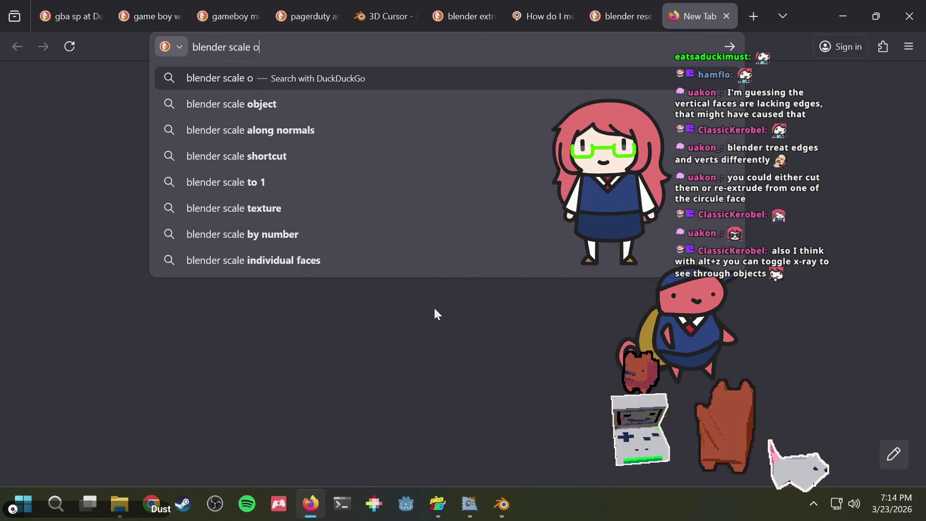
text(bjects )
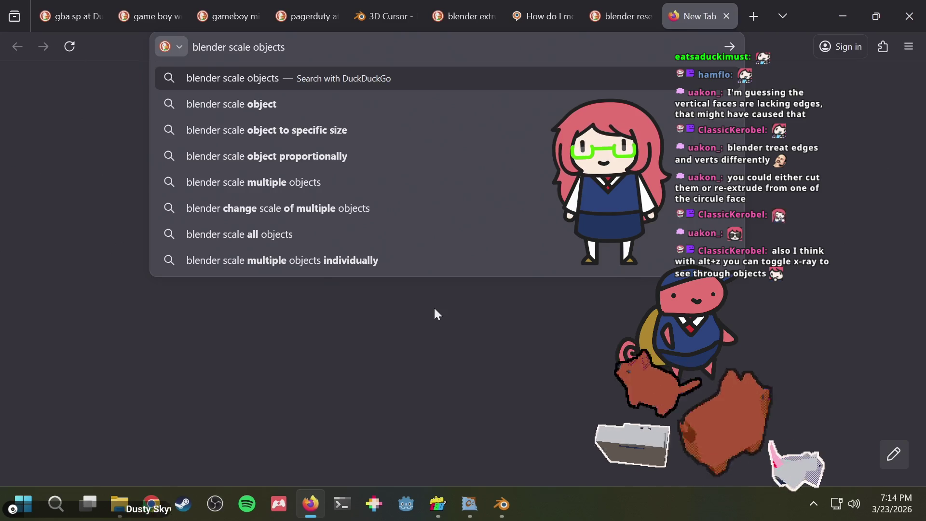
text(along)
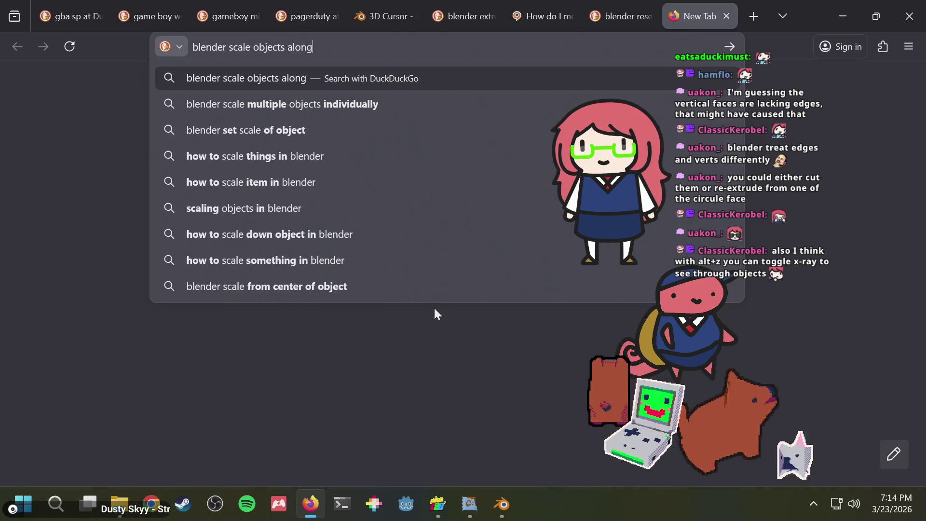
key(Down)
key(Return)
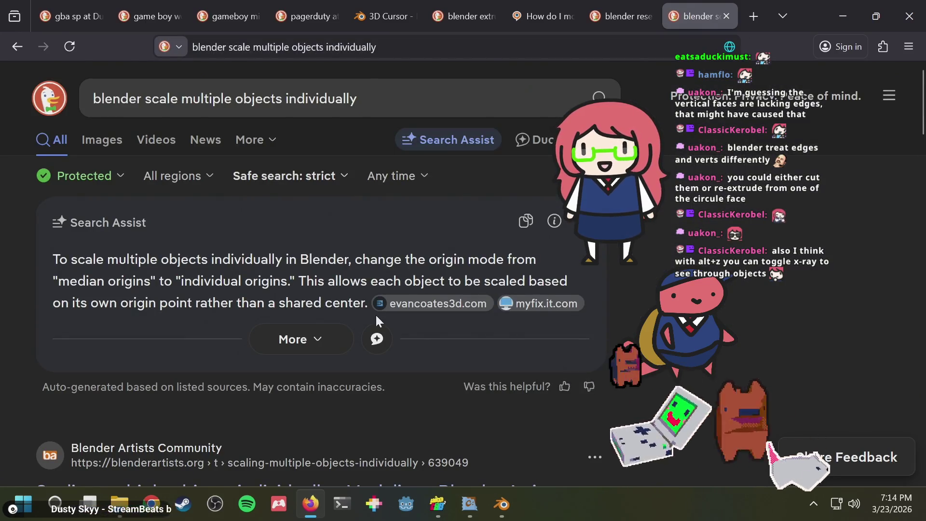
scroll(377, 314, down, 3)
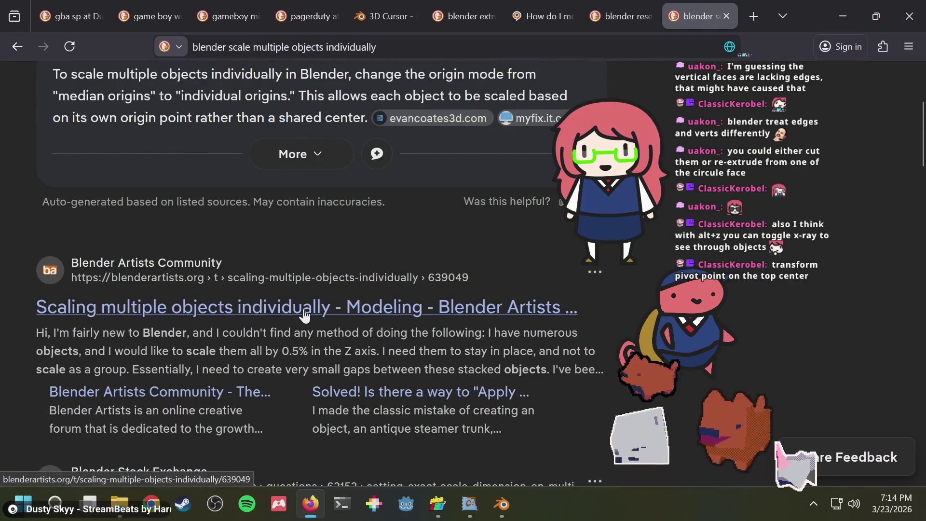
scroll(304, 315, down, 3)
key(alt+Tab)
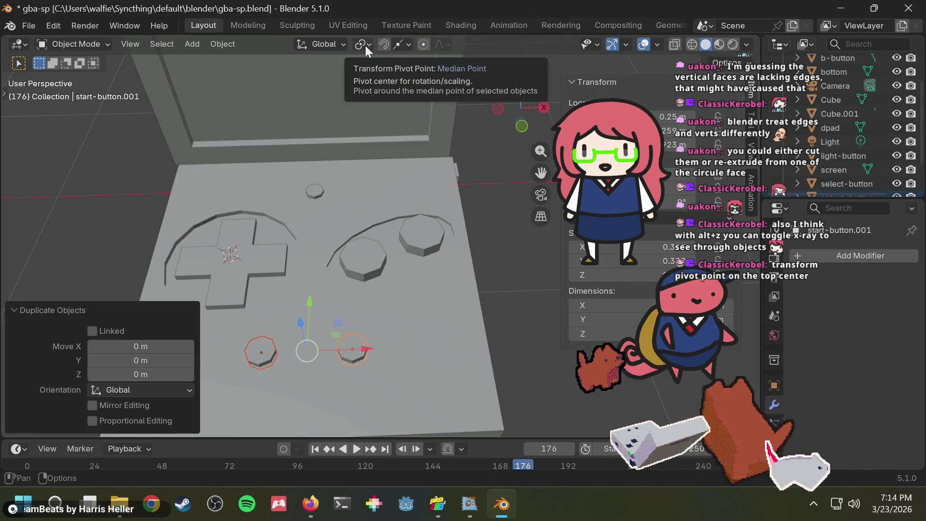
- Test scaling the buttons under Local and Parent transform orientations, cancelling each resize
click(317, 45)
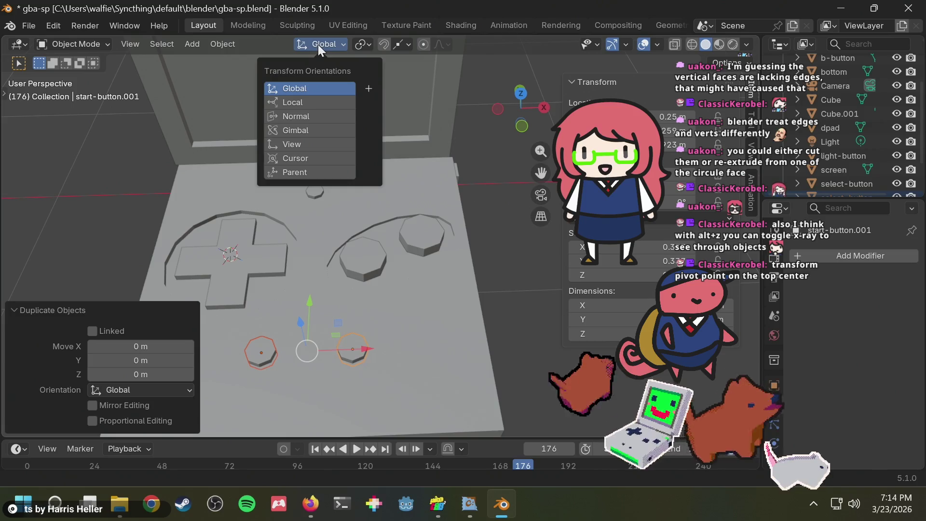
click(311, 102)
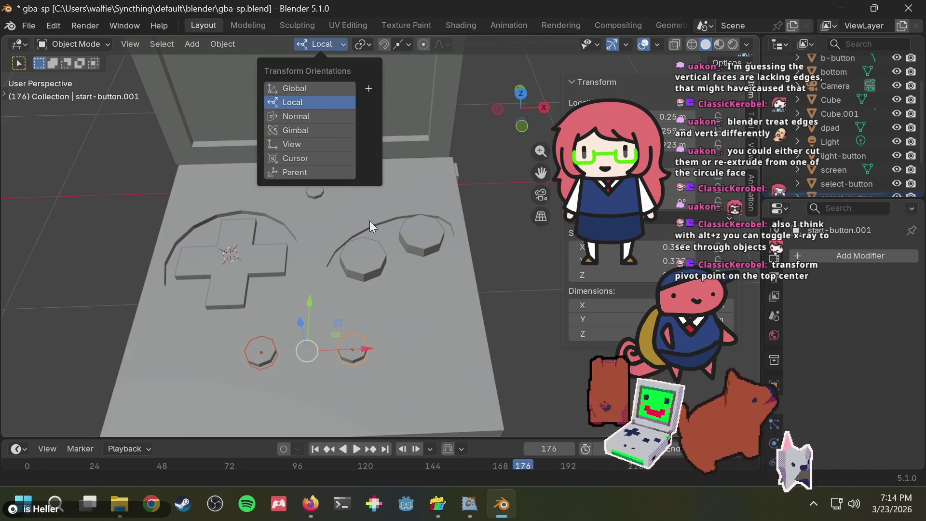
key(s)
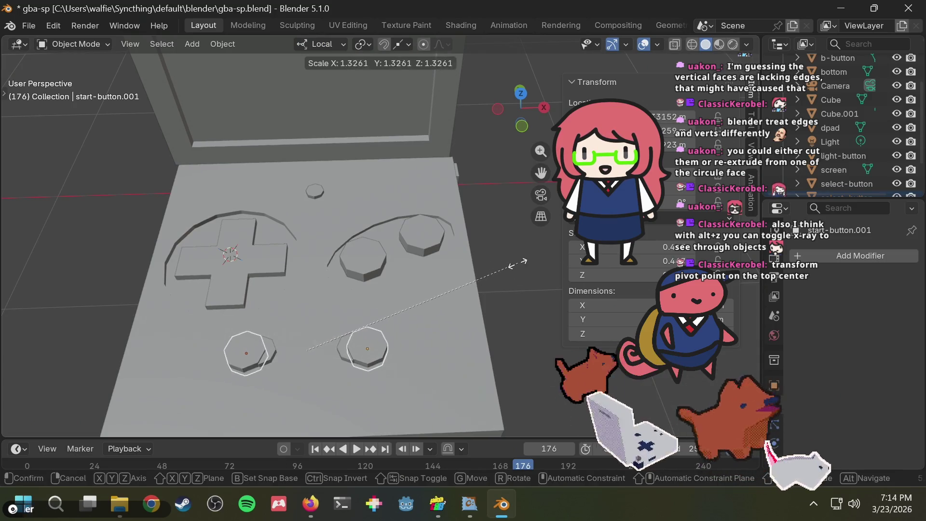
key(Escape)
click(334, 45)
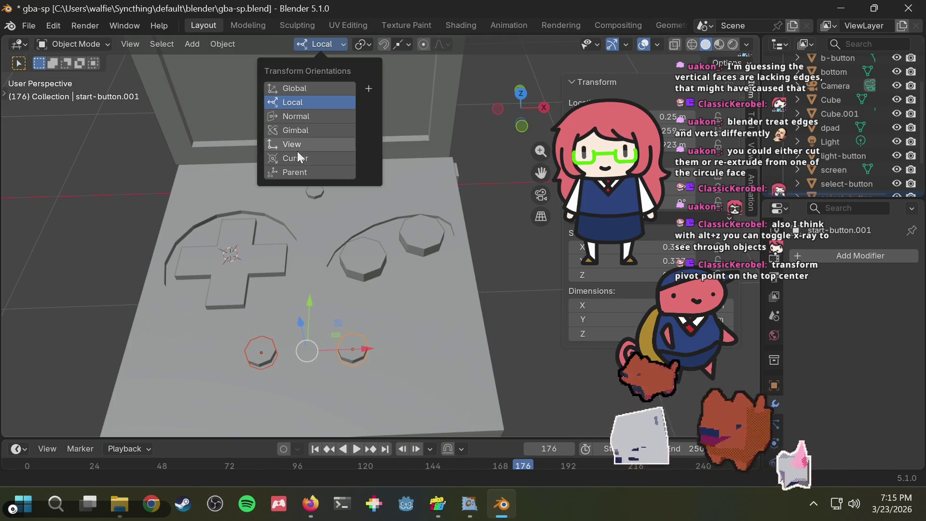
click(300, 172)
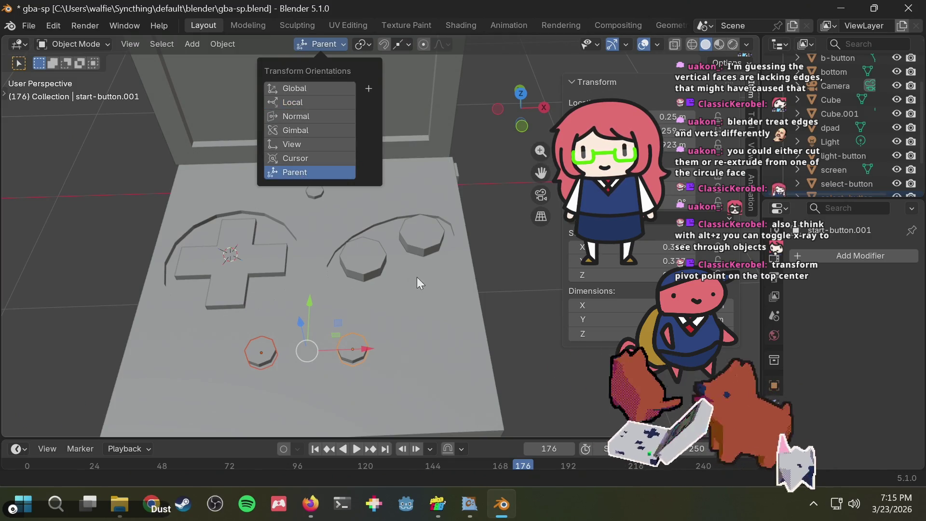
key(s)
key(Escape)
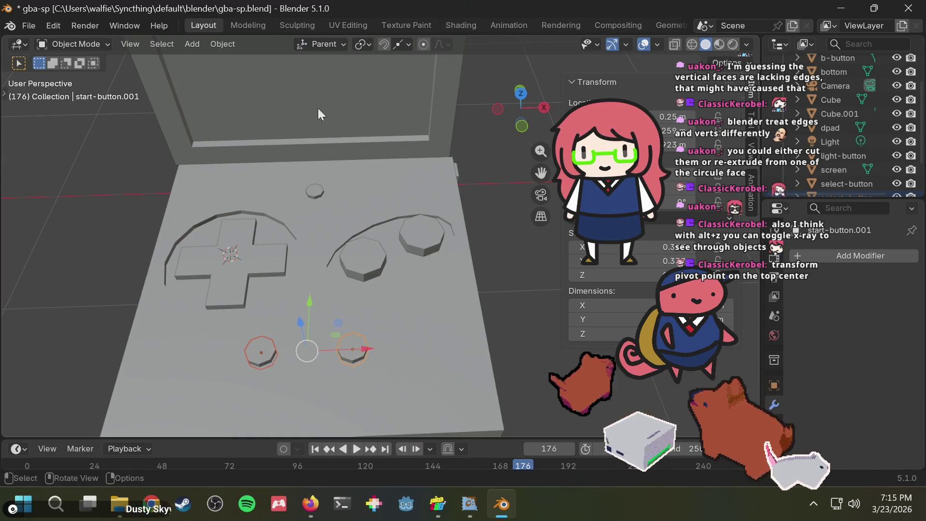
- Test the Normal orientation, cancel the resize, and set the orientation back to Global
click(320, 42)
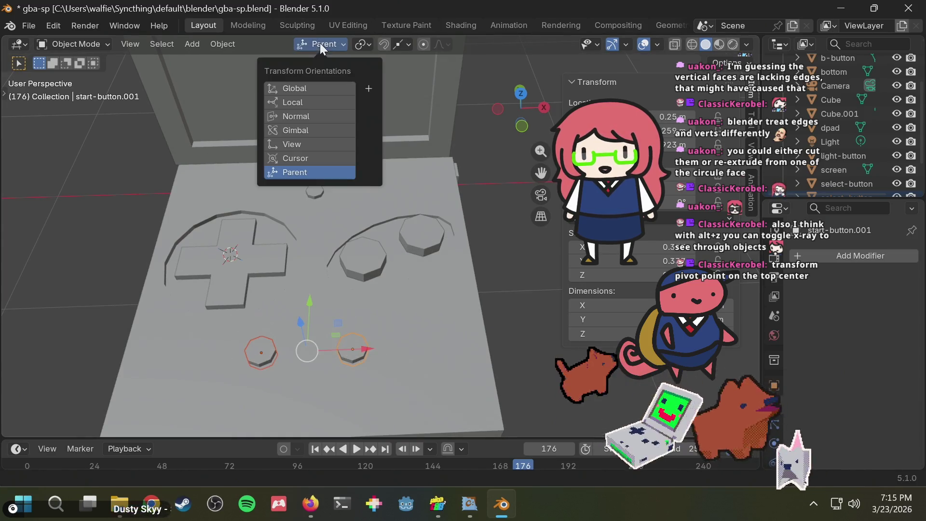
click(313, 118)
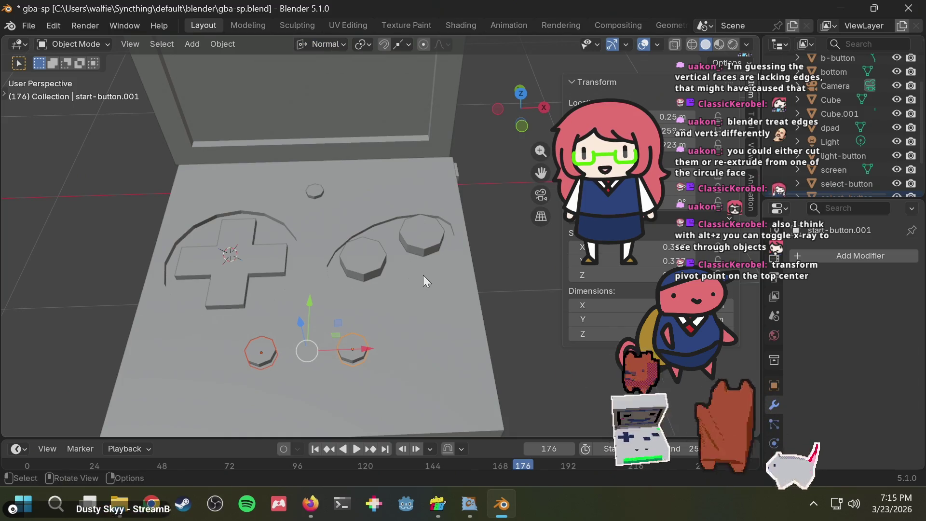
key(s)
key(Escape)
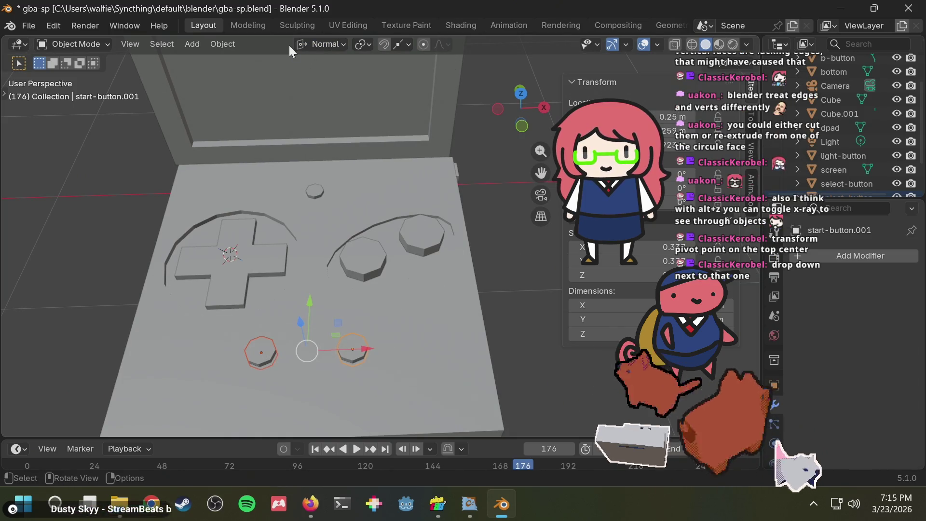
click(307, 43)
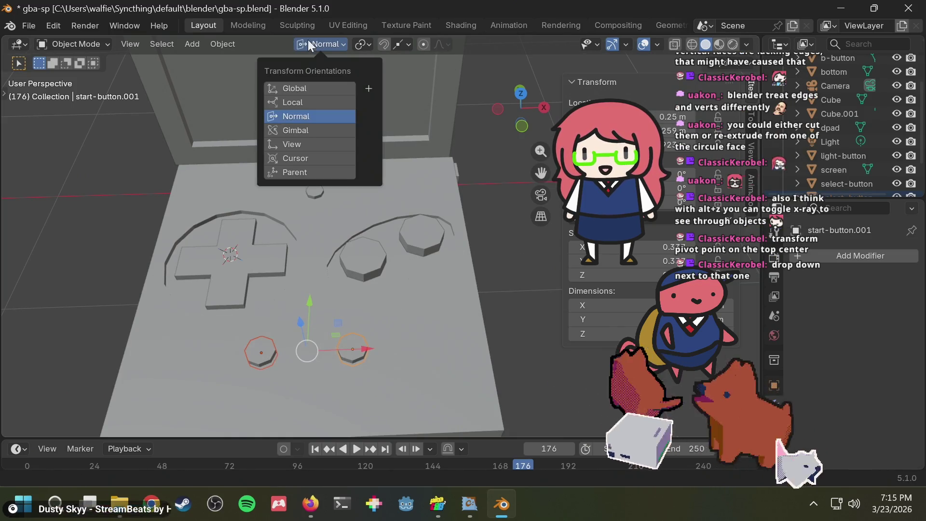
click(299, 91)
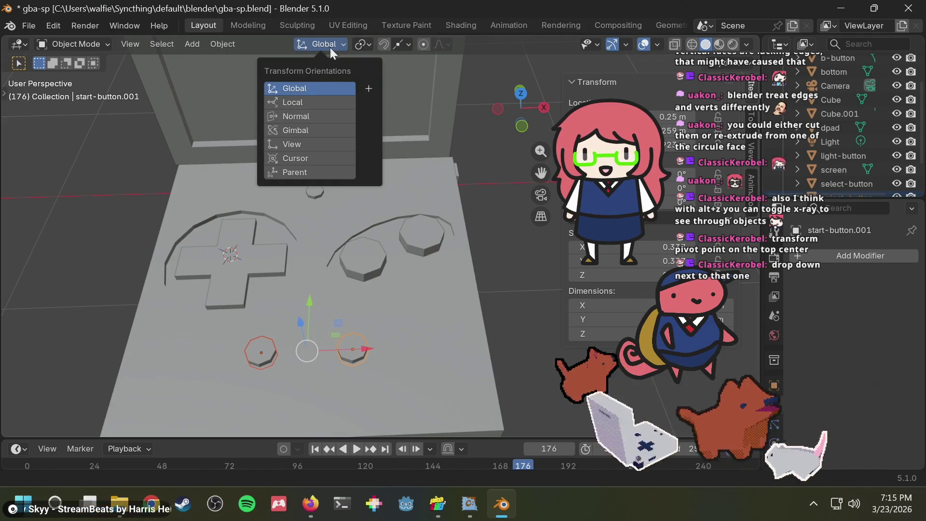
- Set the pivot to Individual Origins, scale the buttons to about 0.81, and enable X-ray
click(343, 42)
click(343, 42)
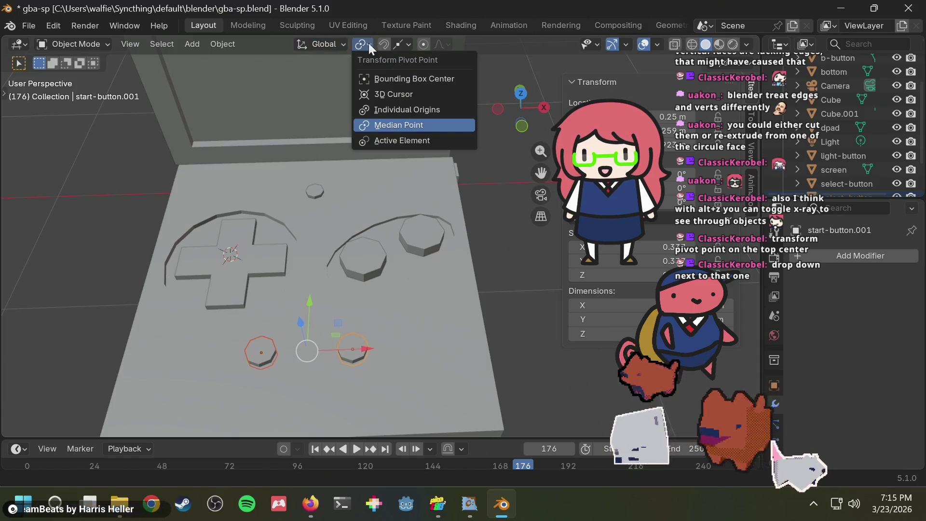
click(393, 111)
key(s)
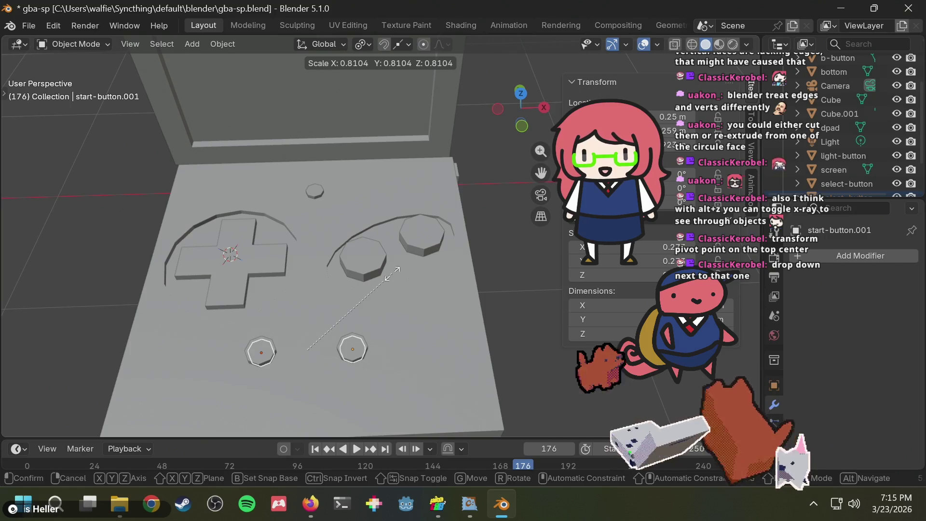
click(444, 272)
key(alt+z)
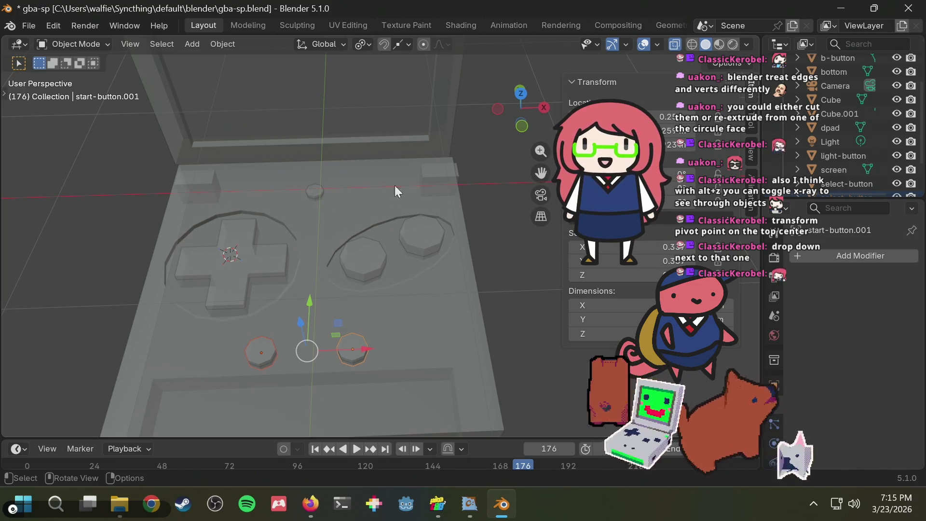
- Scale the duplicated buttons up by about 1.37
key(s)
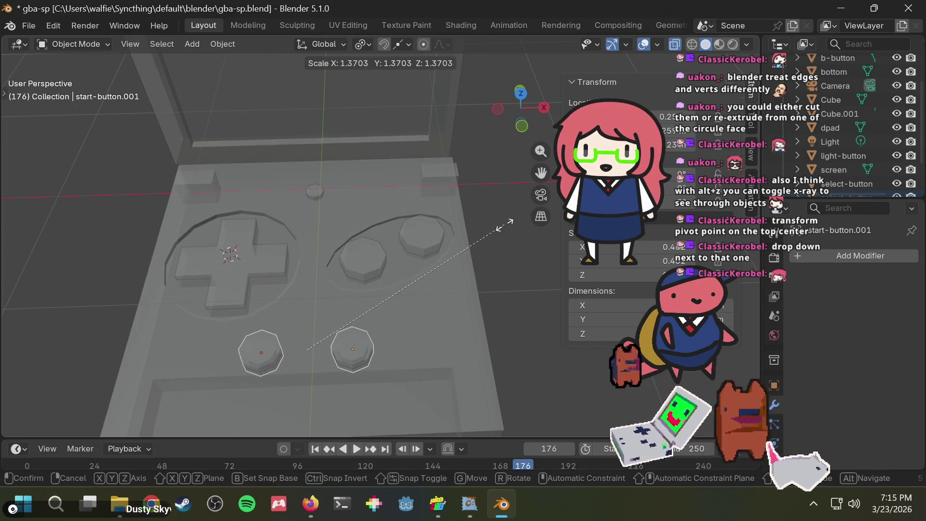
click(502, 228)
mouse_move(502, 228)
middle_down()
mouse_move(492, 156)
mouse_move(476, 190)
middle_up()
- Raise the duplicated buttons 0.010452 m along Z and save gba-sp.blend
drag(291, 272, 296, 266)
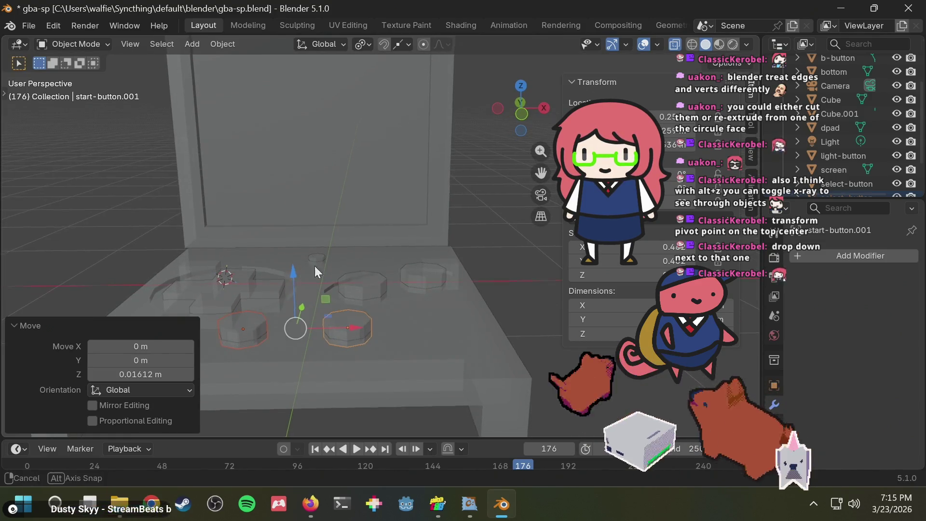
middle_drag(315, 265, 336, 253)
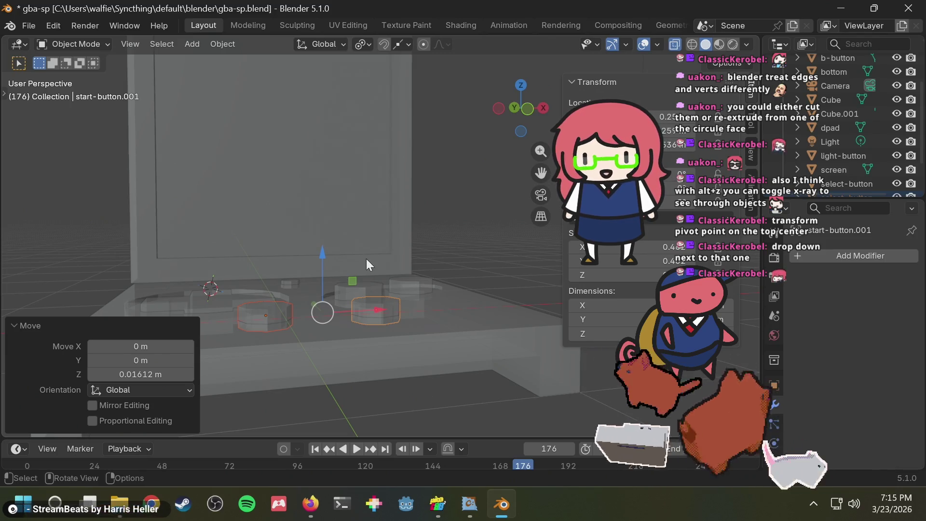
mouse_move(366, 258)
middle_down()
mouse_move(291, 282)
mouse_move(368, 244)
mouse_move(371, 263)
middle_up()
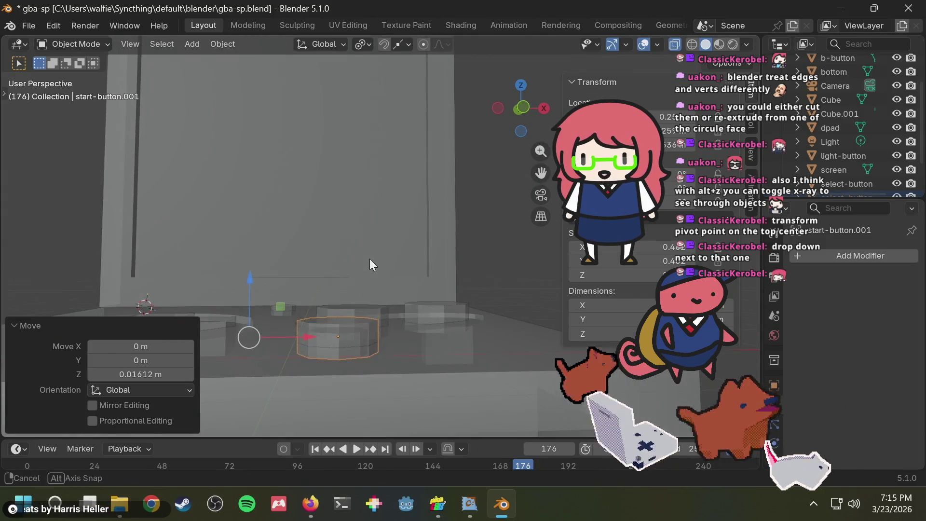
drag(253, 281, 254, 276)
middle_drag(404, 172, 380, 254)
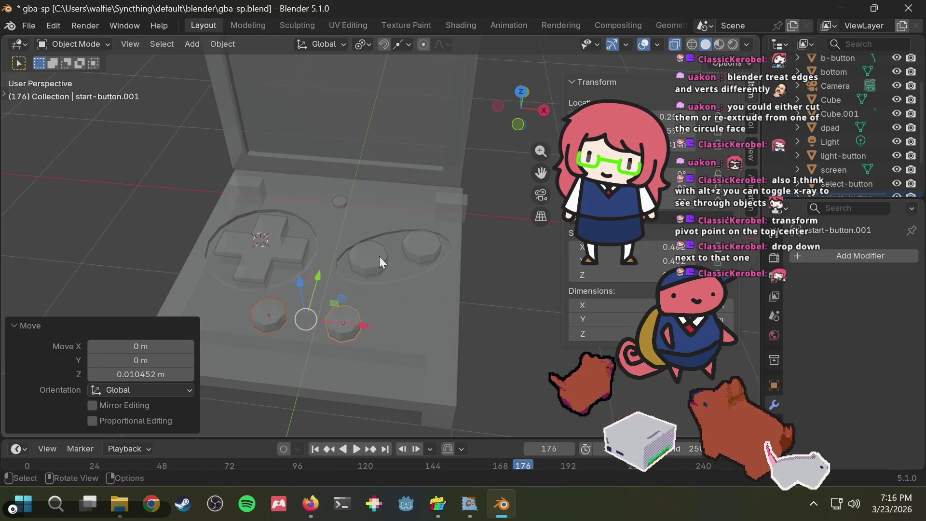
key(ctrl+s)
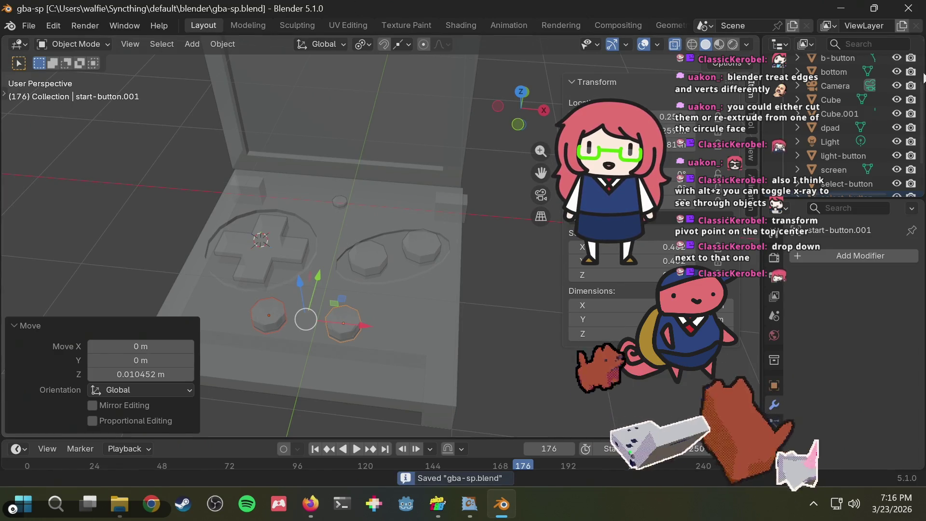
- Add a Boolean modifier to 'bottom' using select-button.001 as the cutter
click(844, 71)
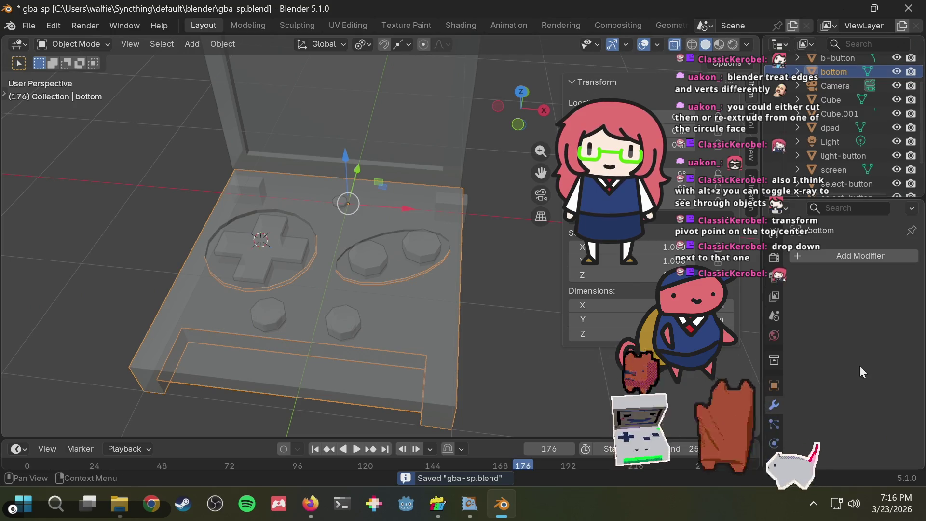
click(854, 256)
text(bool)
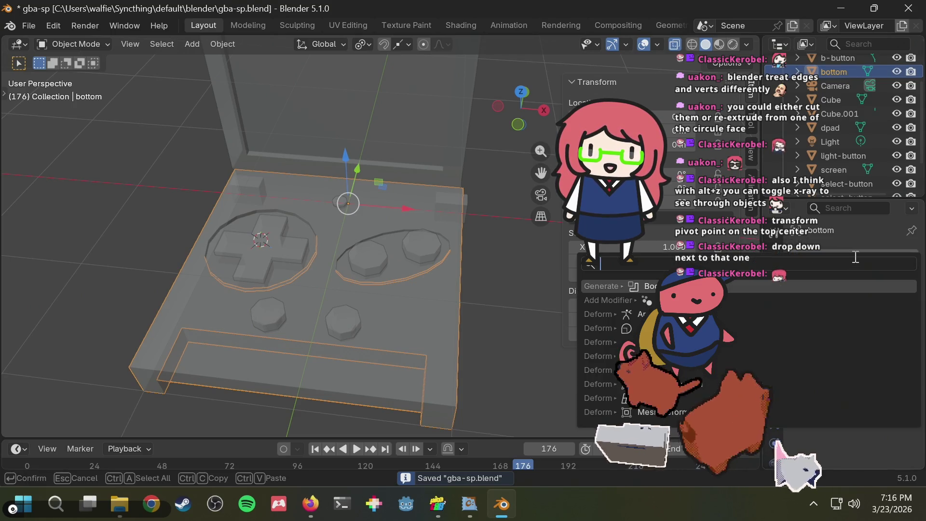
key(Return)
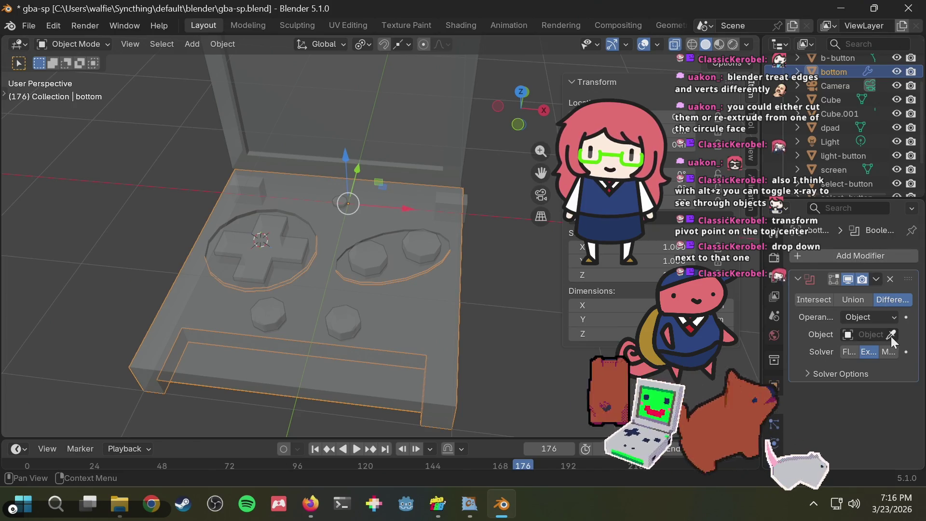
click(891, 335)
click(270, 313)
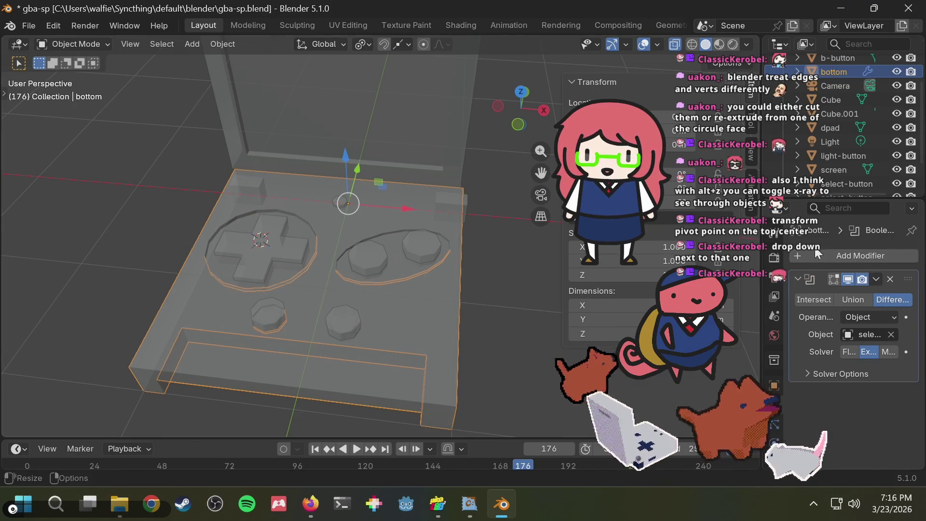
- Add a second Boolean modifier to 'bottom' with start-button.001 as the cutter
click(862, 255)
text(bo)
key(Return)
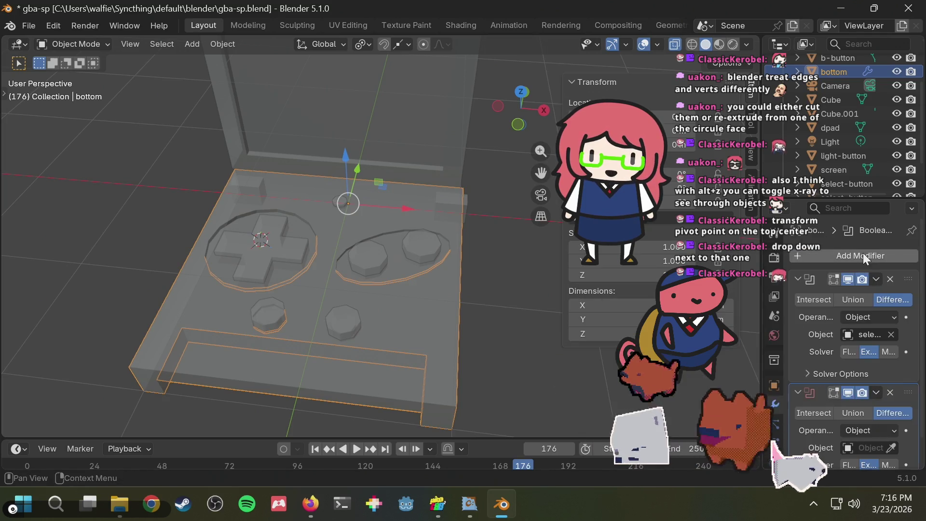
click(890, 447)
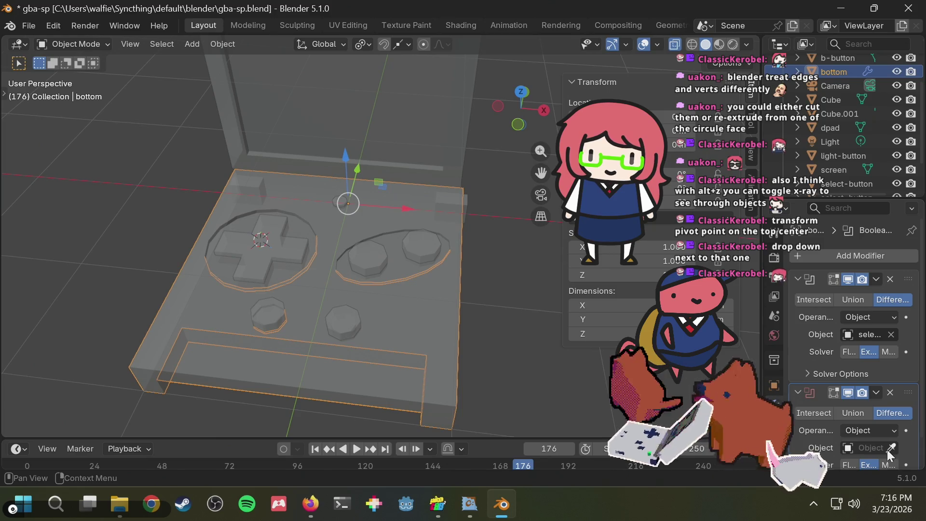
click(343, 319)
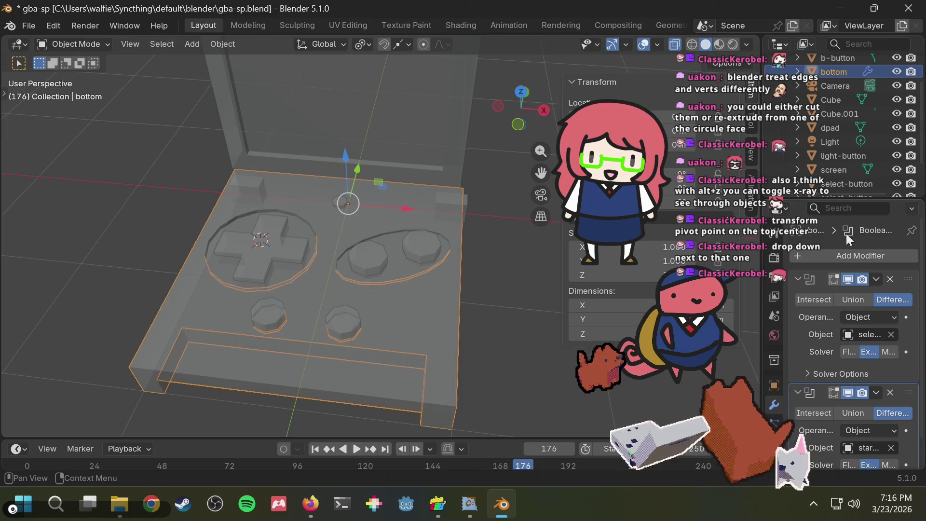
- Apply the select-button Boolean, then select both button cutter objects
click(875, 279)
click(819, 299)
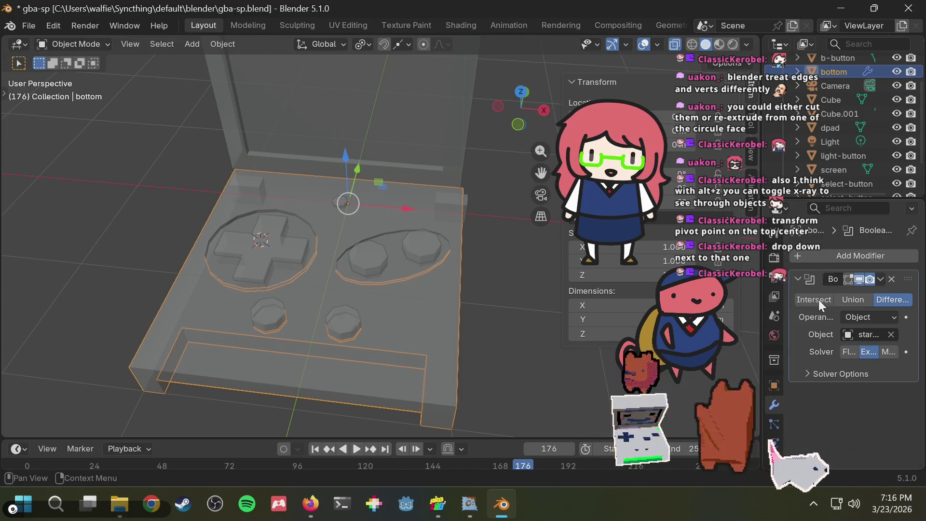
click(530, 261)
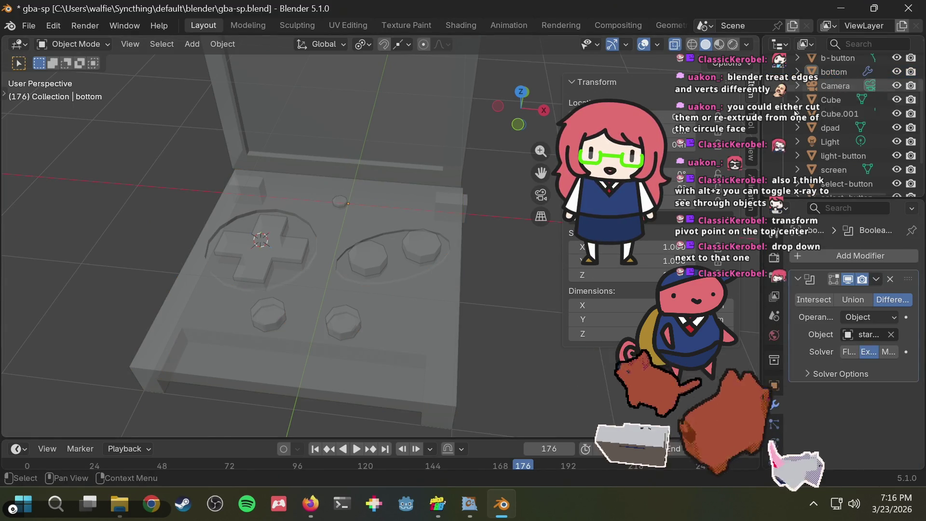
click(342, 323)
shift+click(283, 311)
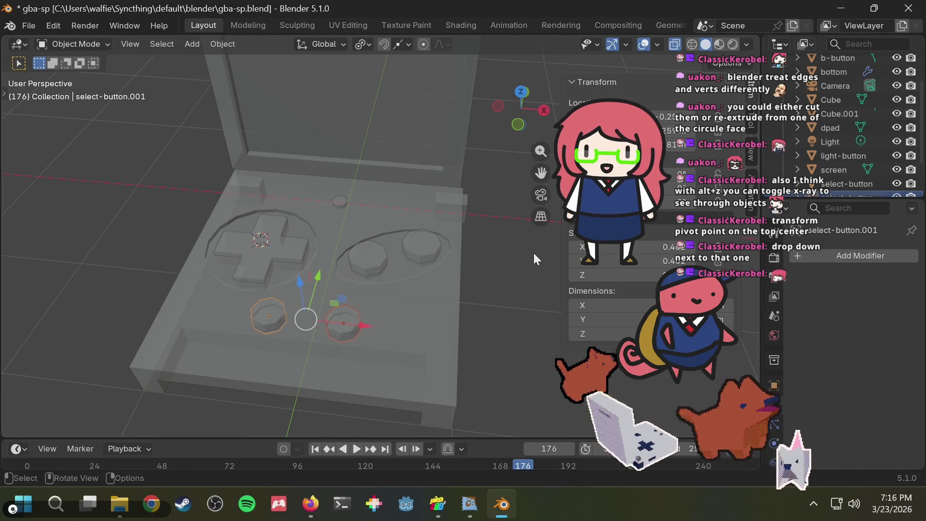
- Trial-delete the button cutters, inspect the body, then undo back to its pending Boolean
key(Delete)
key(alt+z)
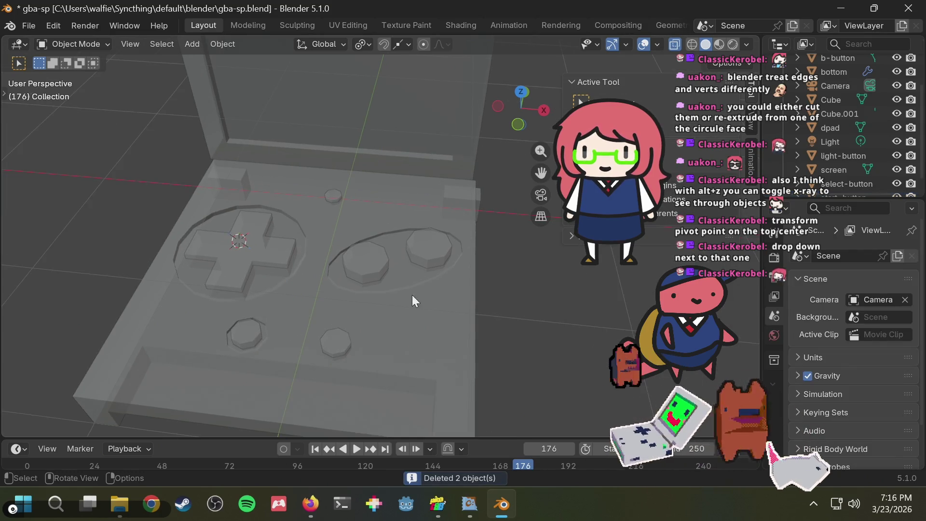
middle_drag(412, 294, 508, 249)
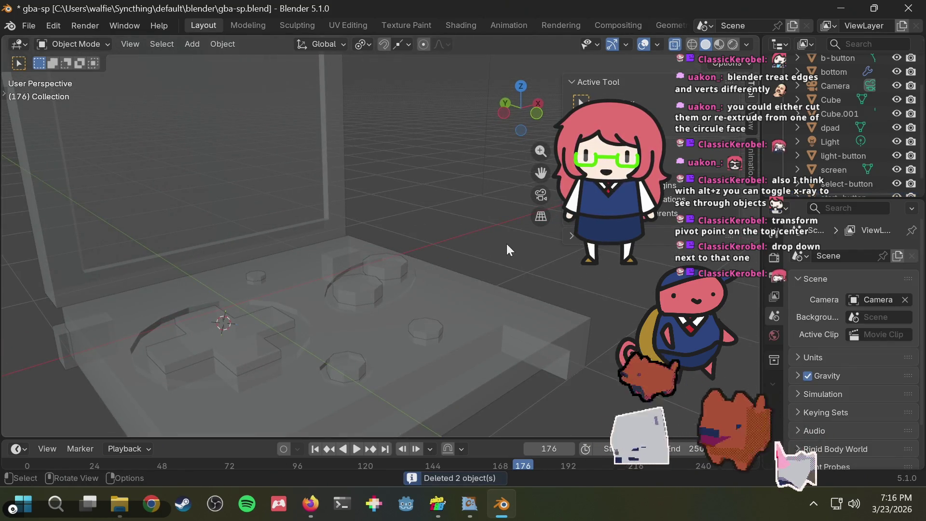
key(alt+z)
mouse_move(508, 238)
middle_down()
mouse_move(491, 164)
mouse_move(371, 306)
middle_up()
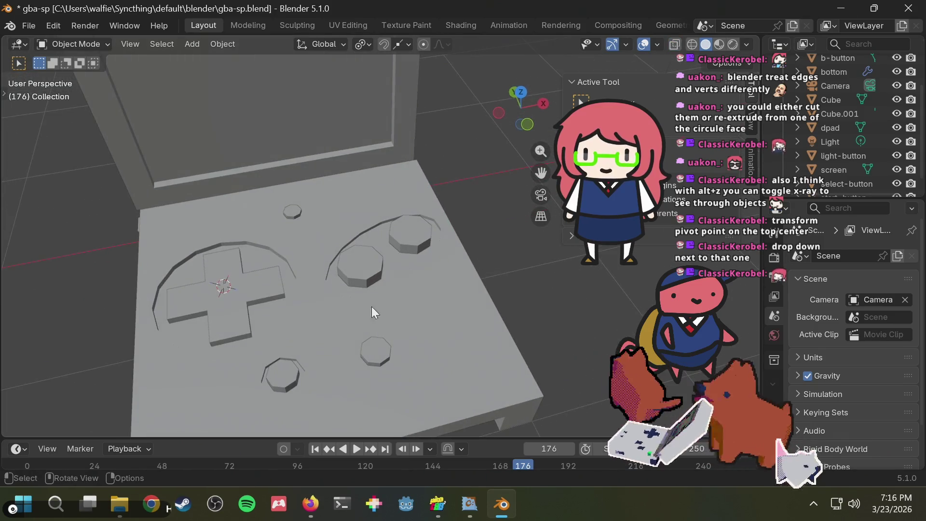
click(481, 309)
key(ctrl+z)
key(ctrl+shift+z)
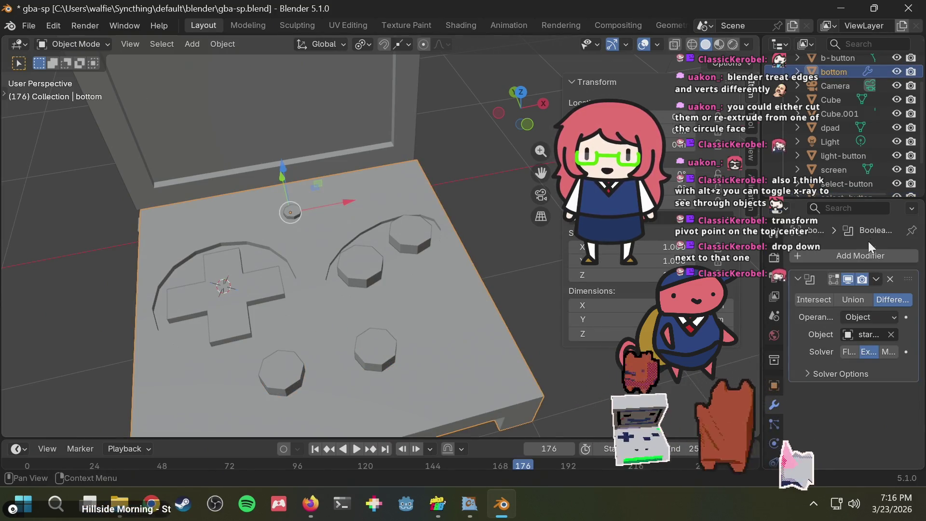
- Apply the start-button Boolean, delete both button cutters, and save gba-sp.blend
click(877, 279)
click(855, 294)
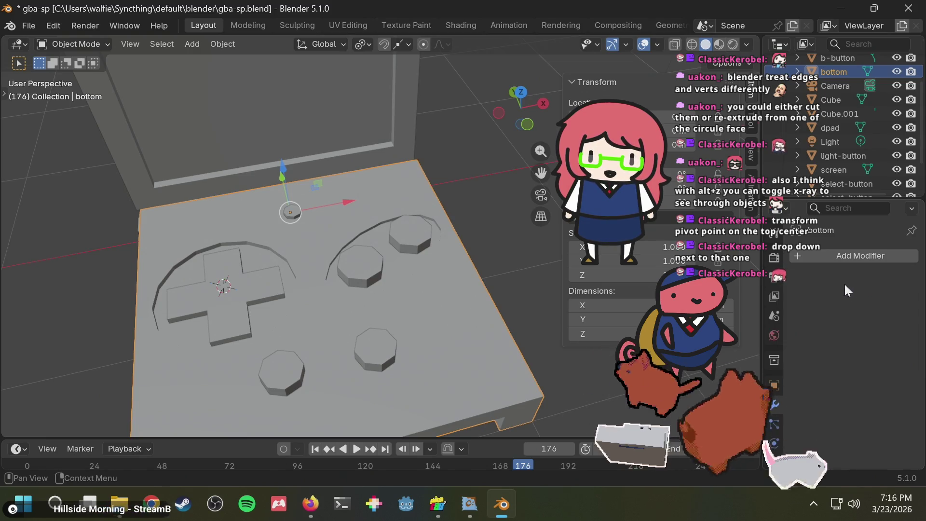
click(388, 365)
shift+click(270, 382)
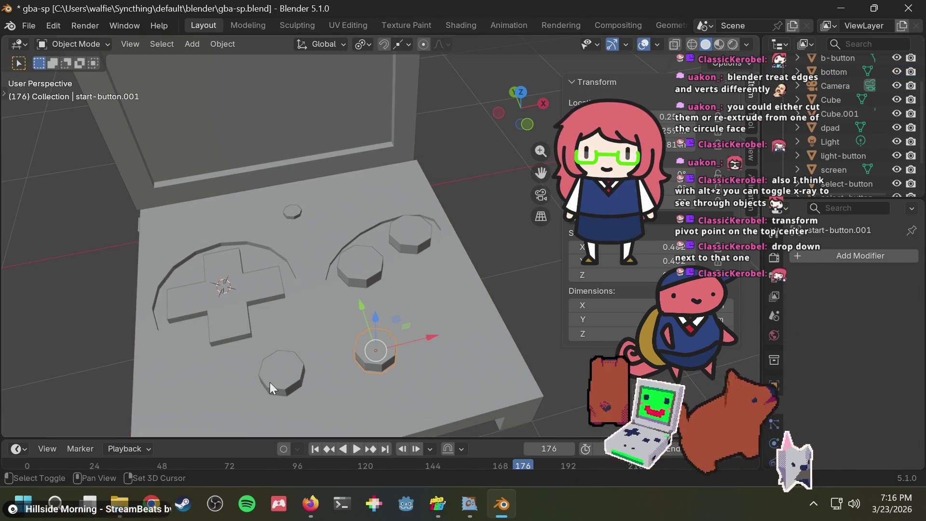
key(Delete)
middle_drag(427, 286, 447, 259)
key(ctrl+s)
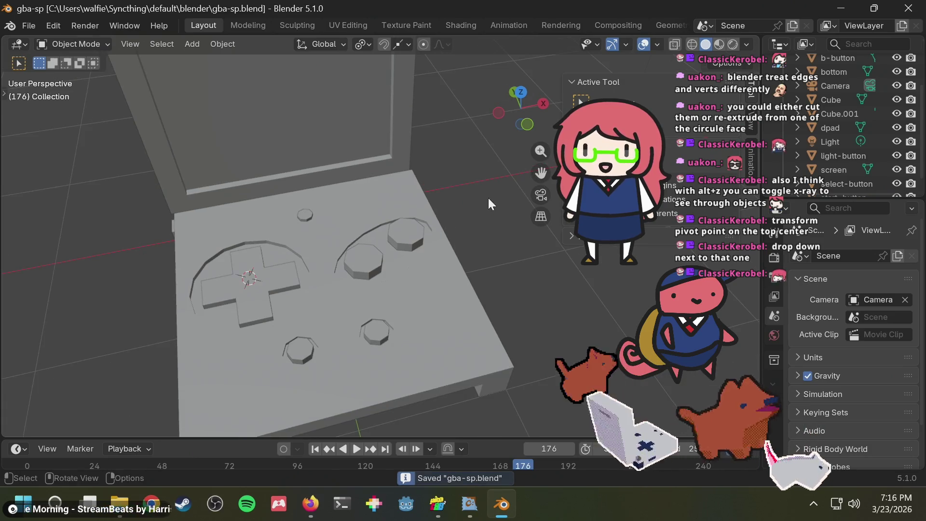
- Select the small corner cube and return to the Firefox search results
mouse_move(488, 198)
middle_down()
mouse_move(462, 271)
mouse_move(266, 112)
mouse_move(477, 189)
mouse_move(372, 189)
mouse_move(547, 250)
mouse_move(496, 220)
mouse_move(496, 256)
mouse_move(544, 287)
mouse_move(518, 271)
mouse_move(491, 295)
mouse_move(491, 311)
mouse_move(574, 311)
mouse_move(534, 291)
mouse_move(489, 326)
middle_up()
click(489, 326)
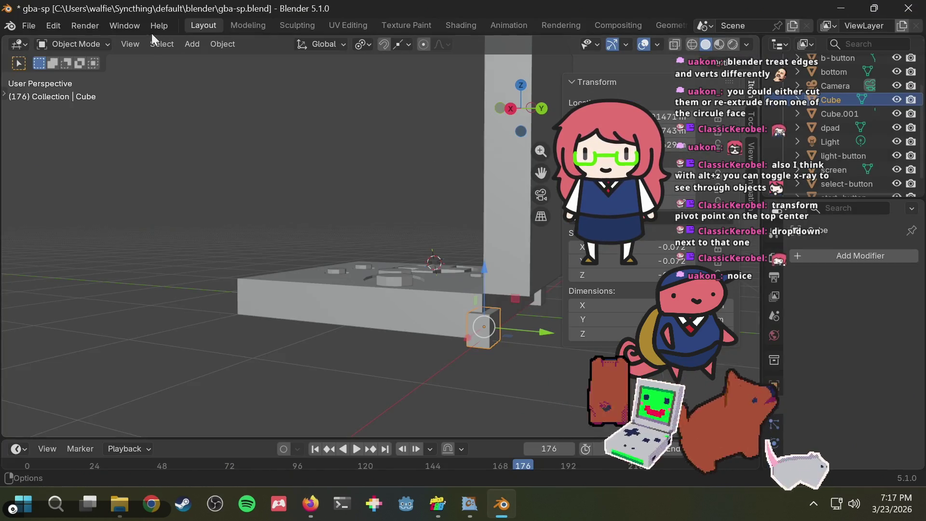
key(b)
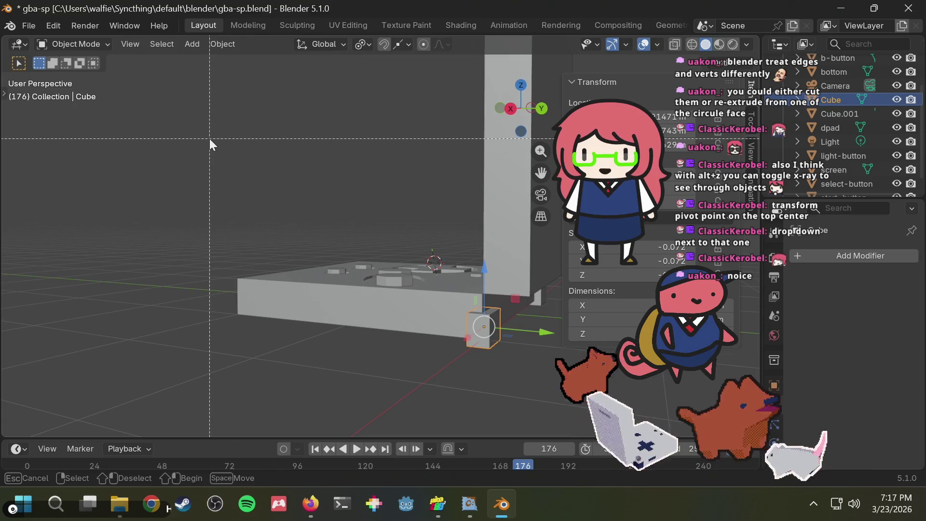
key(Escape)
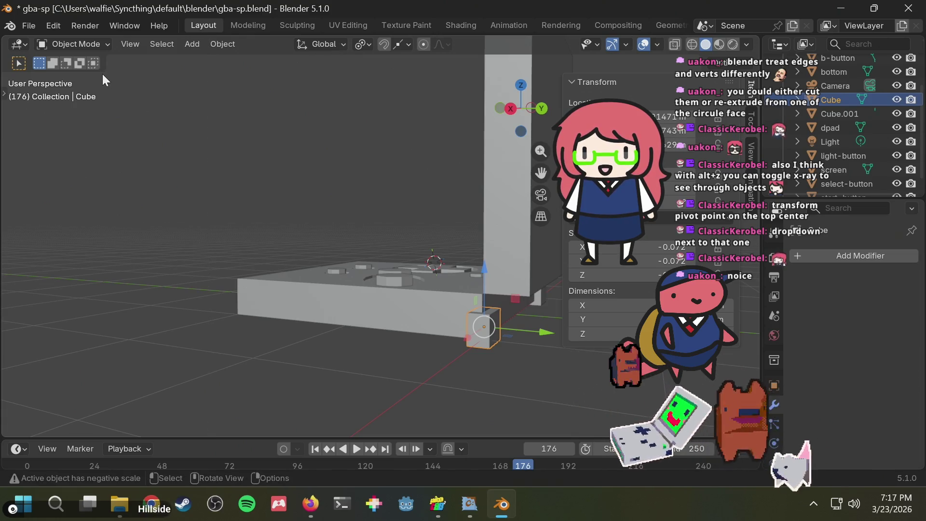
key(alt+Tab)
- Search 'blender bevel' and open the 'Bevel - Blender 5.1 Manual' result
click(271, 47)
text(b)
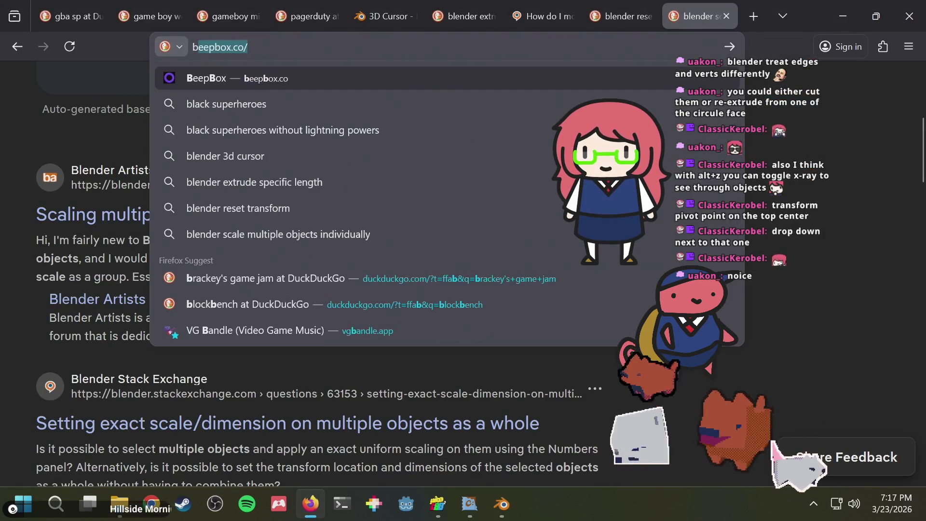
text(lender bevel)
key(Return)
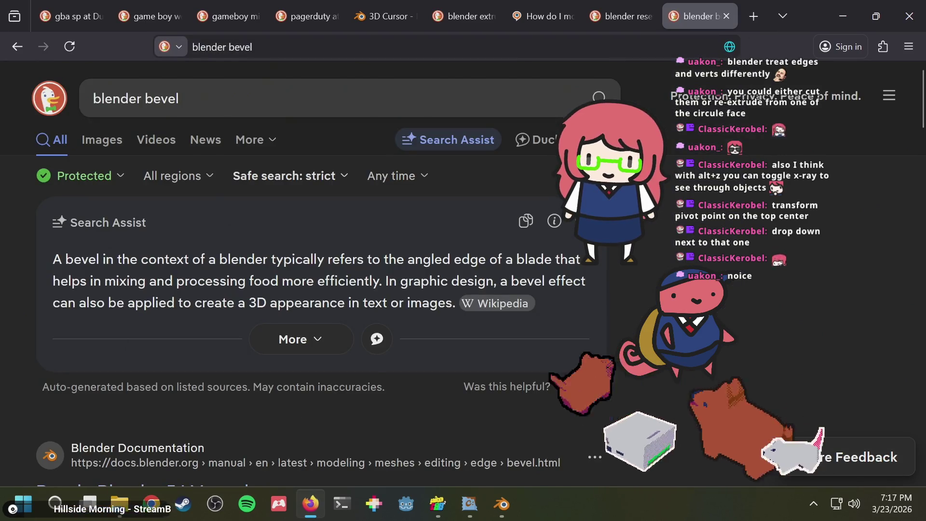
scroll(246, 240, down, 3)
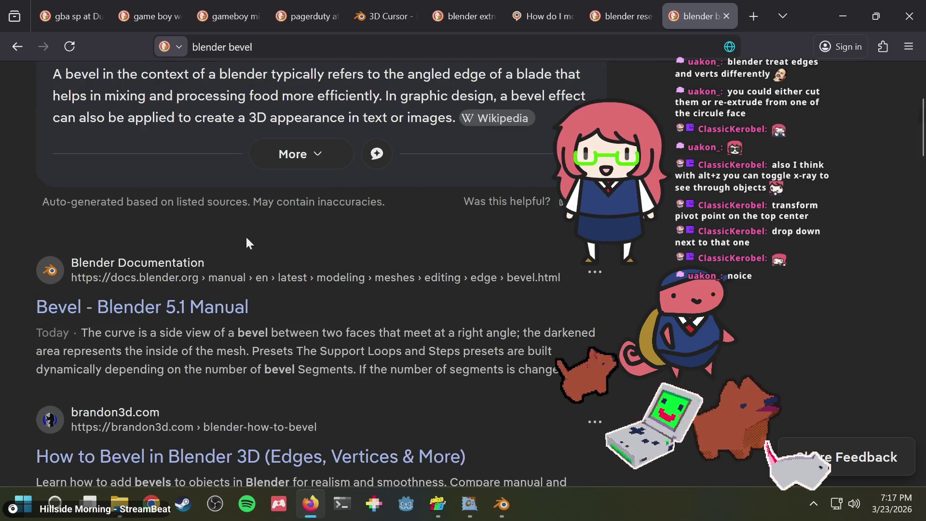
click(170, 309)
- Scroll the Bevel manual page to its Usage section, then go back to Blender
scroll(469, 227, down, 3)
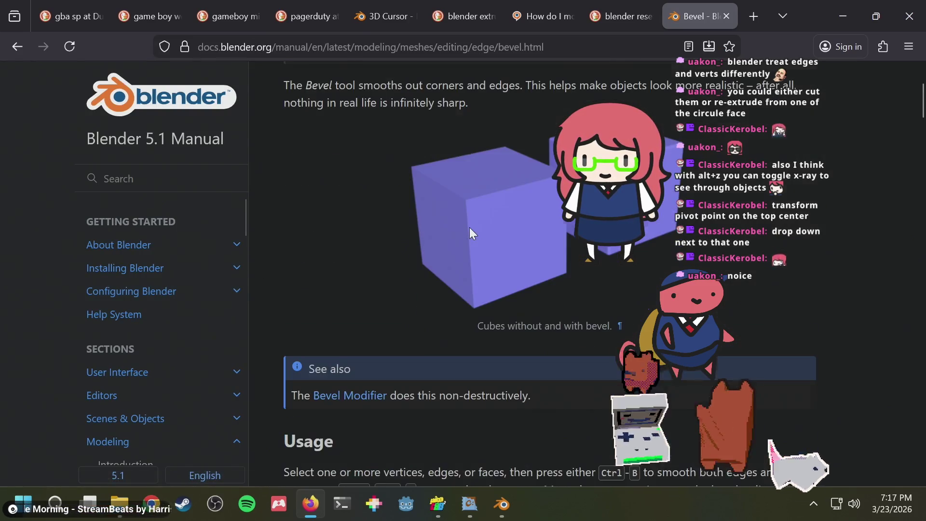
scroll(470, 227, down, 1)
scroll(470, 227, down, 2)
scroll(470, 227, down, 2)
scroll(470, 228, up, 1)
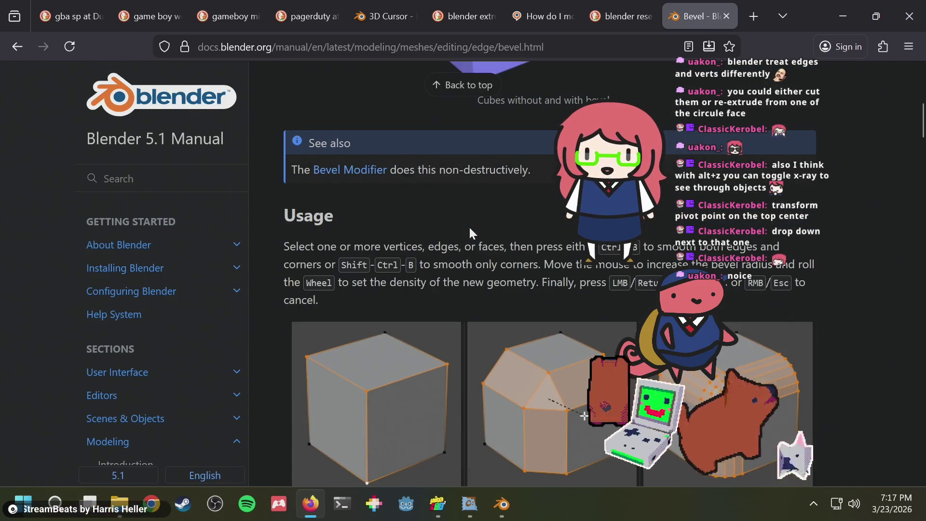
scroll(469, 226, up, 1)
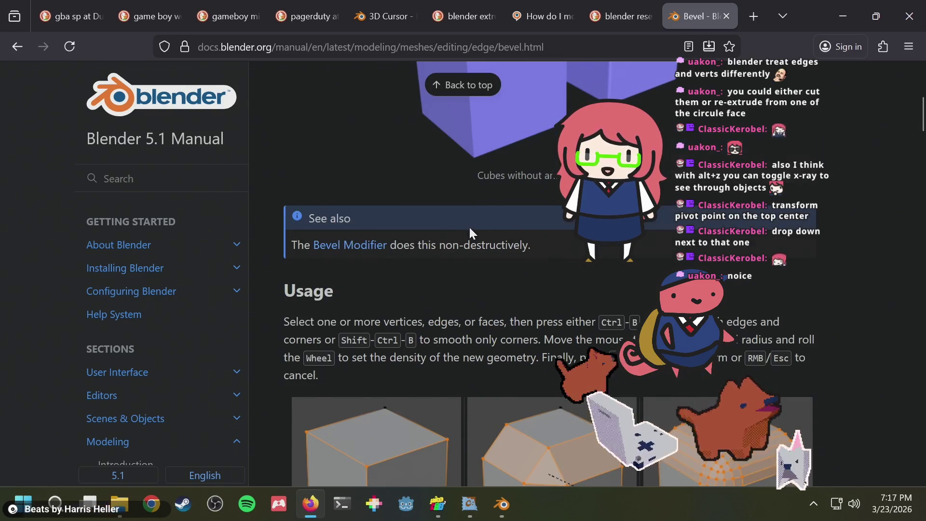
scroll(469, 226, down, 2)
key(alt+Tab)
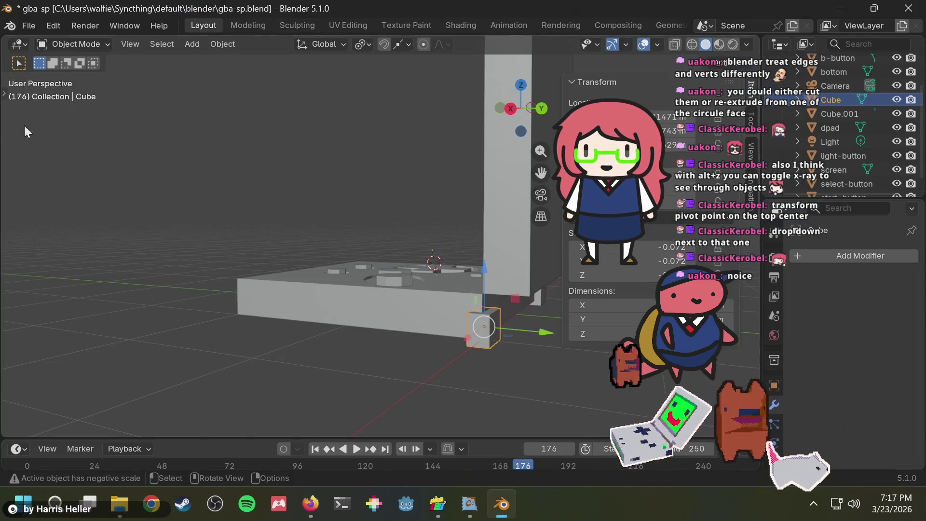
- In Edit Mode, select the cube's front and right faces and try a bevel, cancelling it
key(Tab)
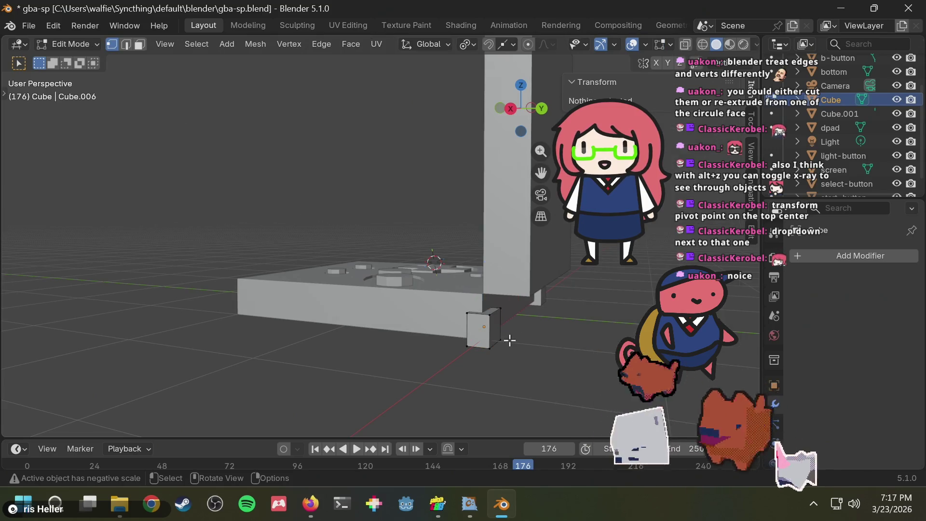
shift+click(501, 328)
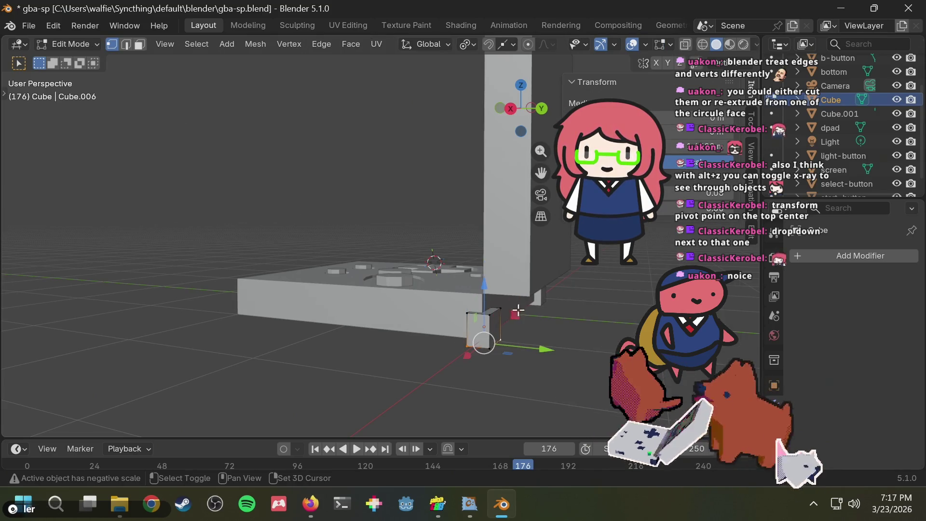
click(140, 45)
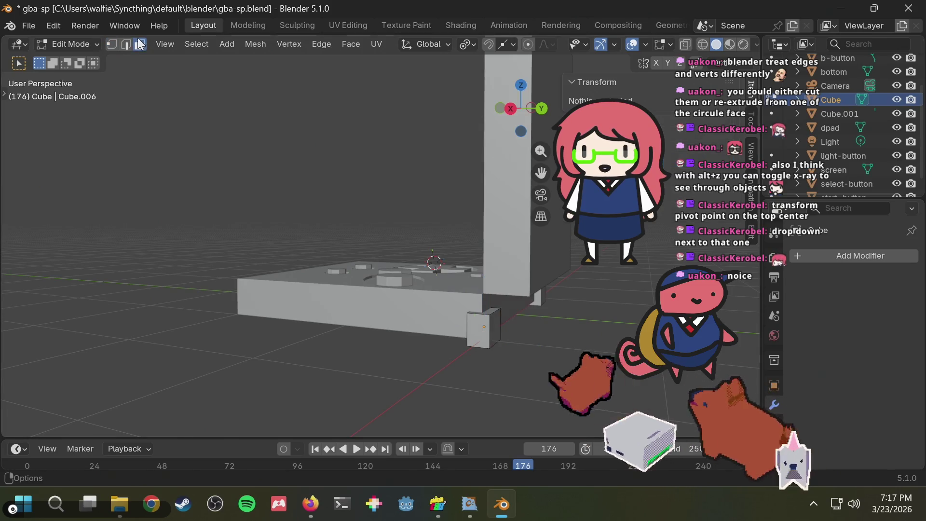
shift+click(479, 322)
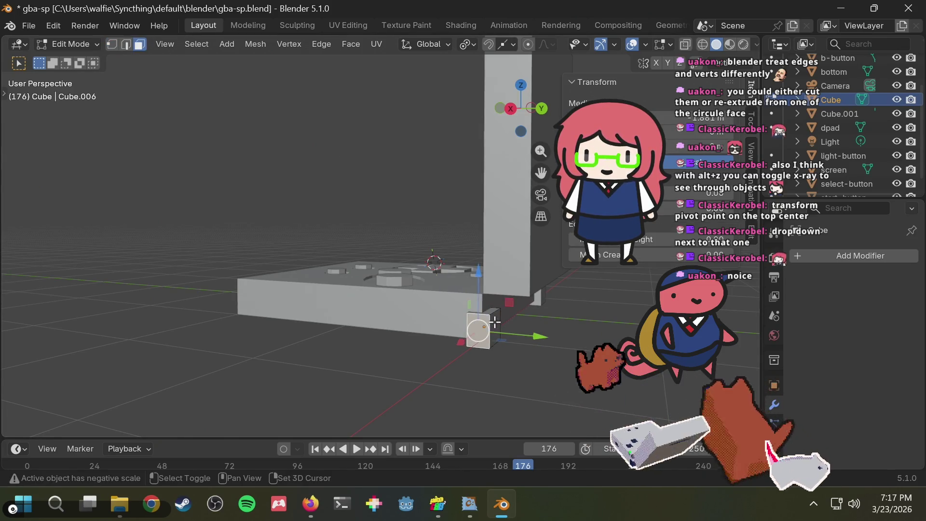
shift+click(495, 323)
key(ctrl+b)
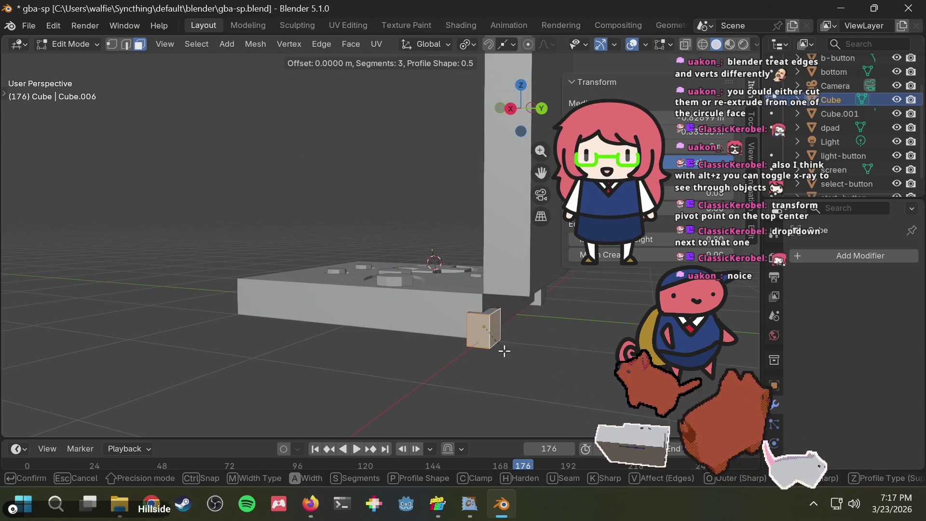
key(Escape)
- Retry the bevel from a side view, cancel it, and switch to Edge select mode
scroll(490, 325, up, 5)
middle_drag(511, 325, 479, 376)
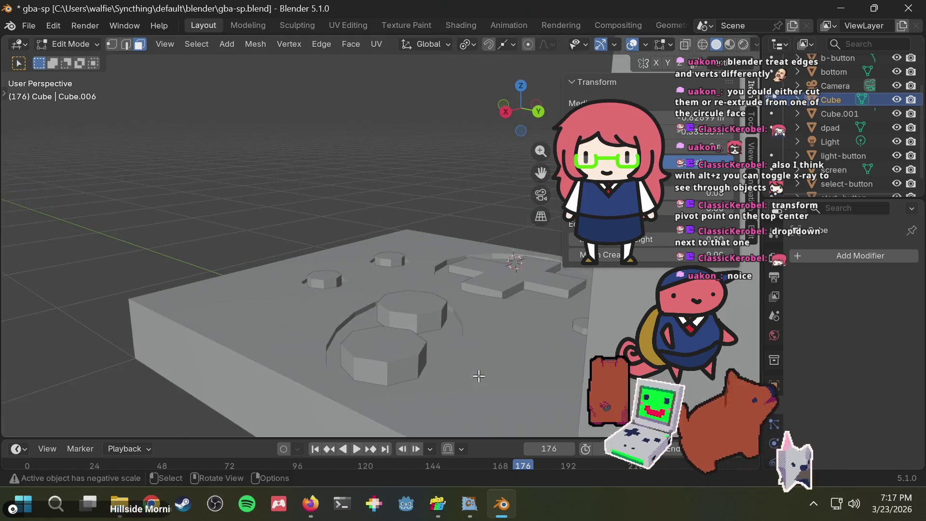
middle_drag(495, 309, 463, 134)
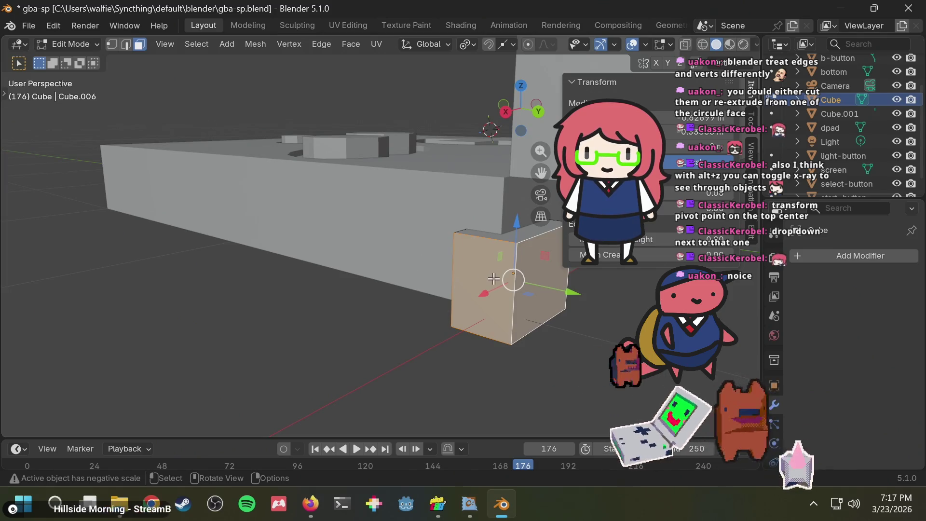
key(ctrl+b)
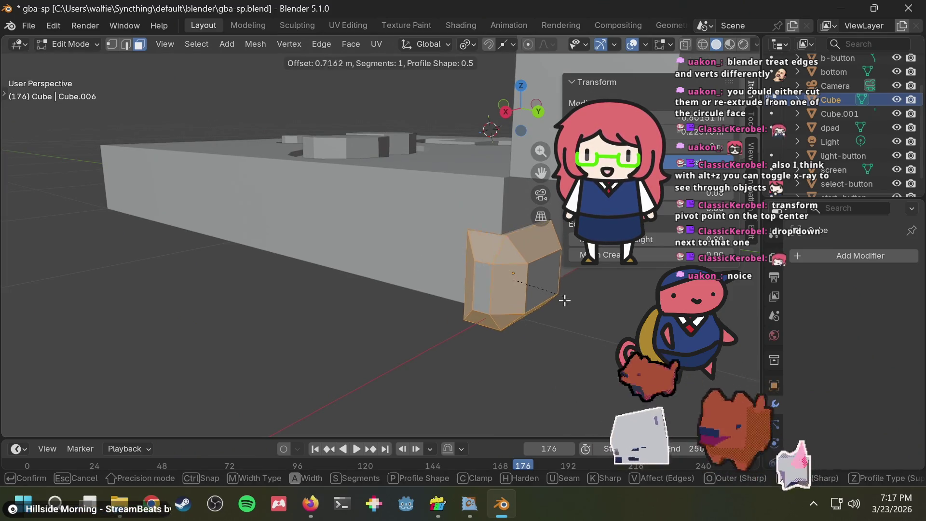
key(Escape)
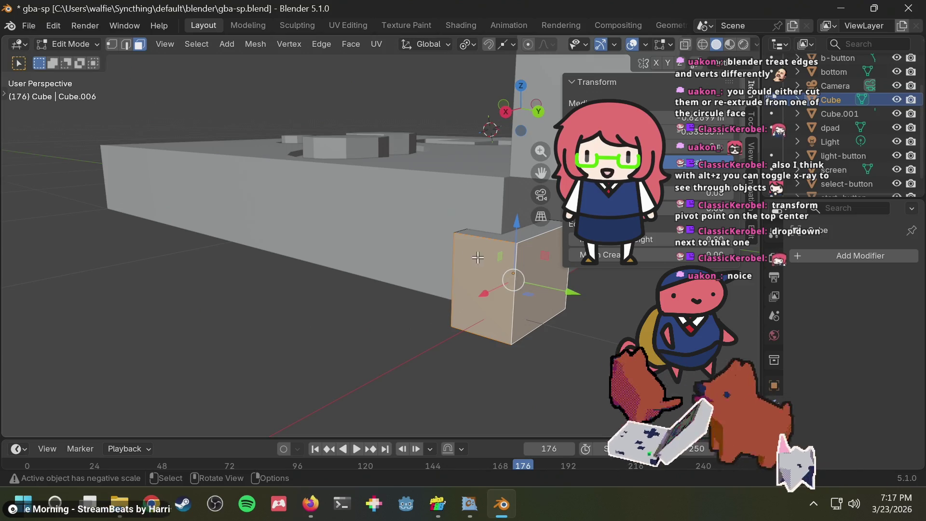
middle_drag(478, 257, 506, 254)
click(126, 44)
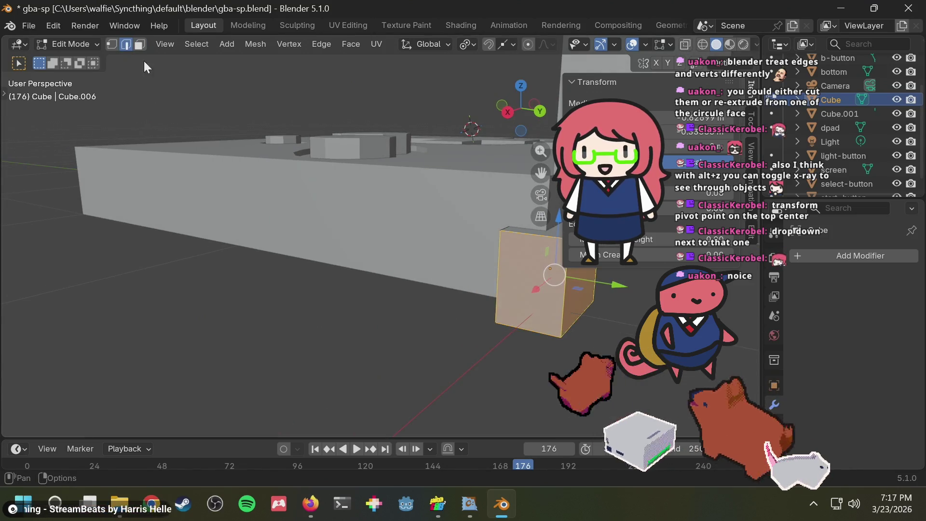
key(alt+Tab)
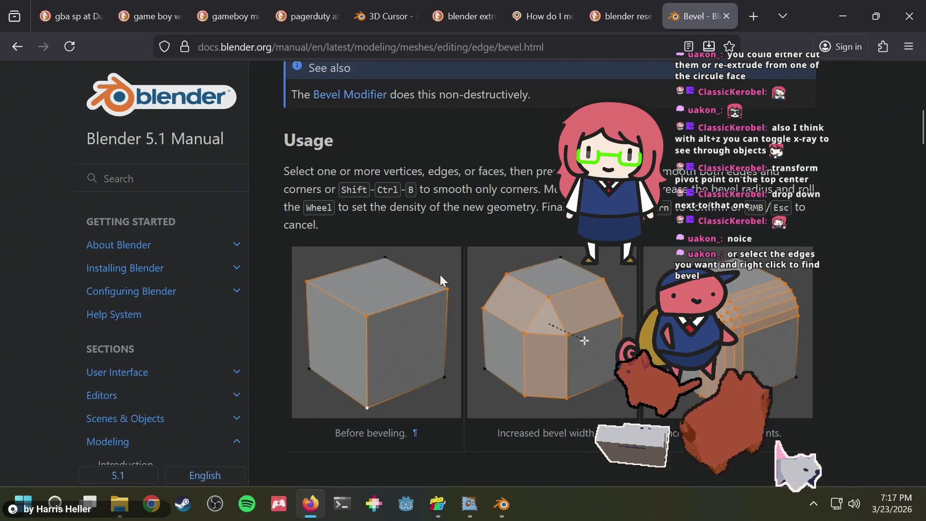
- Try Bevel Edges from the right-click menu on the cube, then cancel it
key(alt+Tab)
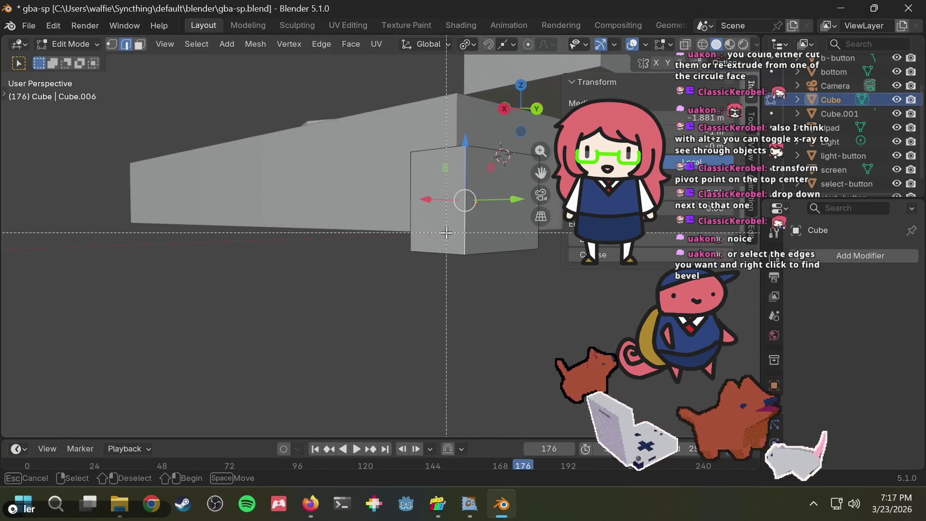
right_click(468, 181)
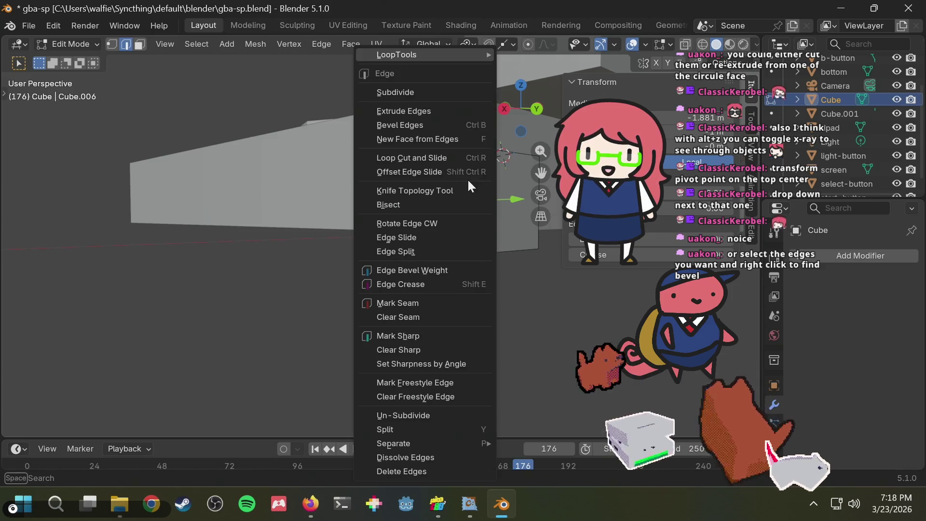
click(460, 116)
key(Escape)
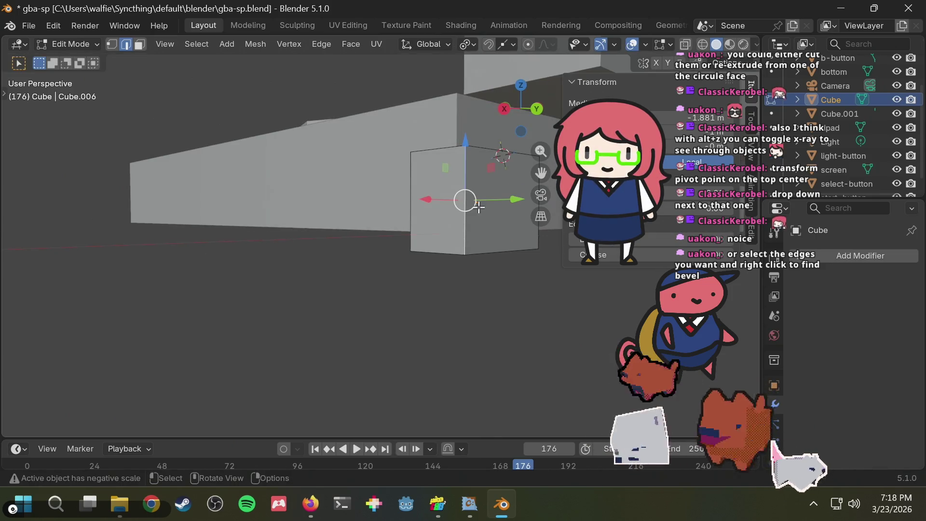
middle_drag(478, 210, 477, 267)
- Confirm a 0 m Bevel Edges, undo it, and reread the manual's Bevel page
right_click(468, 331)
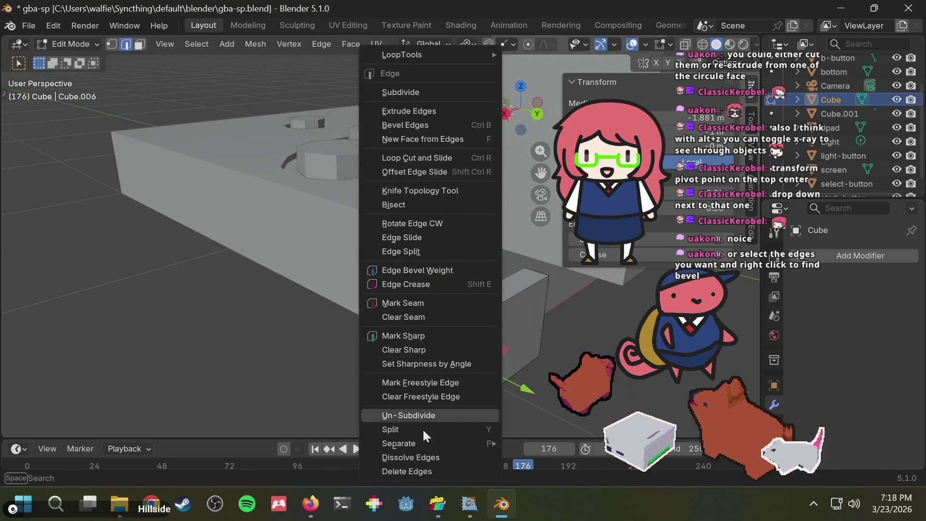
click(426, 127)
click(523, 345)
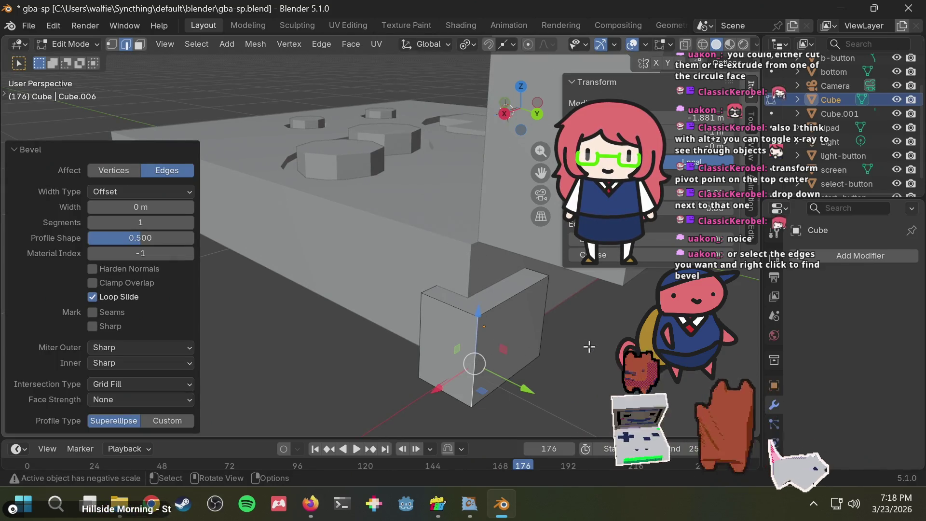
key(ctrl+z)
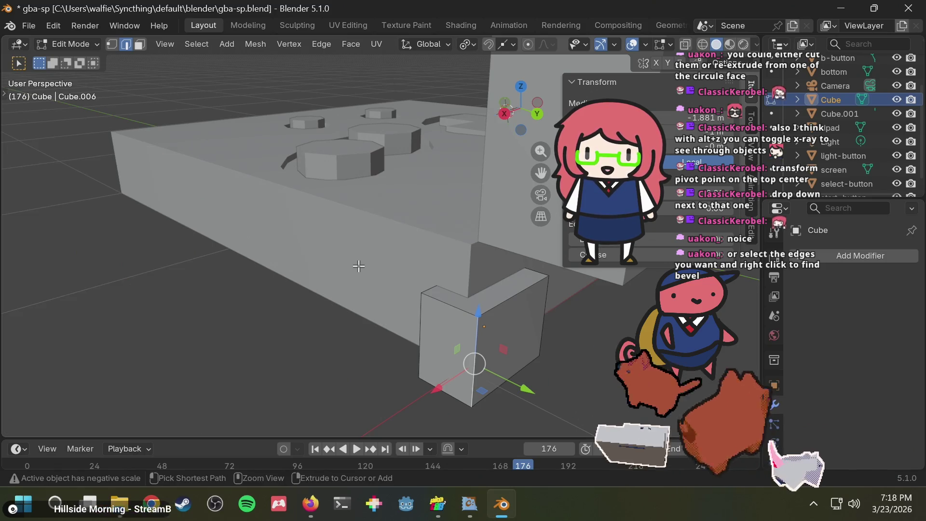
key(alt+Tab)
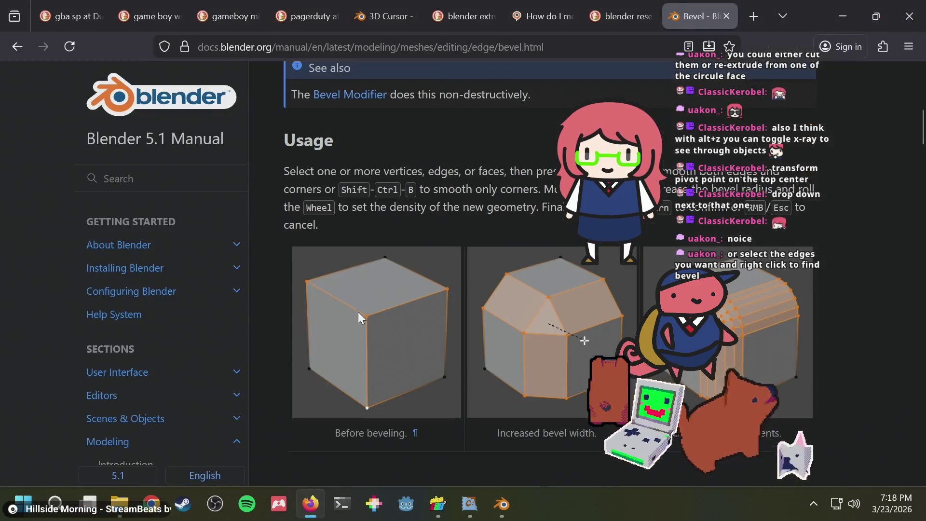
scroll(404, 227, up, 3)
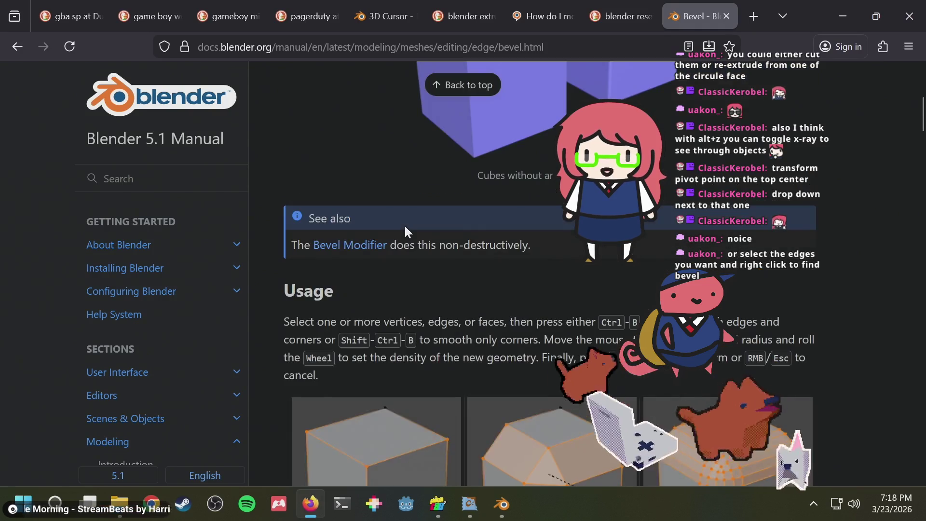
scroll(405, 227, down, 3)
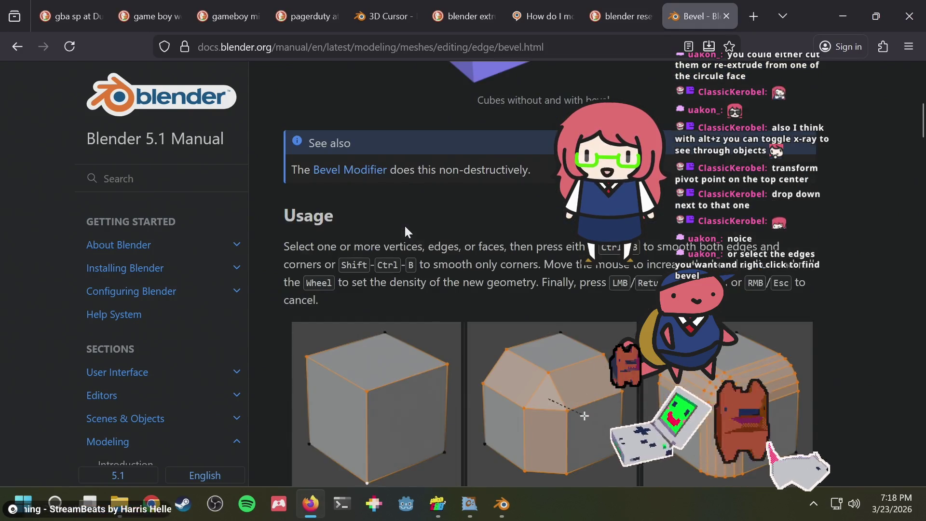
key(alt+Tab)
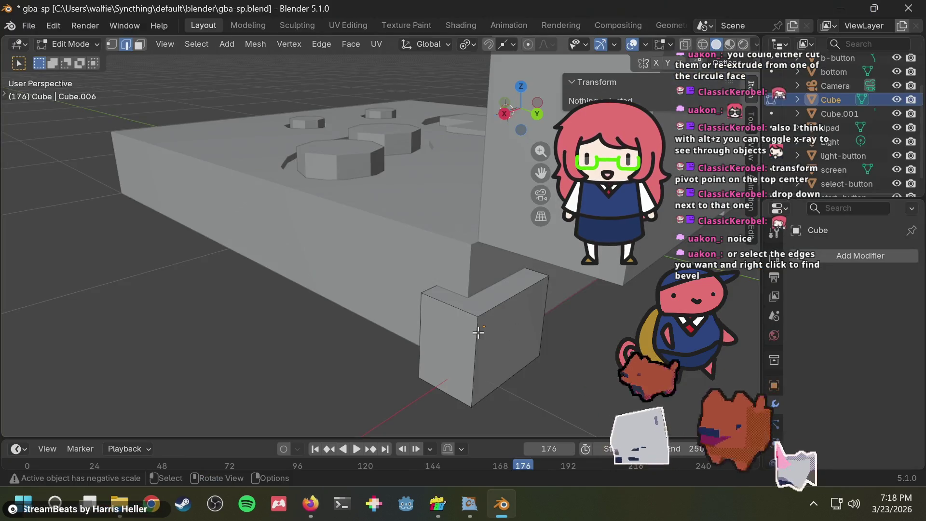
- Select only the small block's front vertical edge
click(478, 331)
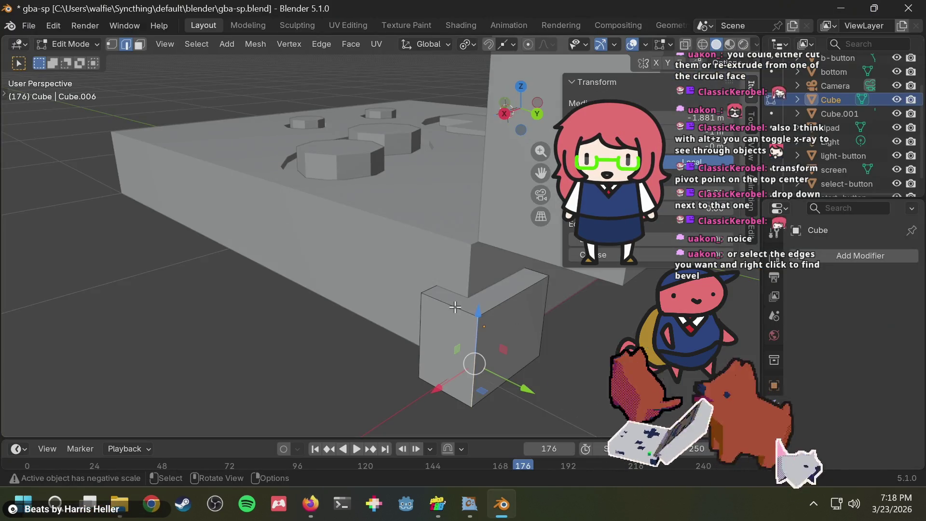
click(455, 307)
click(476, 345)
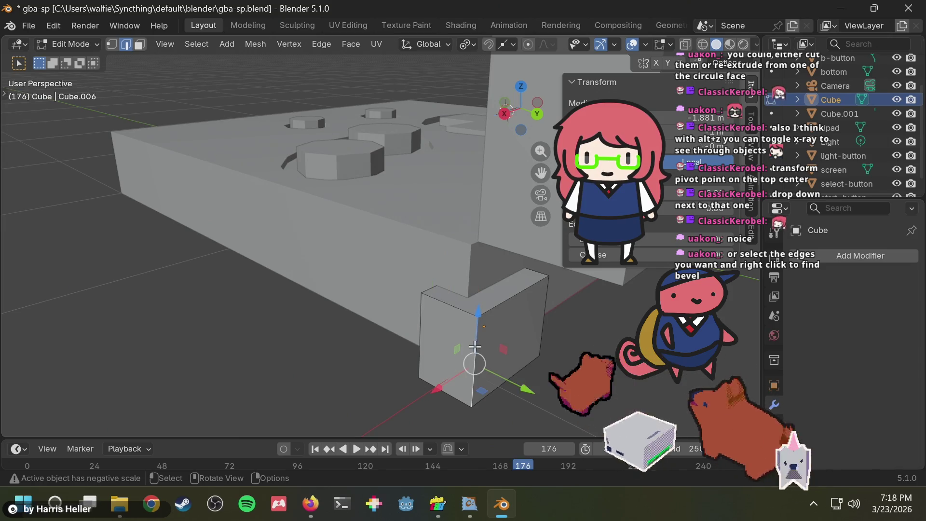
shift+click(476, 308)
click(498, 306)
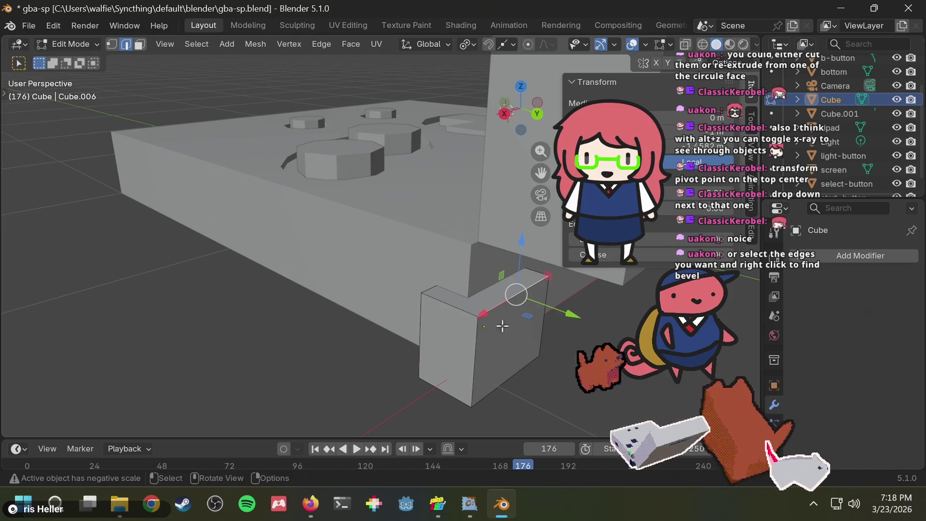
click(475, 335)
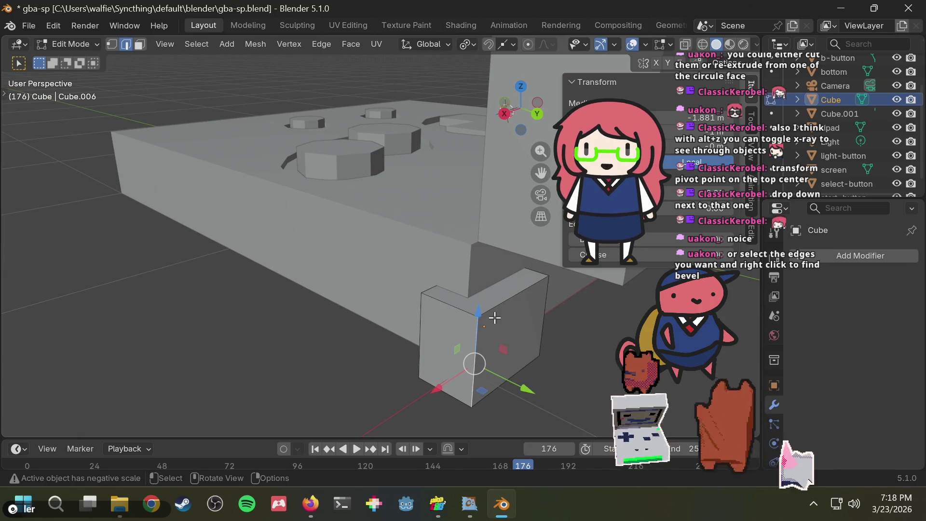
- Bevel that edge to 0.783 m with 1 segment, then inspect the chamfered corner
key(ctrl+b)
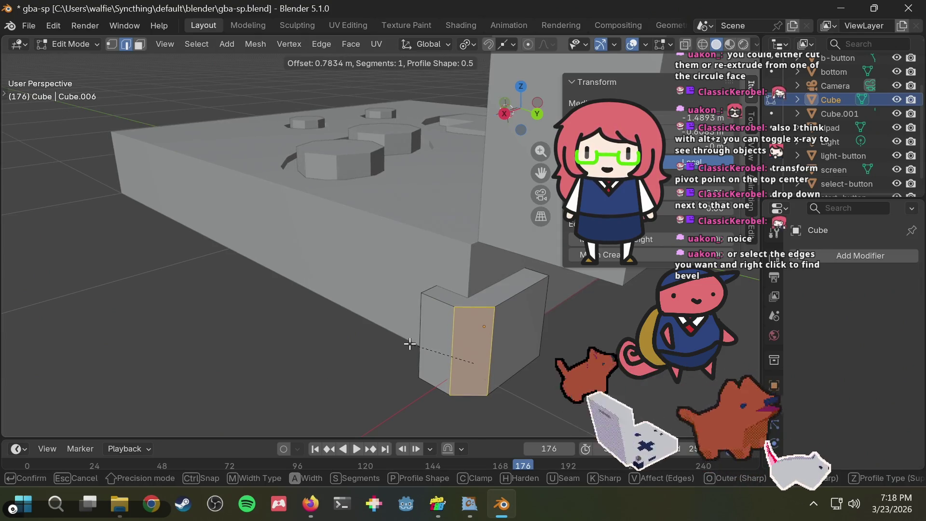
click(410, 344)
mouse_move(410, 286)
middle_down()
mouse_move(457, 307)
mouse_move(413, 279)
middle_up()
key(alt+Tab)
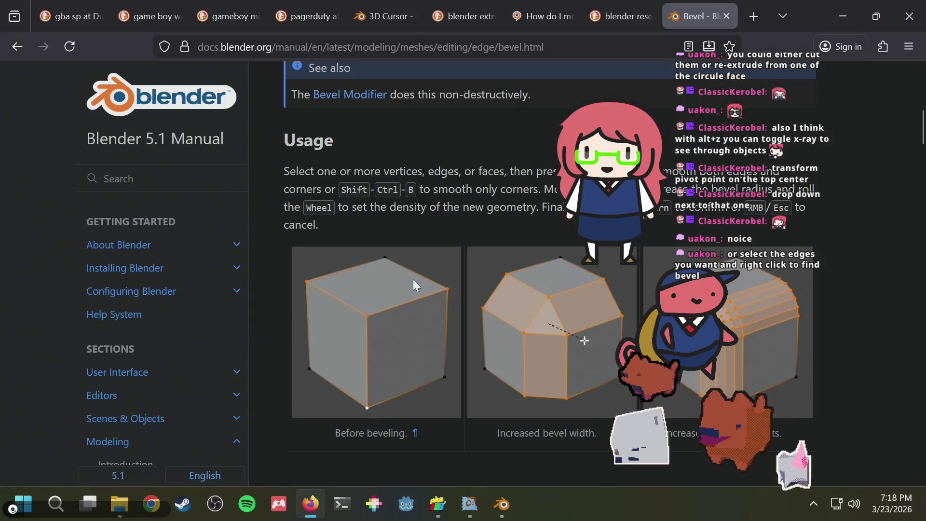
key(ctrl+Tab)
key(alt+Tab)
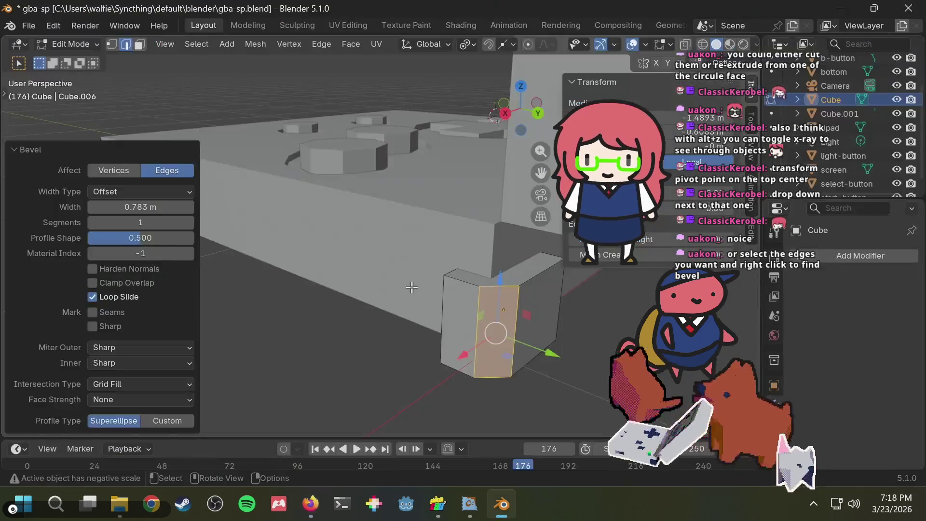
mouse_move(406, 318)
middle_down()
mouse_move(399, 306)
mouse_move(523, 365)
middle_up()
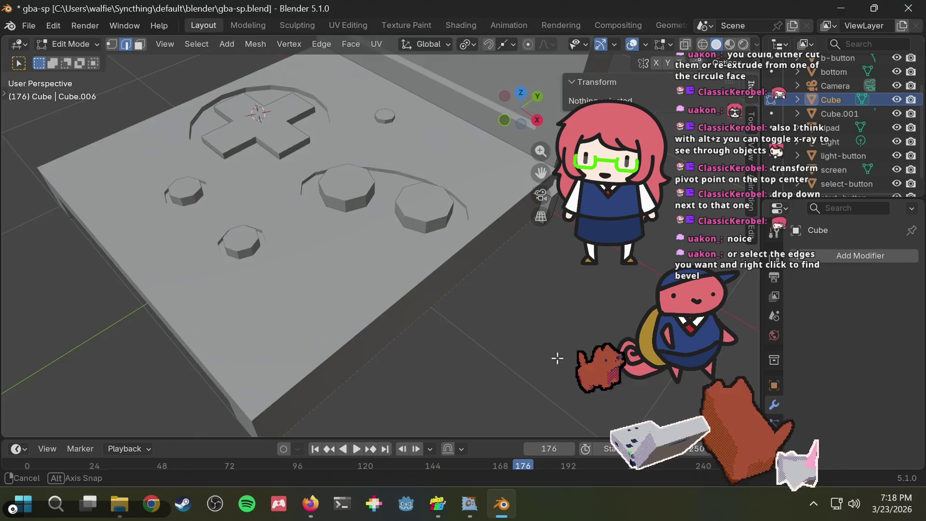
- Frame an edge of the block and bevel it
mouse_move(523, 364)
middle_down()
mouse_move(491, 355)
mouse_move(573, 319)
mouse_move(556, 323)
middle_up()
click(566, 292)
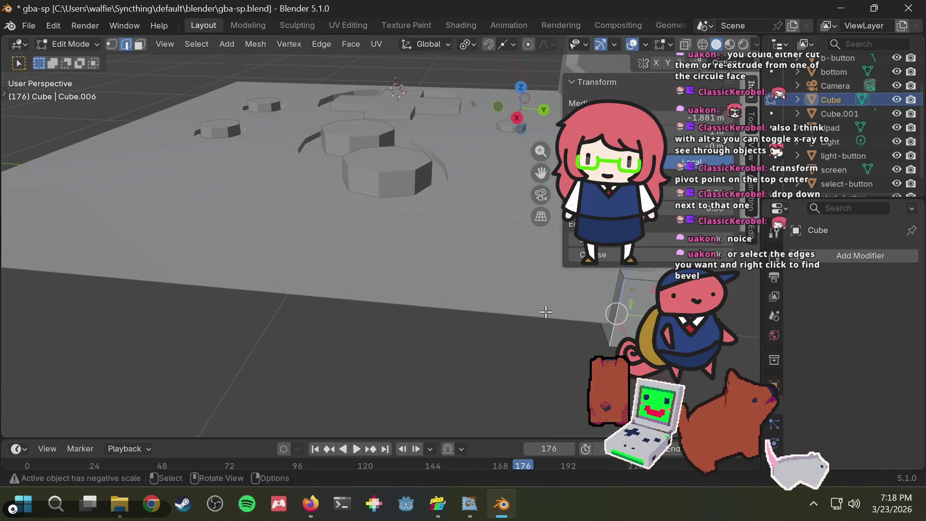
key(KP_Decimal)
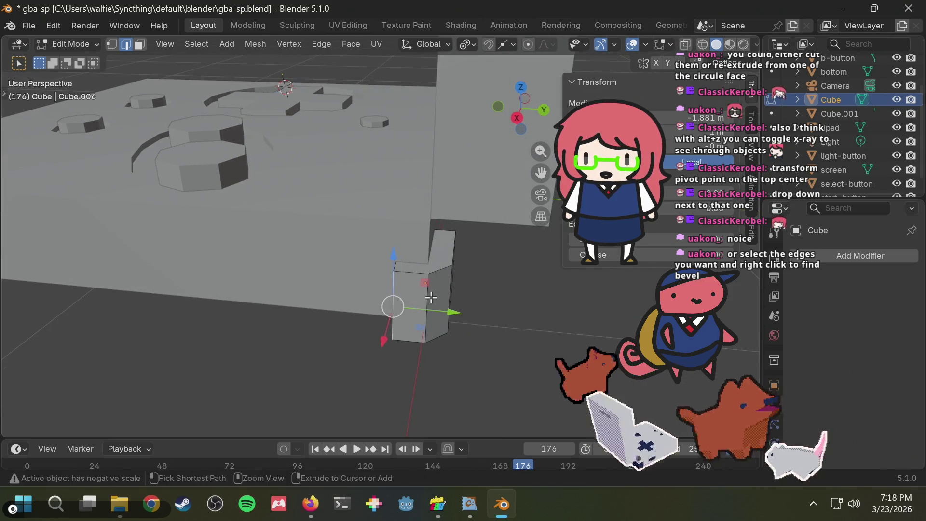
key(ctrl+b)
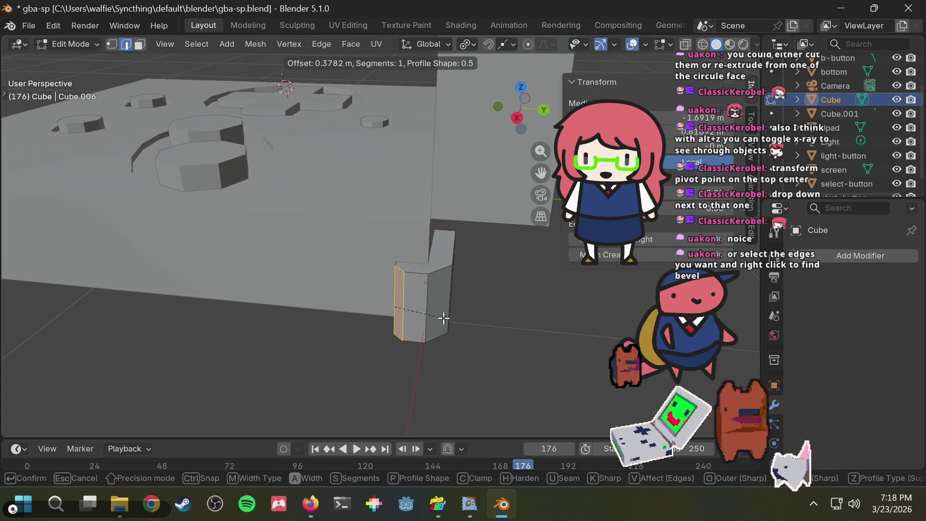
click(442, 318)
middle_drag(442, 318, 502, 310)
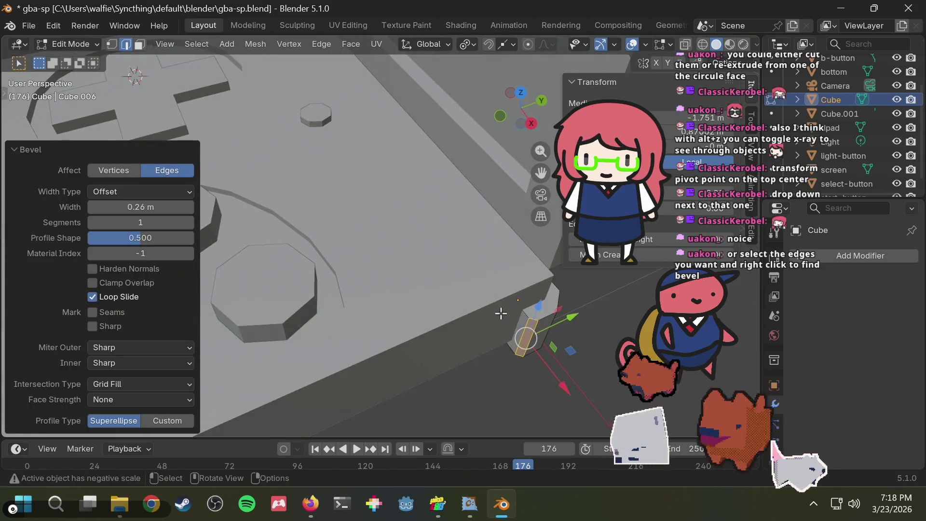
- Bevel an edge of the small cube at 0.359 m, then switch to Firefox's reference photos
click(498, 404)
mouse_move(497, 403)
middle_down()
mouse_move(328, 307)
mouse_move(220, 218)
mouse_move(301, 204)
middle_up()
click(242, 212)
key(ctrl+b)
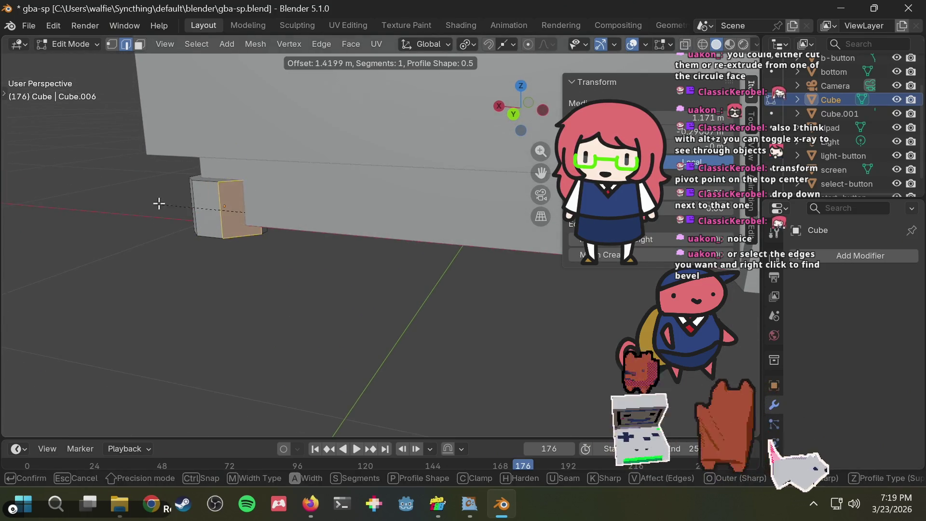
click(179, 218)
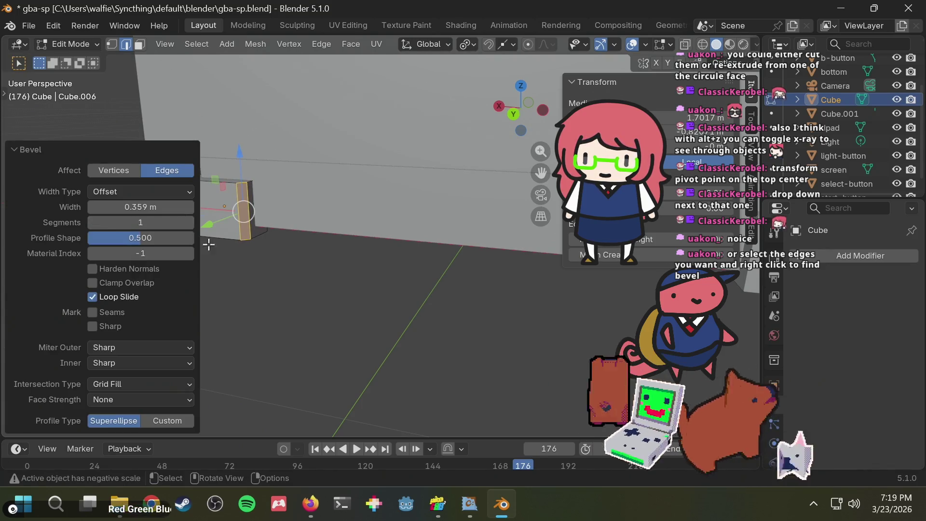
click(244, 275)
mouse_move(245, 275)
middle_down()
mouse_move(489, 305)
mouse_move(381, 309)
mouse_move(524, 305)
mouse_move(143, 247)
middle_up()
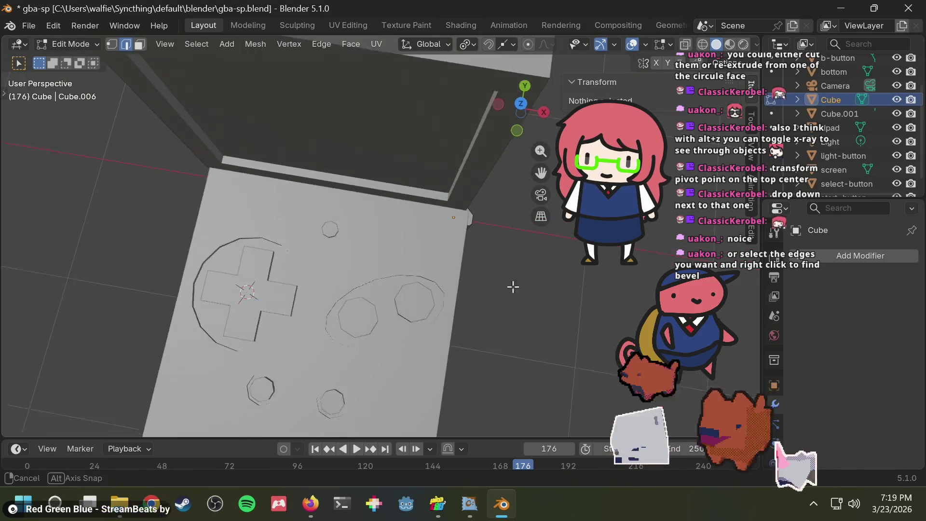
key(alt+Tab)
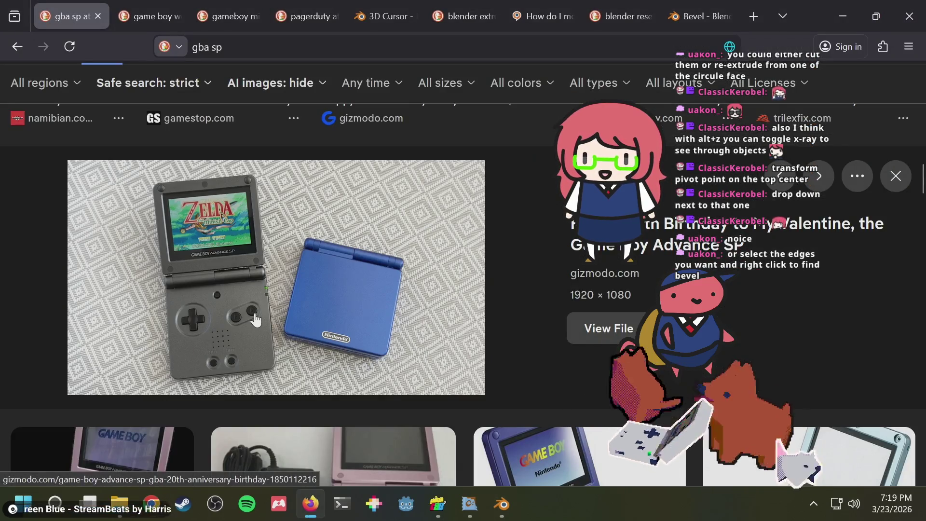
- Close the image preview and search DuckDuckGo images for 'gba sp l r buttons'
key(Escape)
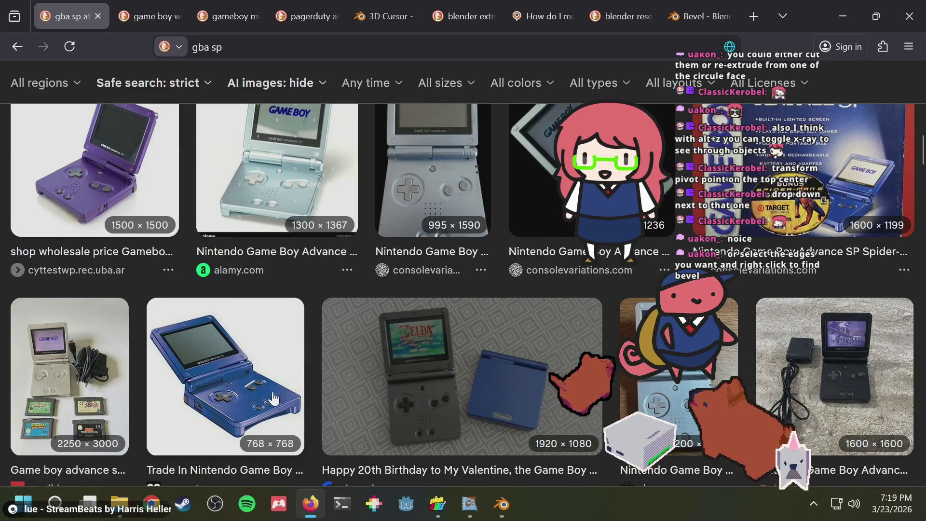
click(273, 398)
scroll(290, 342, down, 8)
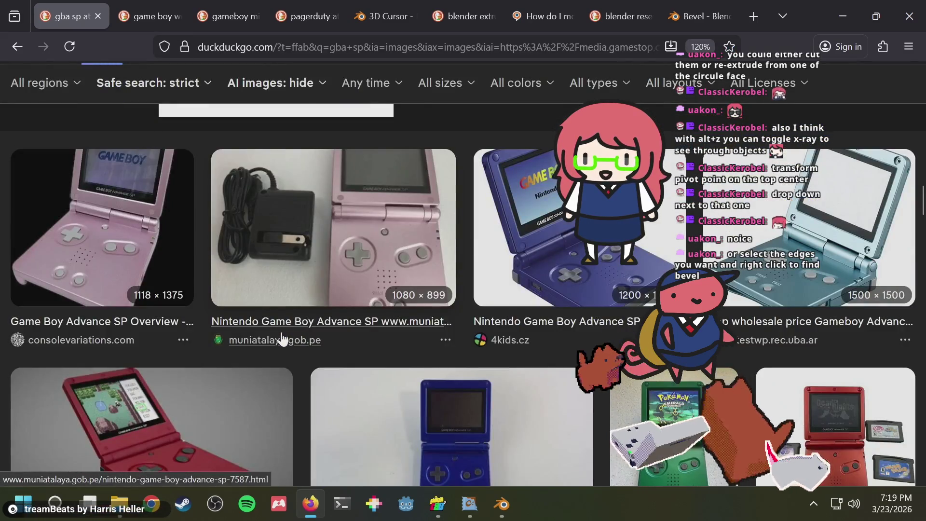
scroll(282, 338, up, 5)
scroll(282, 338, up, 5)
scroll(282, 338, up, 5)
scroll(280, 339, up, 5)
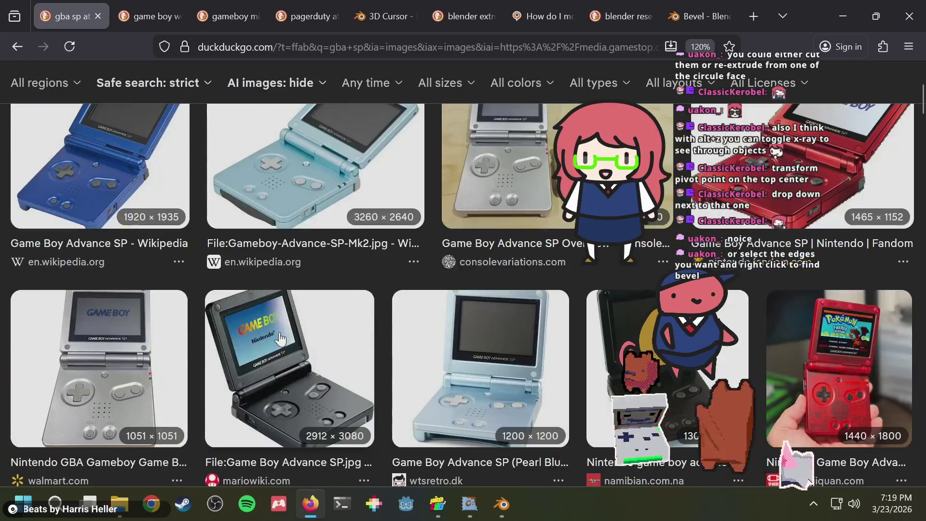
scroll(281, 339, up, 5)
click(223, 94)
text(l)
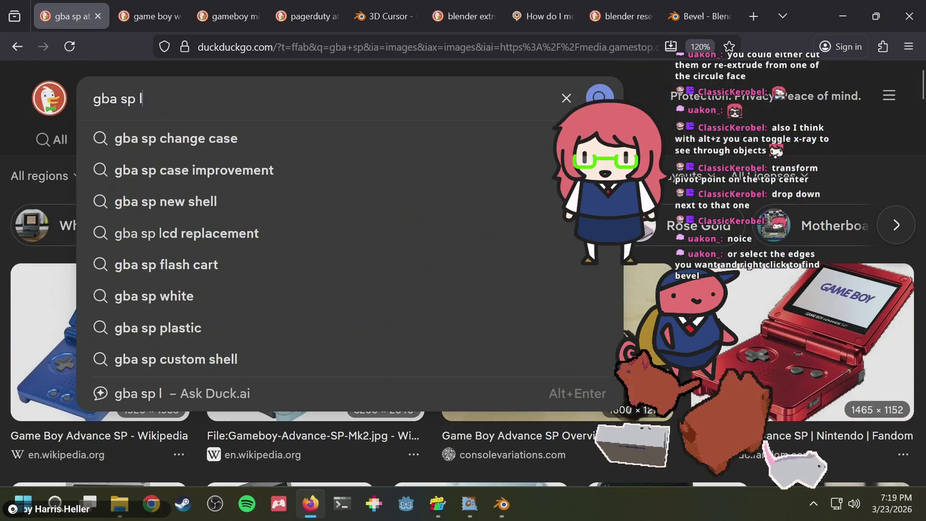
text( r buttons)
key(Return)
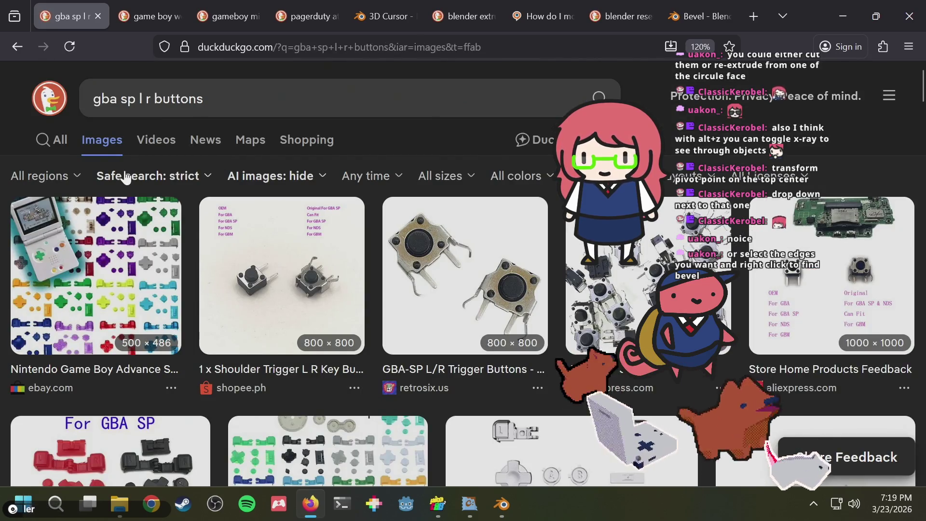
- Browse the results, then change the query to 'gba sp l r trigger' and search
scroll(522, 304, down, 5)
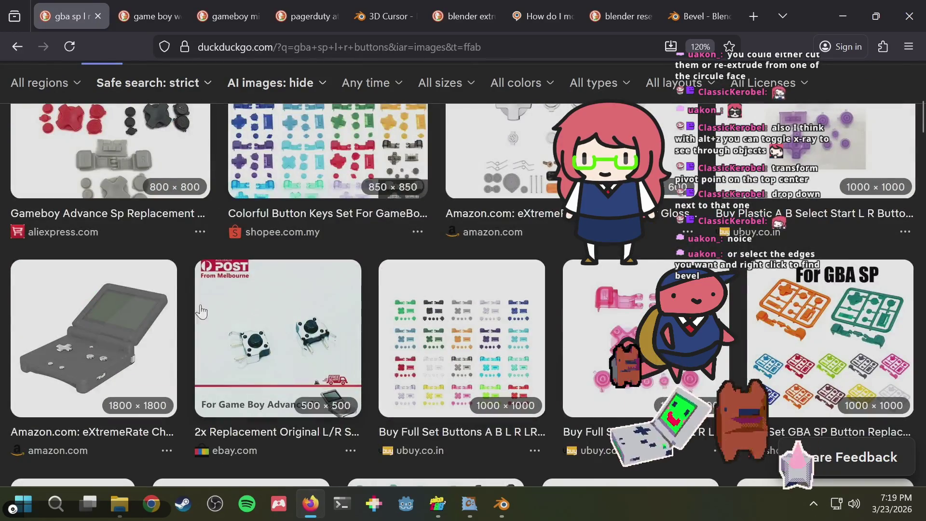
scroll(144, 326, down, 4)
scroll(185, 304, down, 2)
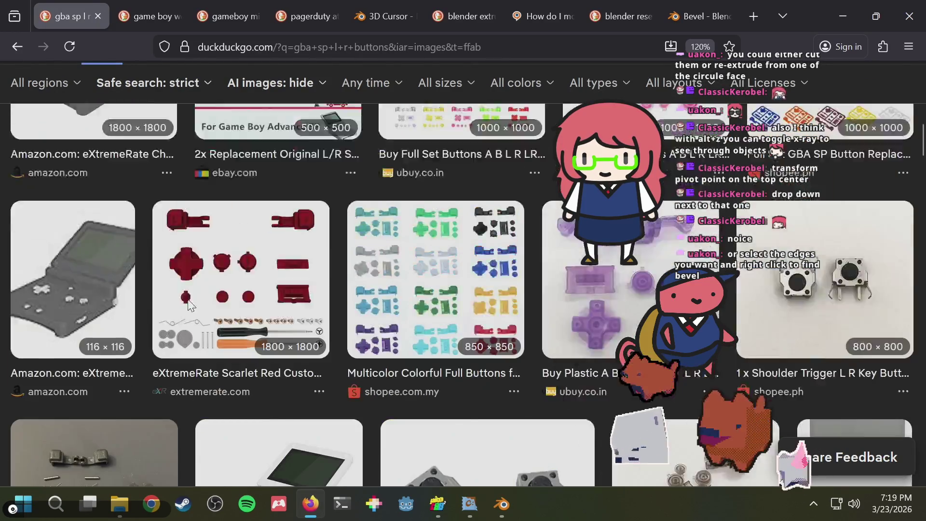
scroll(190, 304, up, 2)
scroll(316, 290, down, 4)
scroll(316, 290, down, 4)
scroll(223, 157, down, 5)
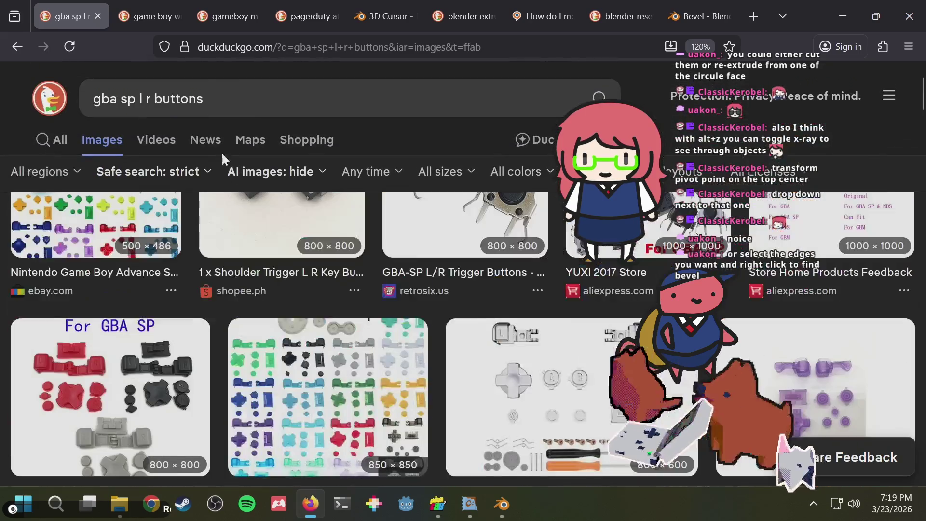
double_click(221, 113)
text(te)
key(BackSpace)
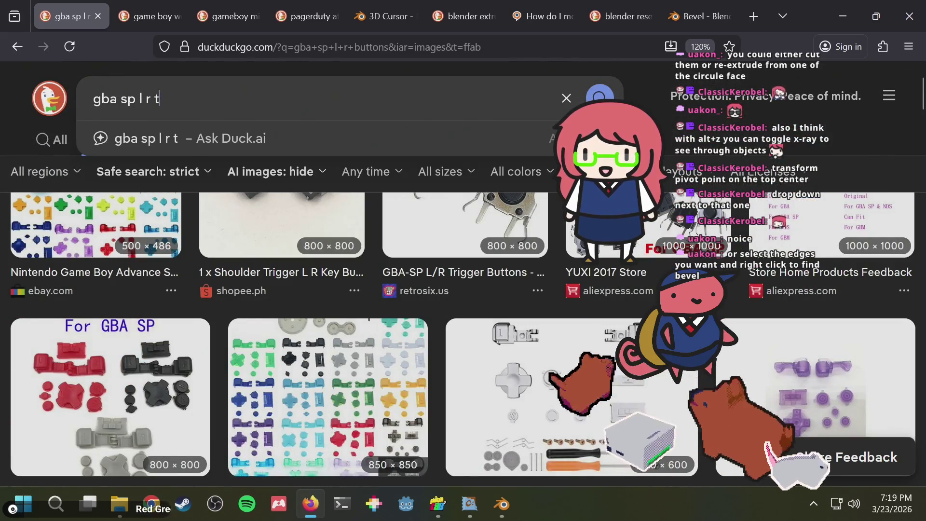
text(rigger)
key(Return)
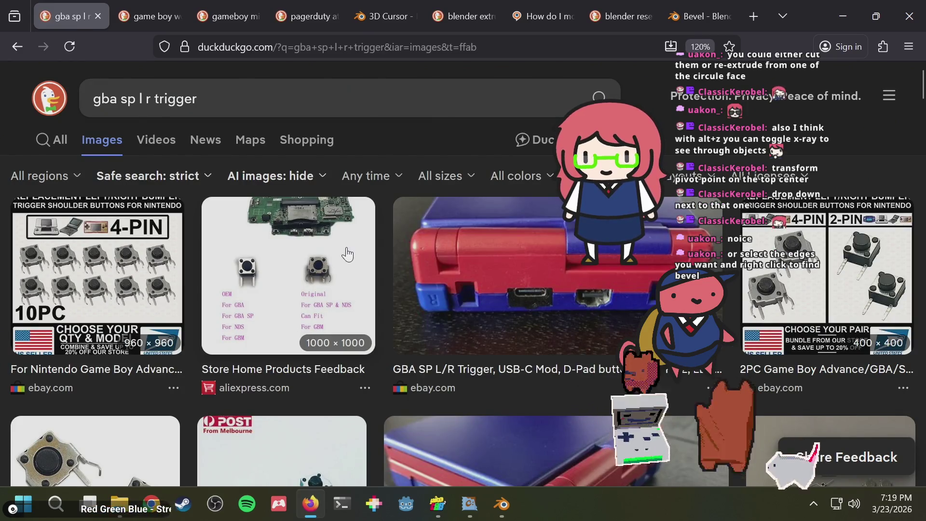
- Open a GBA SP trigger photo in detail and compare it briefly with the Blender model
click(453, 290)
scroll(410, 340, down, 3)
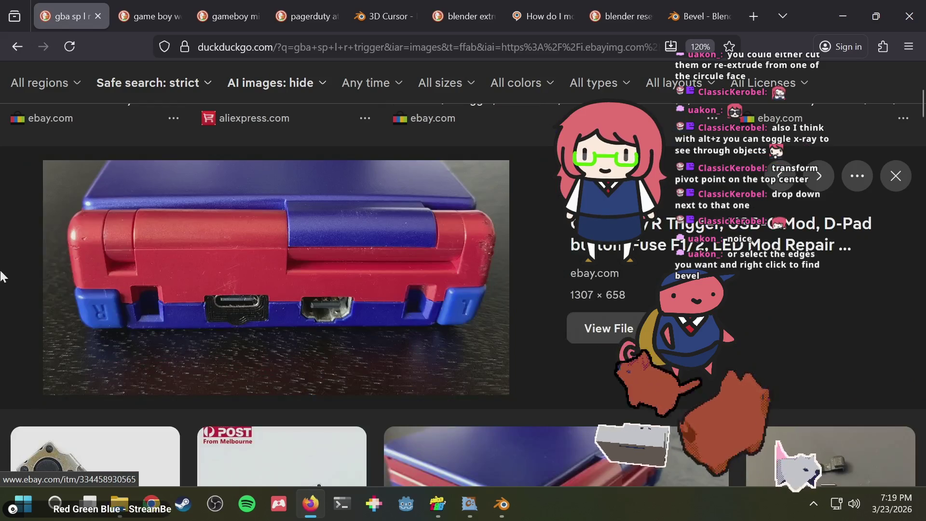
key(alt+Tab)
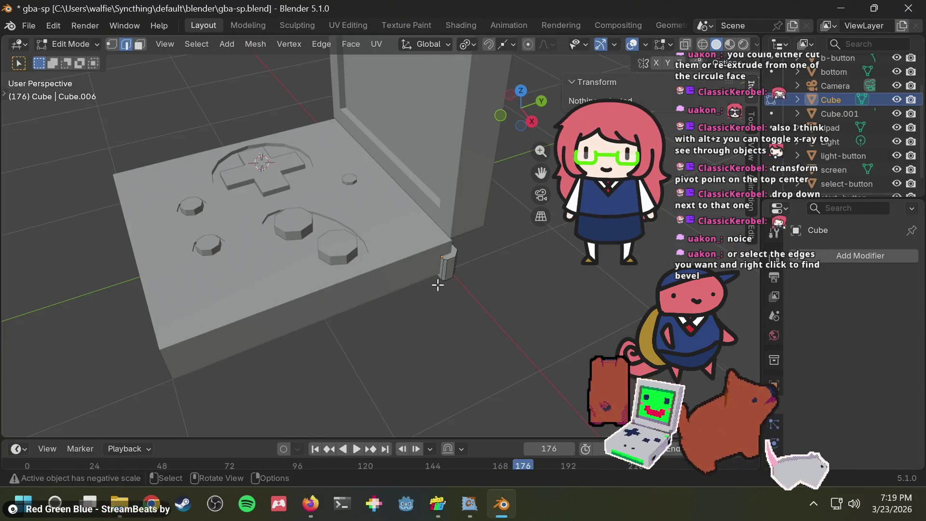
key(alt+Tab)
- Scroll through the trigger photos, then go back to the image results grid
scroll(296, 310, up, 5)
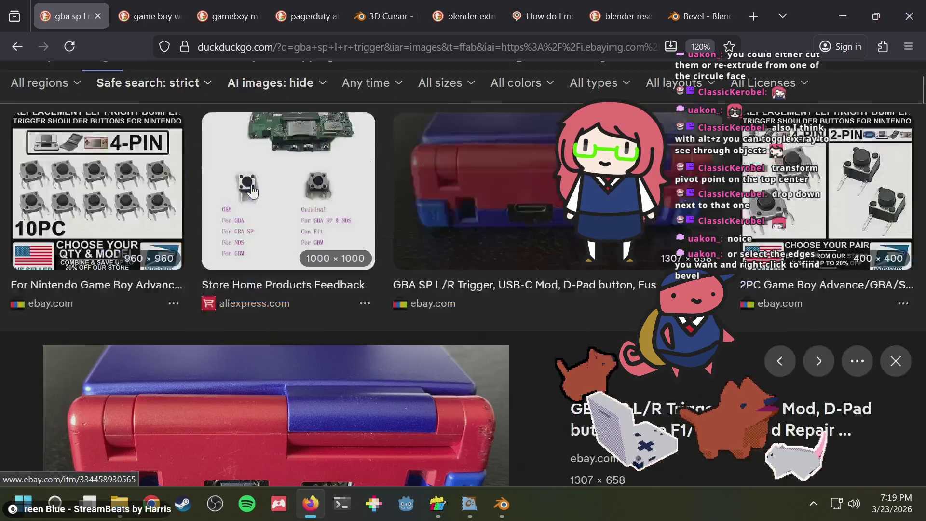
scroll(506, 262, down, 8)
scroll(506, 262, down, 4)
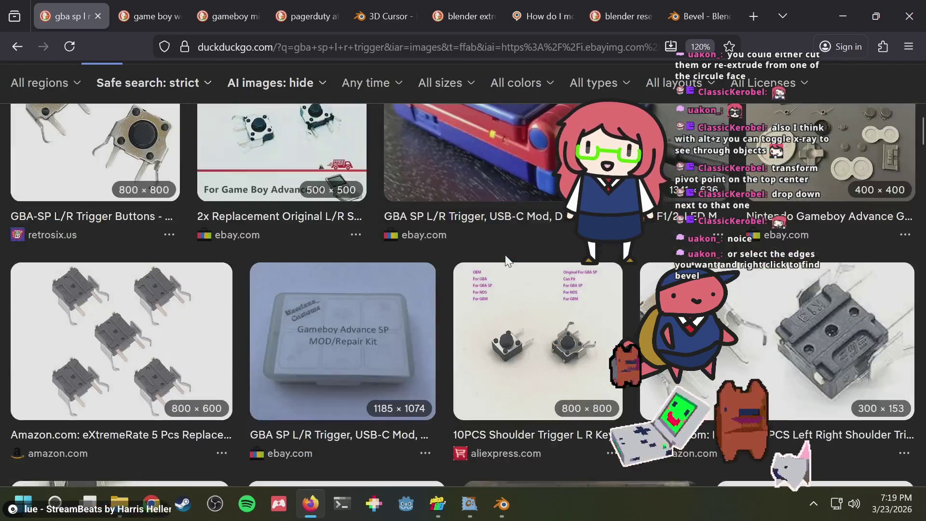
scroll(506, 262, down, 4)
scroll(505, 262, down, 4)
scroll(505, 262, down, 2)
scroll(505, 262, down, 4)
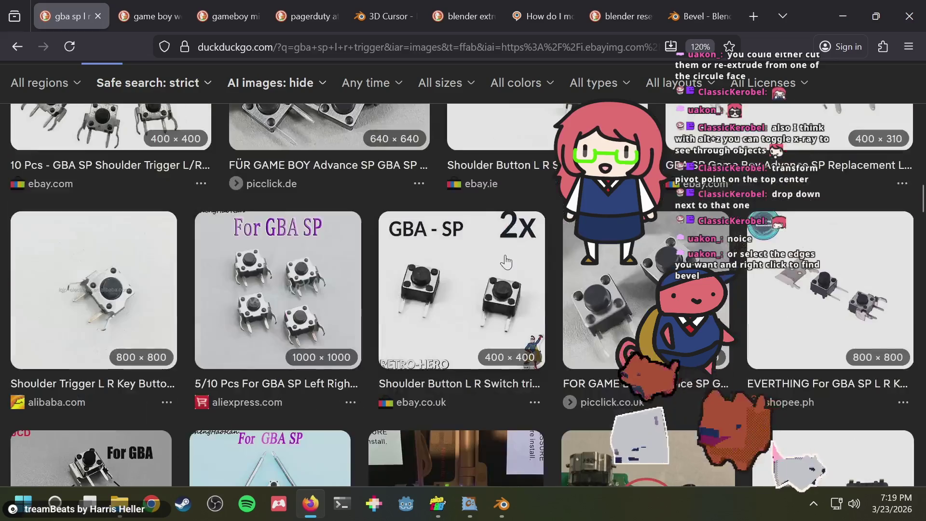
scroll(506, 262, down, 3)
scroll(505, 260, down, 3)
scroll(93, 293, up, 3)
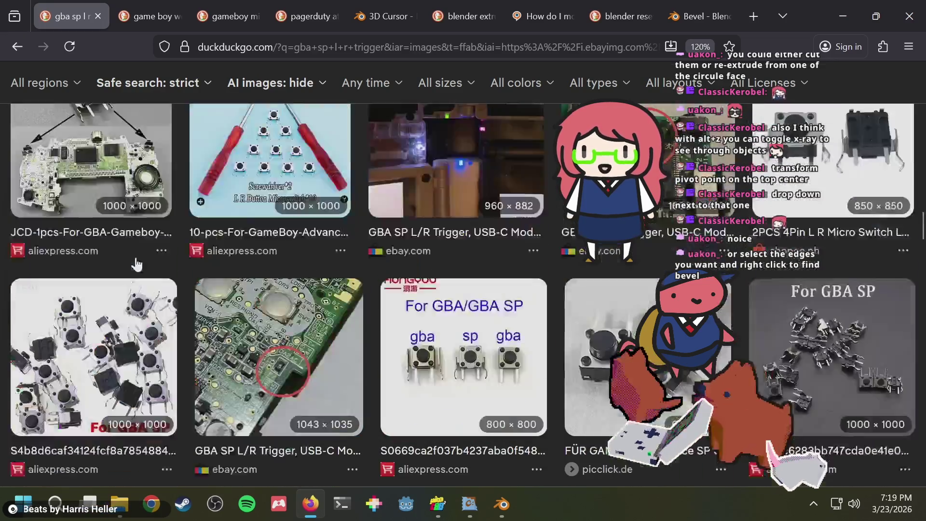
scroll(93, 293, down, 8)
scroll(93, 293, up, 5)
scroll(93, 293, up, 2)
scroll(93, 293, up, 5)
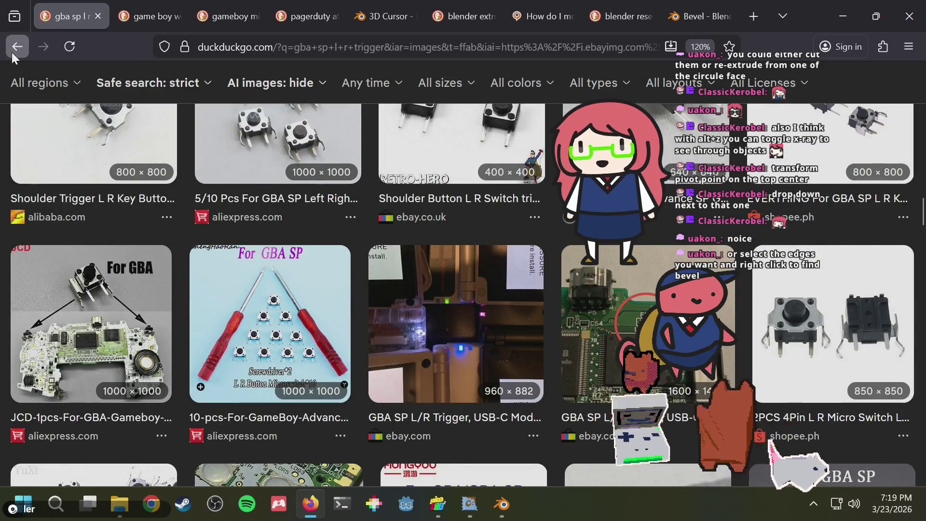
click(12, 52)
scroll(487, 319, down, 1)
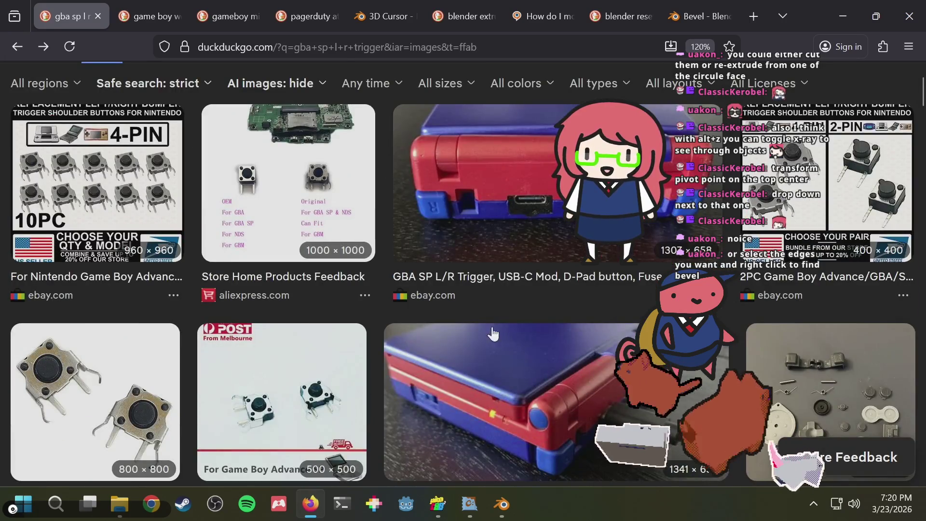
- Back in Blender, zoom in on the small shoulder block and select its vertical edge
key(alt+Tab)
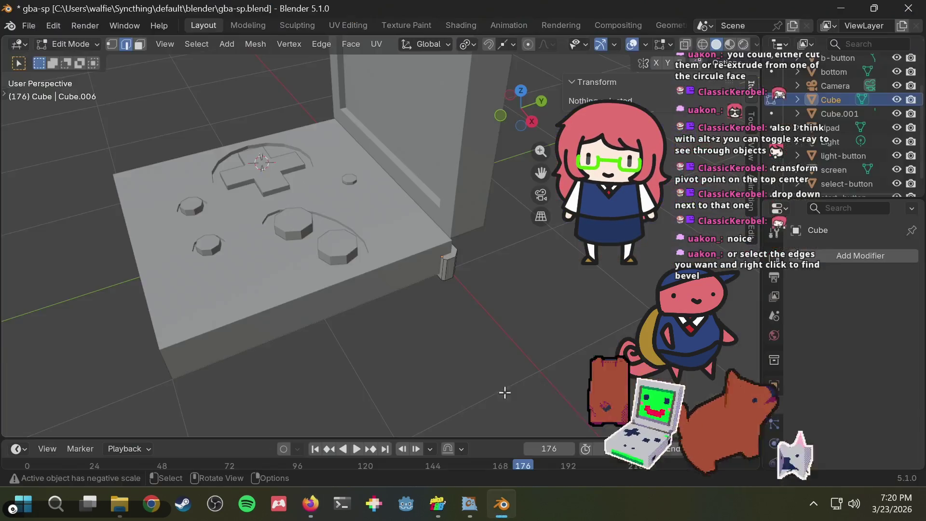
mouse_move(496, 305)
middle_down()
mouse_move(453, 265)
mouse_move(459, 330)
middle_up()
key(alt+Tab)
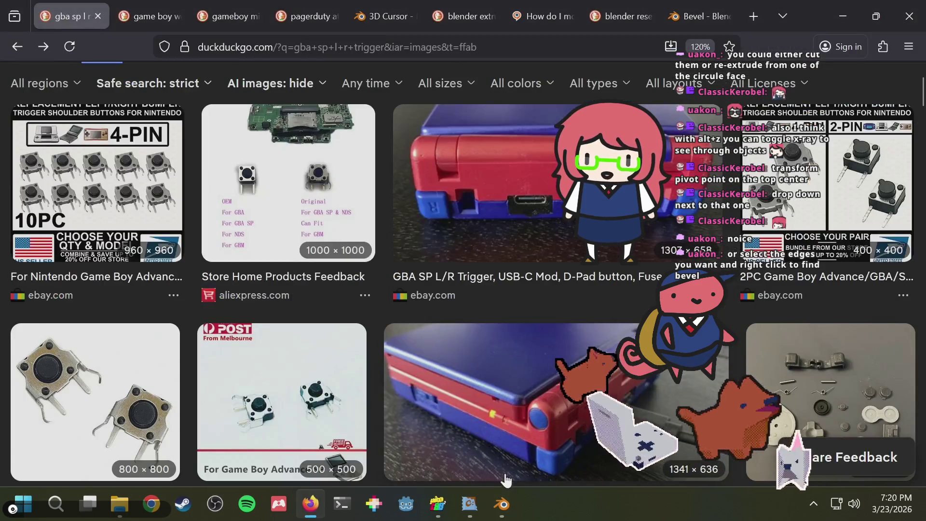
key(alt+Tab)
middle_drag(425, 207, 442, 267)
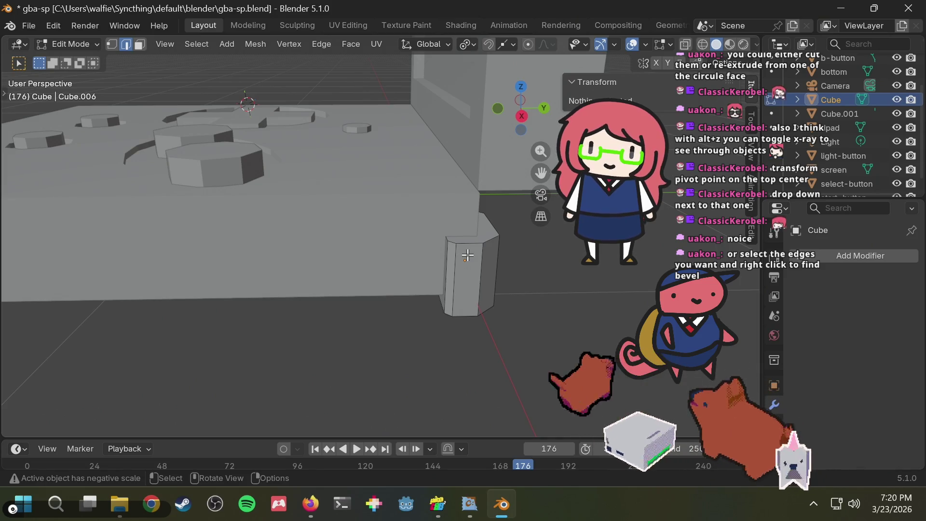
ctrl+click(463, 258)
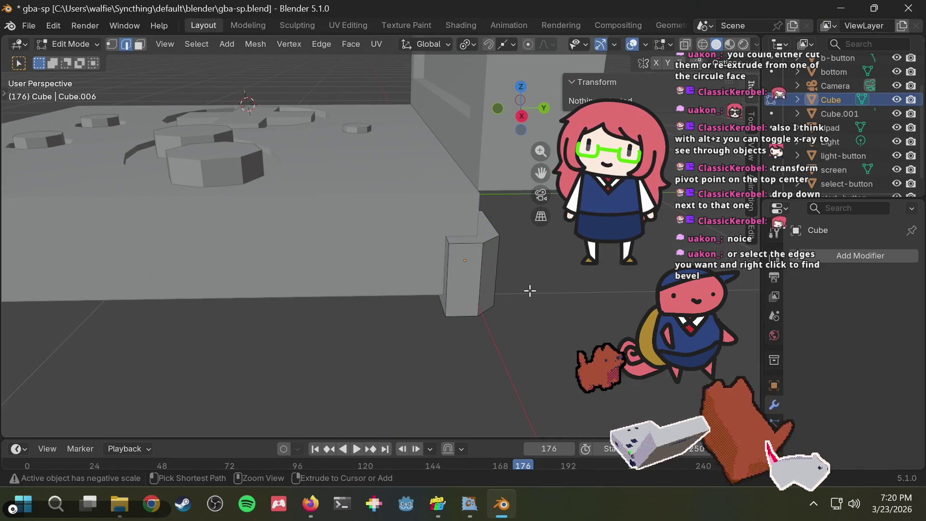
click(506, 276)
middle_drag(506, 277, 526, 283)
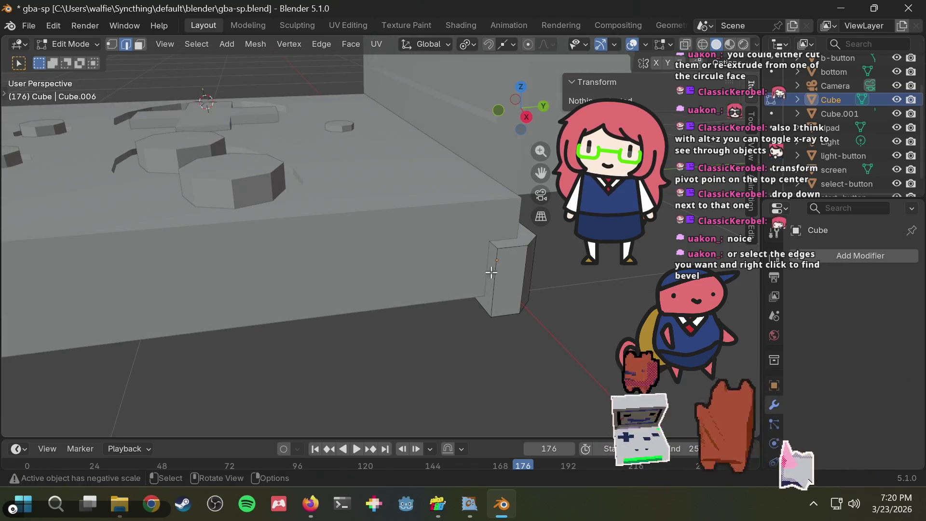
click(492, 272)
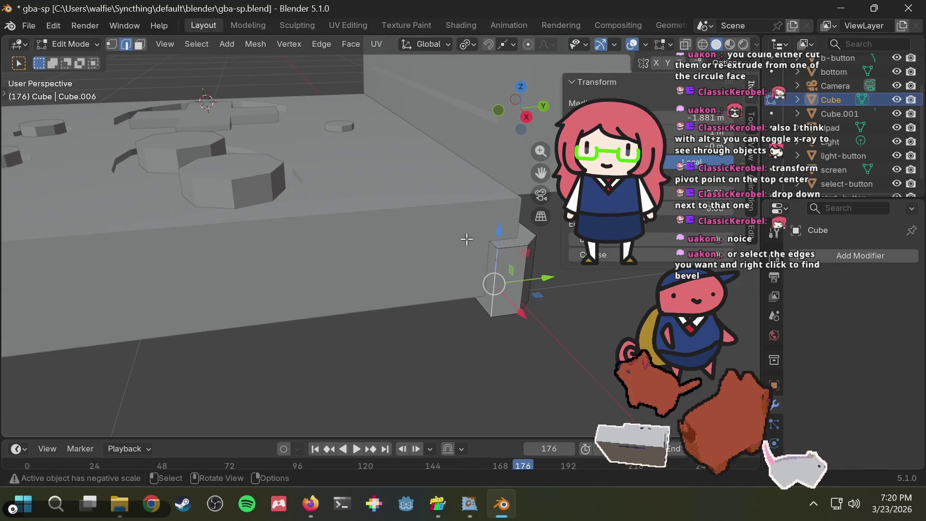
- In face select mode, slide one block face about -0.0385 m along Y
key(3)
click(488, 269)
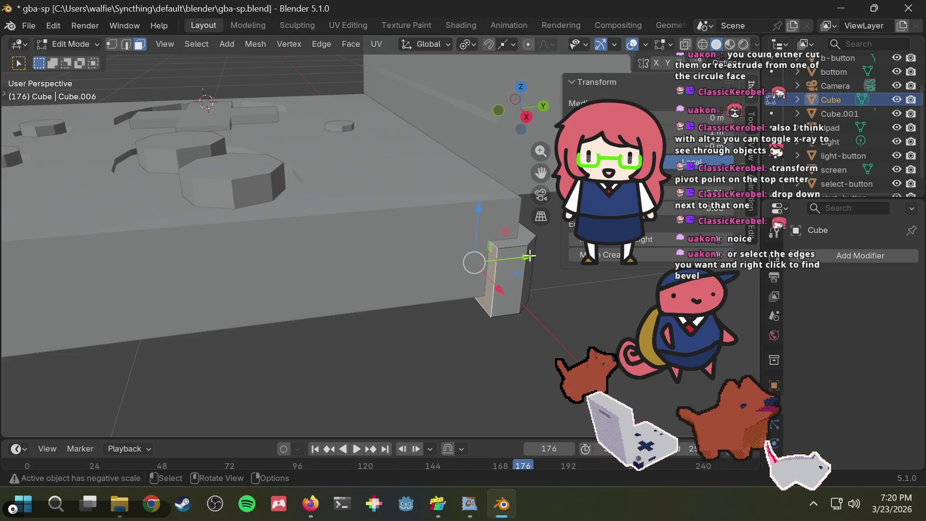
drag(527, 257, 512, 264)
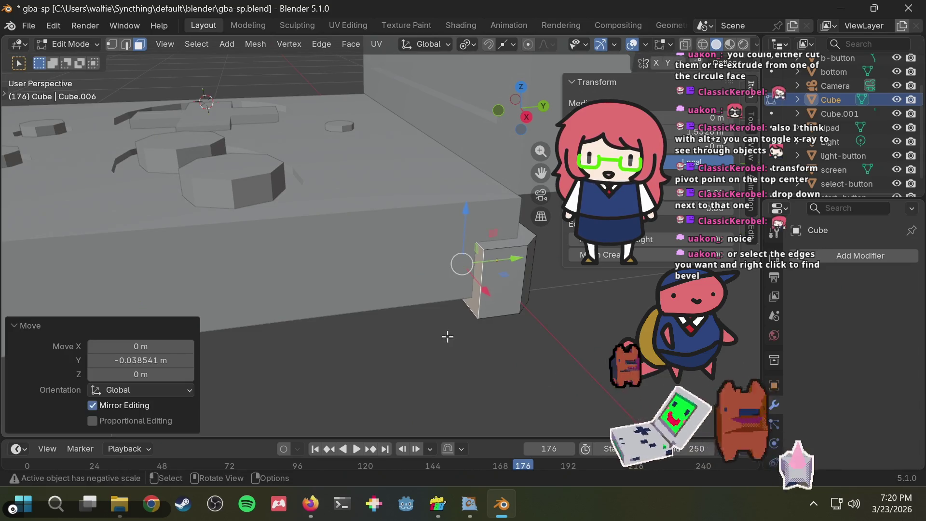
mouse_move(447, 335)
middle_down()
mouse_move(361, 307)
mouse_move(356, 315)
mouse_move(408, 300)
middle_up()
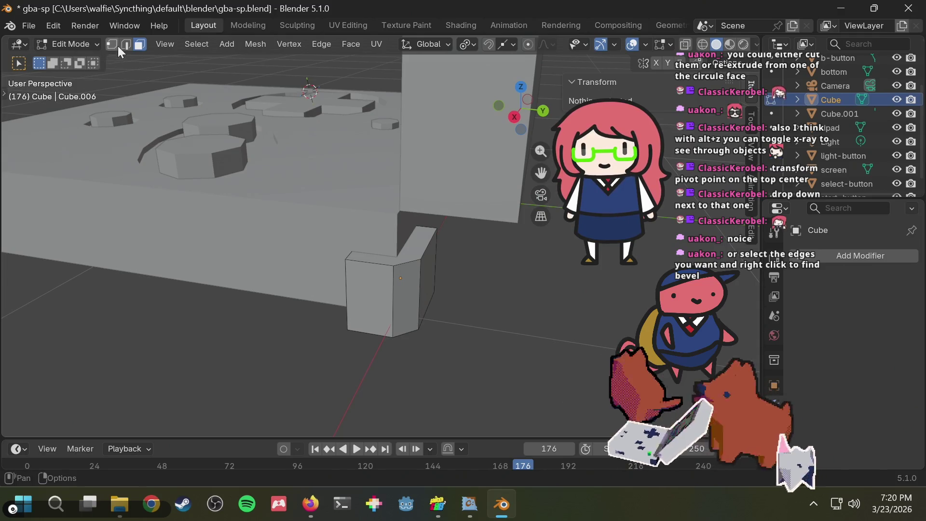
mouse_move(435, 304)
middle_down()
mouse_move(324, 253)
mouse_move(254, 244)
mouse_move(260, 230)
middle_up()
- Bevel the currently selected edge of the shoulder block
key(ctrl+b)
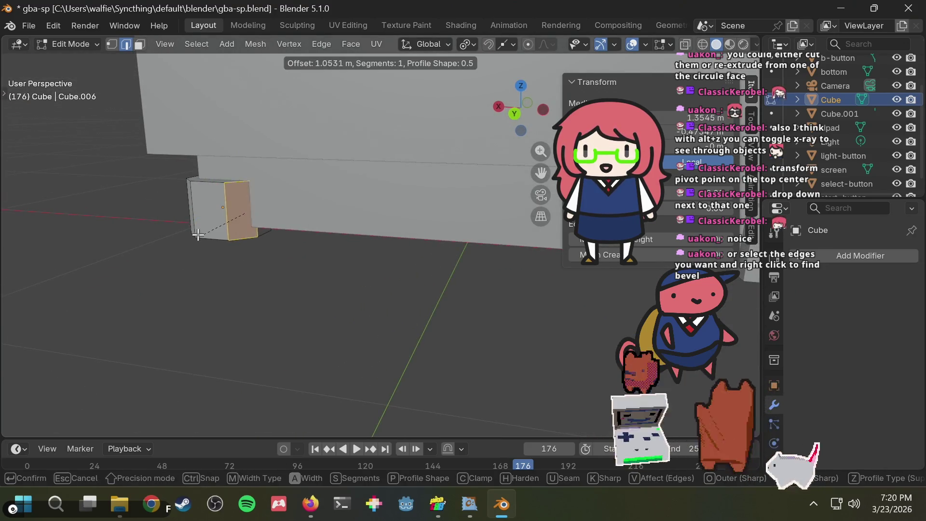
click(219, 236)
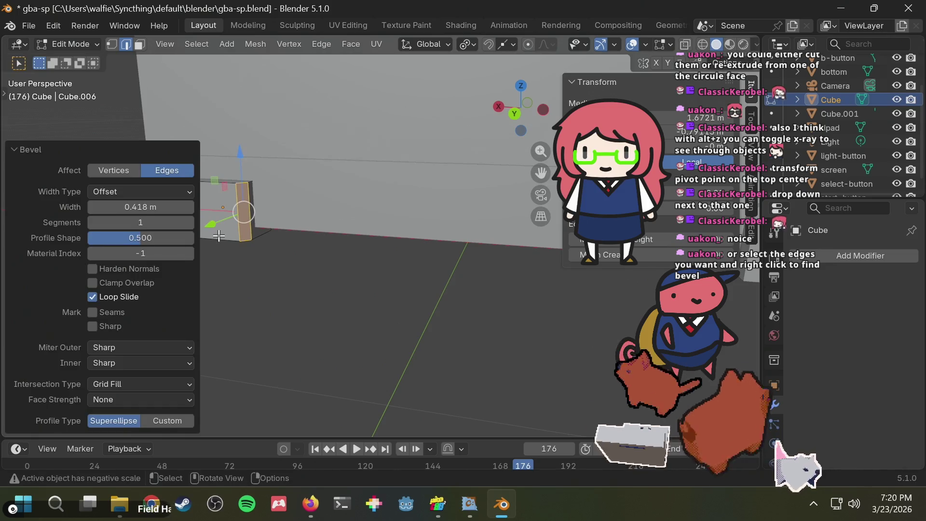
click(314, 278)
mouse_move(290, 270)
middle_down()
mouse_move(472, 304)
mouse_move(454, 314)
middle_up()
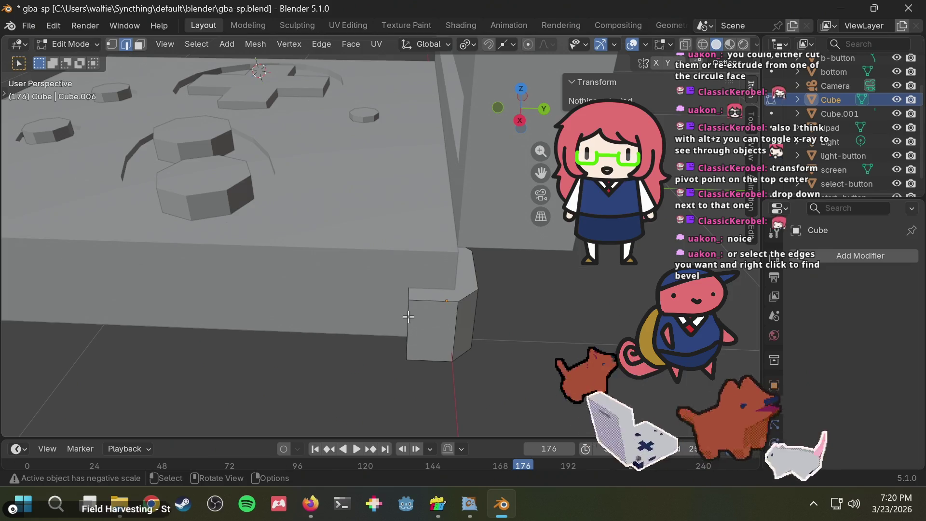
middle_drag(368, 366, 471, 320)
- Bevel the block's vertical corner edge, then deselect the whole mesh
click(472, 320)
key(ctrl+b)
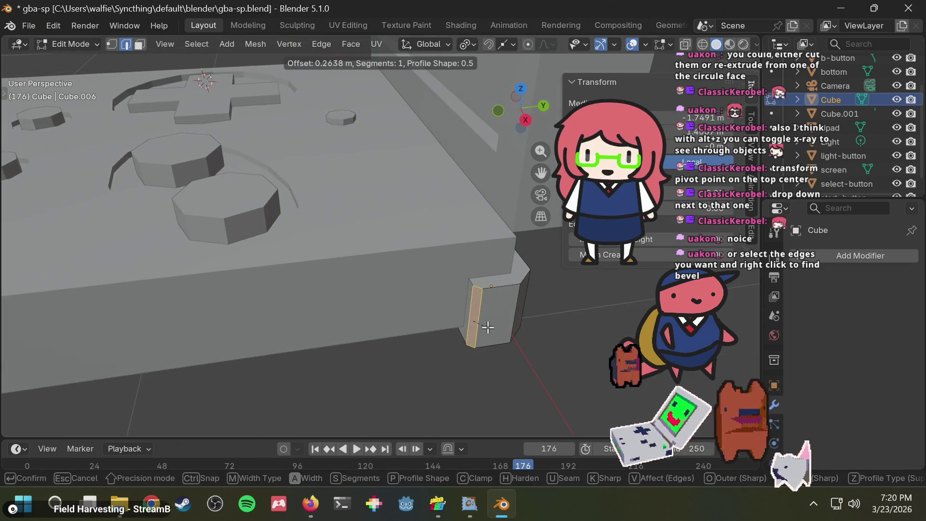
click(487, 327)
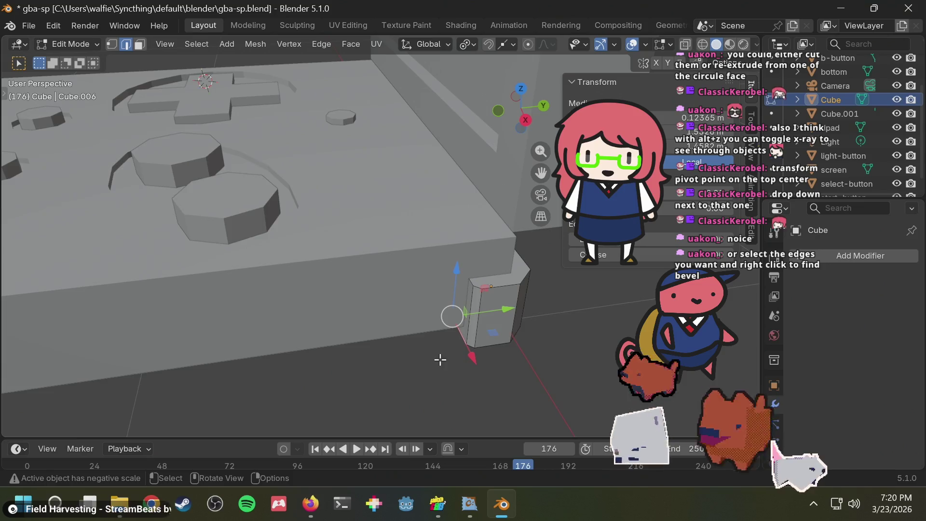
mouse_move(440, 356)
middle_down()
mouse_move(486, 383)
mouse_move(494, 323)
mouse_move(511, 347)
mouse_move(560, 375)
mouse_move(507, 375)
mouse_move(455, 318)
mouse_move(369, 300)
mouse_move(391, 338)
middle_up()
key(alt+Tab)
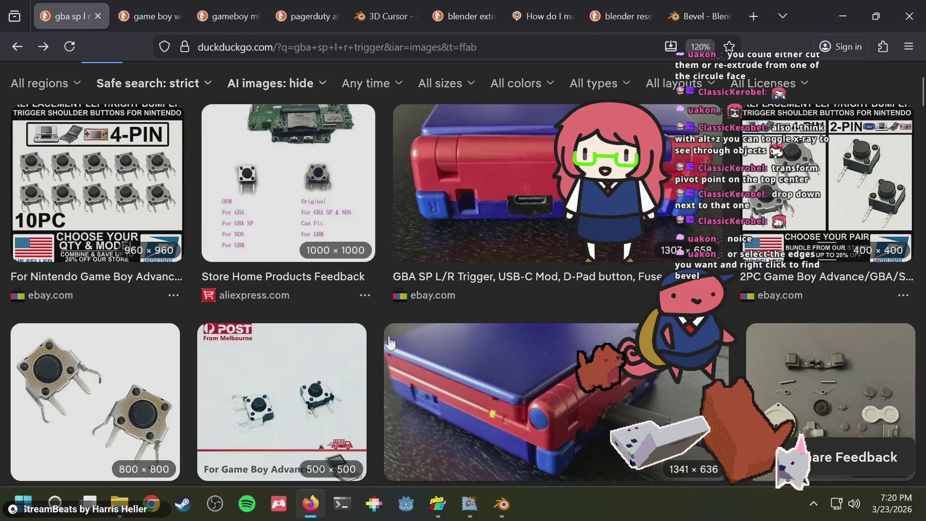
key(alt+Tab)
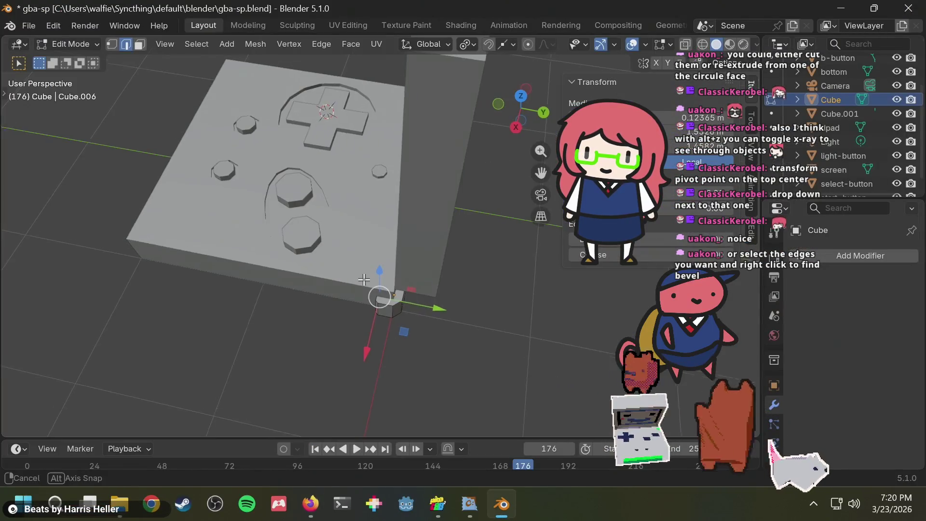
middle_drag(494, 266, 519, 249)
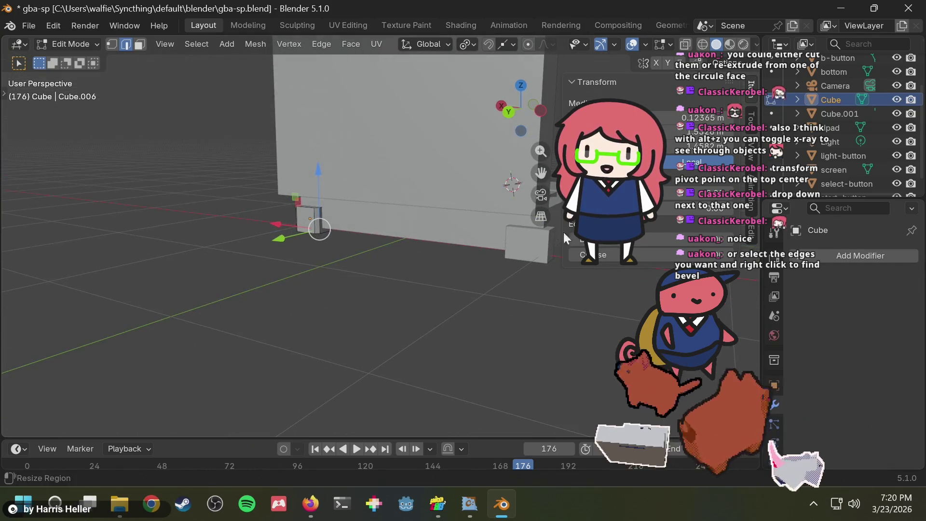
key(alt+a)
- Save gba-sp.blend and scroll through the Outliner to find the Cube object
key(ctrl+s)
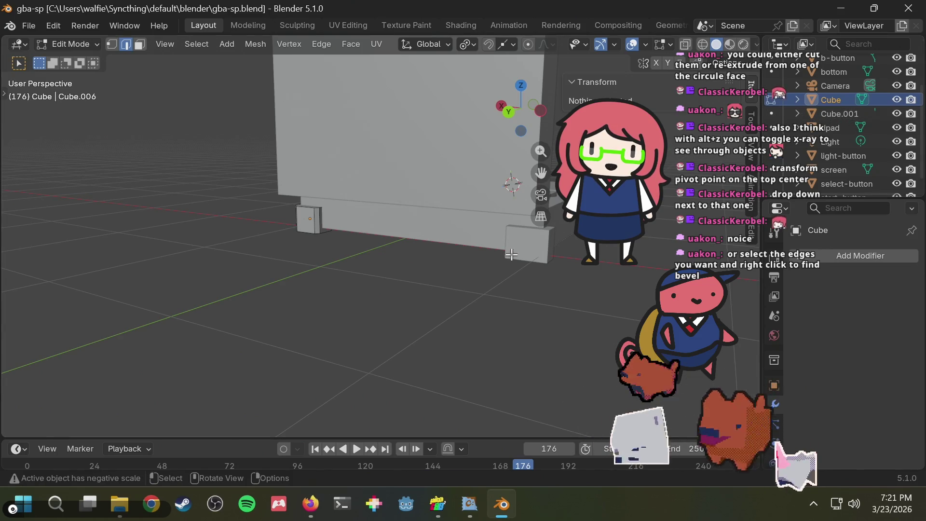
scroll(835, 144, down, 1)
scroll(847, 164, up, 4)
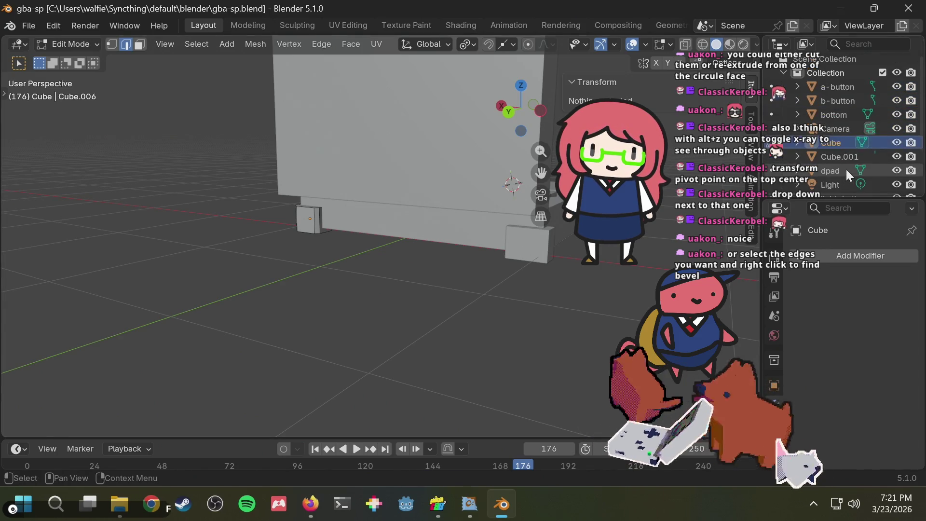
scroll(836, 122, down, 1)
scroll(837, 135, down, 2)
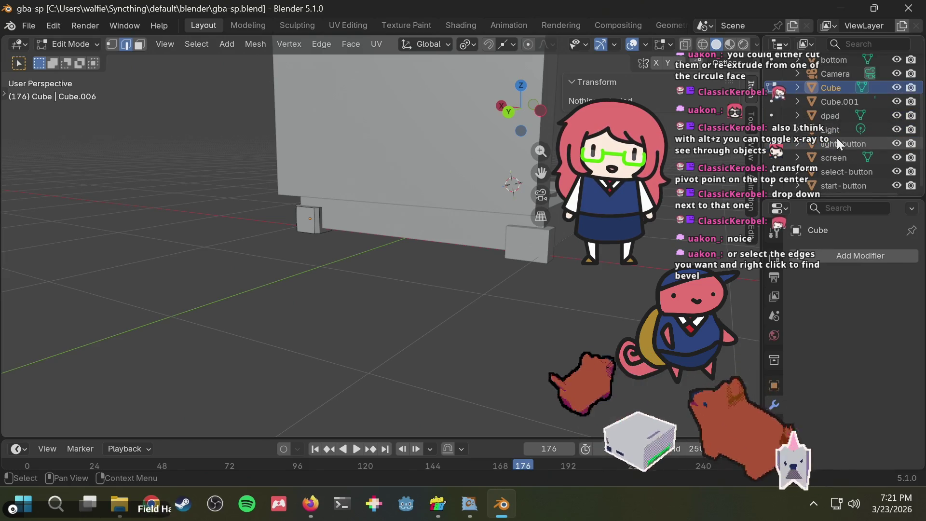
scroll(841, 159, down, 1)
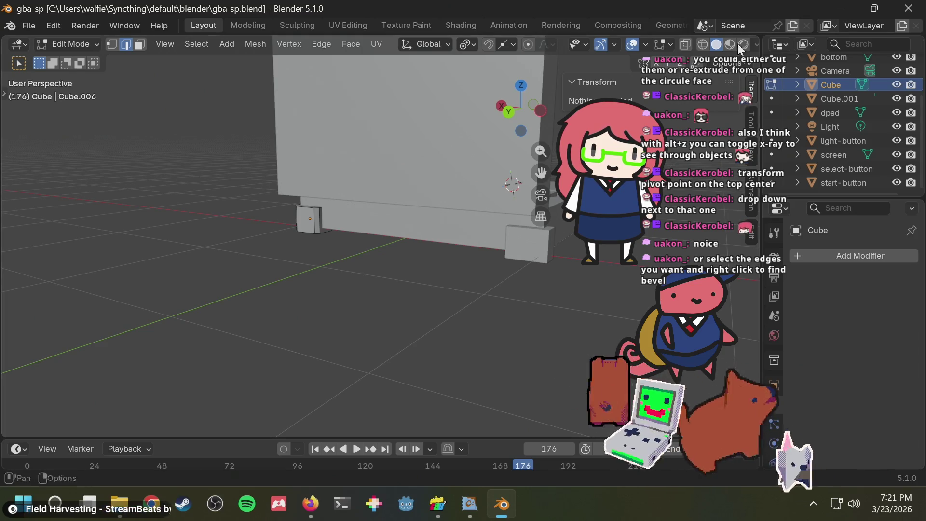
scroll(824, 143, up, 2)
scroll(829, 120, up, 2)
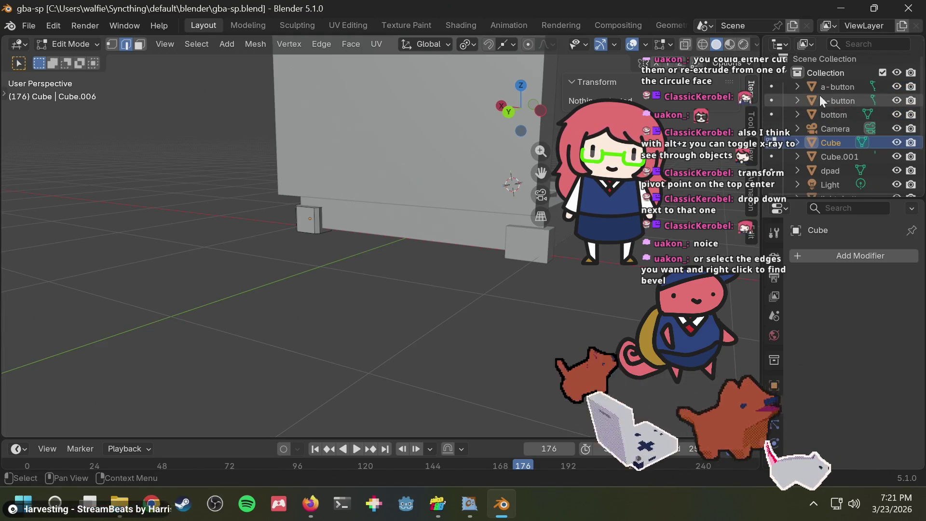
scroll(813, 120, down, 4)
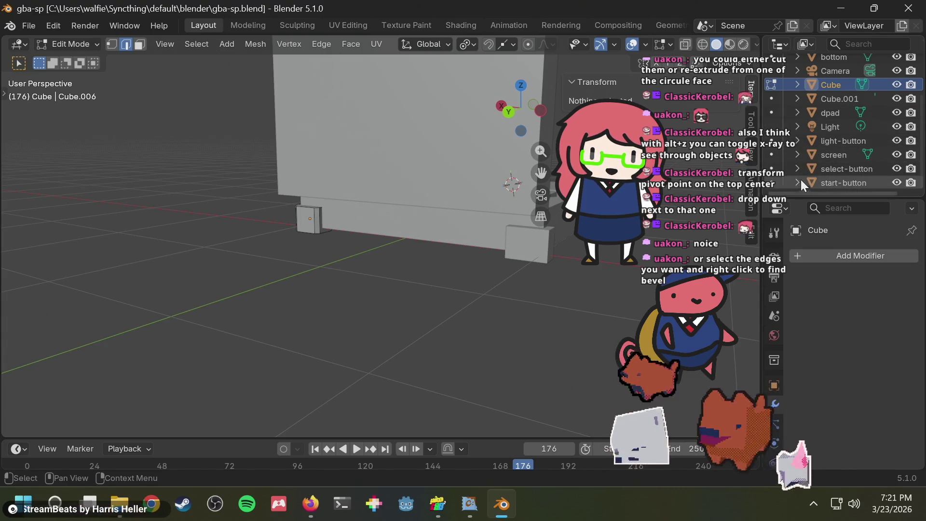
scroll(818, 140, up, 2)
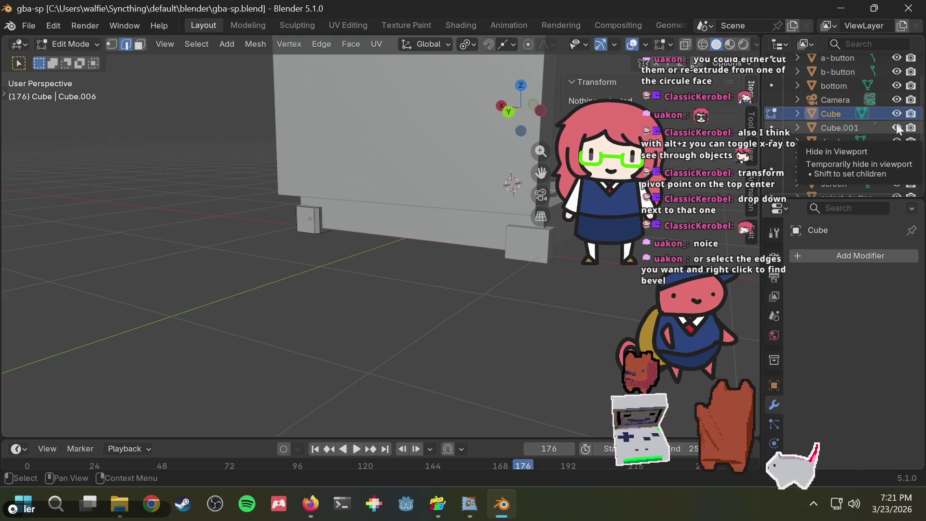
- Rename the Cube object to "shoulder" and return to Object Mode with it selected
double_click(839, 114)
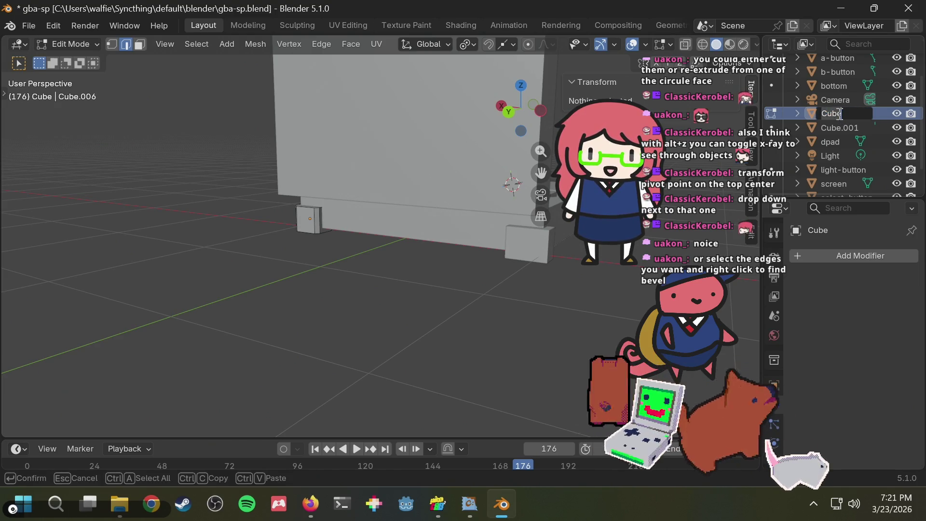
text(should)
key(Return)
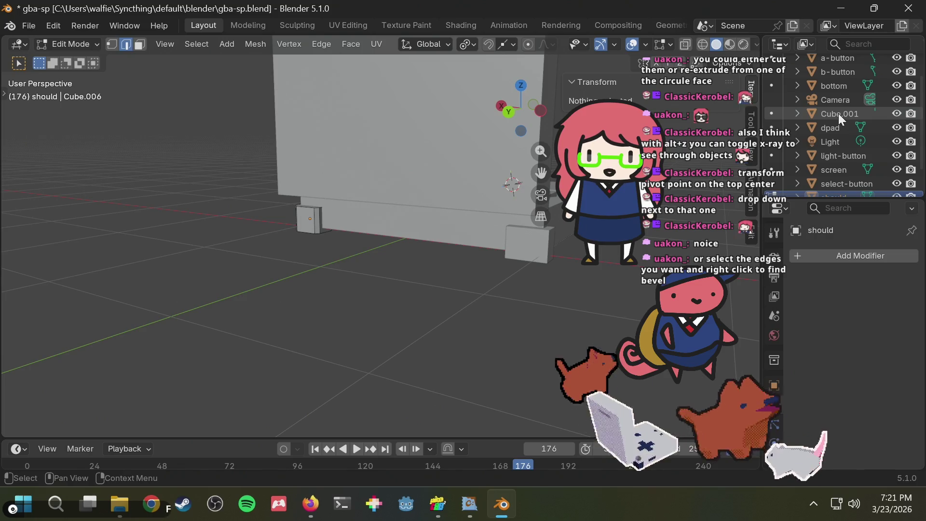
scroll(844, 153, down, 2)
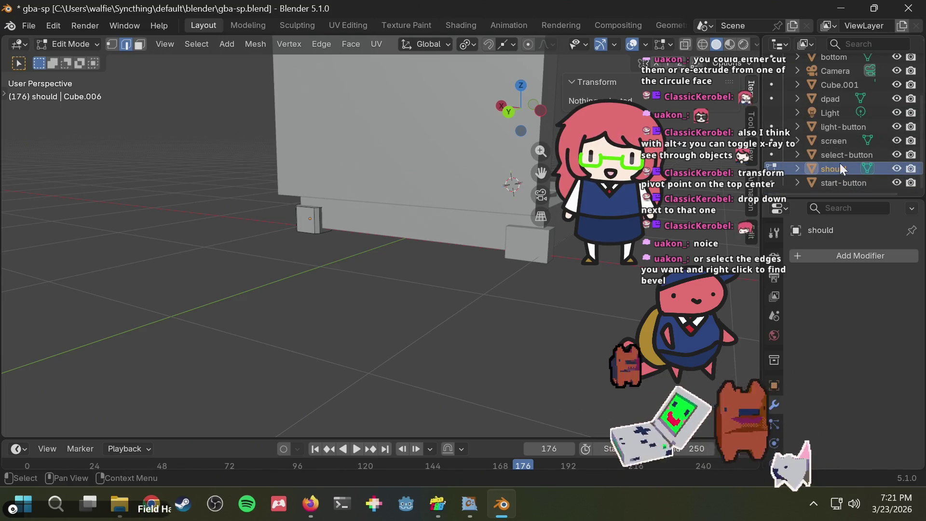
double_click(840, 166)
text(r)
key(Return)
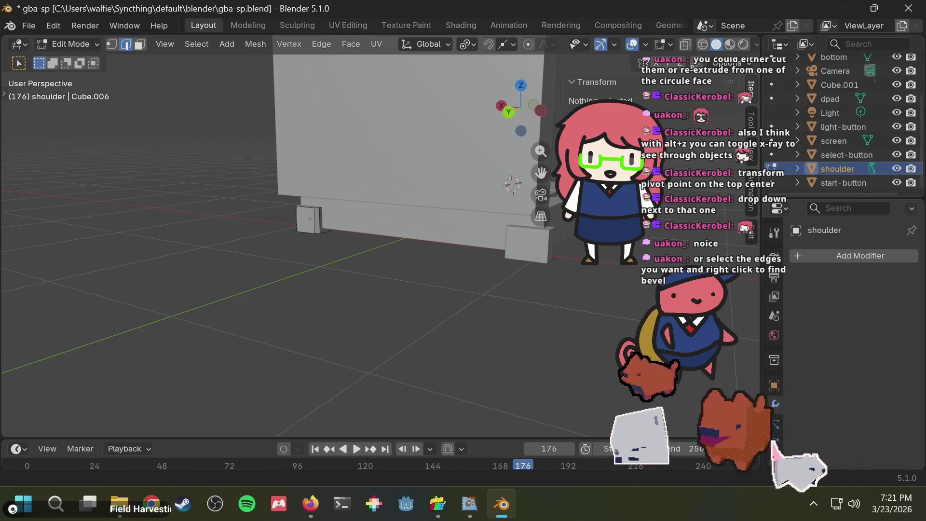
key(Tab)
click(534, 248)
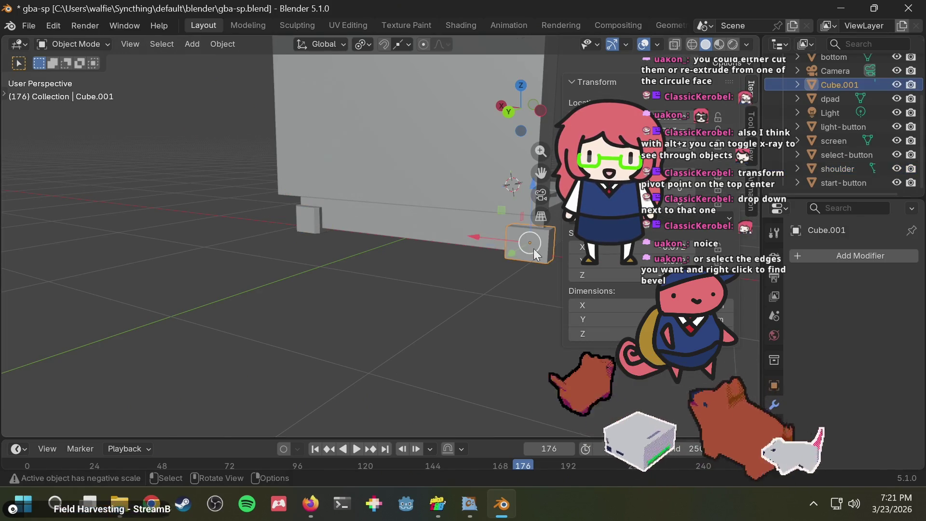
click(316, 221)
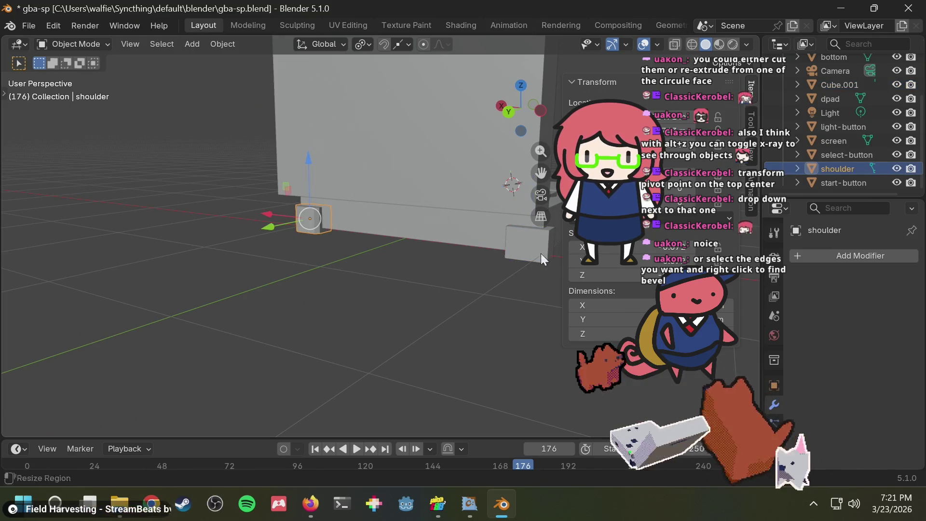
- Delete the Cube.001 box, select the shoulder block and save
click(519, 247)
key(Delete)
click(311, 221)
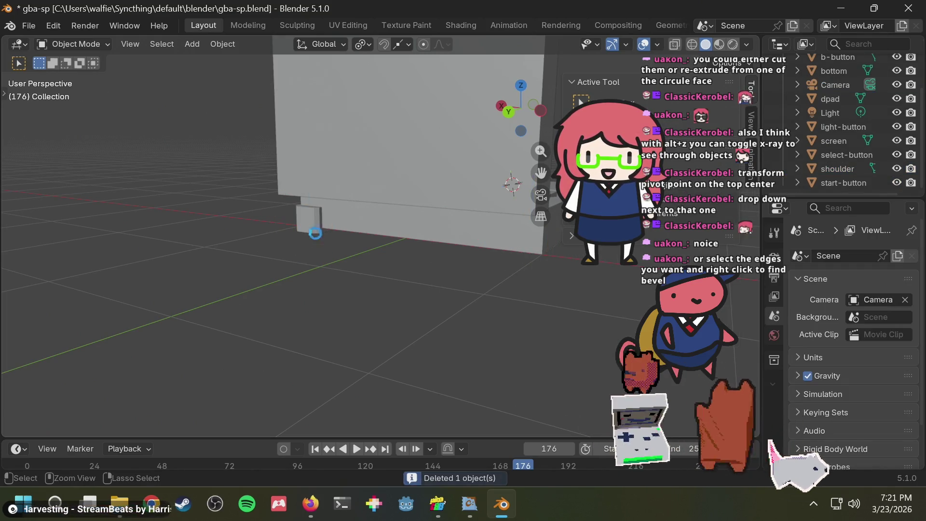
key(ctrl+s)
mouse_move(395, 249)
middle_down()
mouse_move(398, 285)
mouse_move(387, 287)
middle_up()
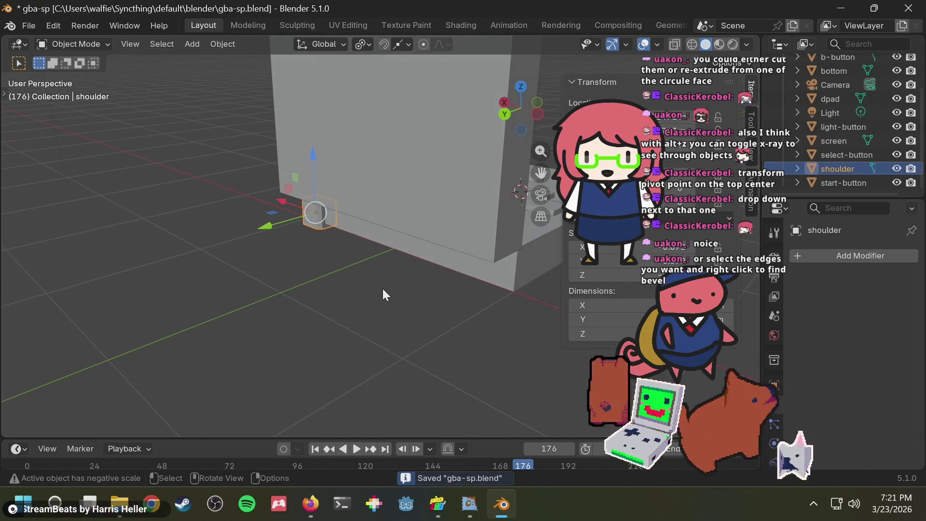
- Duplicate the shoulder, mirror it to X -0.91471 m with flipped X scale, save, and switch to Firefox
key(shift+d)
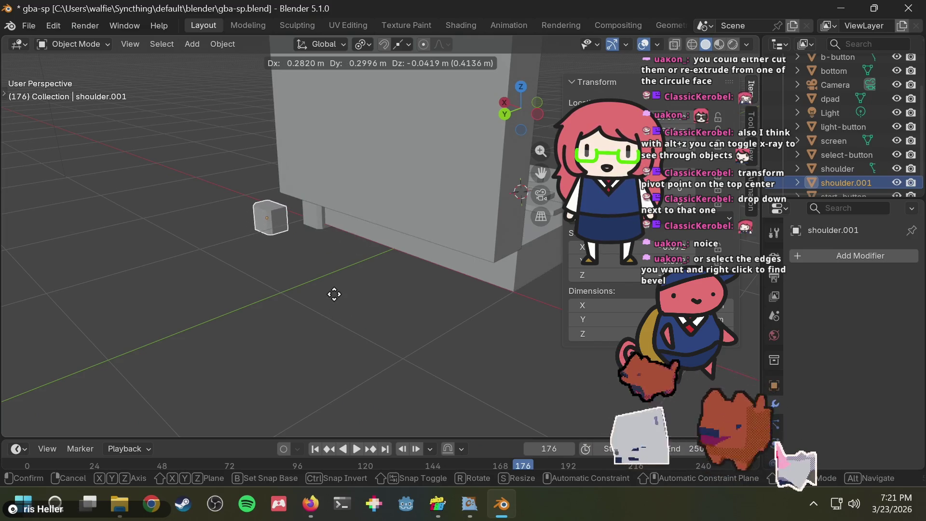
right_click(351, 298)
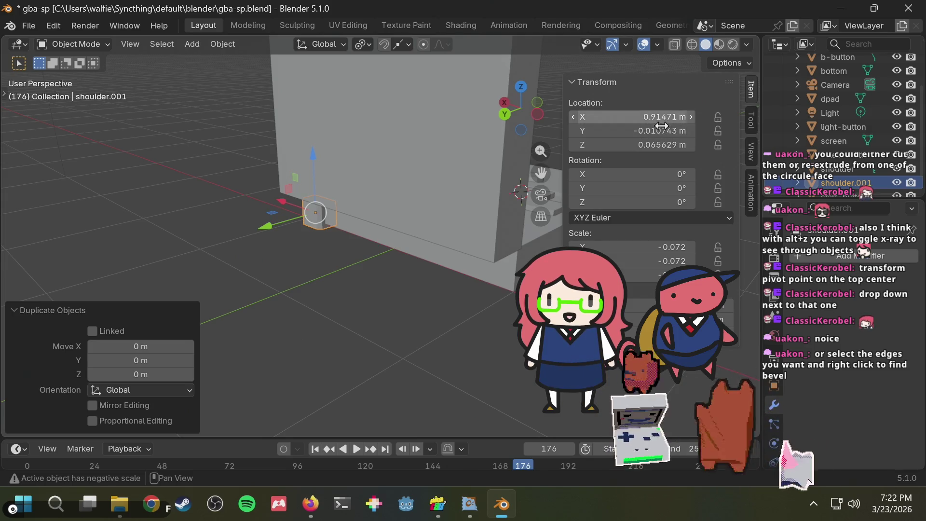
click(657, 116)
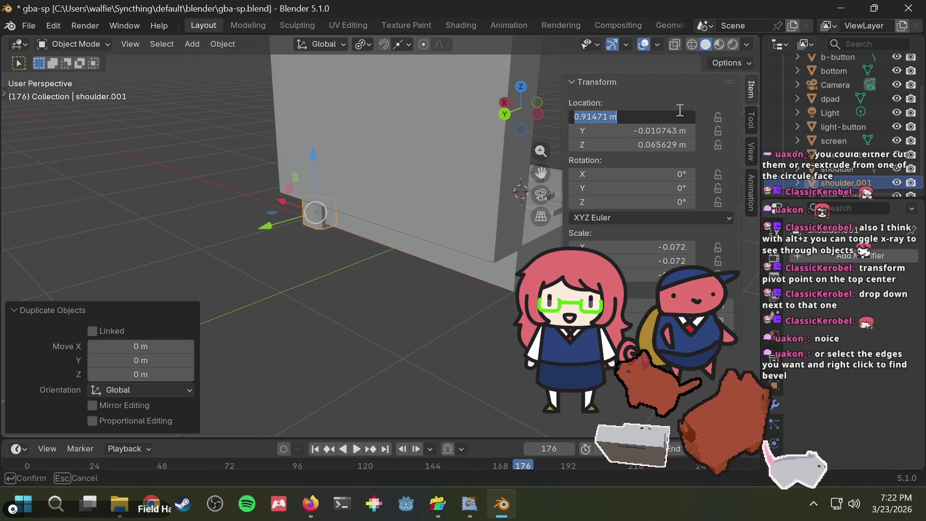
text(-)
key(Return)
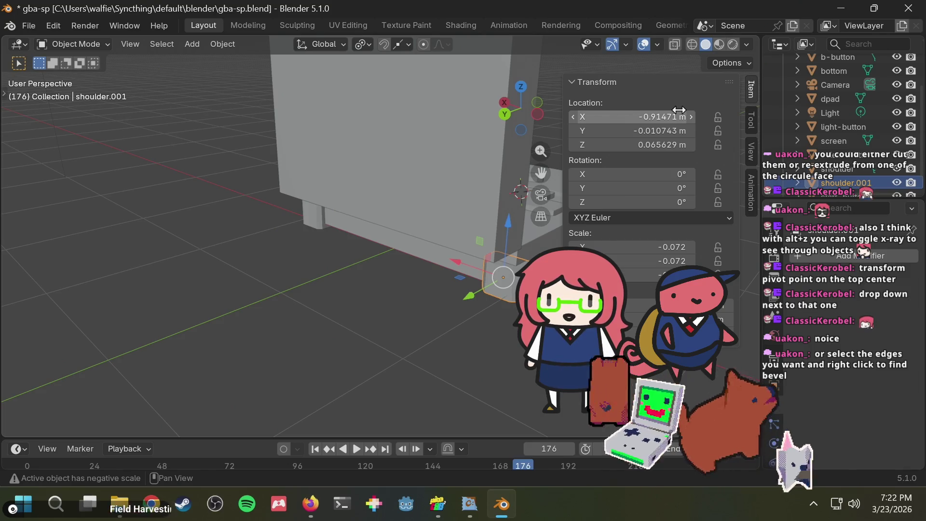
mouse_move(447, 313)
middle_down()
mouse_move(387, 312)
mouse_move(366, 326)
middle_up()
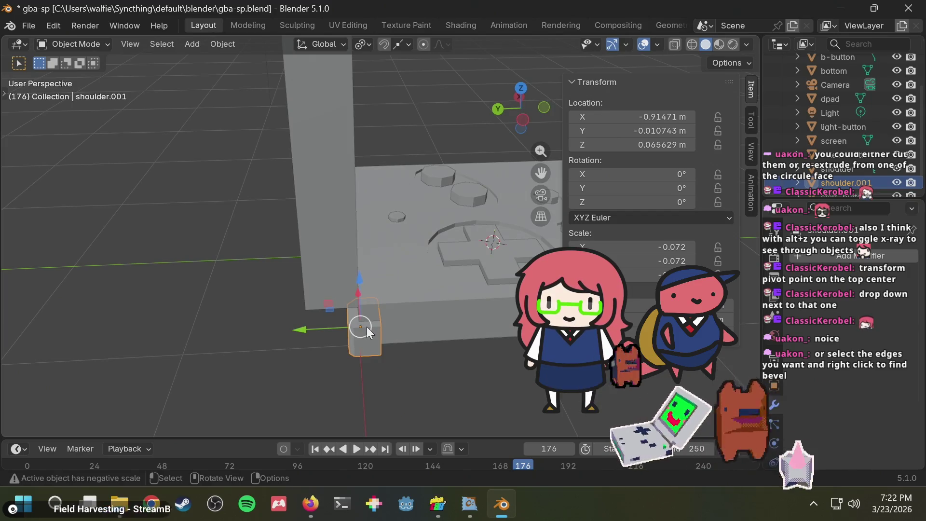
click(653, 244)
text(0.072)
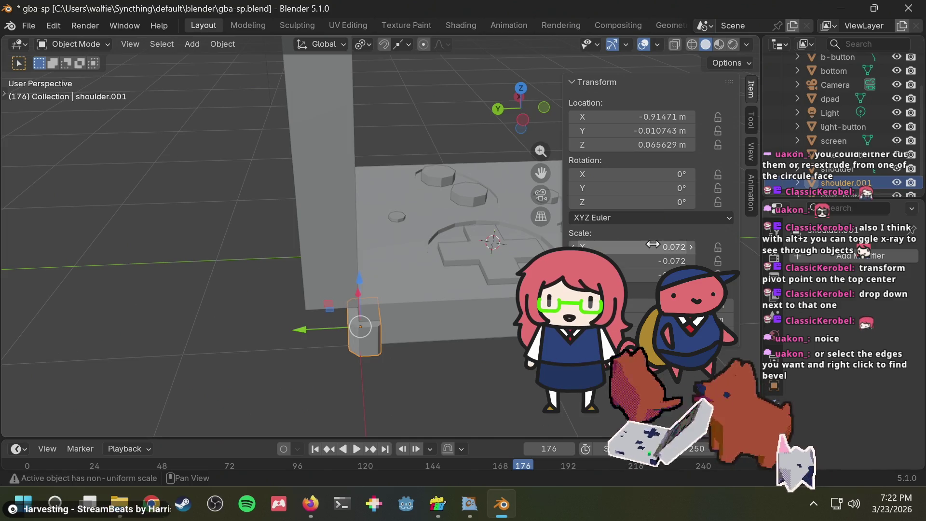
mouse_move(441, 365)
middle_down()
mouse_move(442, 314)
mouse_move(354, 292)
mouse_move(442, 268)
mouse_move(452, 149)
middle_up()
key(ctrl+s)
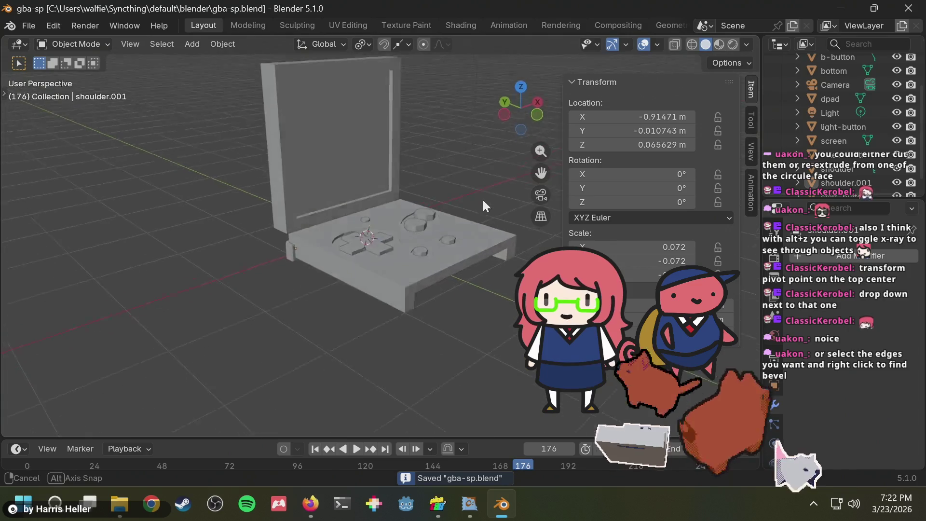
key(alt+Tab)
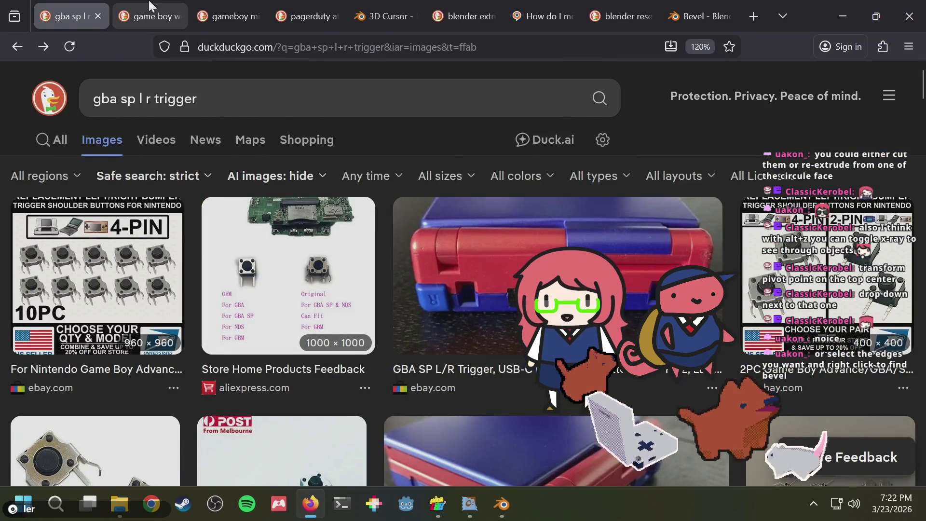
- Glance at other image tabs, close one, and return to the GBA SP trigger search
click(150, 15)
click(374, 338)
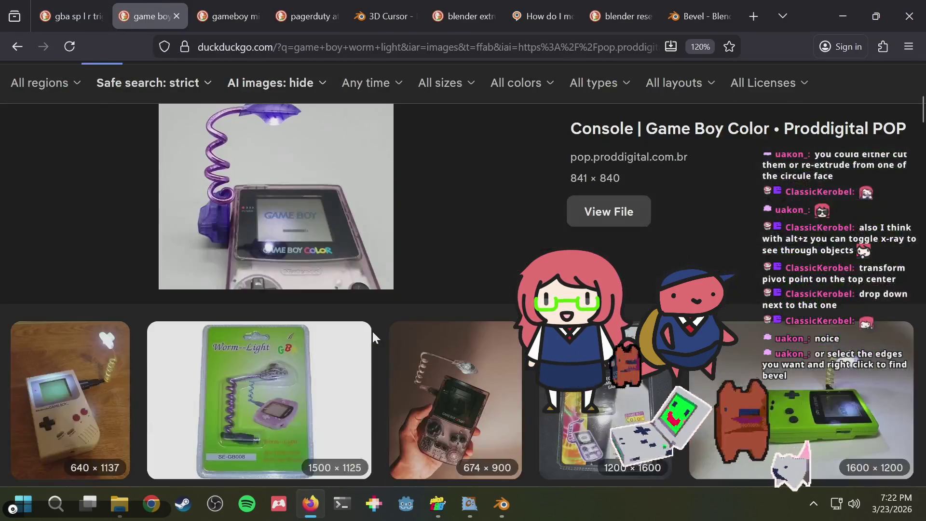
scroll(374, 338, down, 5)
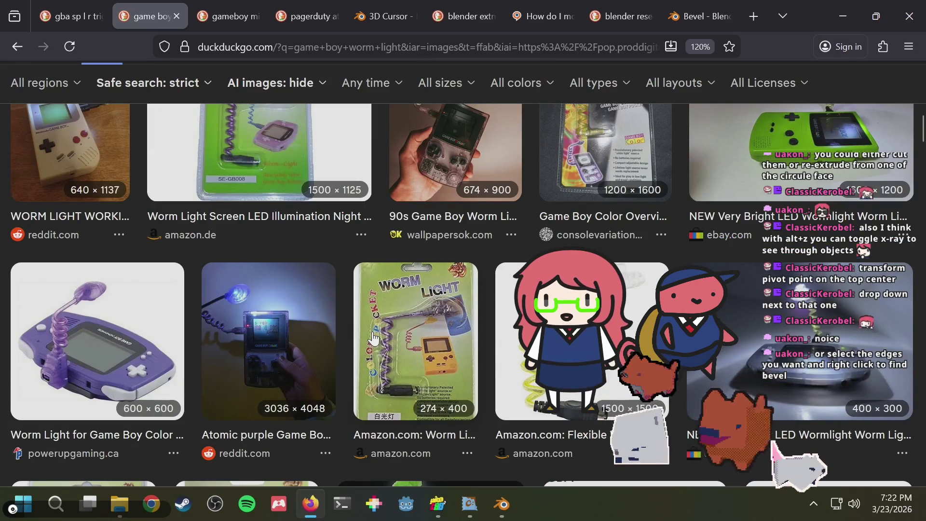
key(alt+Left)
key(ctrl+w)
key(ctrl+shift+Tab)
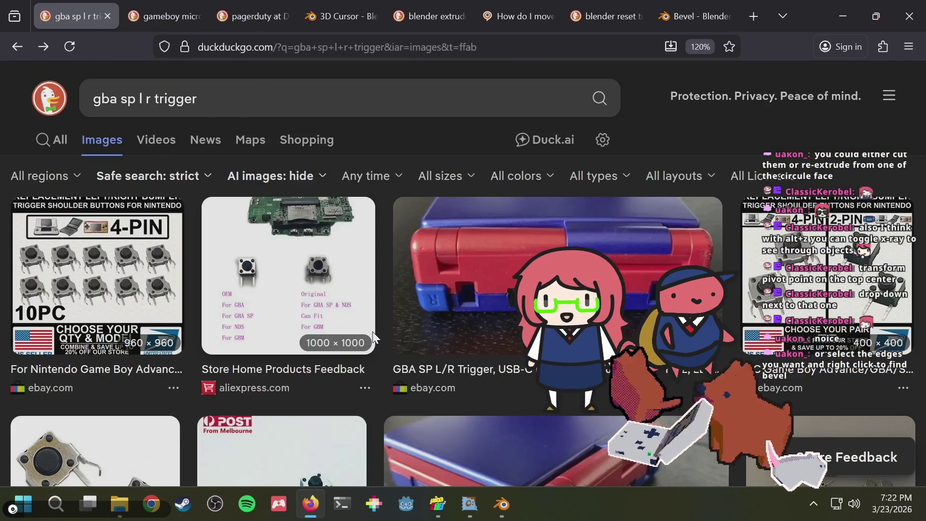
- Save the Blender model, then return to the browser's search box
key(alt+Tab)
mouse_move(443, 202)
middle_down()
mouse_move(166, 290)
mouse_move(164, 253)
mouse_move(360, 244)
mouse_move(434, 315)
mouse_move(372, 229)
mouse_move(245, 272)
mouse_move(448, 205)
mouse_move(385, 191)
mouse_move(397, 144)
mouse_move(306, 242)
mouse_move(310, 153)
mouse_move(366, 126)
mouse_move(360, 200)
mouse_move(308, 230)
mouse_move(389, 158)
mouse_move(366, 236)
mouse_move(321, 251)
middle_up()
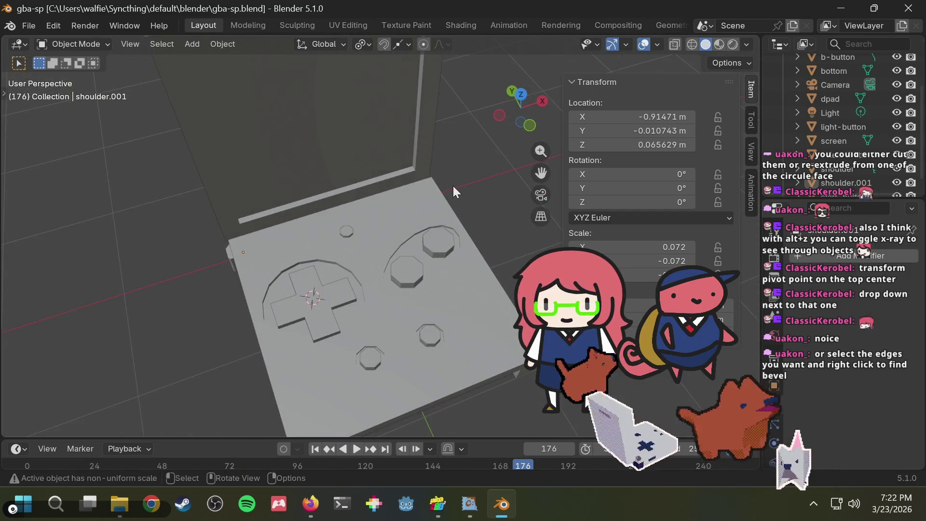
mouse_move(453, 187)
middle_down()
mouse_move(348, 199)
mouse_move(463, 157)
middle_up()
key(ctrl+s)
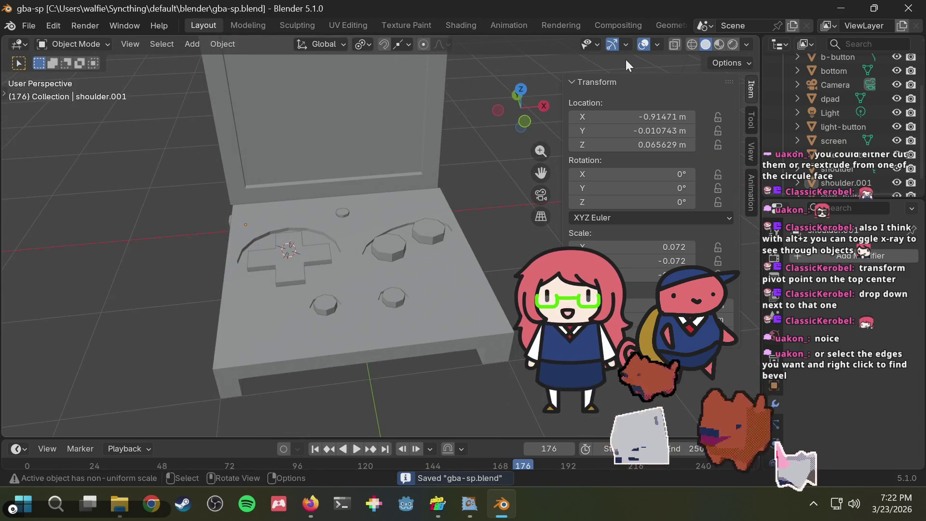
middle_drag(404, 169, 393, 173)
key(alt+Tab)
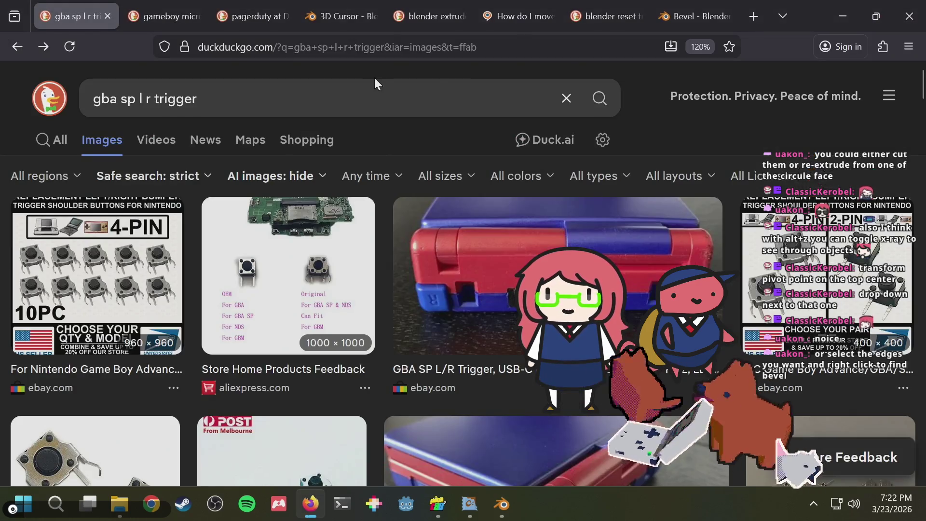
click(363, 95)
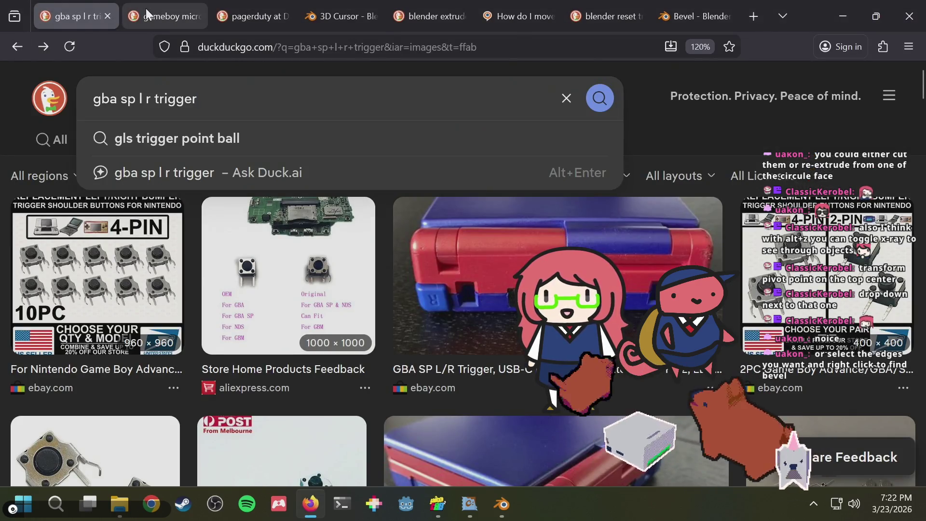
- Search 'blender uv mapping' and skim the Blender manual's Using UV Maps page
mouse_move(145, 7)
key(ctrl+shift+Tab)
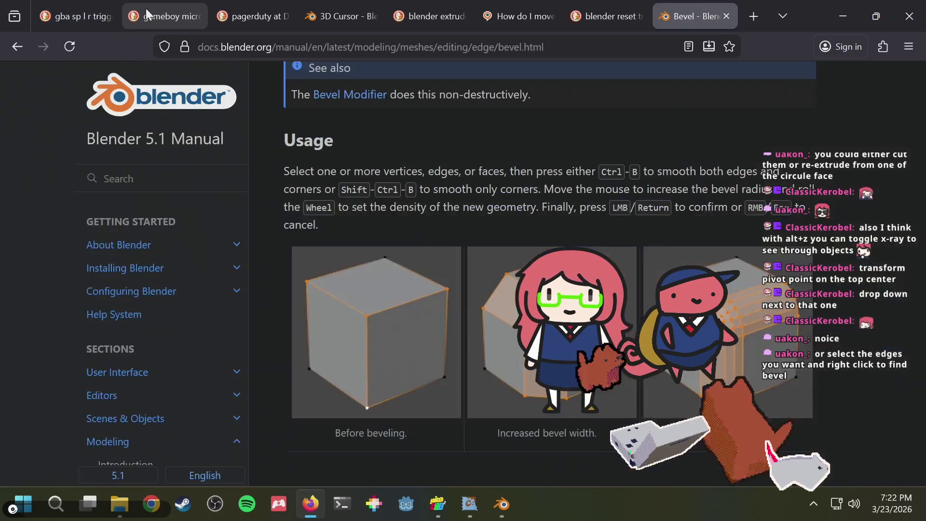
key(ctrl+l)
text(blender )
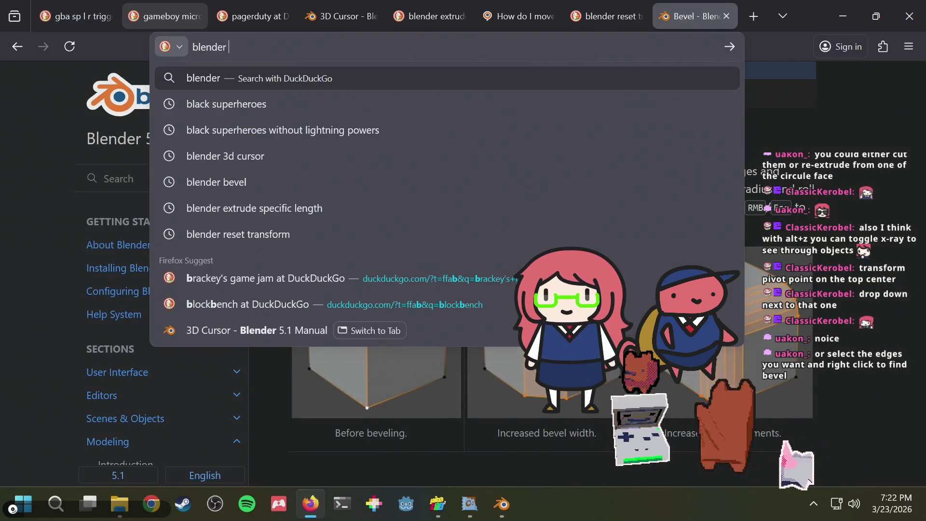
text(uv mapp)
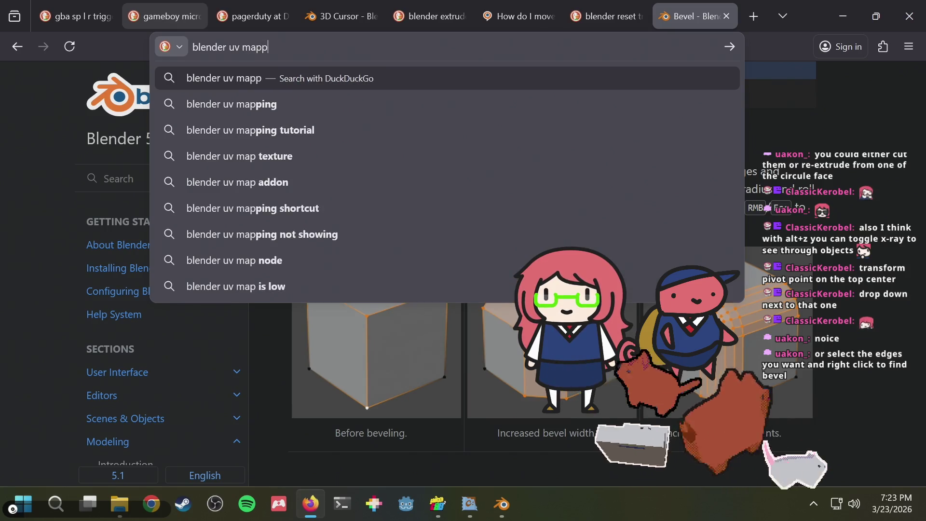
text(ing)
key(Return)
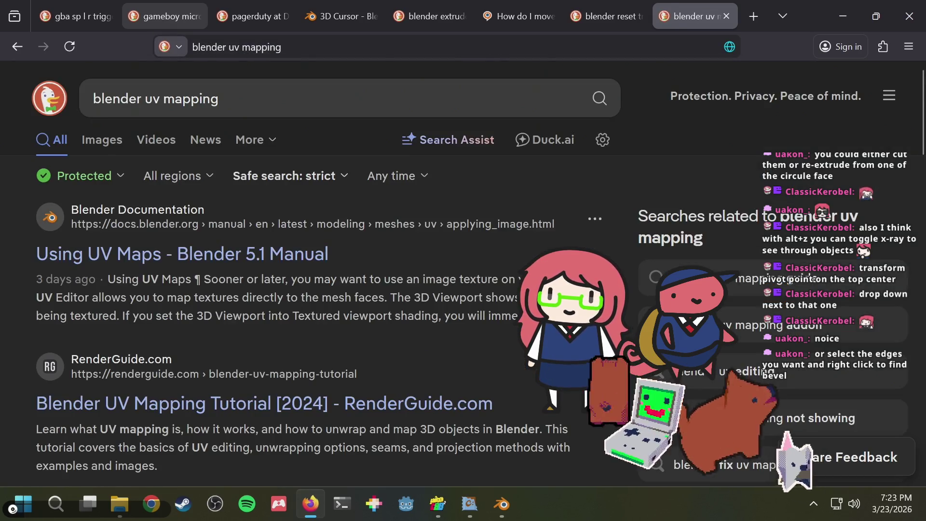
click(209, 256)
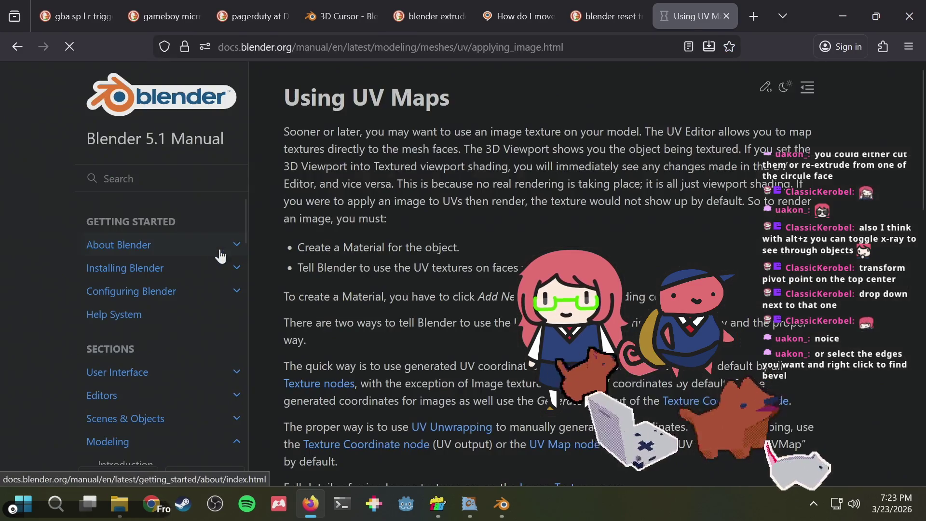
scroll(436, 246, down, 5)
scroll(443, 249, down, 2)
scroll(444, 249, down, 4)
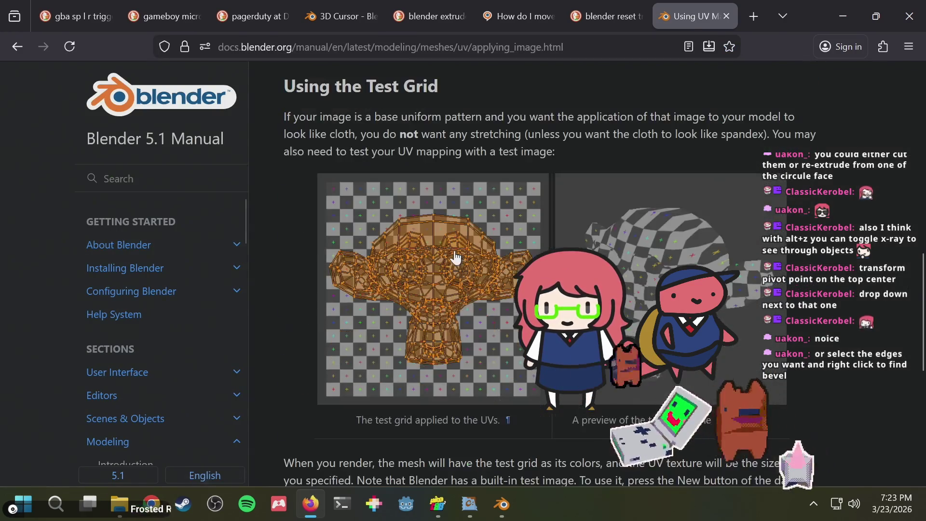
scroll(451, 251, down, 4)
scroll(458, 249, down, 2)
scroll(458, 249, up, 5)
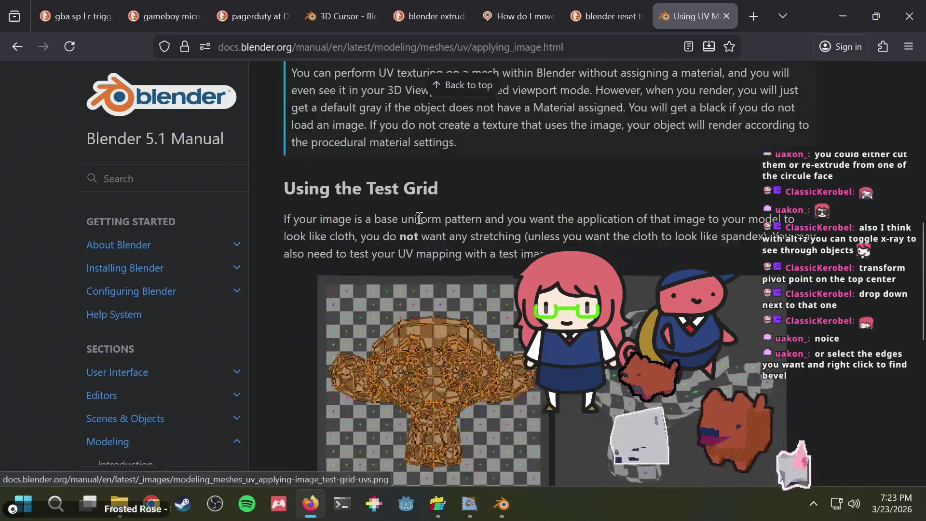
scroll(420, 214, up, 5)
- Read RenderGuide's UV mapping tutorial down to its material section, then return to Blender
click(20, 46)
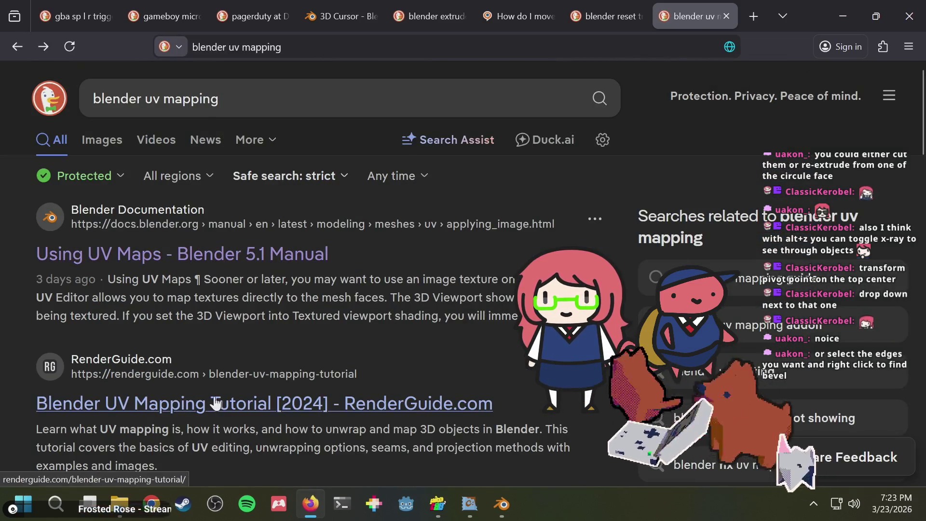
scroll(412, 248, down, 5)
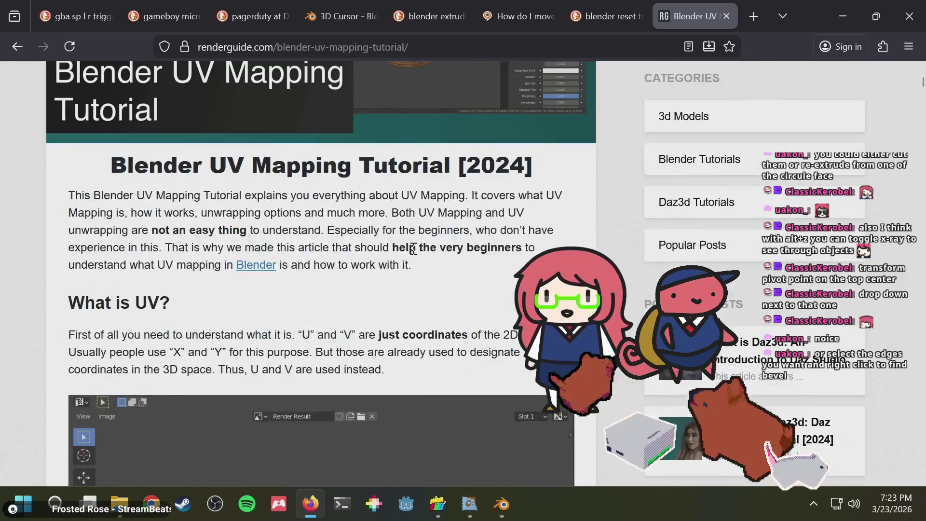
scroll(413, 248, down, 6)
scroll(412, 248, down, 2)
scroll(414, 249, down, 4)
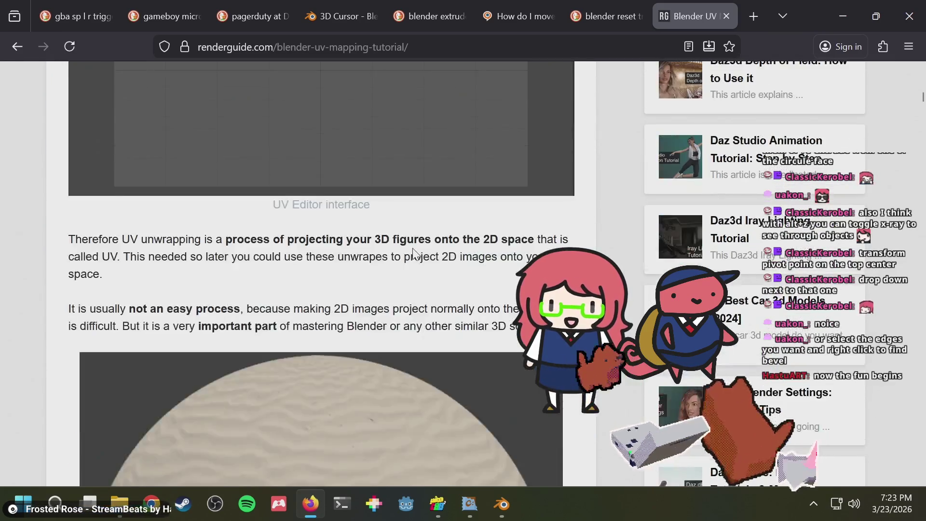
scroll(414, 250, down, 1)
scroll(414, 249, down, 5)
scroll(413, 248, down, 3)
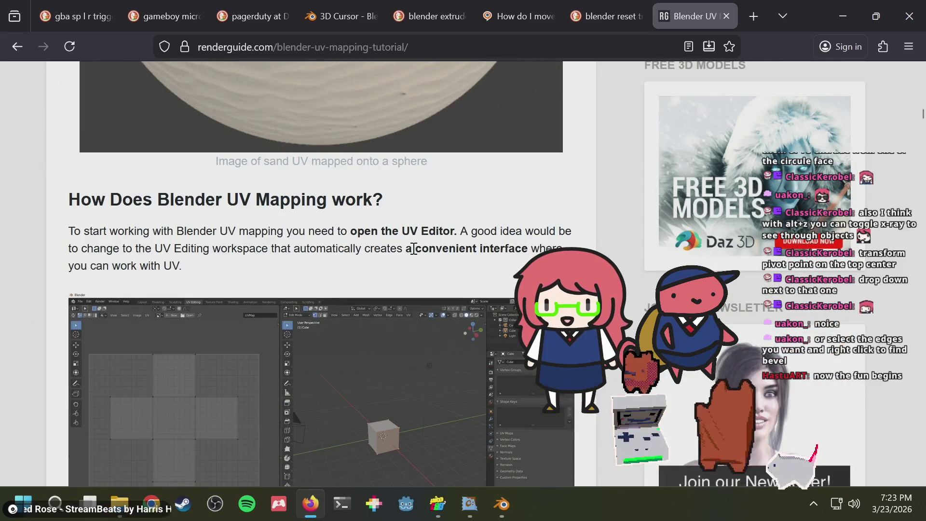
scroll(413, 249, down, 4)
scroll(413, 248, down, 1)
scroll(413, 249, down, 2)
scroll(413, 249, down, 6)
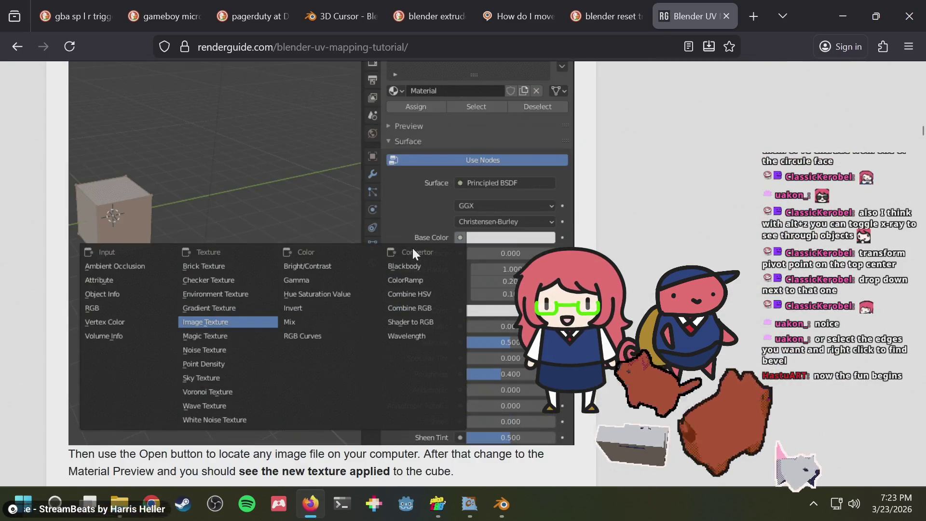
scroll(413, 248, up, 2)
scroll(412, 248, up, 6)
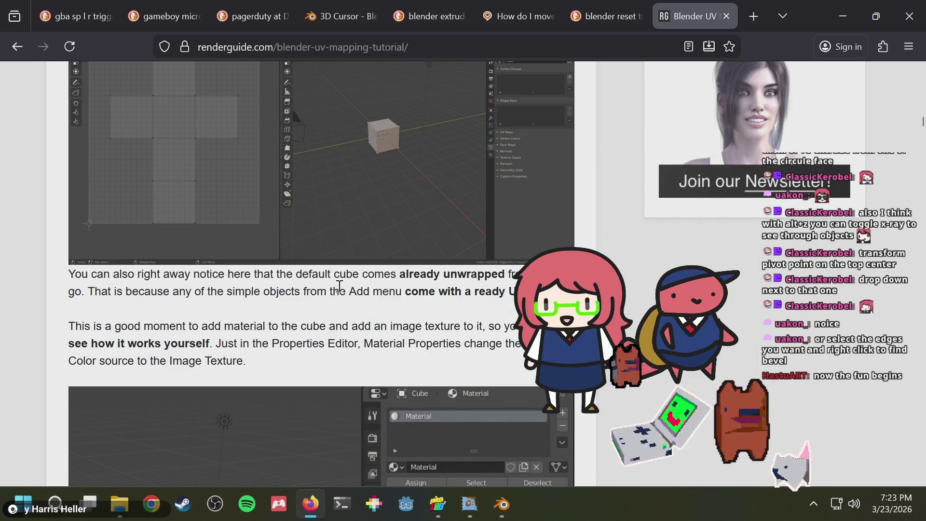
scroll(340, 286, down, 2)
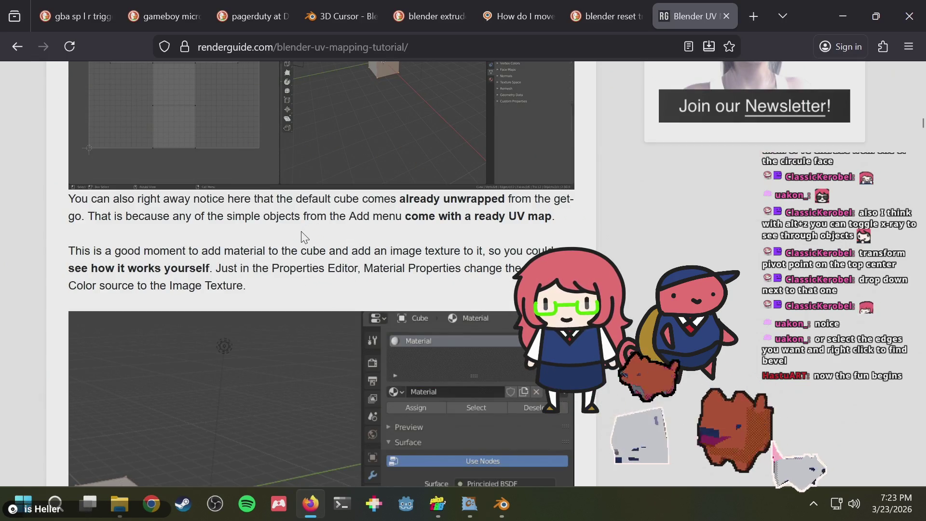
scroll(274, 238, down, 2)
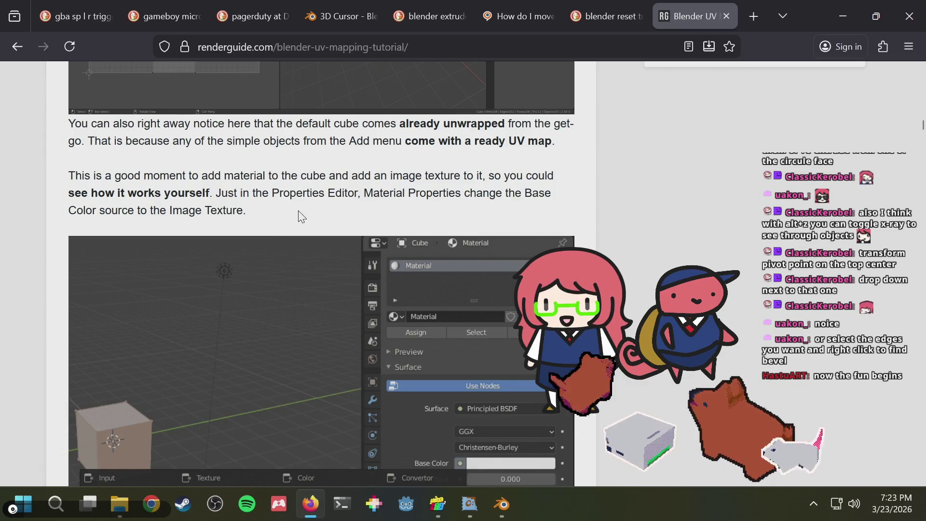
key(alt+Tab)
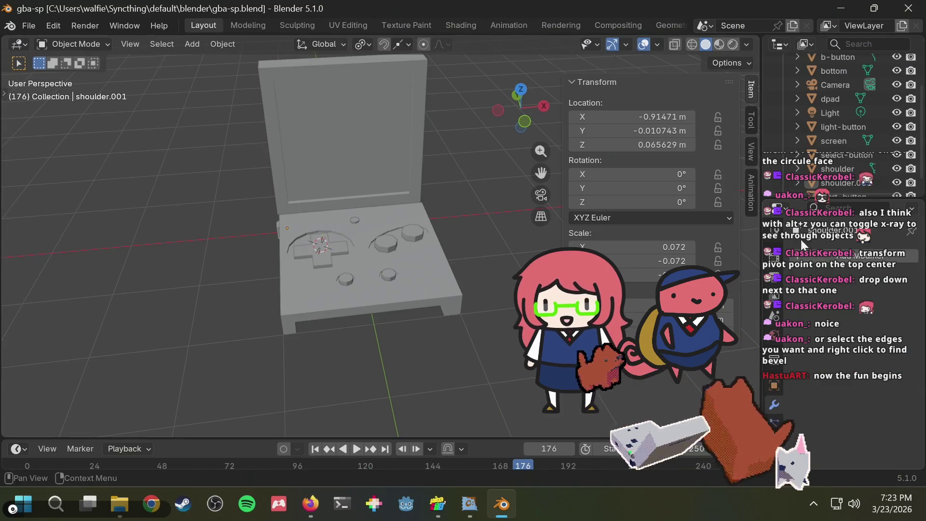
- Select the screen lid and add a new Principled BSDF material, Material.001, following the tutorial
click(360, 136)
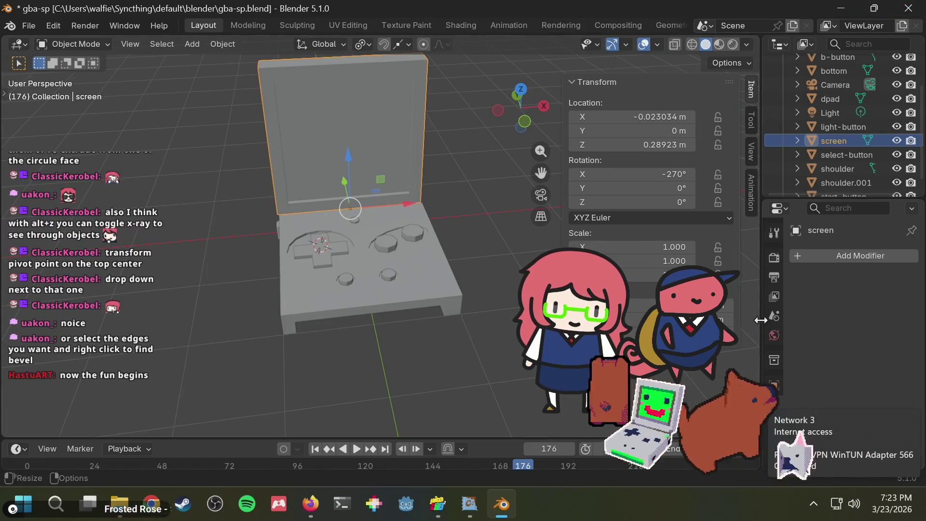
key(alt+Tab)
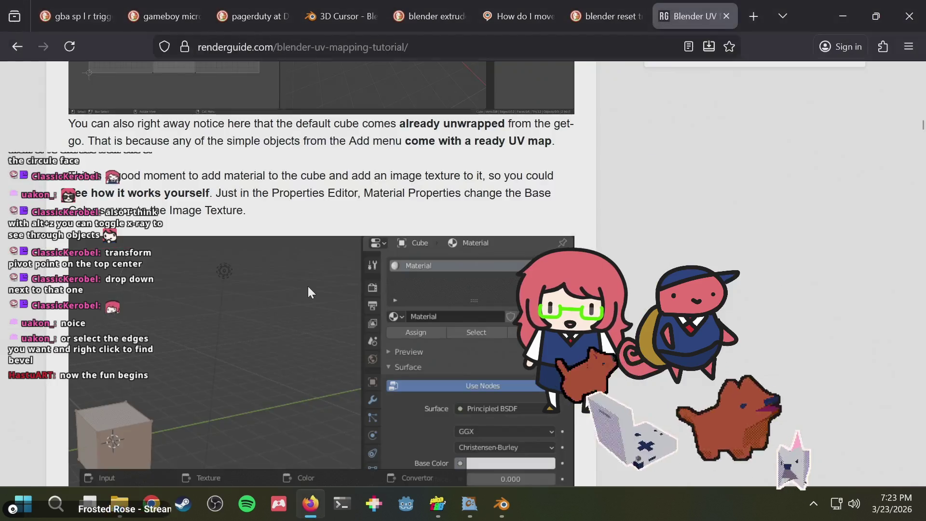
scroll(436, 268, down, 2)
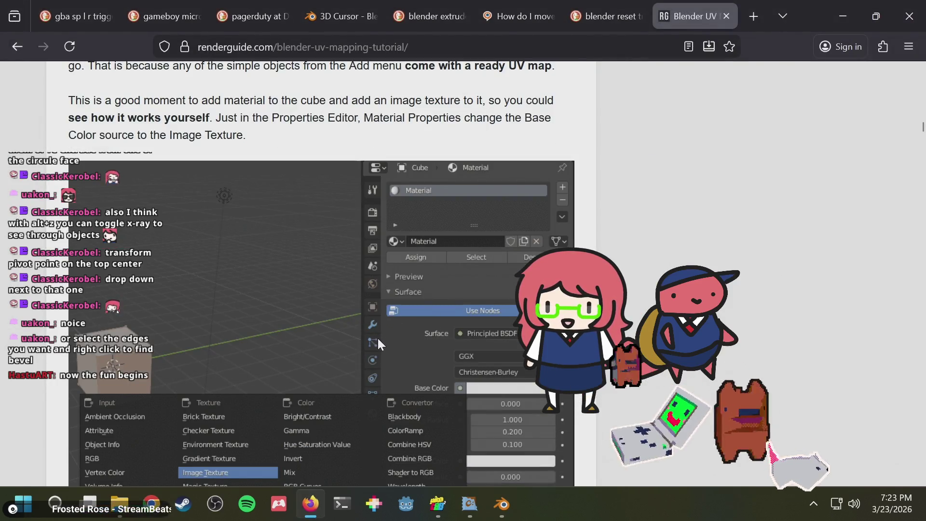
scroll(381, 313, down, 3)
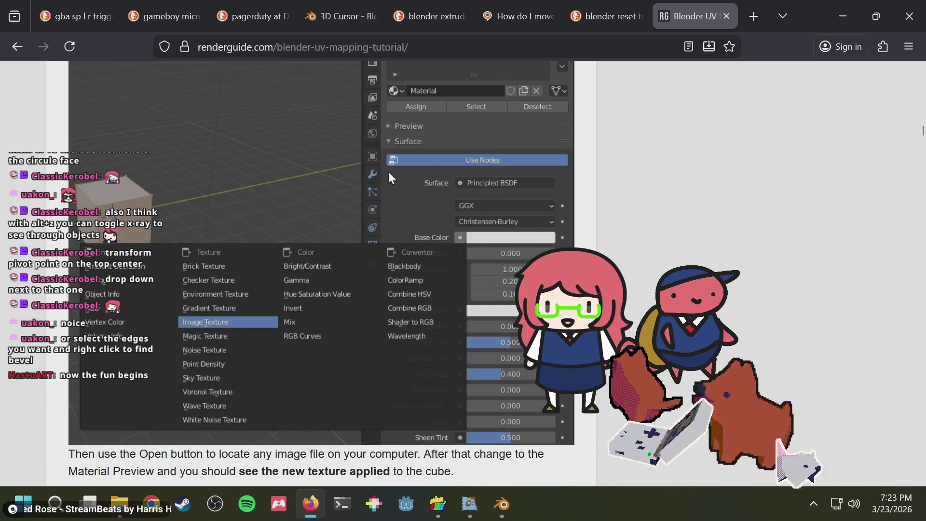
key(alt+Tab)
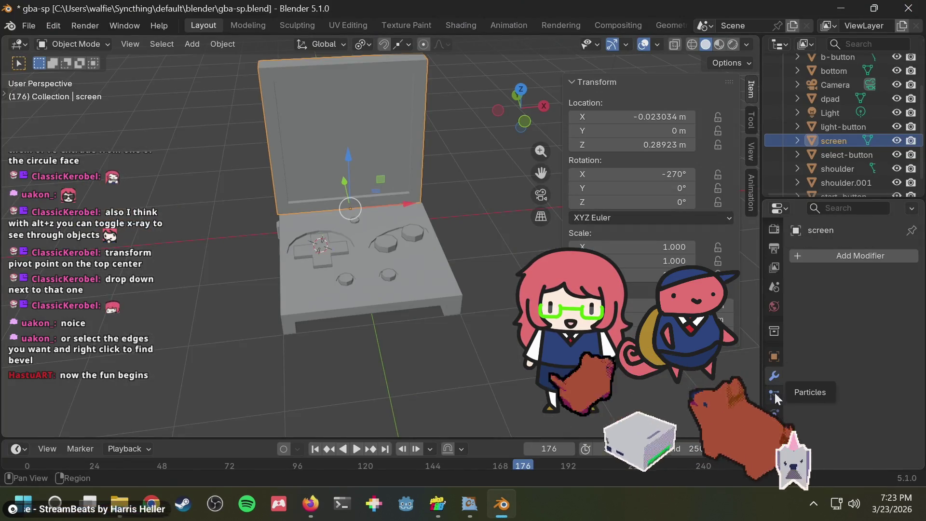
click(774, 357)
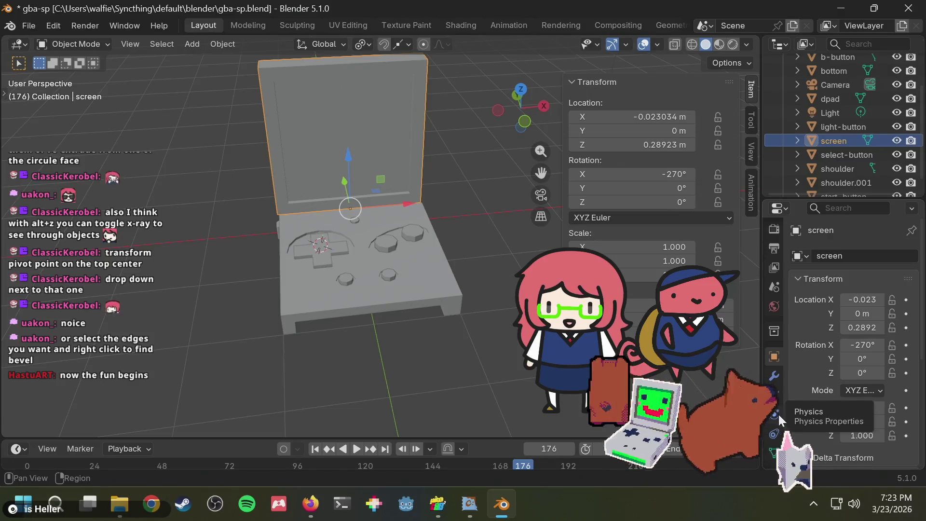
scroll(777, 425, down, 2)
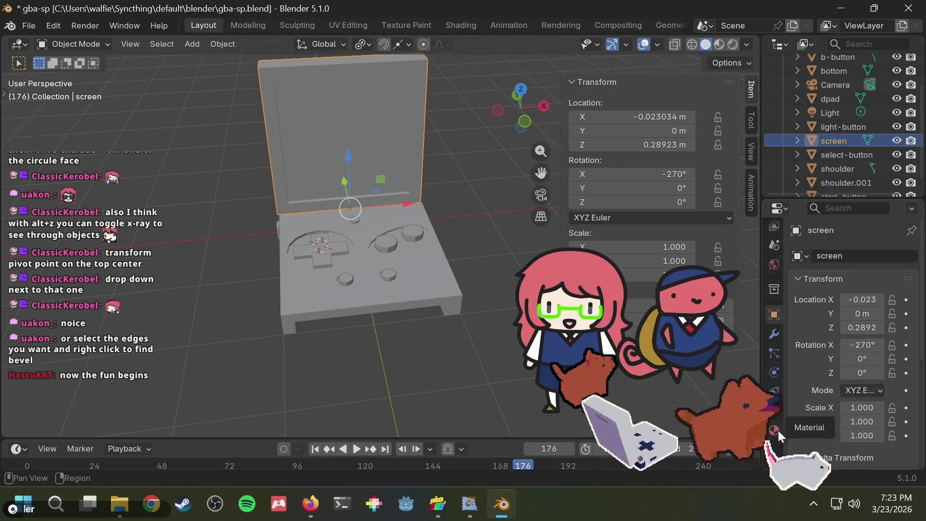
key(alt+Tab)
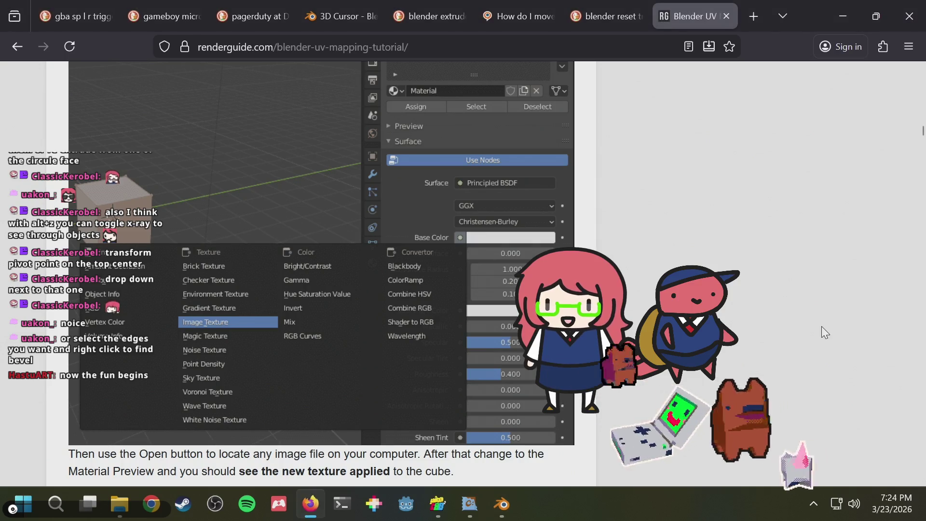
key(alt+Tab)
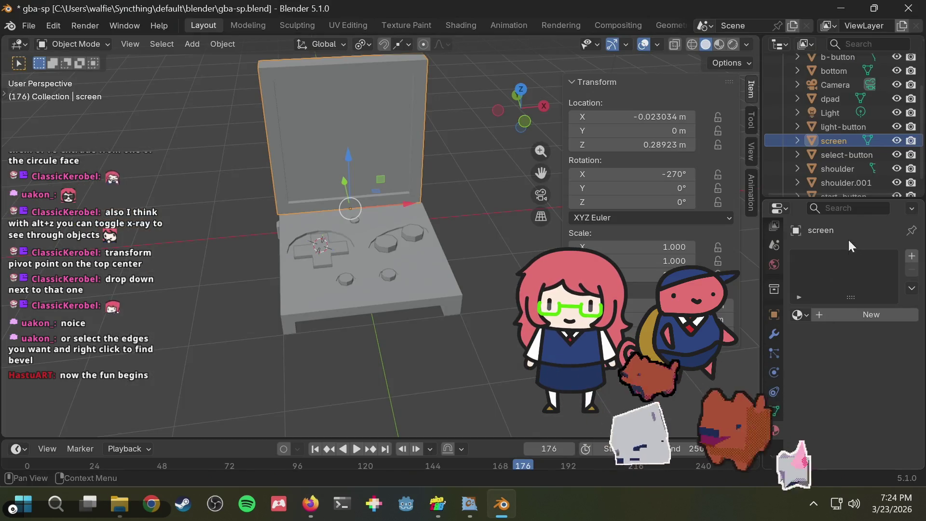
click(855, 314)
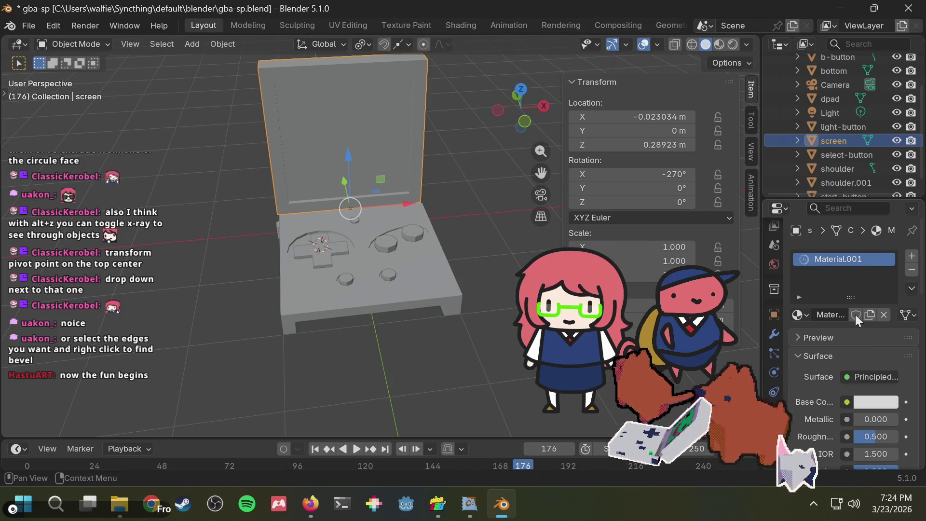
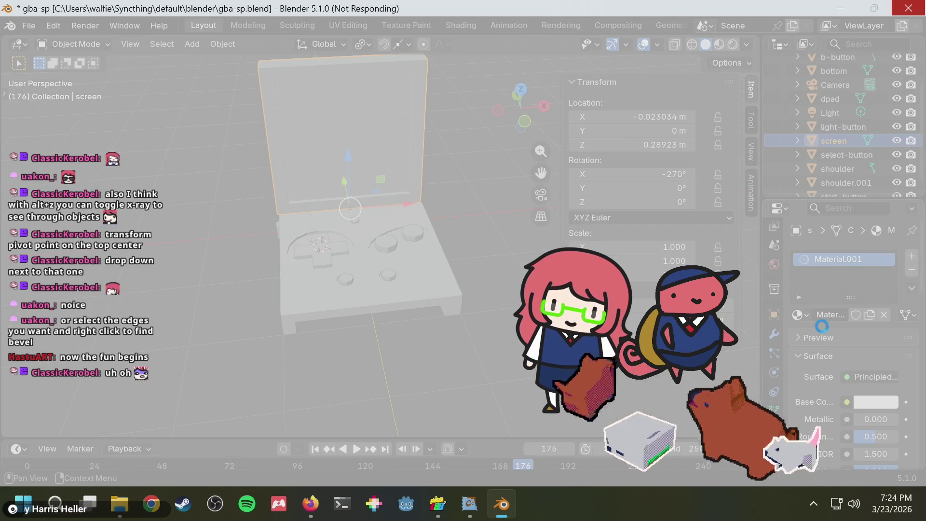
- Look over the surface shader list for the screen's Principled BSDF material, then close it
scroll(835, 233, down, 3)
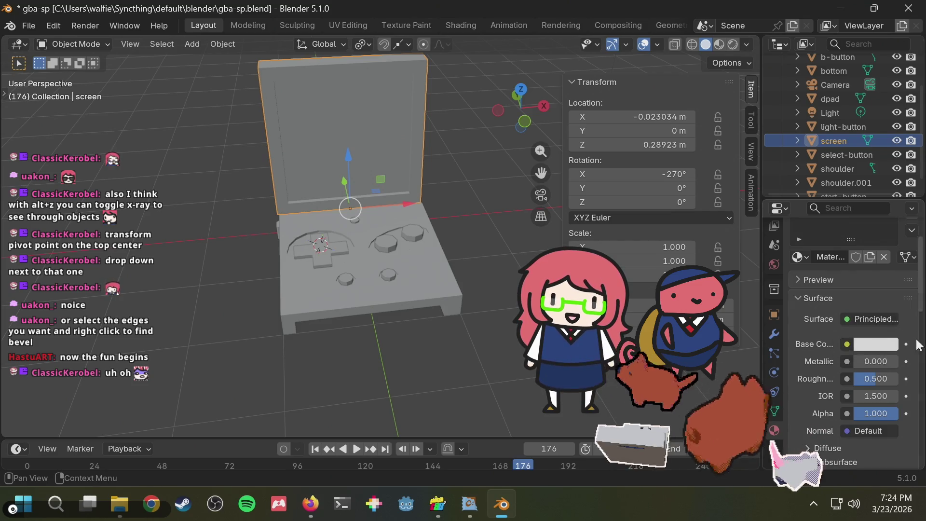
click(861, 316)
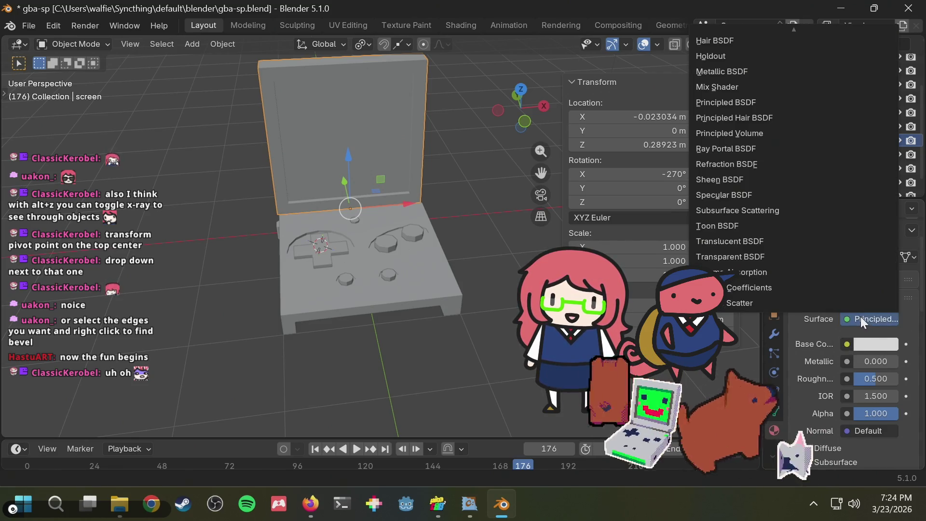
key(Escape)
- Read the renderguide tutorial's paragraph on switching Base Color to an Image Texture, then return to Blender
key(alt+Tab)
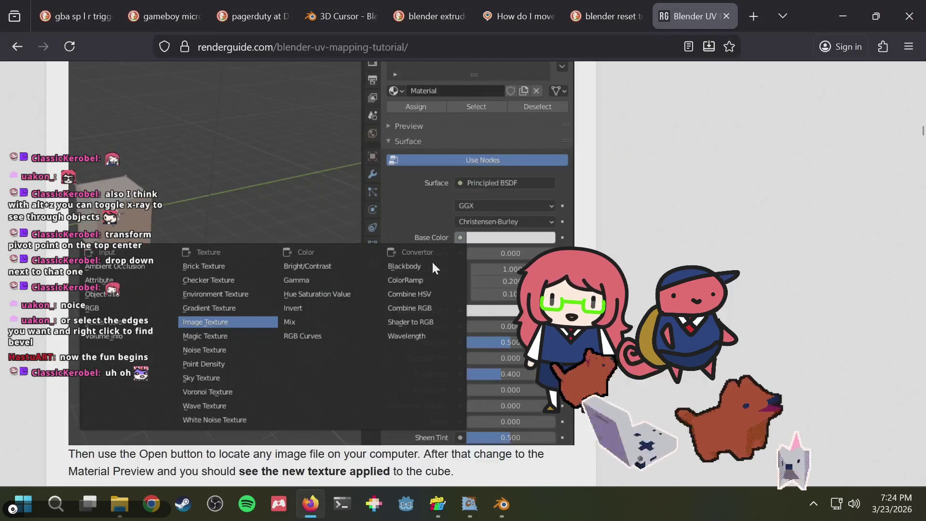
scroll(632, 268, down, 3)
scroll(632, 268, down, 5)
scroll(632, 268, up, 6)
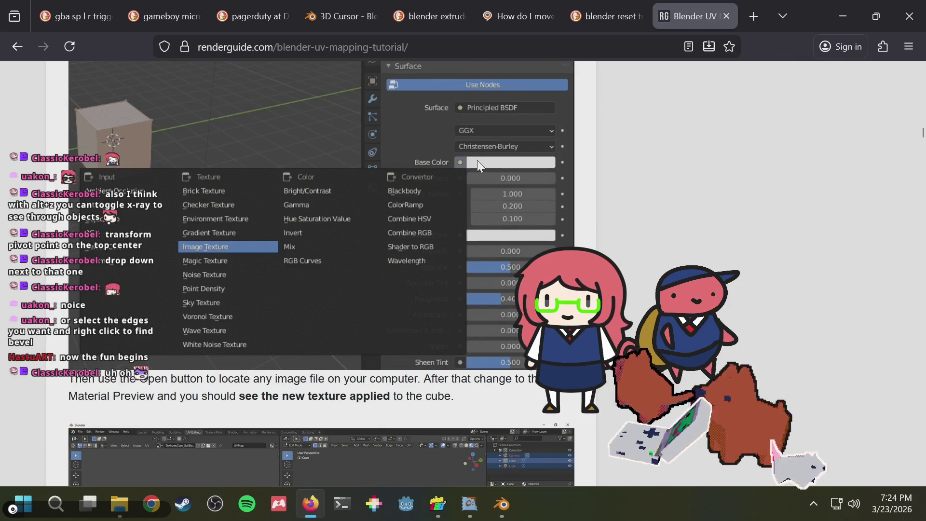
scroll(372, 214, up, 3)
scroll(372, 212, up, 3)
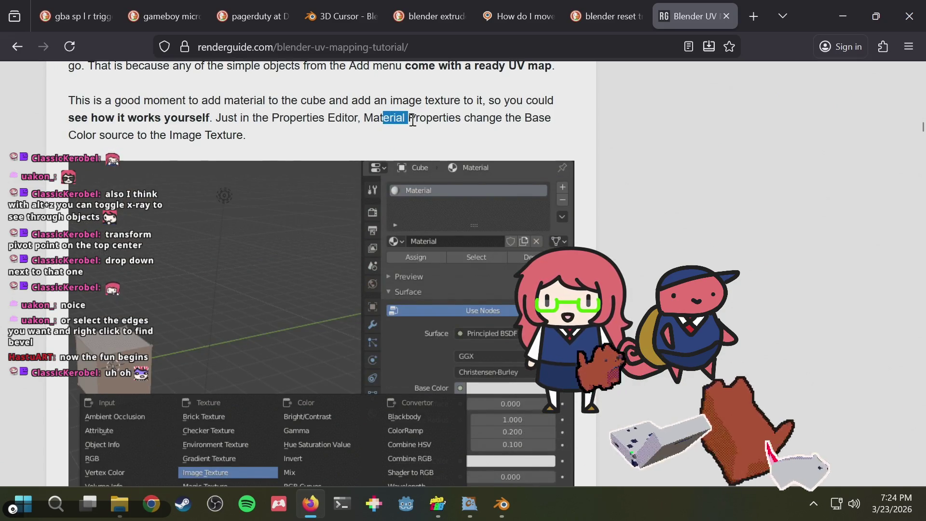
key(alt+Tab)
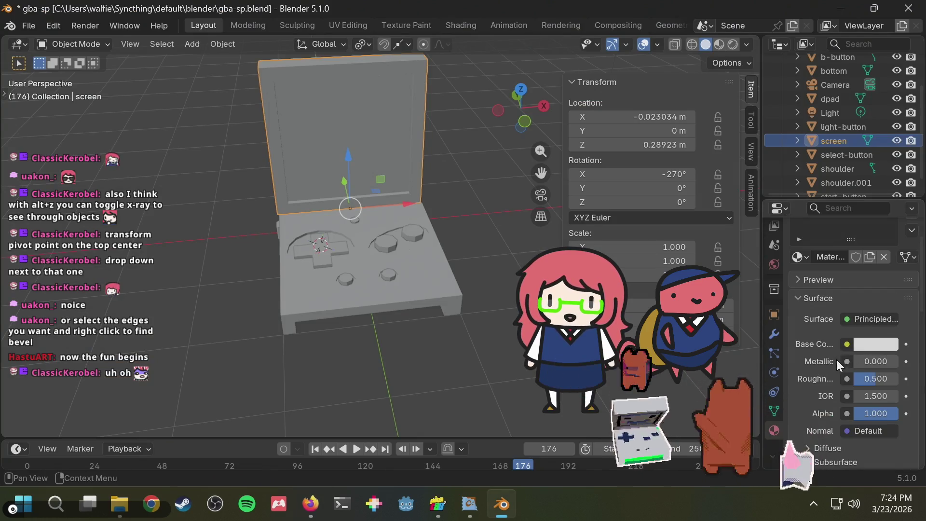
- Inspect the screen material's white Base Color and Diffuse settings, saving gba-sp.blend
click(865, 338)
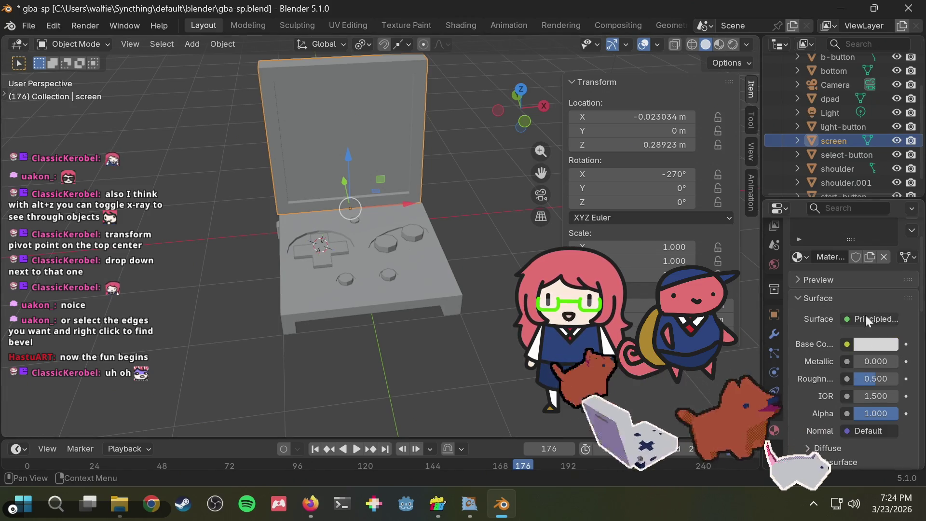
scroll(866, 315, down, 3)
key(ctrl+s)
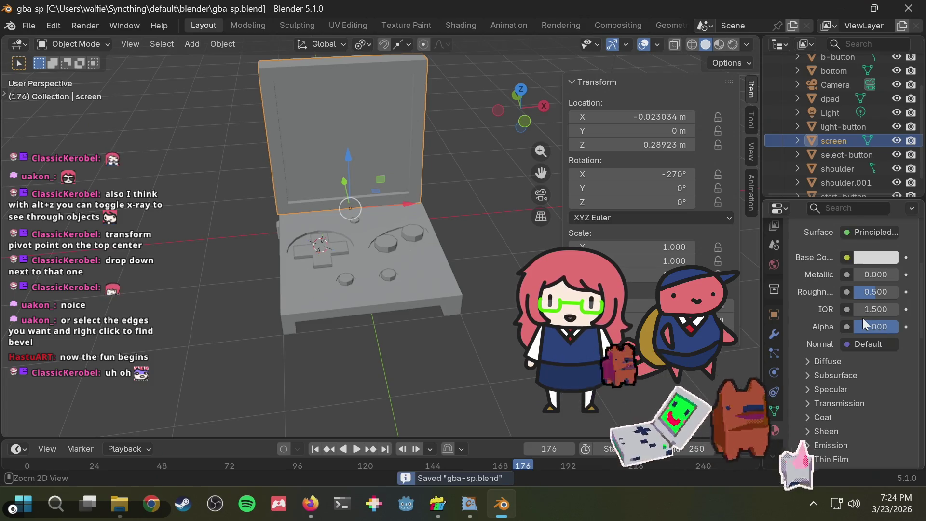
scroll(863, 317, up, 2)
scroll(849, 320, up, 2)
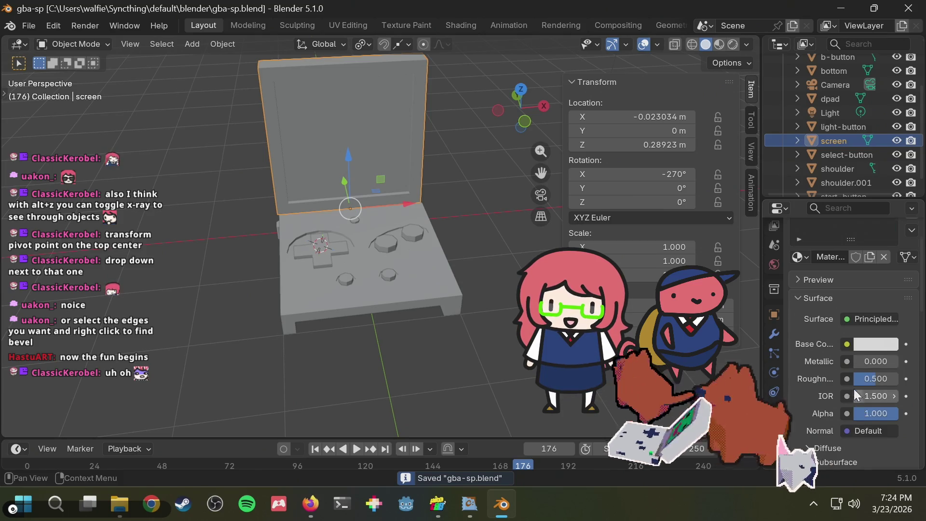
scroll(852, 387, down, 4)
click(828, 363)
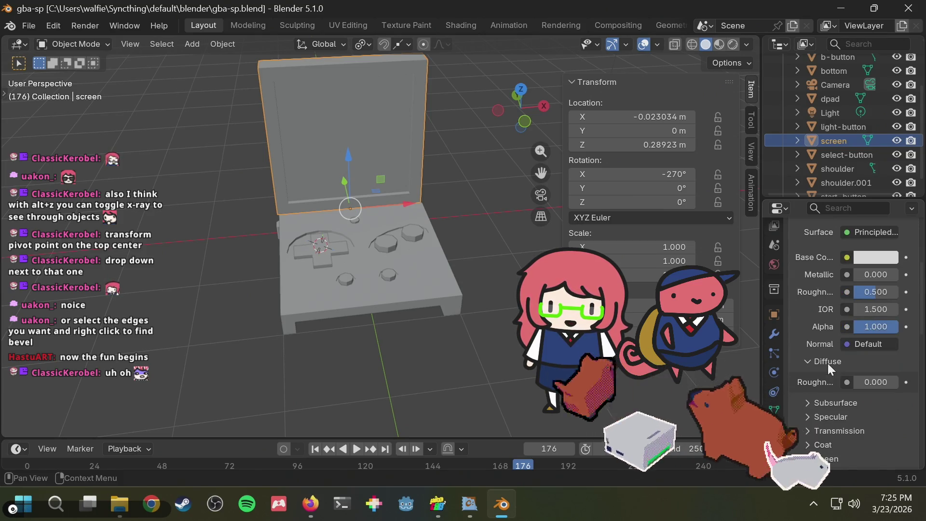
click(828, 363)
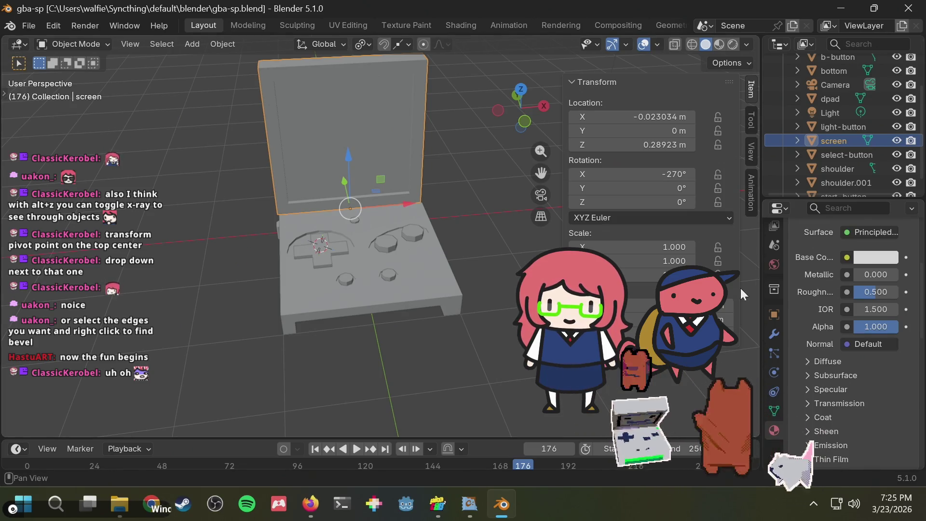
scroll(872, 294, up, 5)
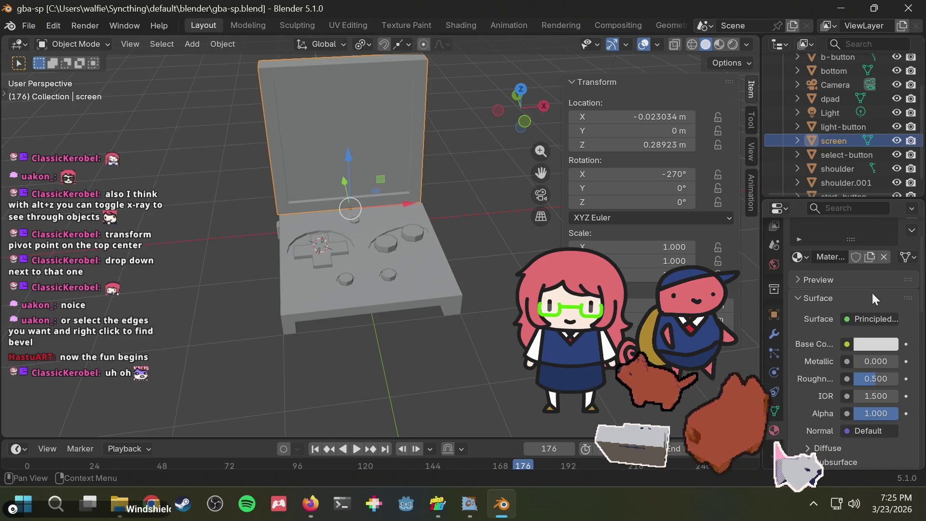
- Search 'low poly b' in a new Firefox tab, then return to Blender
key(alt+Tab)
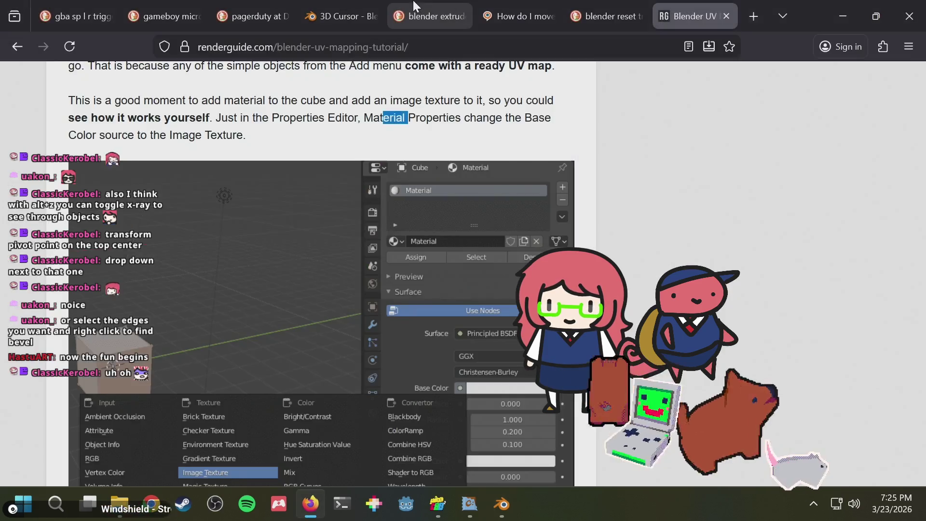
key(ctrl+t)
text(low po)
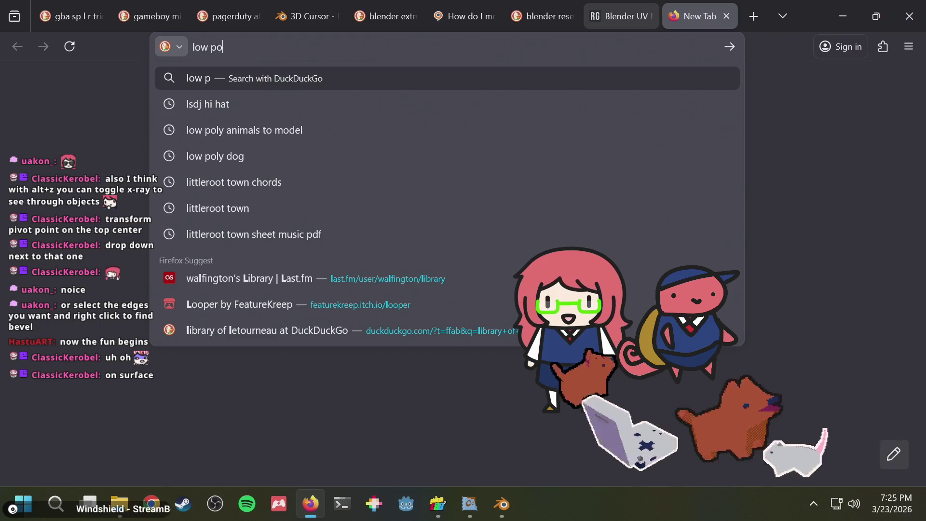
text(ly b)
key(alt+Tab)
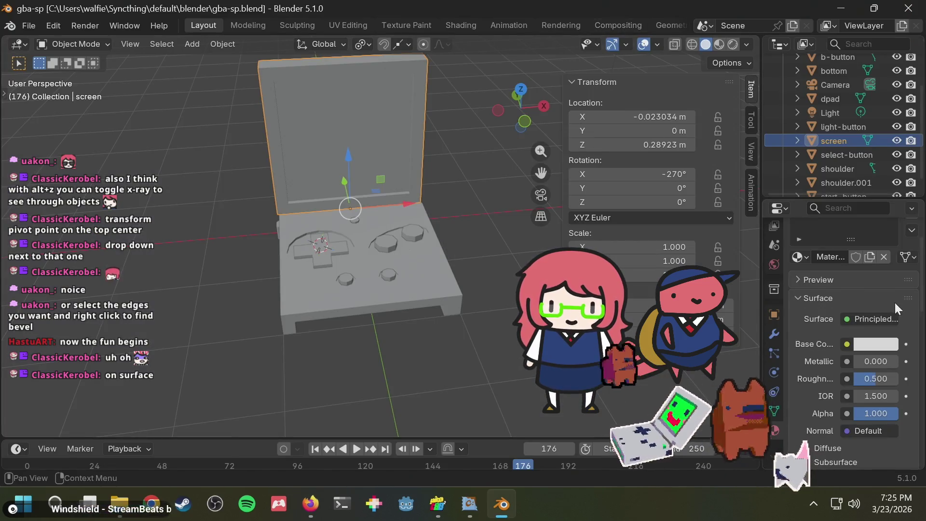
- Change the screen material's Surface shader to Emission and save gba-sp.blend
click(875, 314)
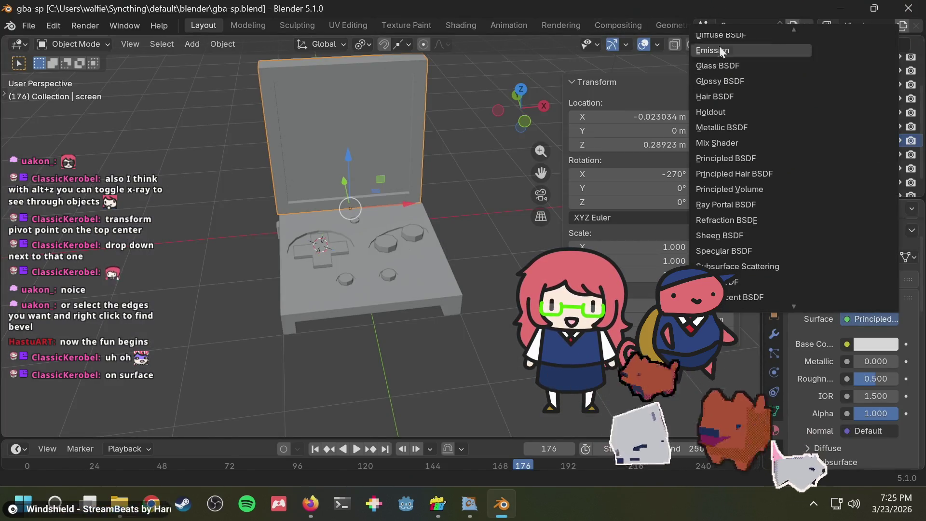
click(731, 96)
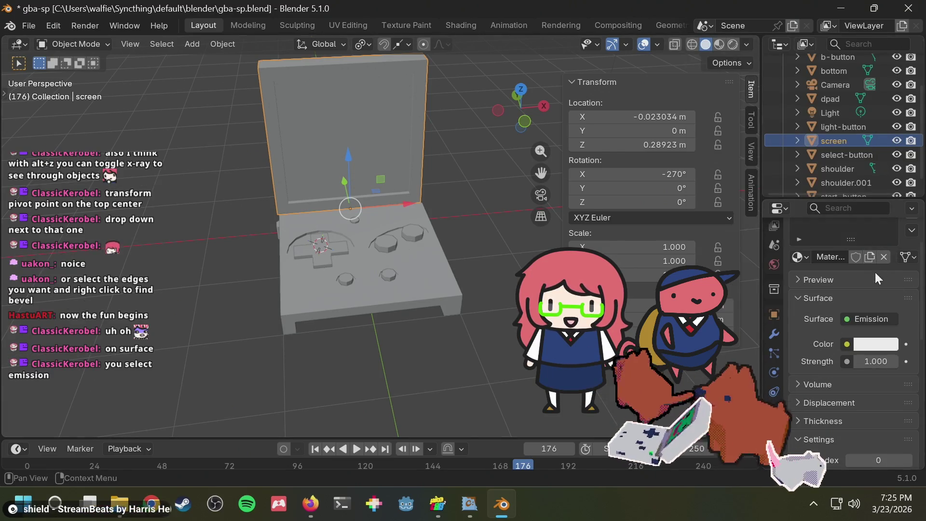
key(ctrl+s)
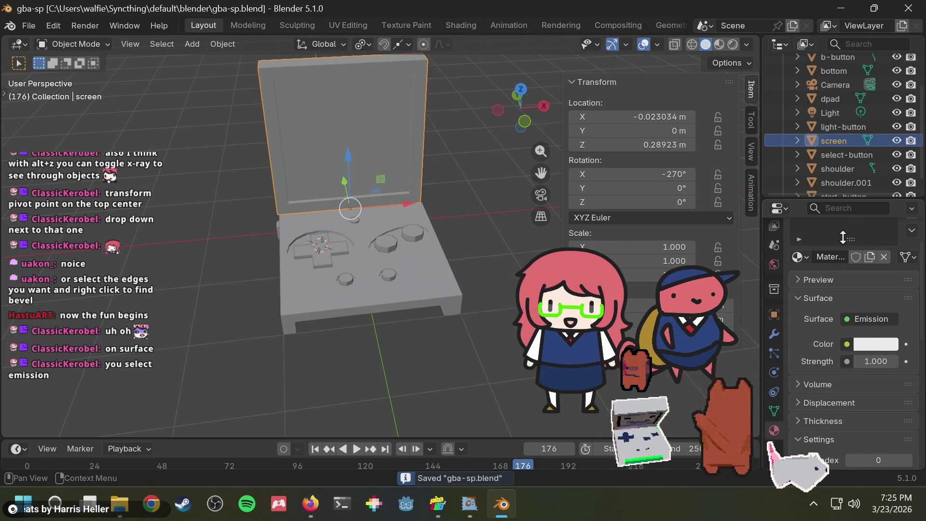
scroll(849, 241, up, 2)
scroll(854, 256, up, 2)
scroll(863, 234, up, 2)
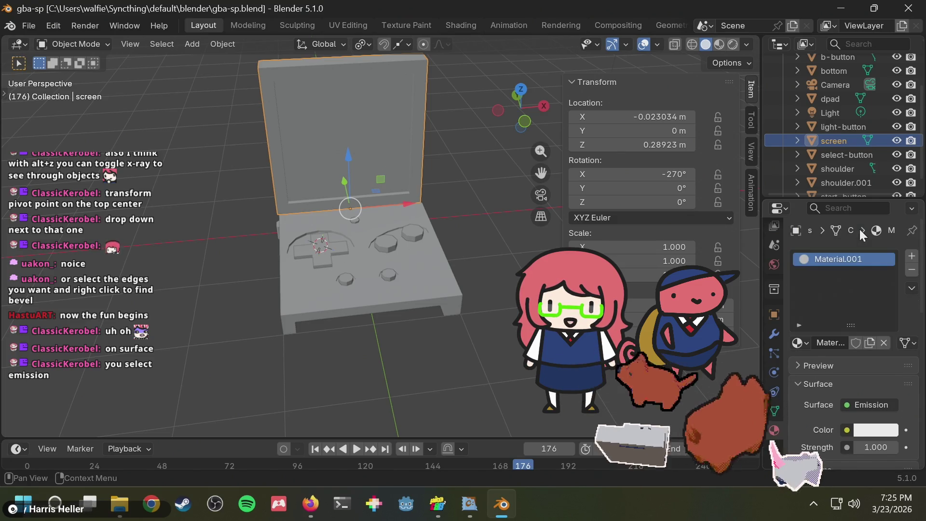
- Glance at the material slot options and the white emission Color picker
click(846, 261)
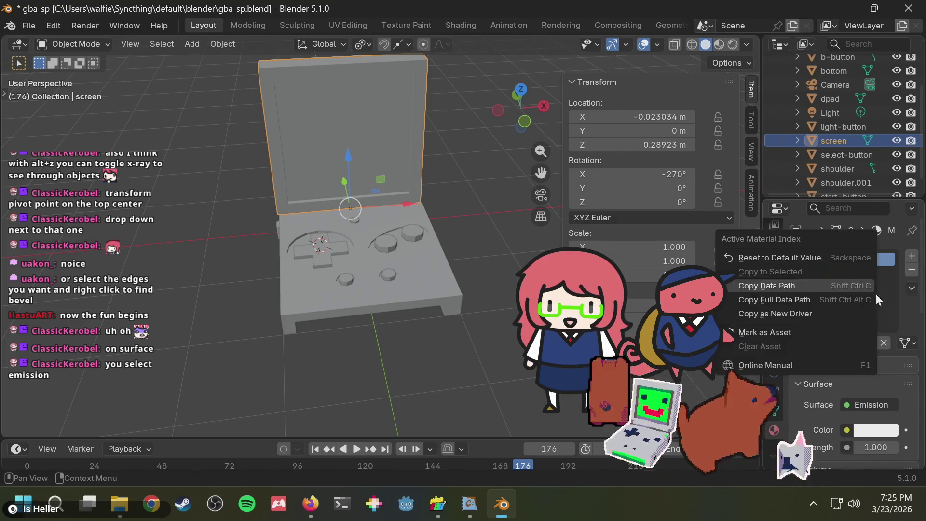
click(898, 317)
scroll(847, 366, down, 3)
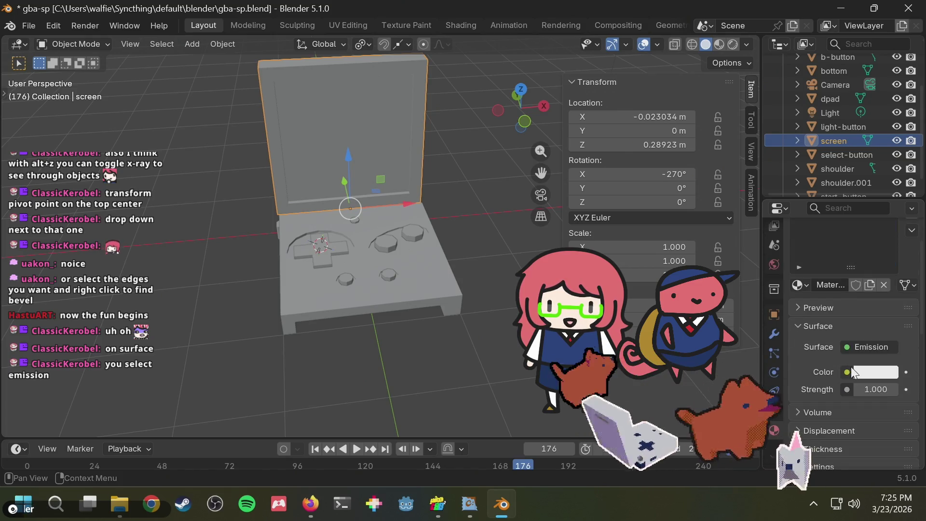
mouse_move(874, 370)
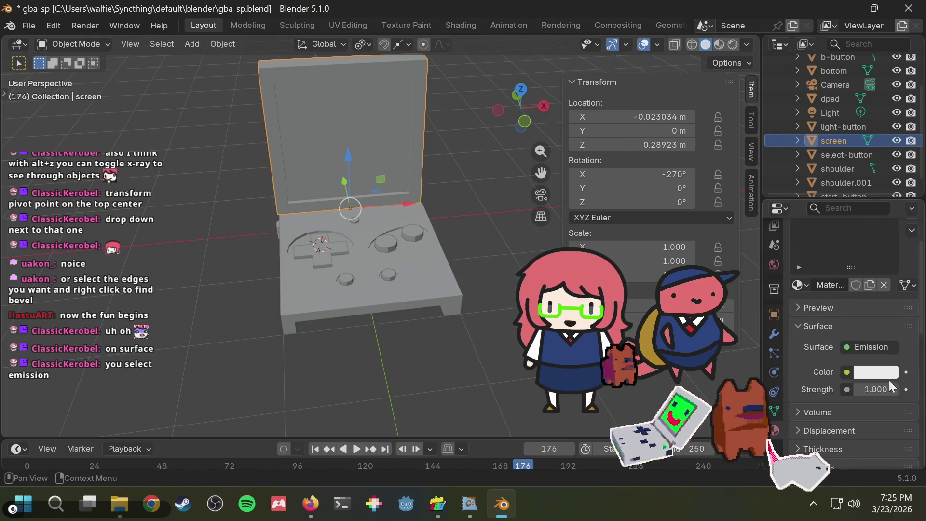
click(878, 374)
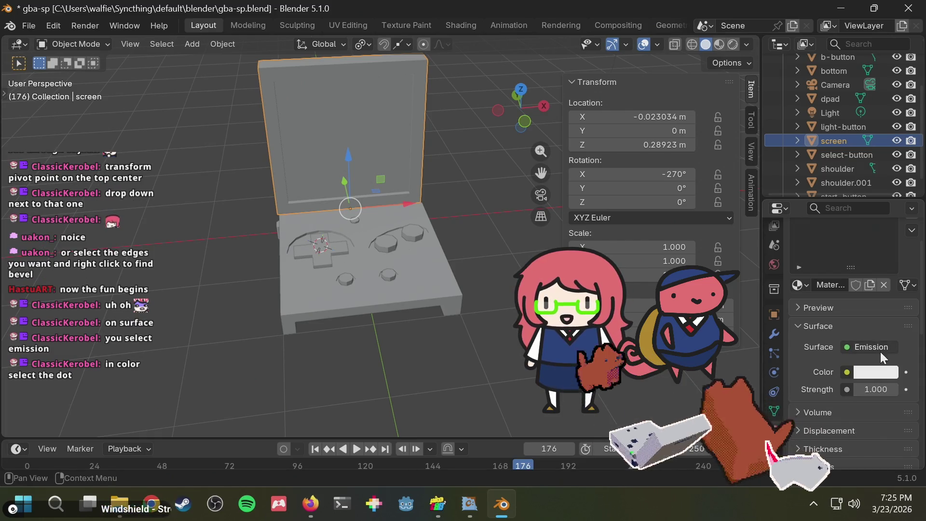
click(890, 373)
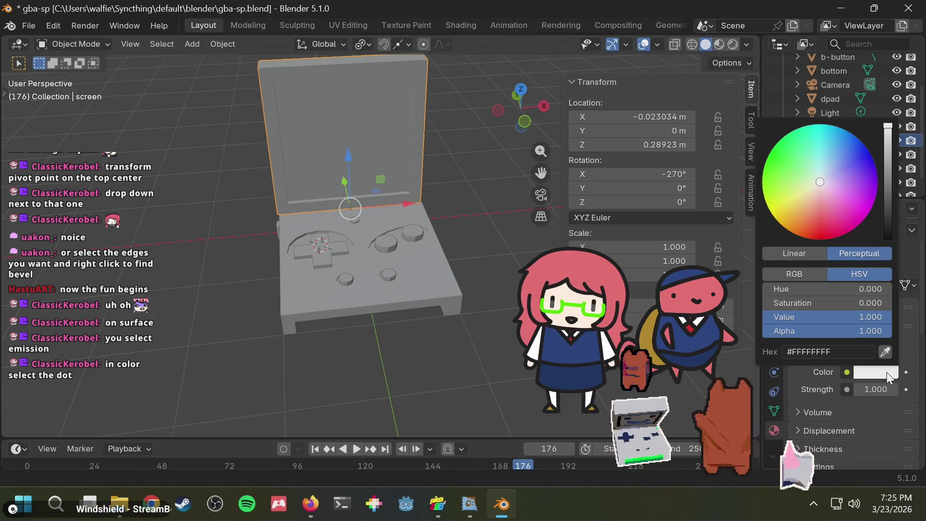
click(878, 372)
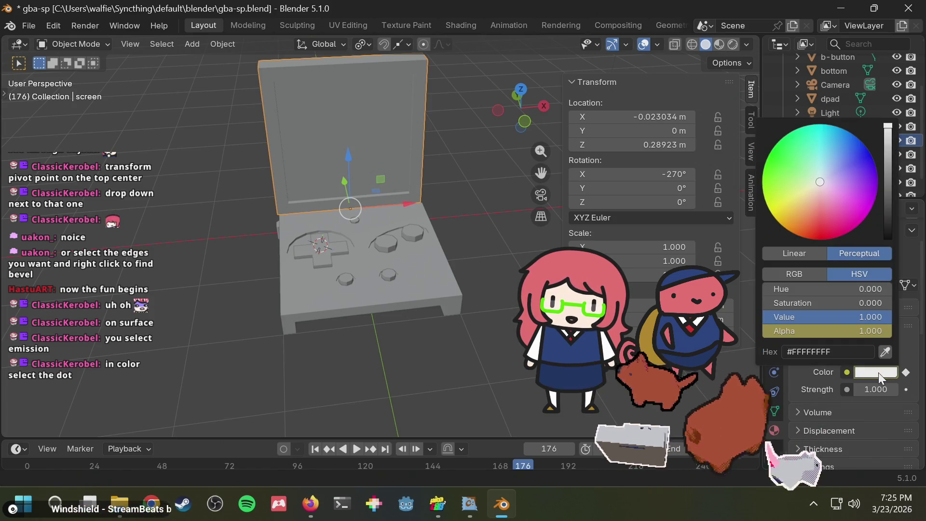
- Bring up the list of nodes that can drive the emission Color
right_click(907, 379)
key(Escape)
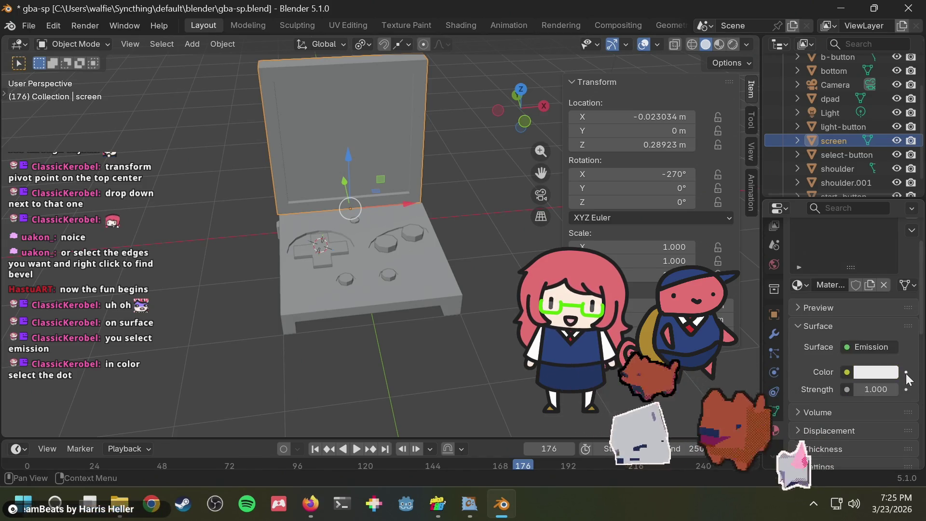
click(886, 374)
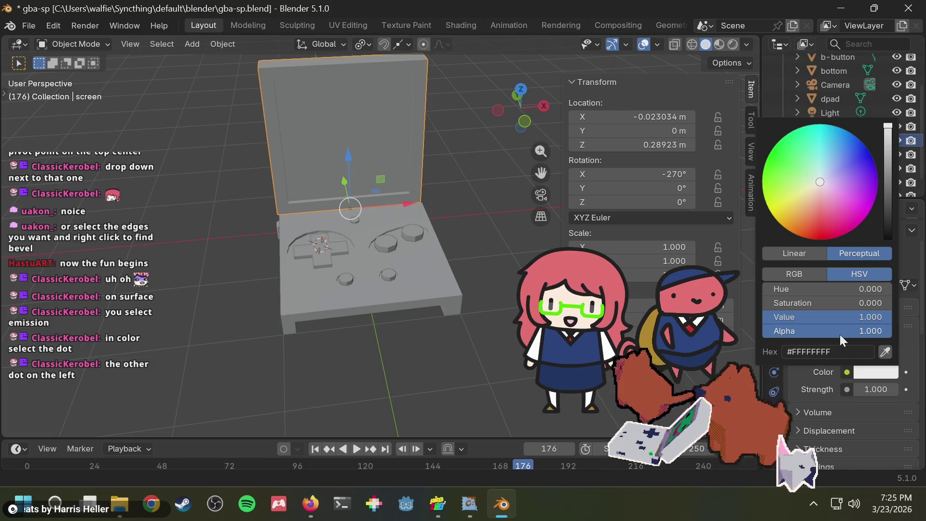
key(Escape)
click(847, 371)
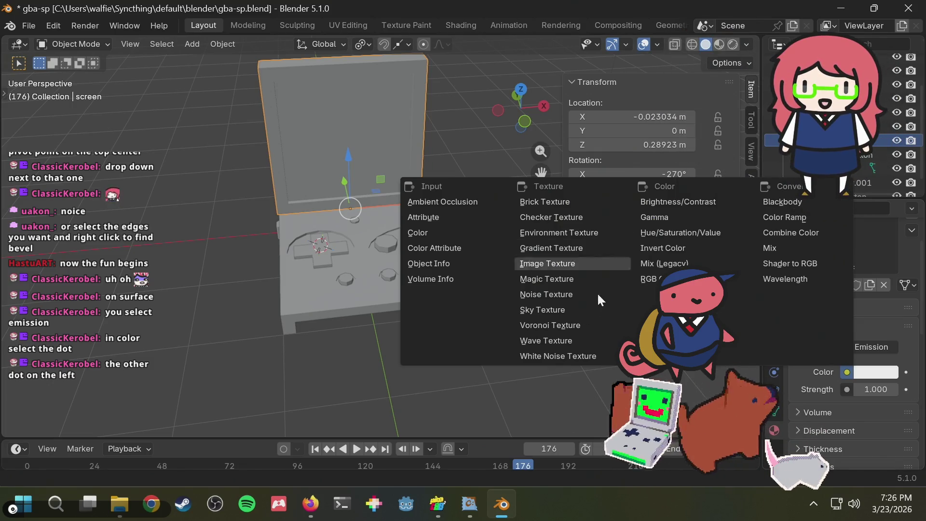
- Plug an Image Texture into the emission Color and start a new 256×256 image
click(561, 263)
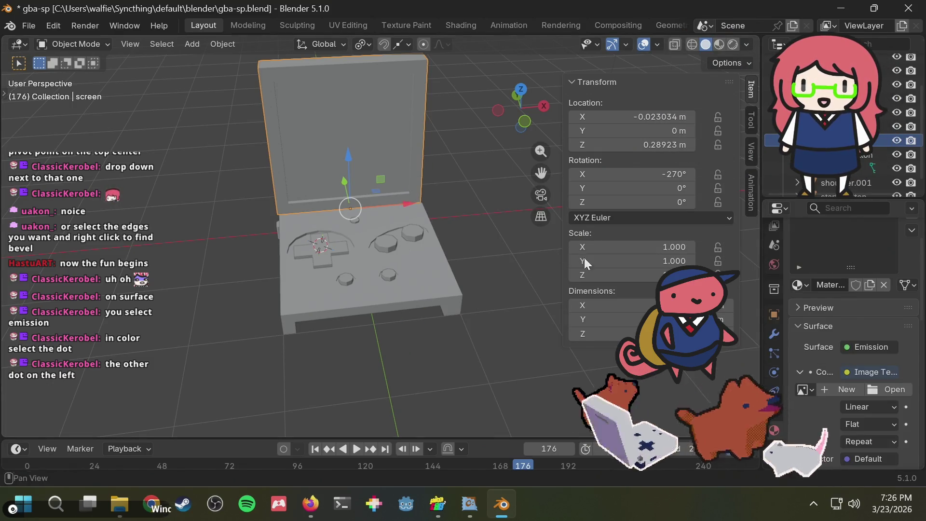
key(ctrl+s)
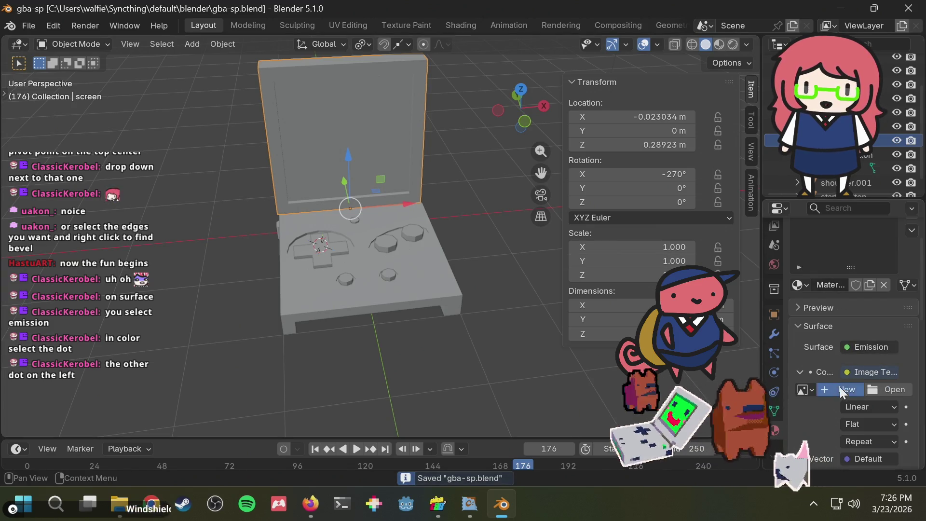
click(842, 390)
click(840, 356)
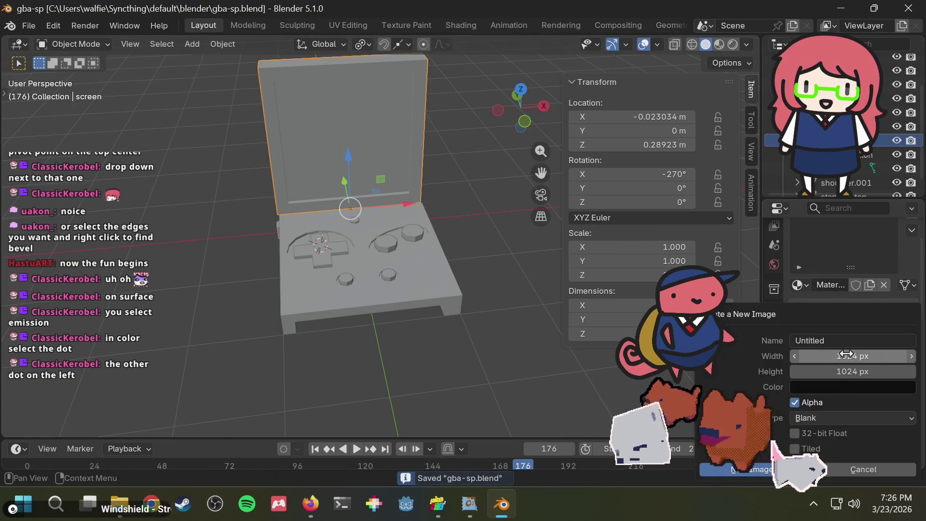
click(846, 356)
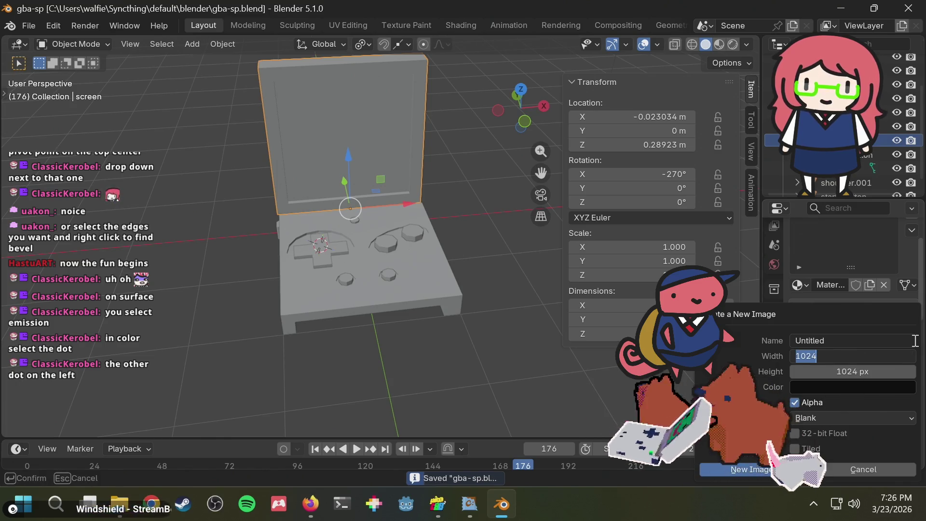
text(256)
key(Return)
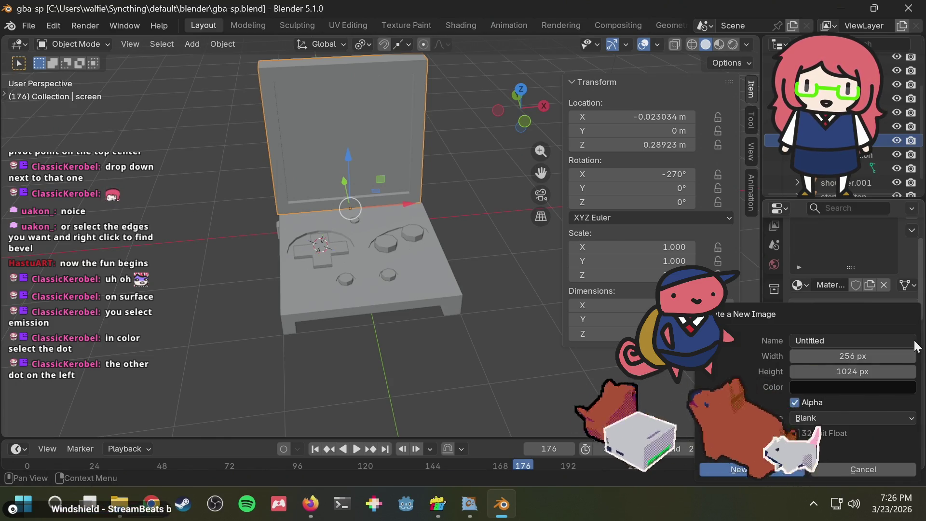
click(870, 375)
text(256)
key(Return)
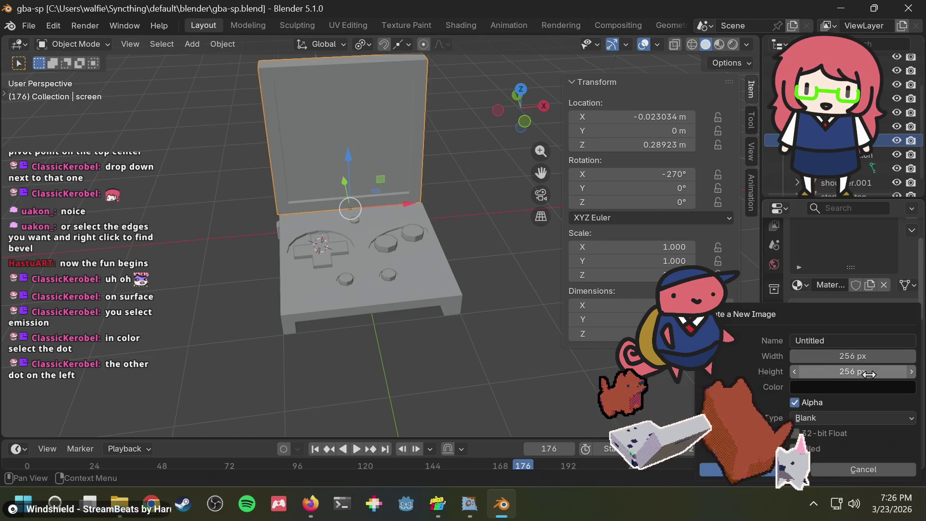
- Name the new image gba_mat, create it, and save the file
click(834, 339)
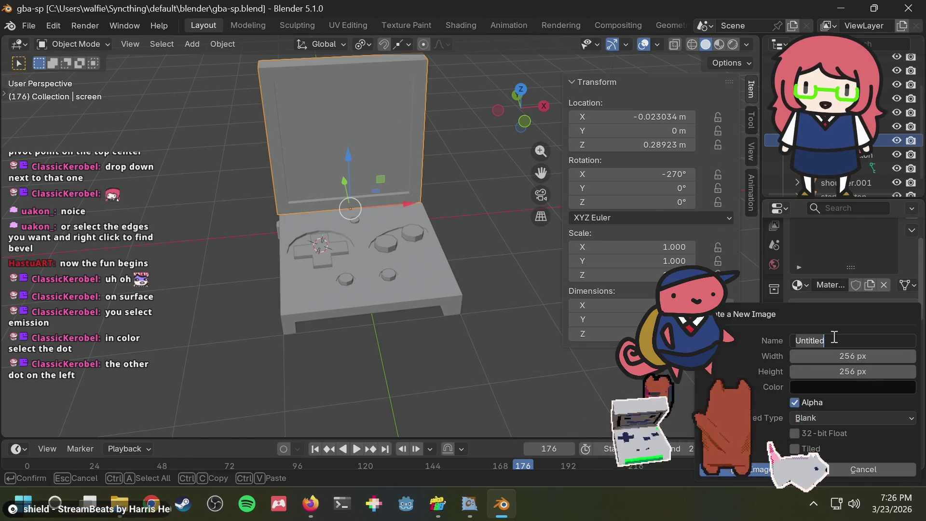
key(BackSpace)
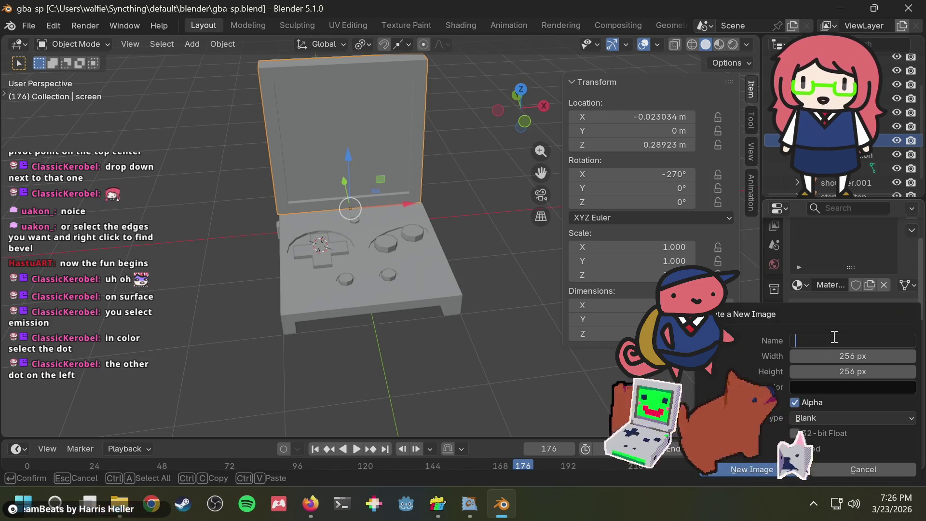
text(gba)
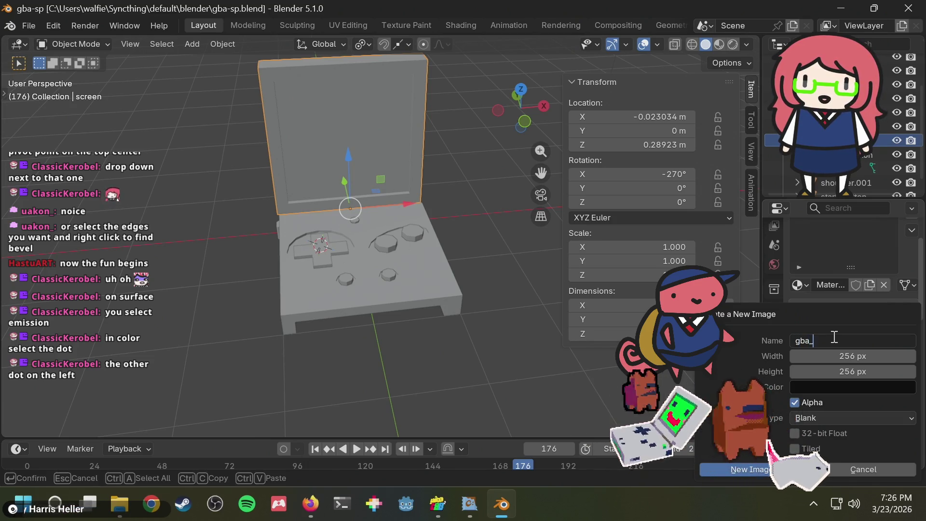
text(_mat)
key(Return)
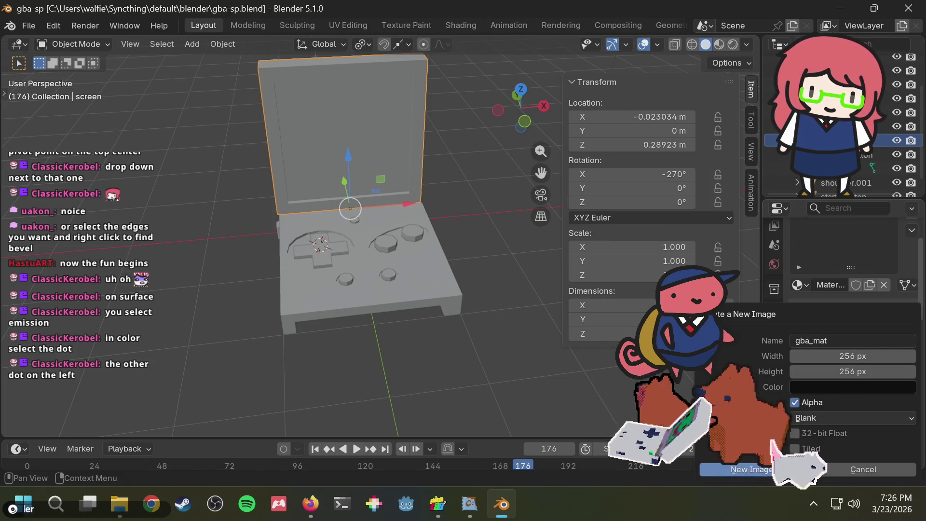
click(758, 470)
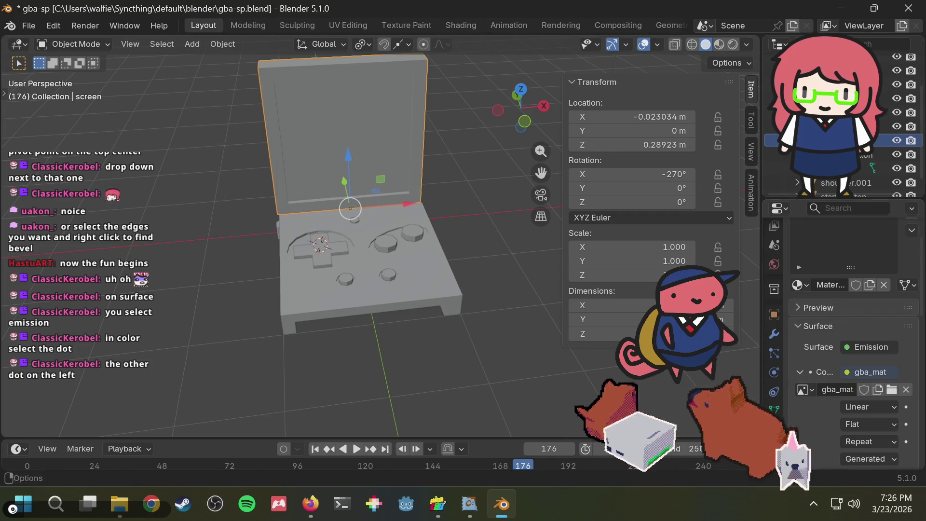
key(ctrl+s)
- Look over the Color link options, image browser and image-open dialog without changes
click(870, 372)
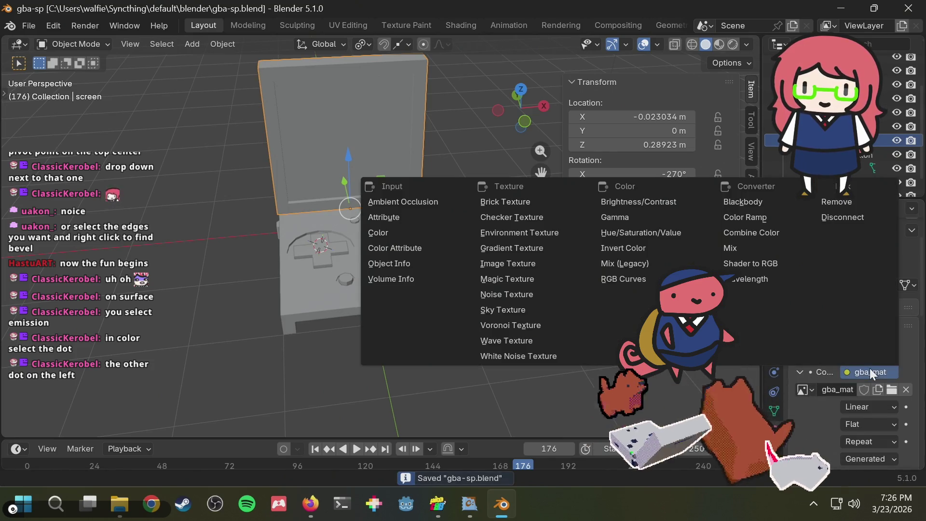
key(Escape)
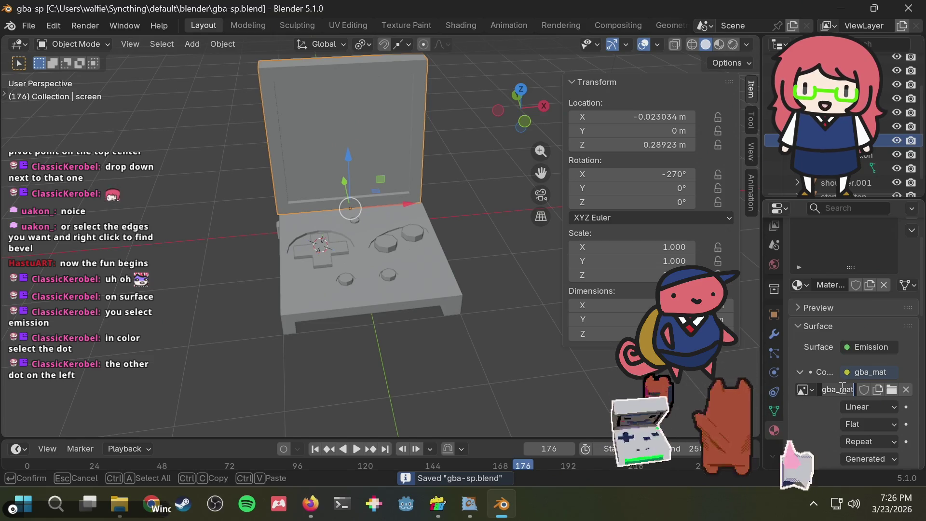
click(804, 389)
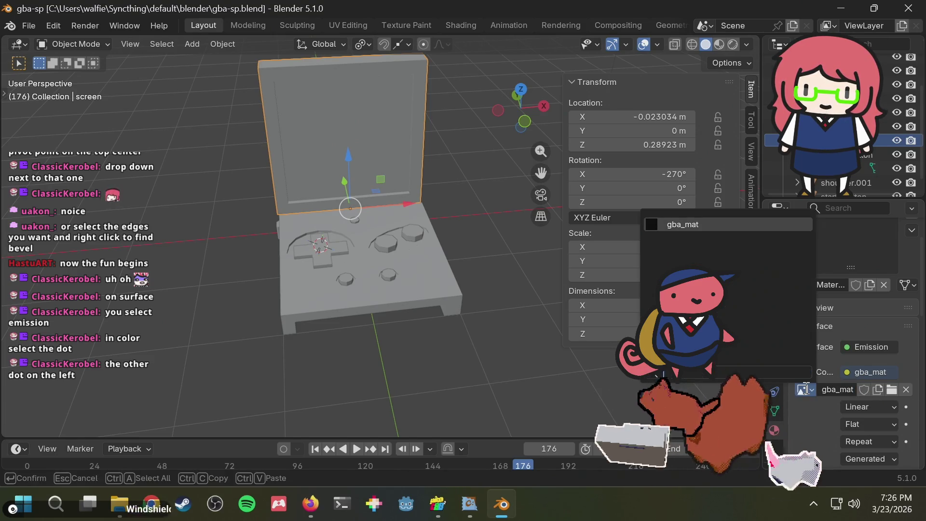
right_click(828, 388)
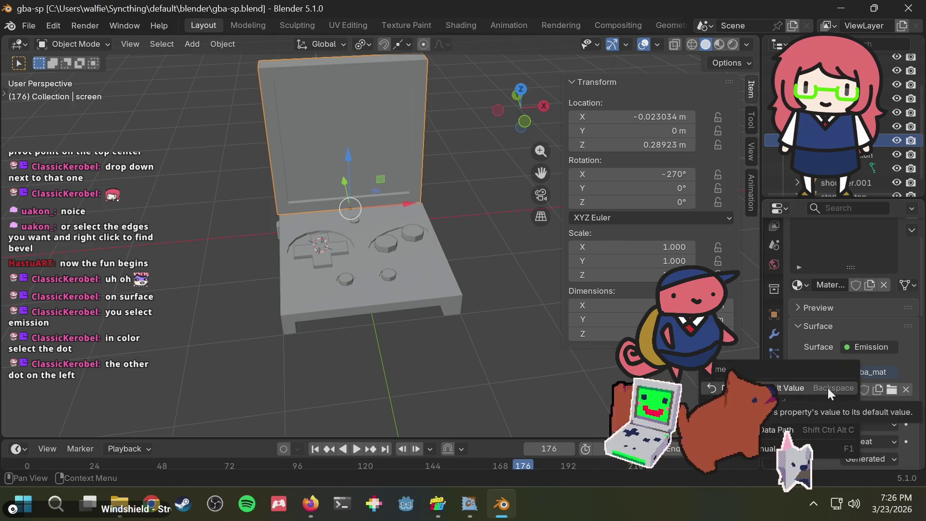
key(Escape)
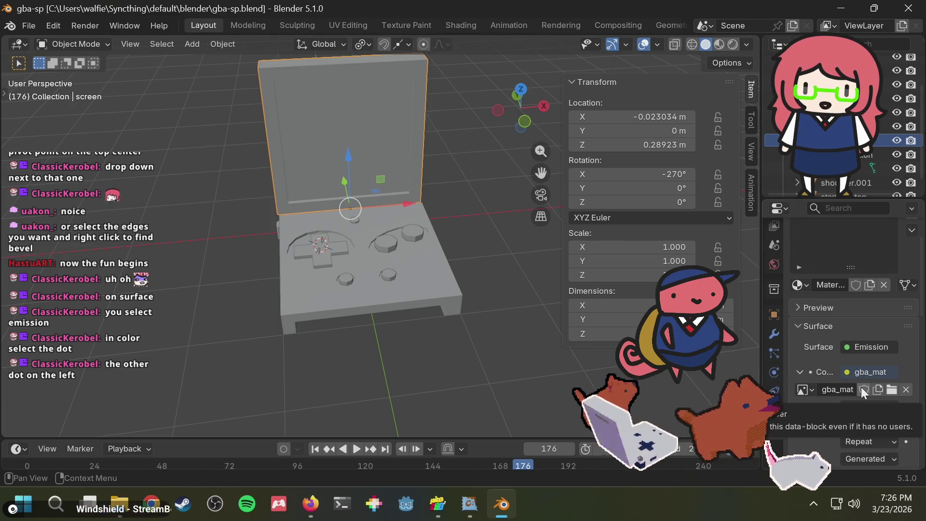
click(891, 390)
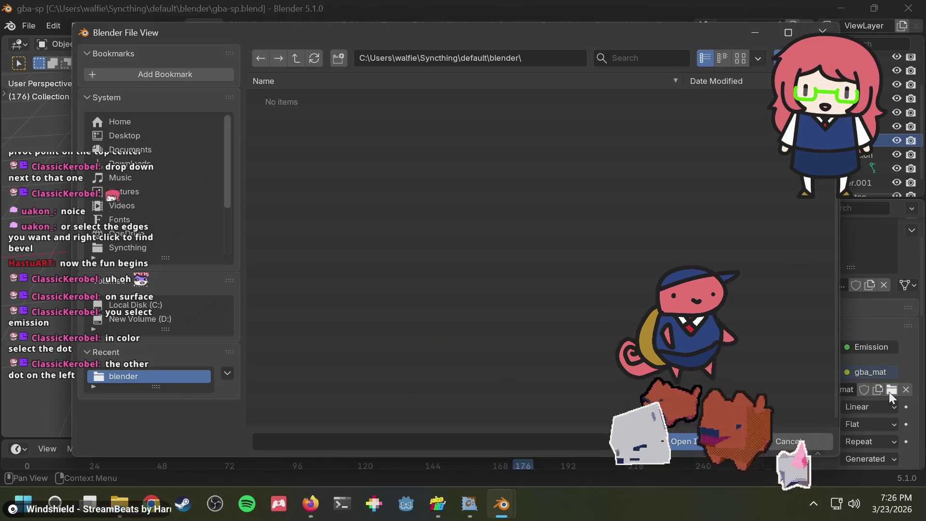
click(791, 441)
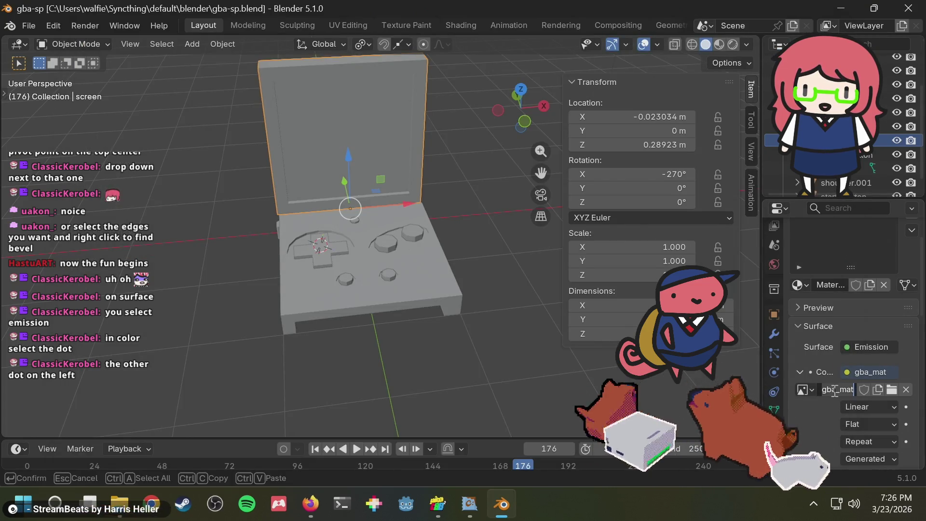
- Save again and check the image source and Color link options
key(ctrl+s)
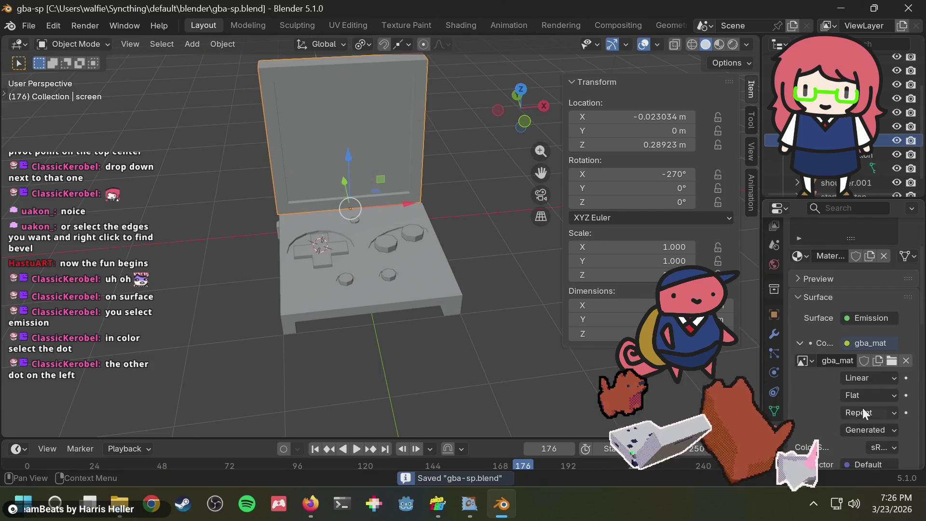
scroll(862, 407, down, 4)
click(856, 372)
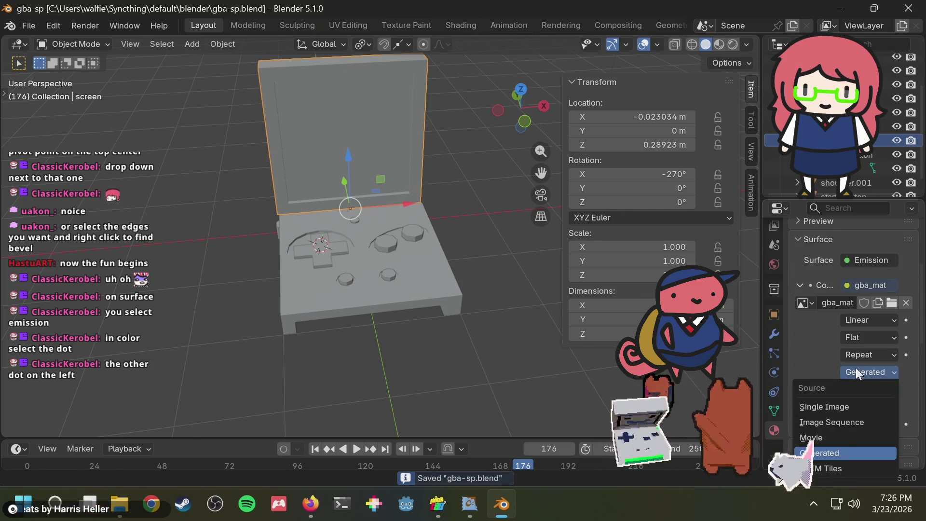
scroll(829, 356, up, 3)
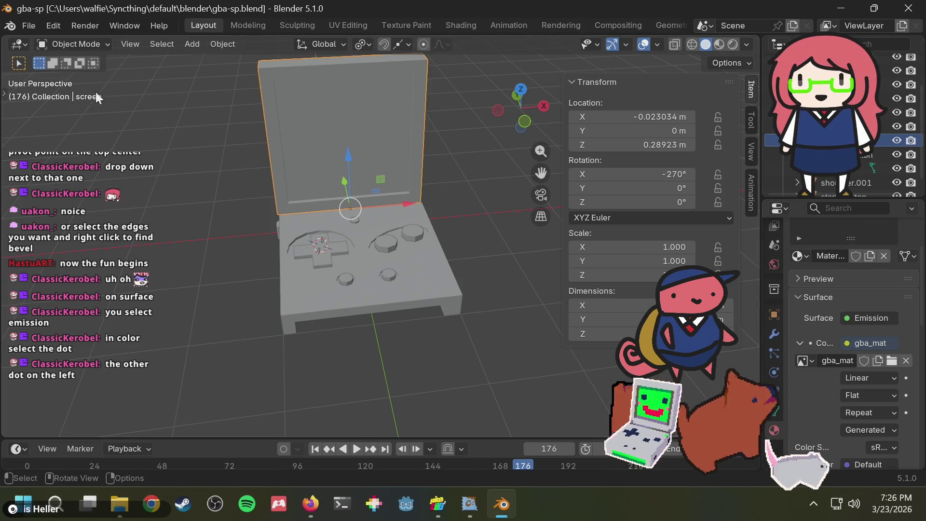
click(865, 341)
key(Escape)
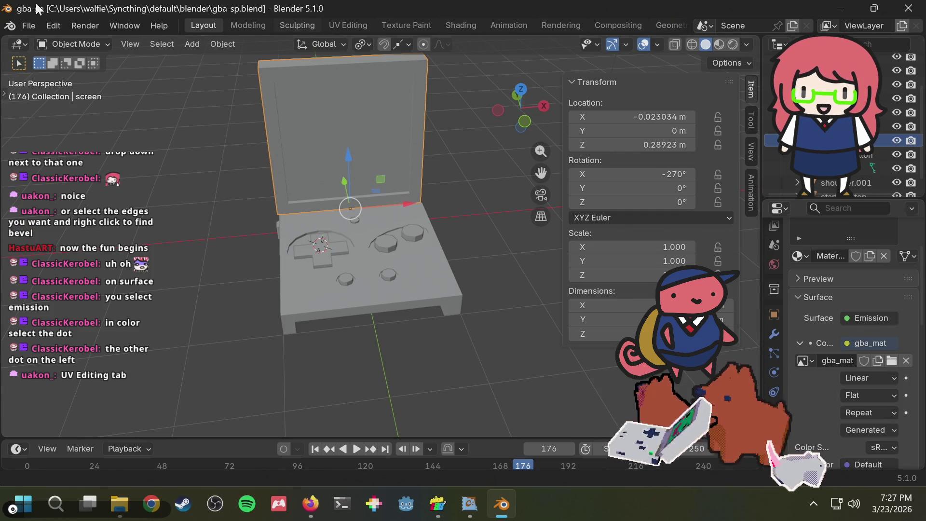
- Switch to the UV Editing workspace and orbit and zoom around the handheld model
click(335, 25)
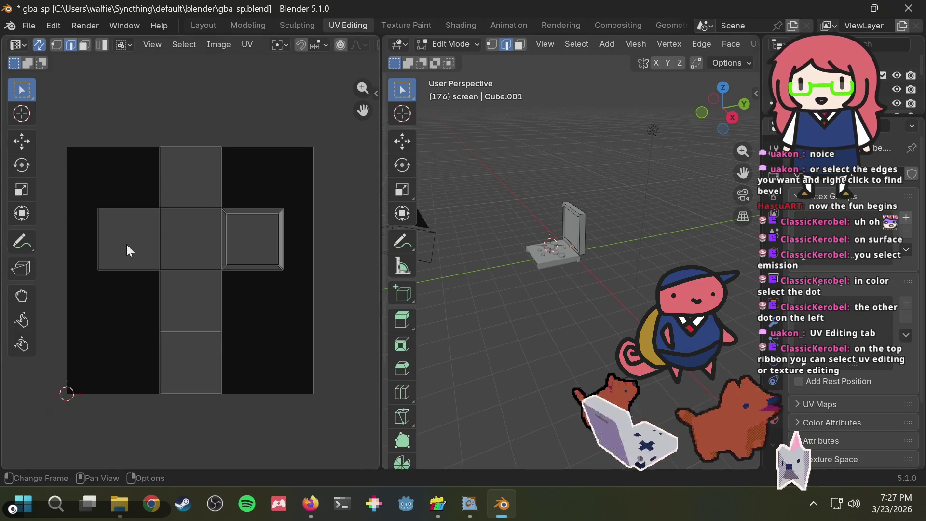
middle_drag(485, 205, 610, 203)
scroll(610, 203, up, 3)
scroll(606, 211, up, 2)
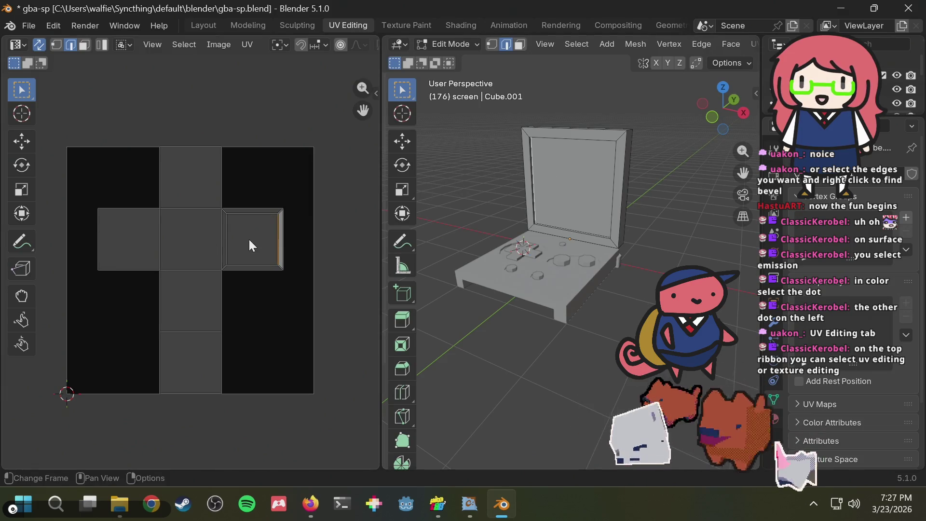
scroll(249, 240, up, 3)
scroll(294, 188, down, 2)
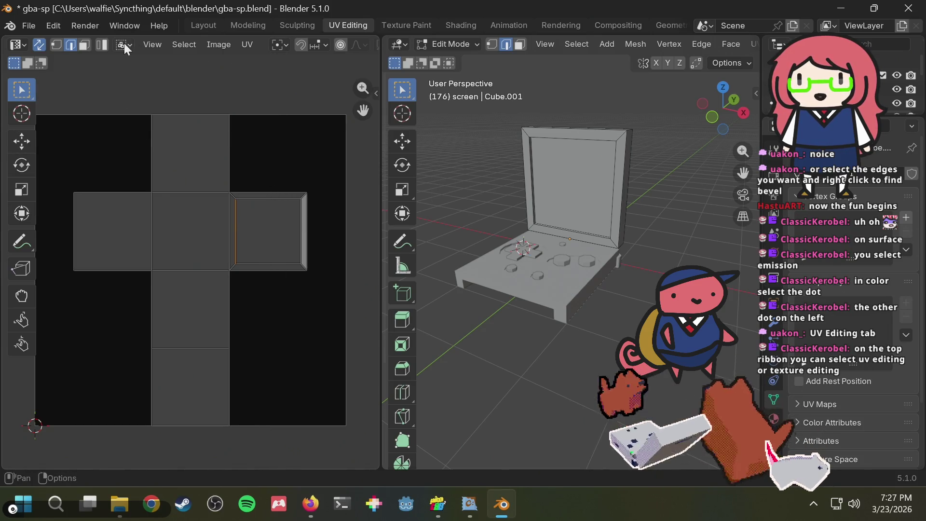
- Browse the Image menu, clear the UV edge selection, and move to Texture Paint
click(219, 45)
click(214, 46)
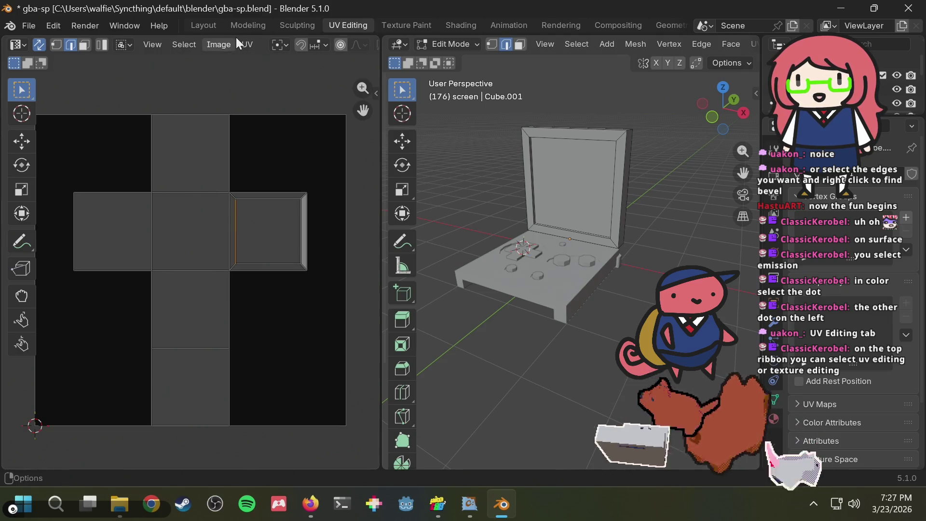
click(230, 41)
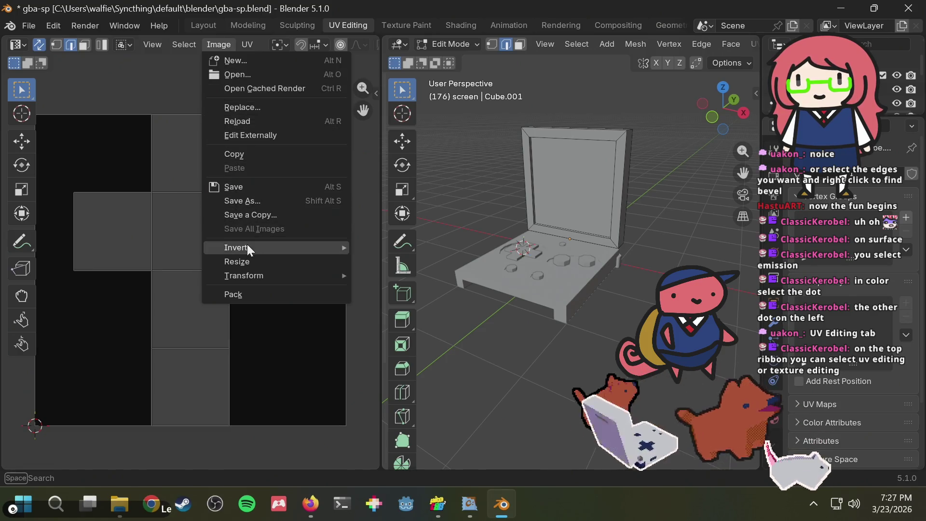
click(154, 85)
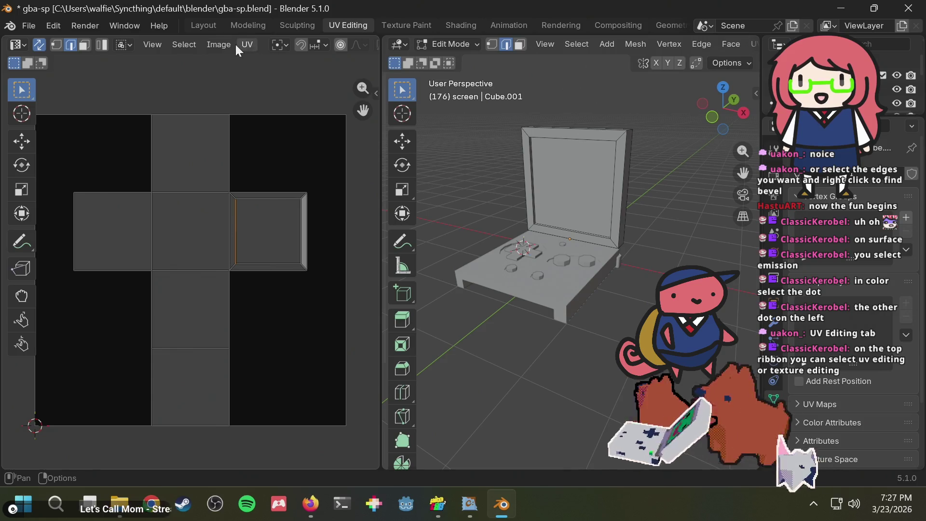
click(217, 45)
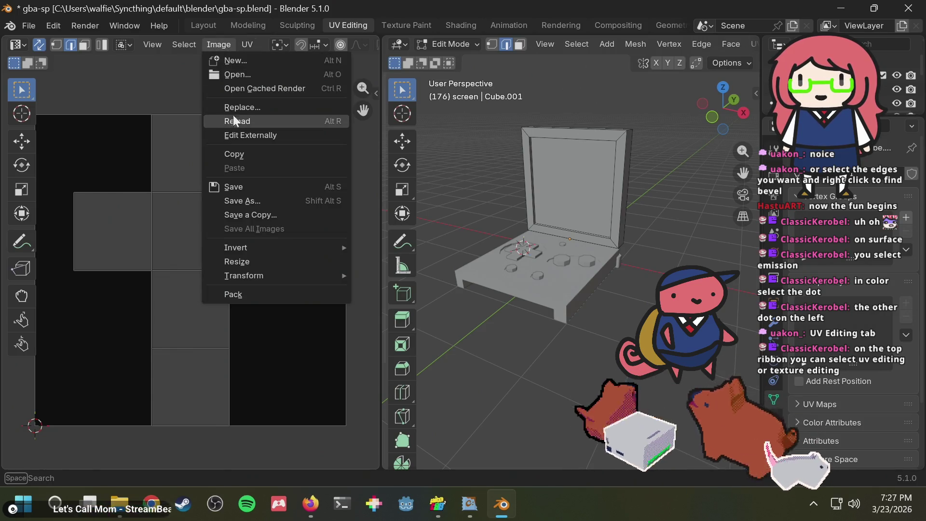
click(91, 98)
click(311, 182)
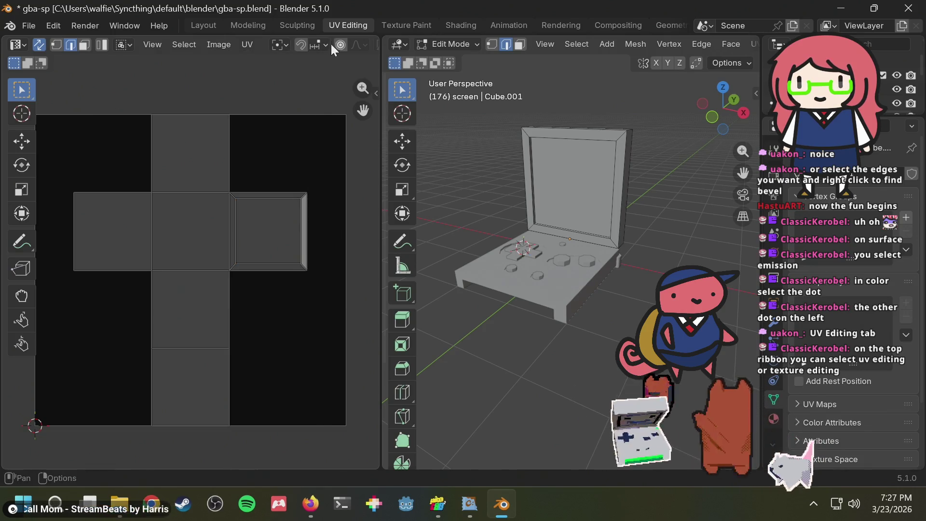
click(409, 25)
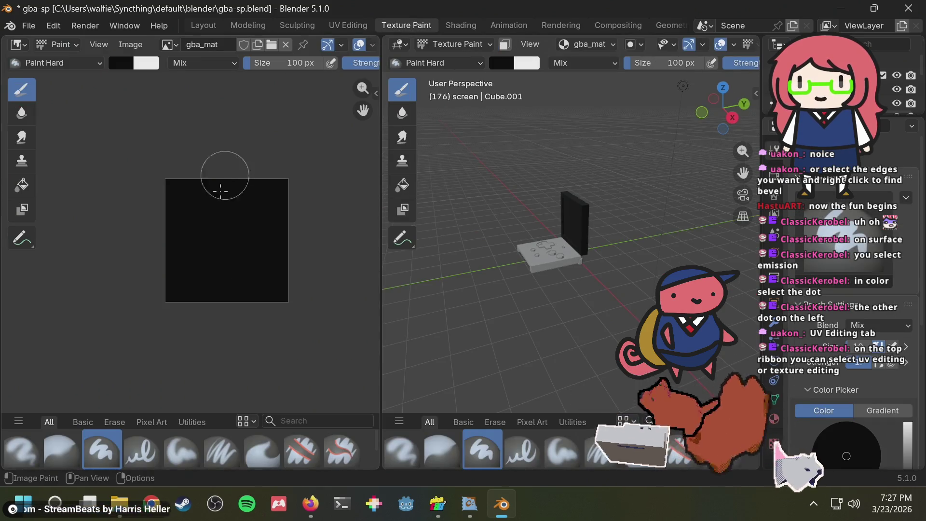
drag(269, 213, 250, 243)
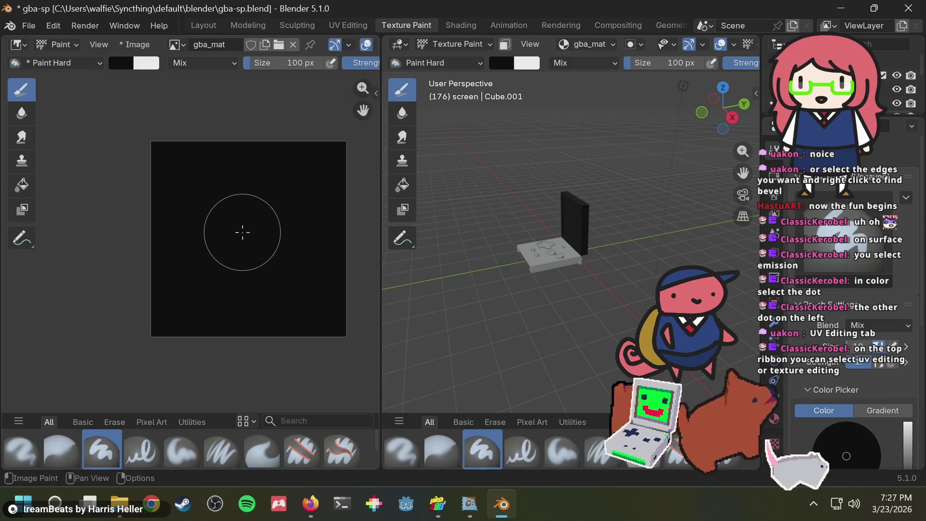
click(348, 24)
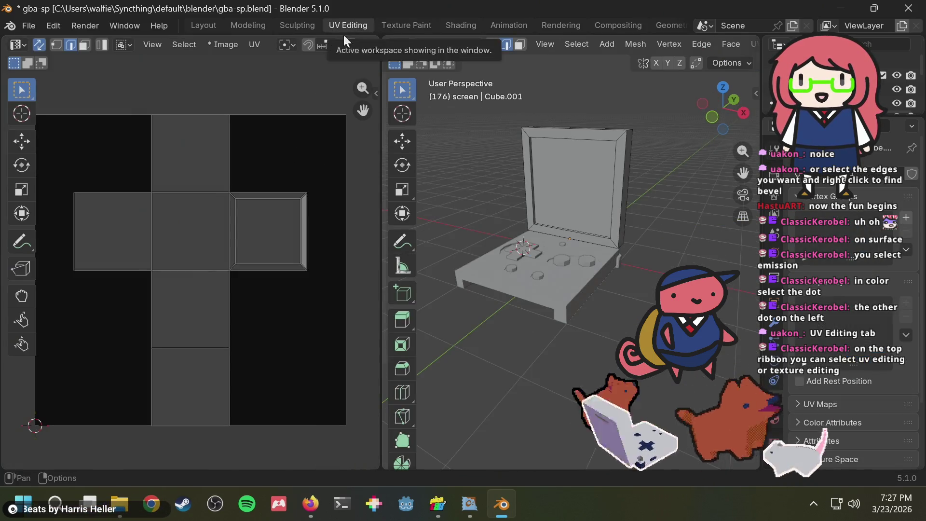
click(254, 159)
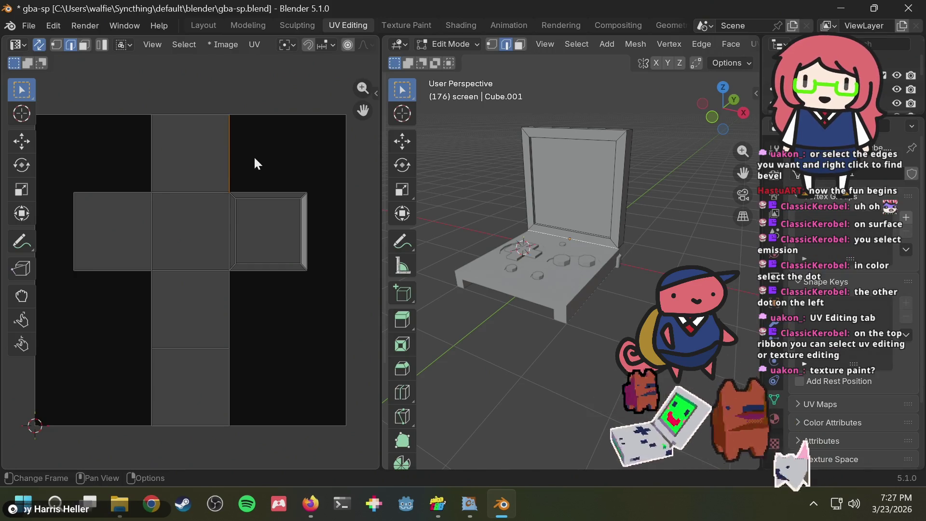
click(409, 27)
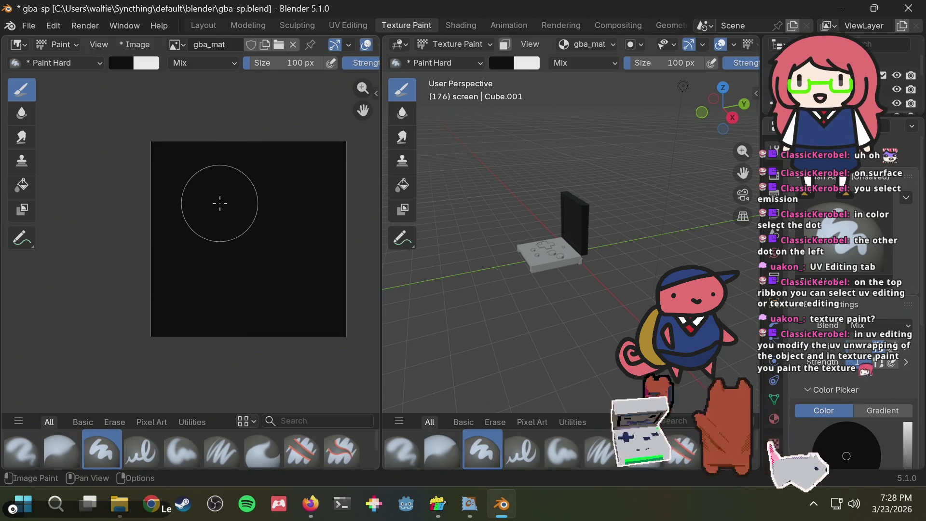
click(22, 164)
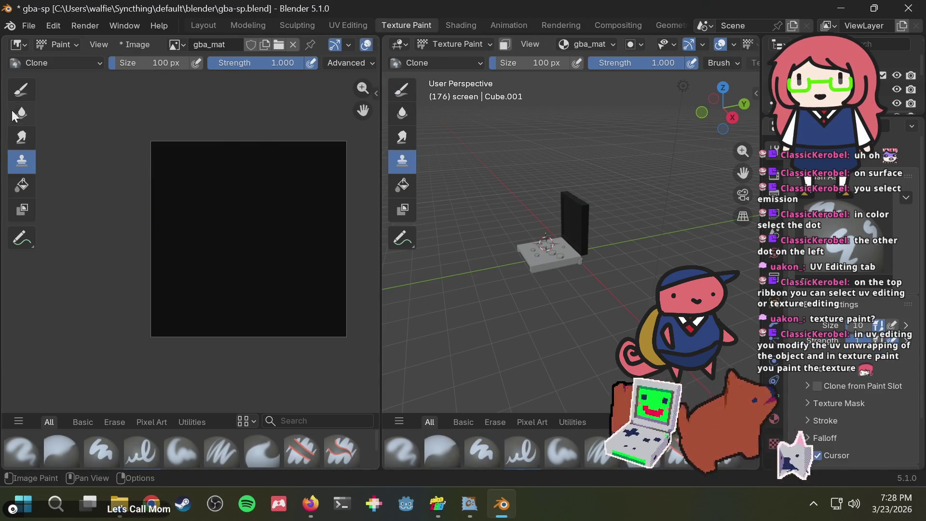
click(21, 92)
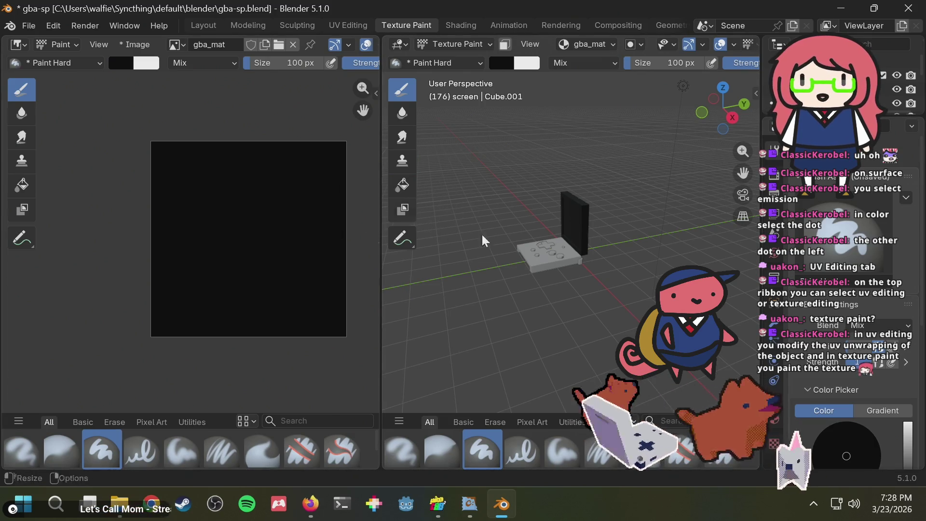
scroll(569, 216, up, 3)
scroll(568, 216, up, 2)
middle_drag(604, 207, 555, 212)
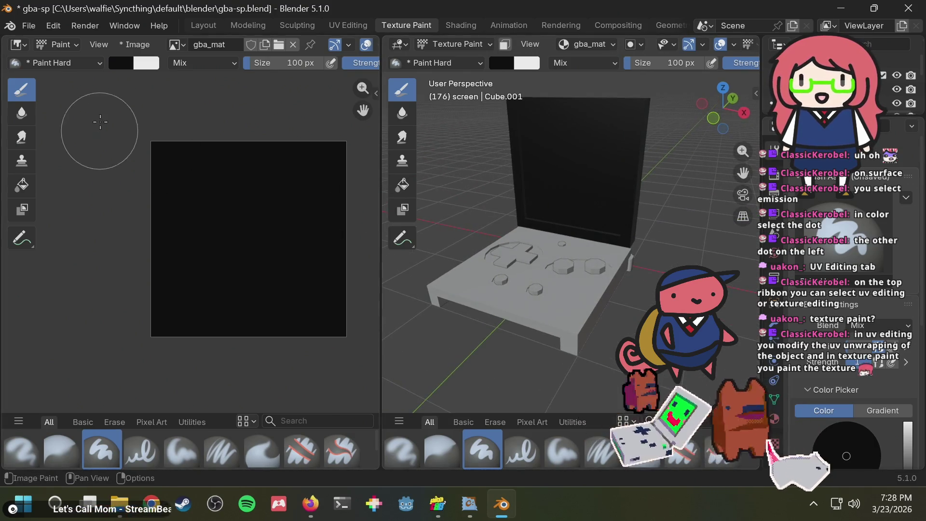
click(93, 65)
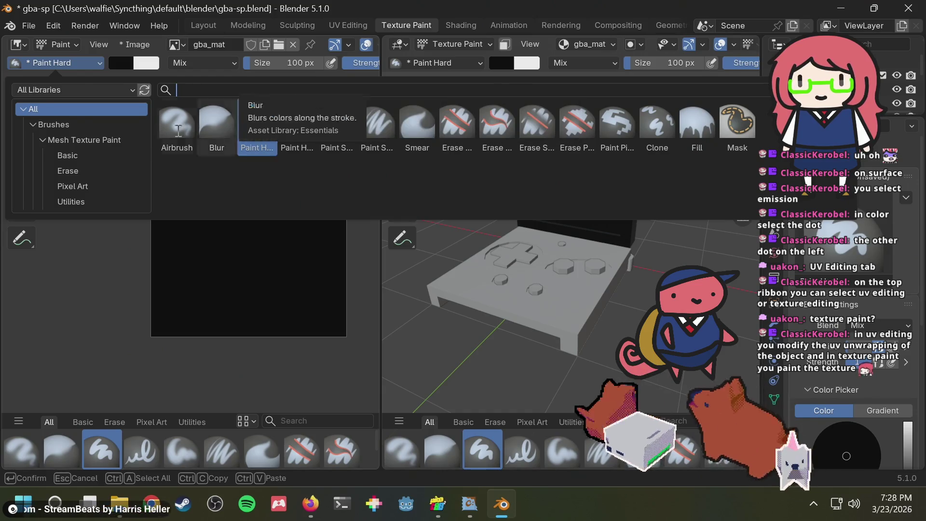
click(84, 90)
click(84, 90)
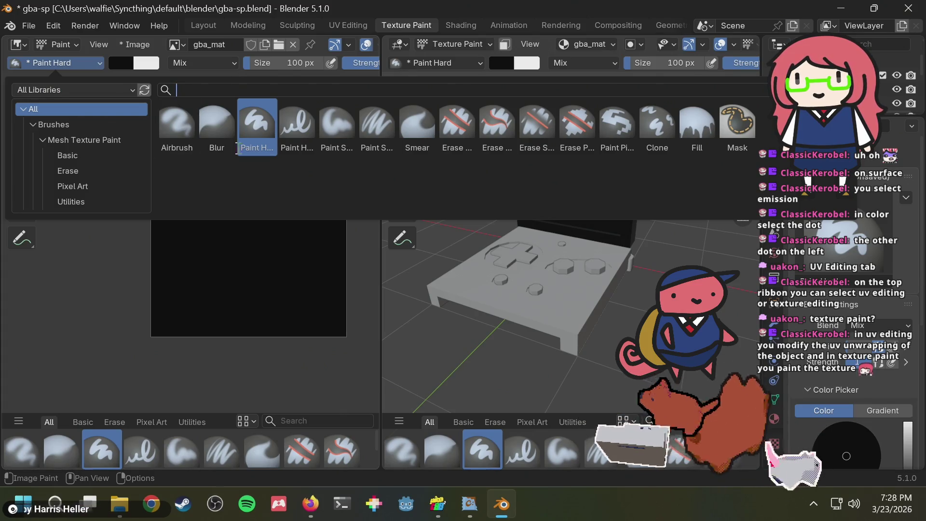
- Keep the Paint Hard brush and set the primary paint colour to a light grey
click(251, 135)
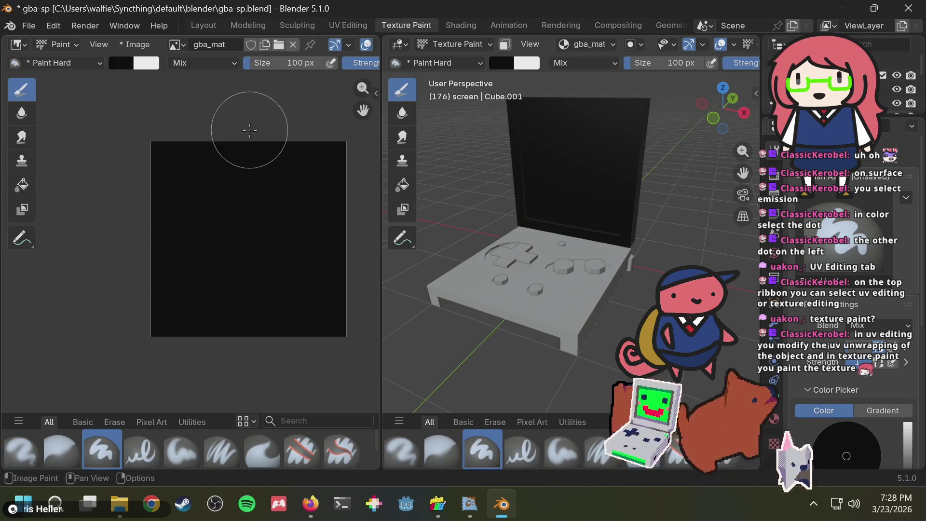
click(121, 64)
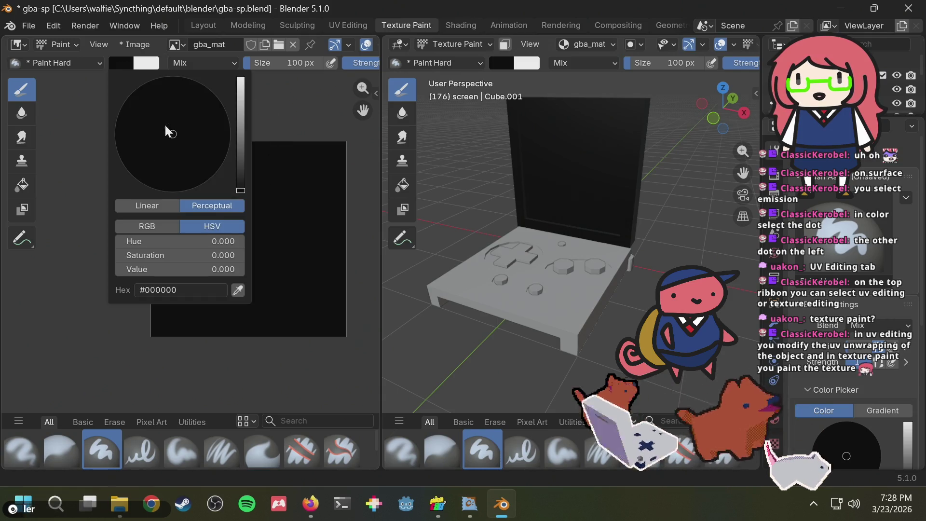
drag(239, 146, 240, 128)
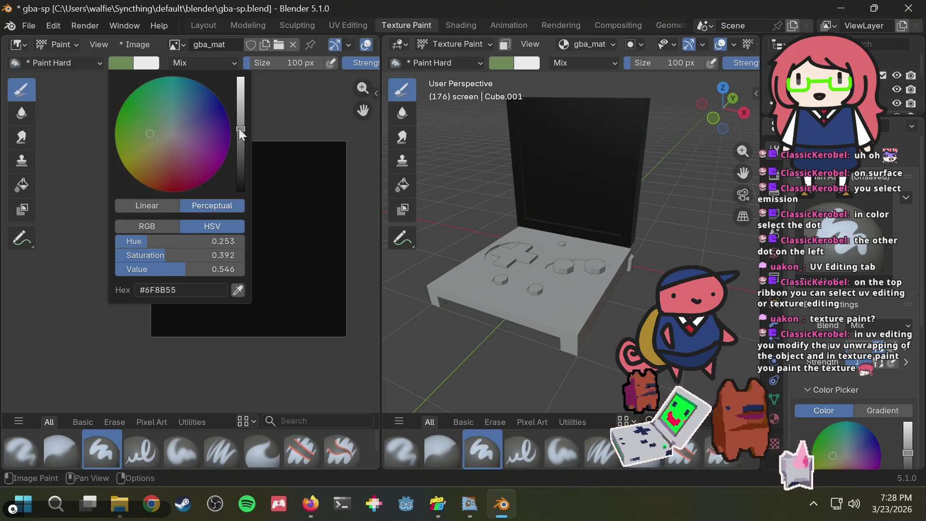
mouse_move(166, 115)
mouse_down()
mouse_move(195, 138)
mouse_move(240, 143)
mouse_move(178, 134)
mouse_move(174, 121)
mouse_move(177, 139)
mouse_up()
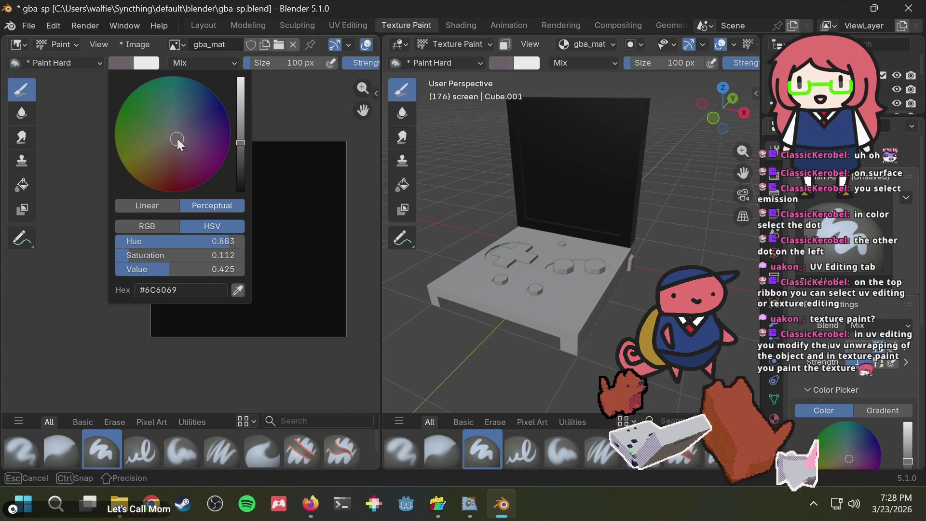
drag(240, 142, 241, 126)
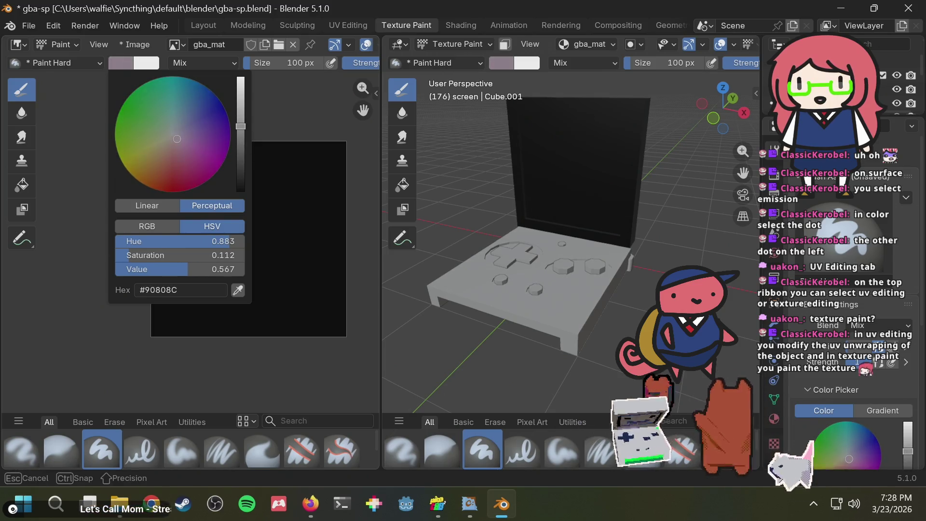
drag(174, 138, 172, 138)
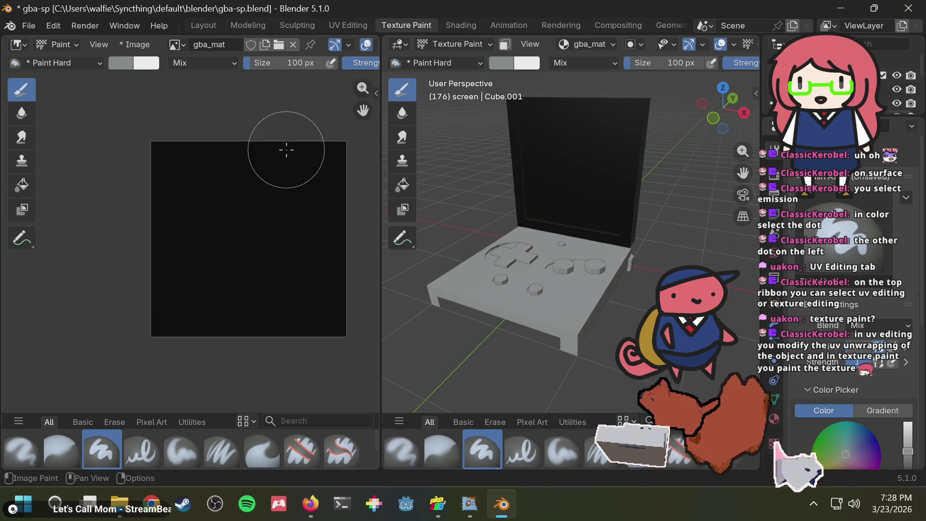
- Paint test strokes on gba_mat, undo each back to black, and save gba-sp.blend
mouse_move(262, 179)
mouse_down()
mouse_move(271, 160)
mouse_move(354, 263)
mouse_up()
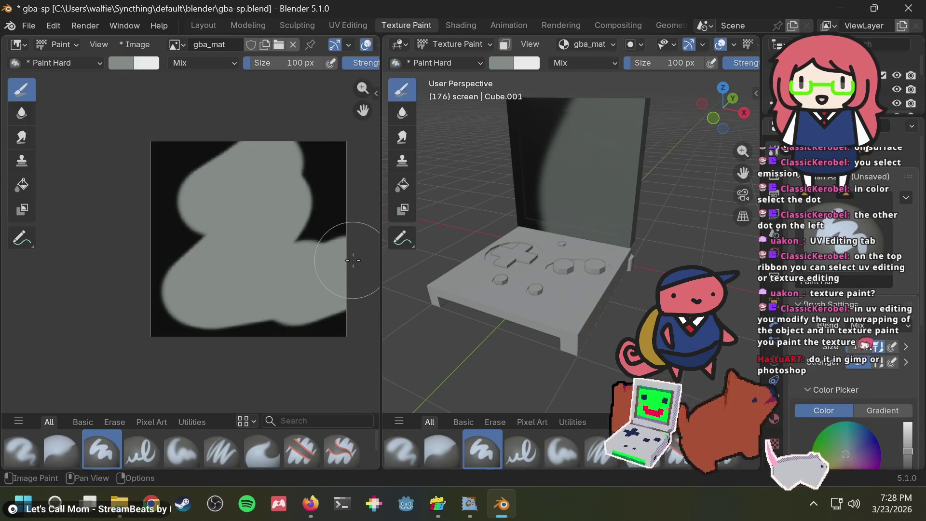
key(ctrl+z)
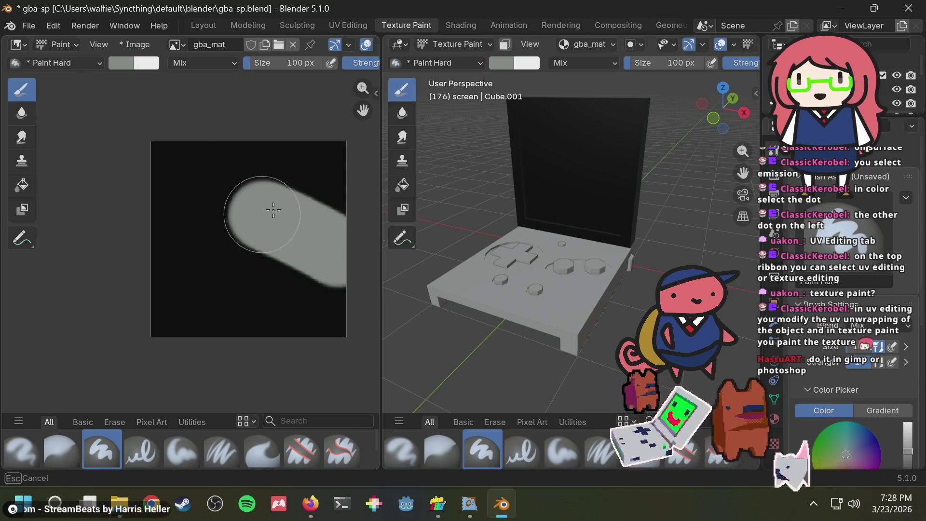
drag(360, 193, 306, 242)
key(ctrl+z)
drag(328, 173, 280, 258)
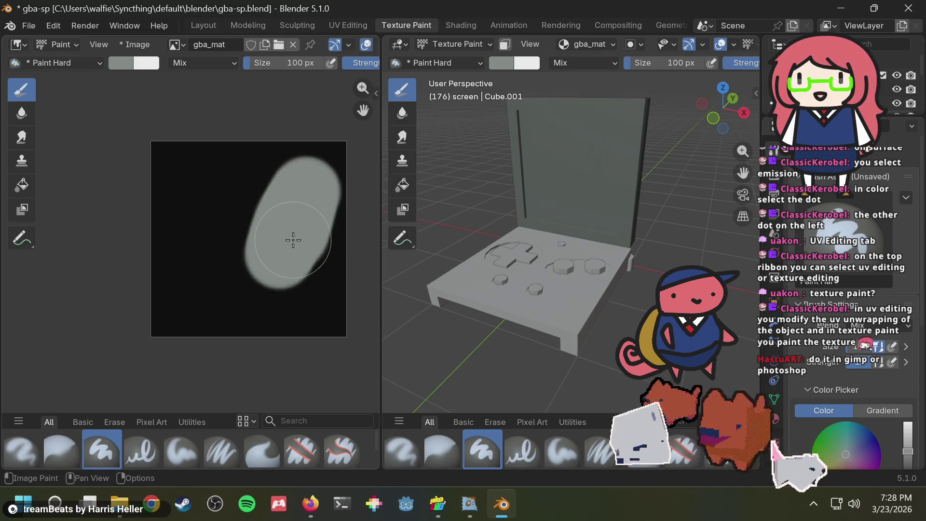
key(ctrl+z)
drag(295, 212, 326, 240)
key(ctrl+z)
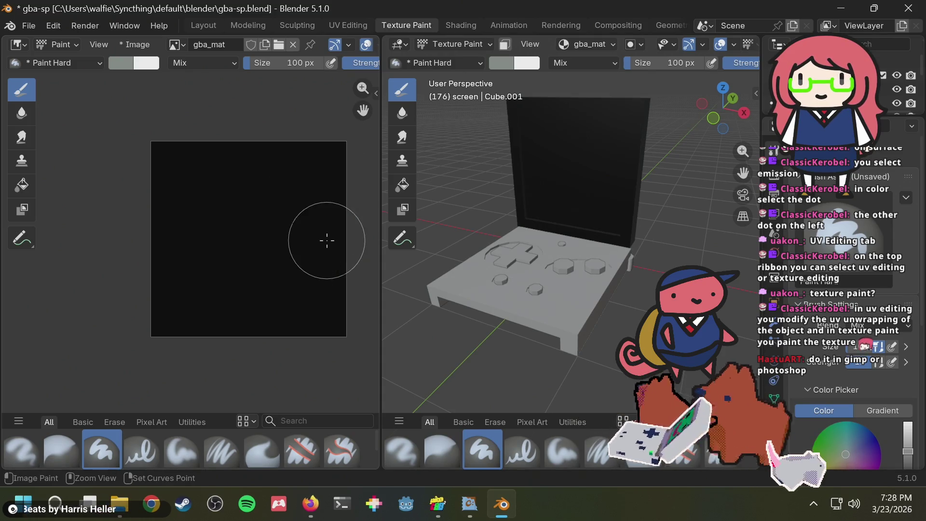
key(ctrl+s)
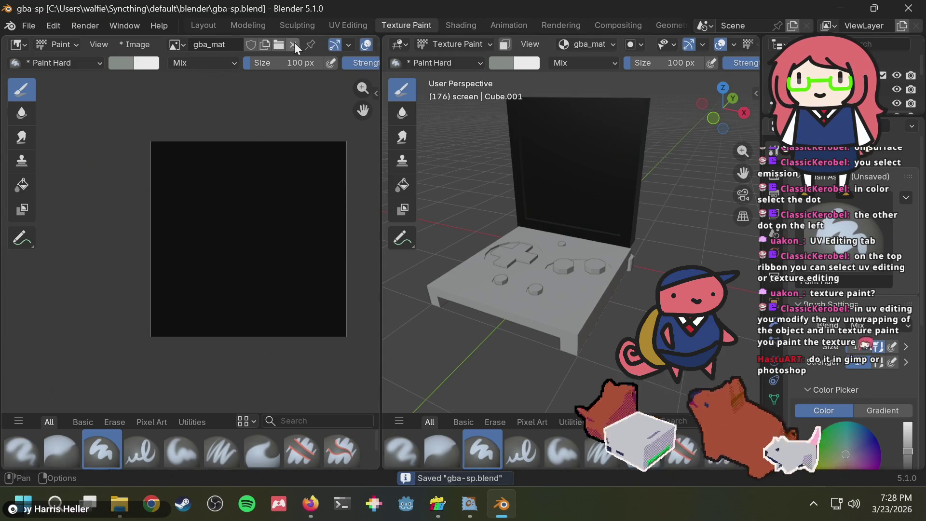
- Browse the image list, try Edit Externally on gba_mat, and save the .blend
click(178, 45)
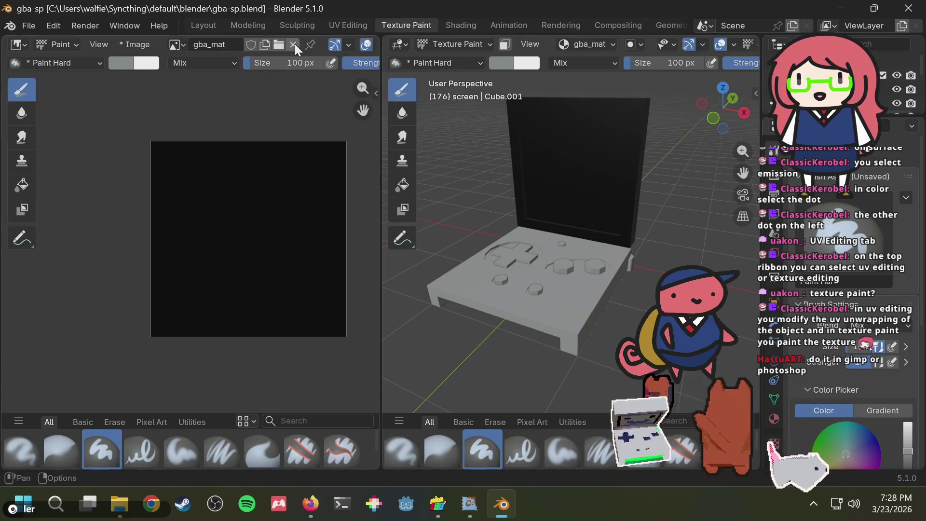
click(274, 45)
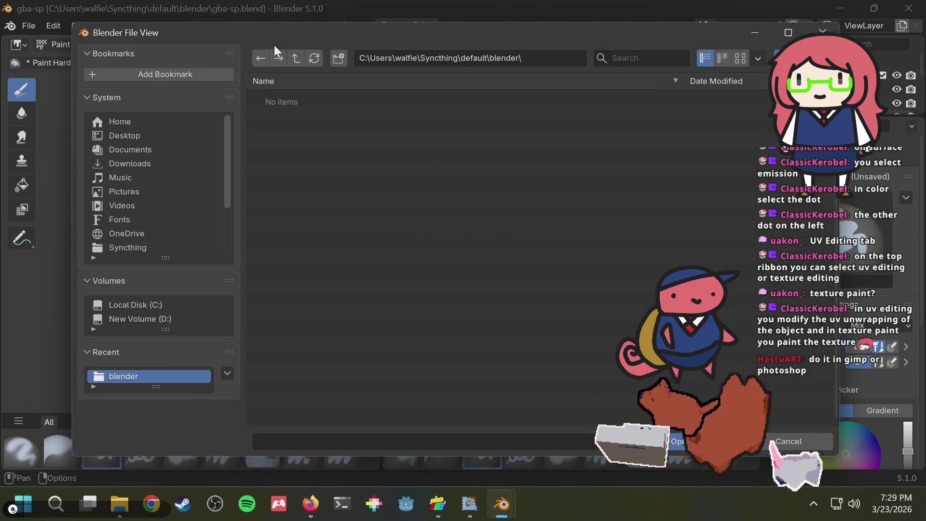
key(Escape)
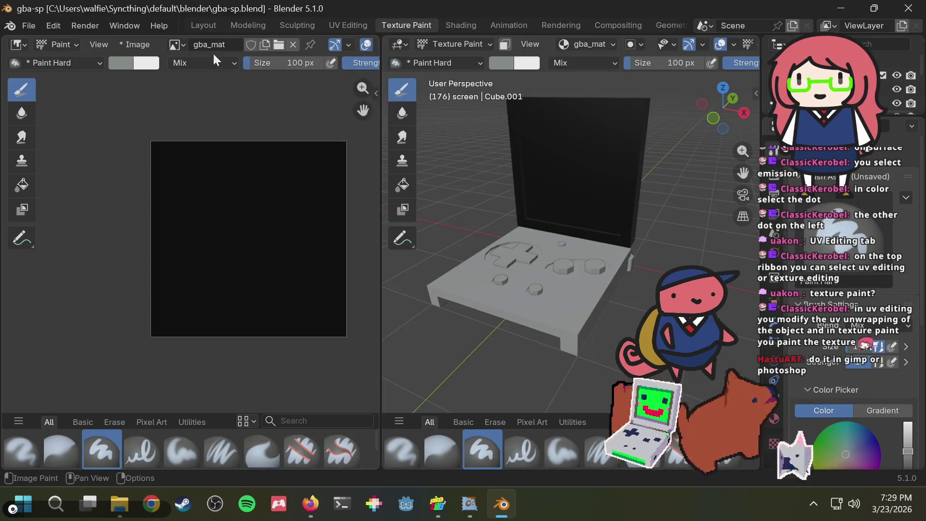
click(176, 45)
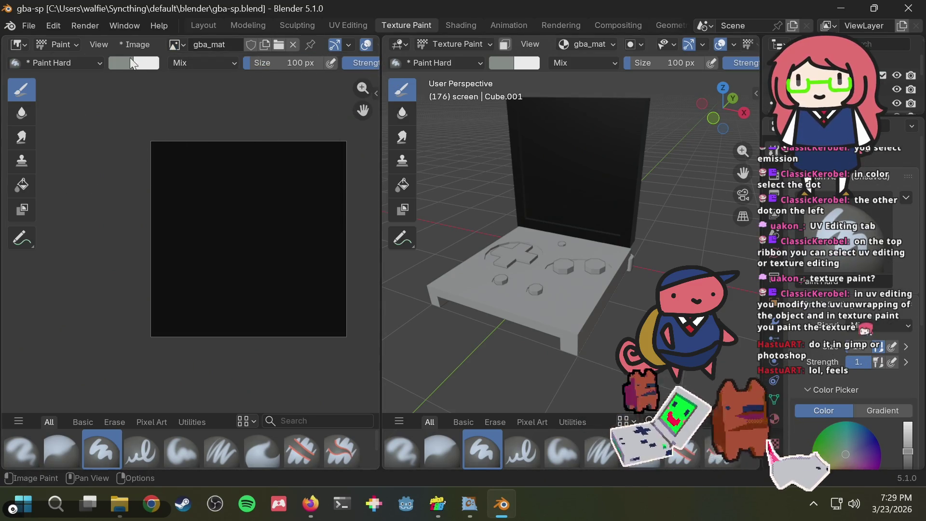
click(129, 45)
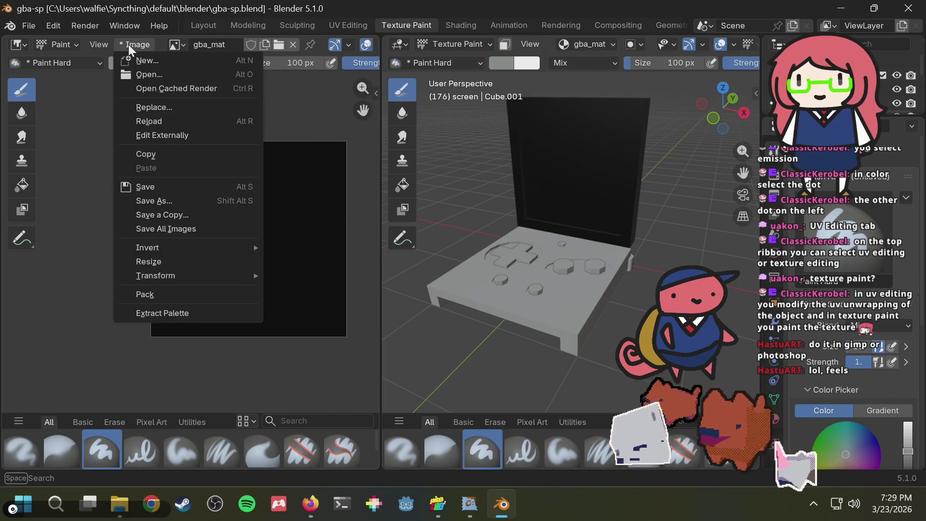
click(174, 138)
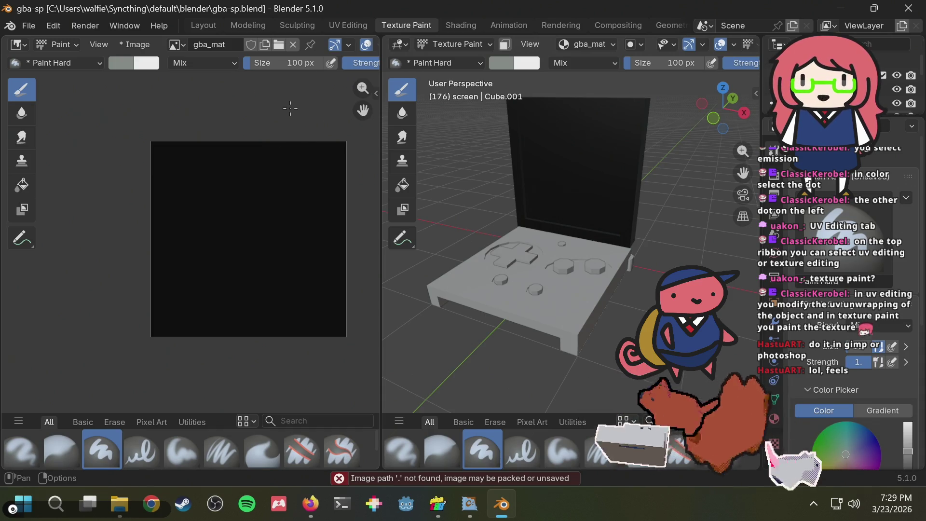
key(ctrl+s)
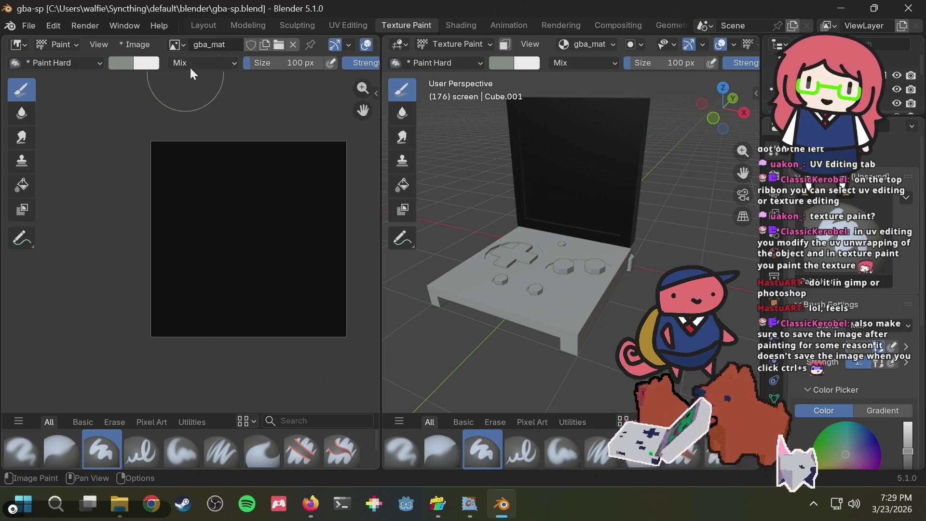
click(140, 95)
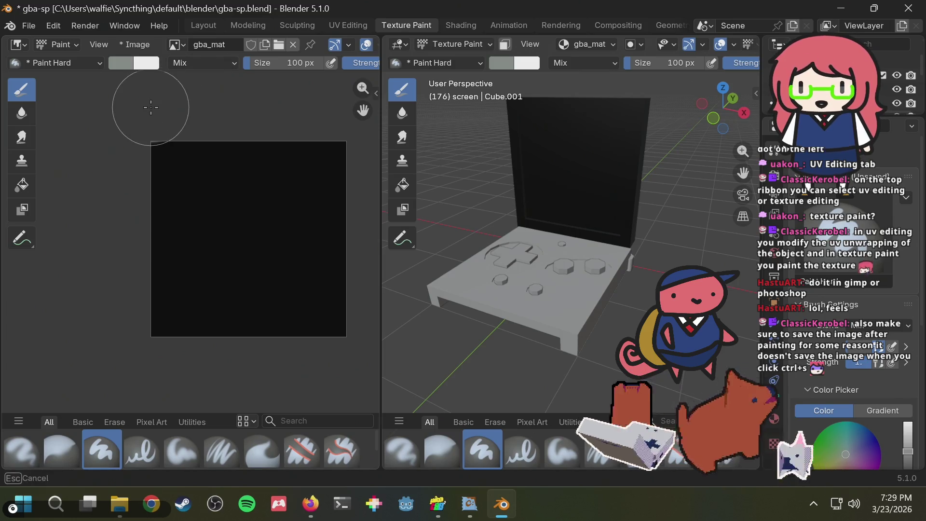
- Save the texture as gba_mat.png, save the project, then retry Edit Externally
click(139, 42)
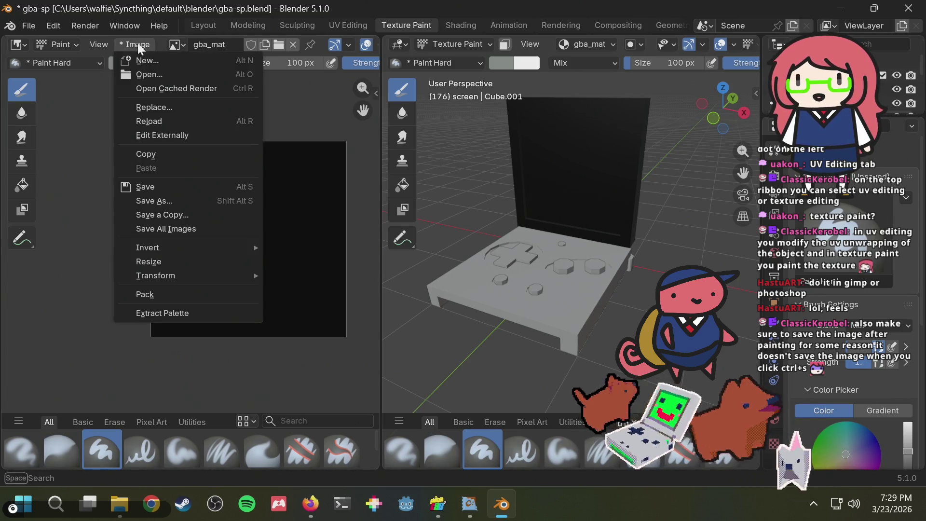
click(170, 186)
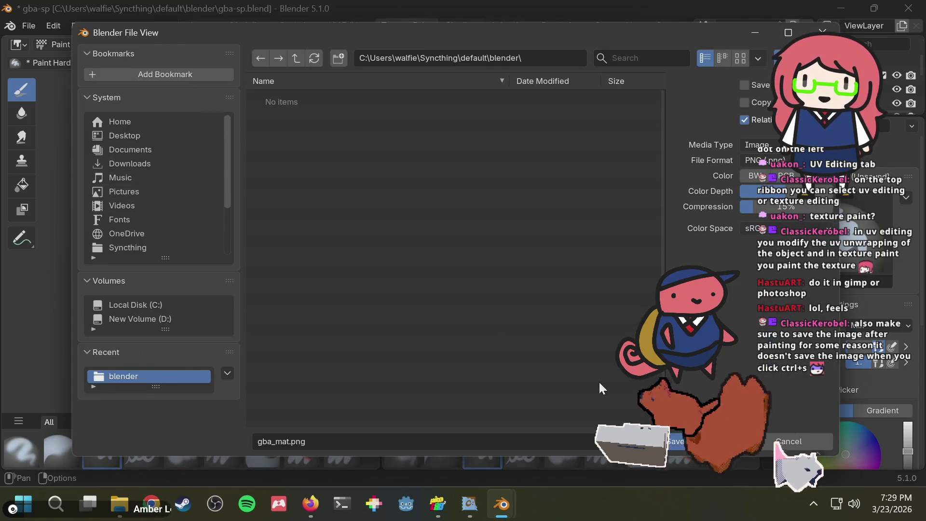
click(322, 445)
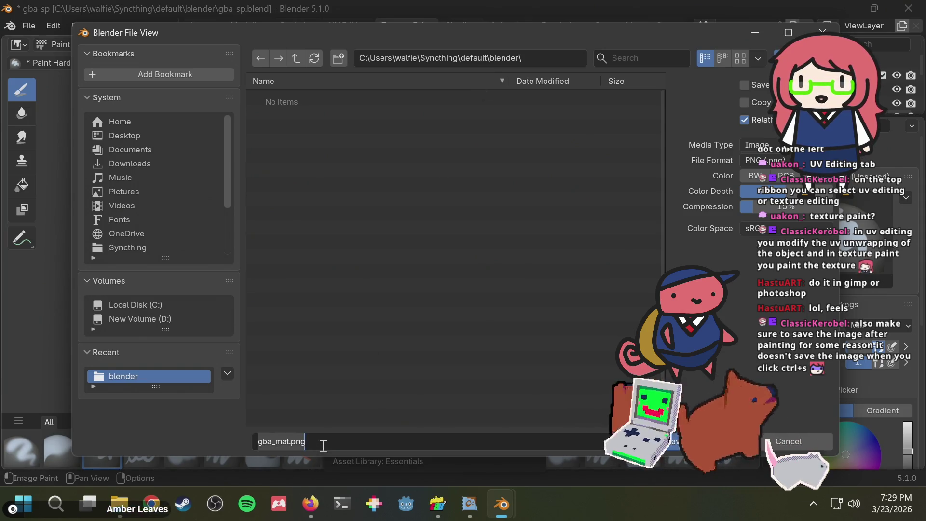
key(Escape)
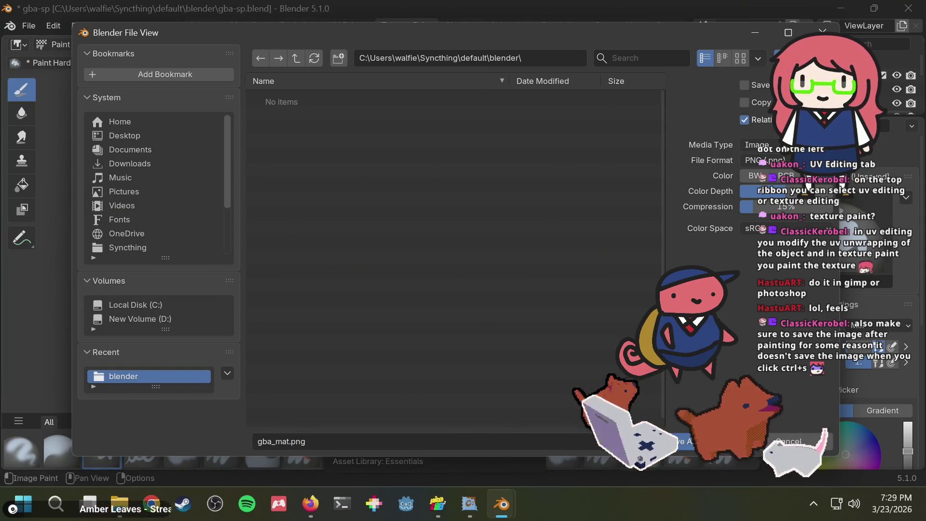
click(691, 437)
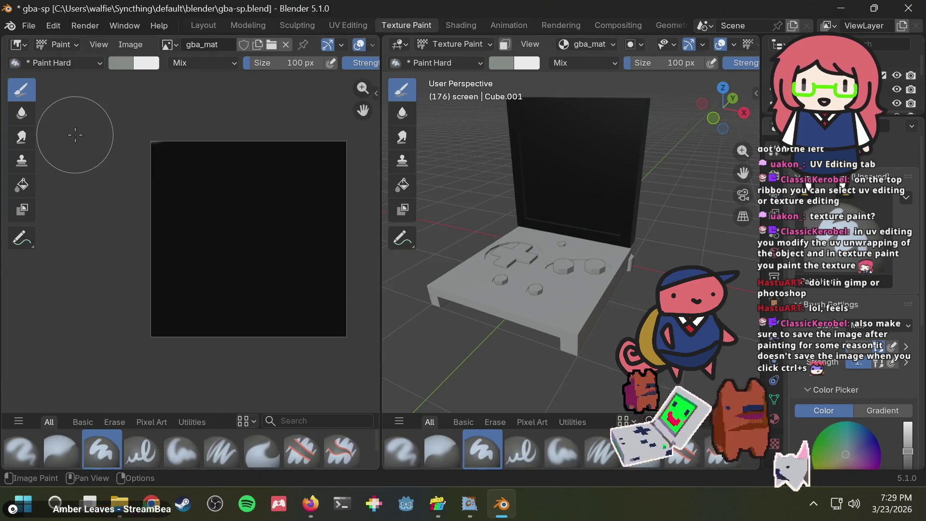
key(ctrl+s)
click(128, 46)
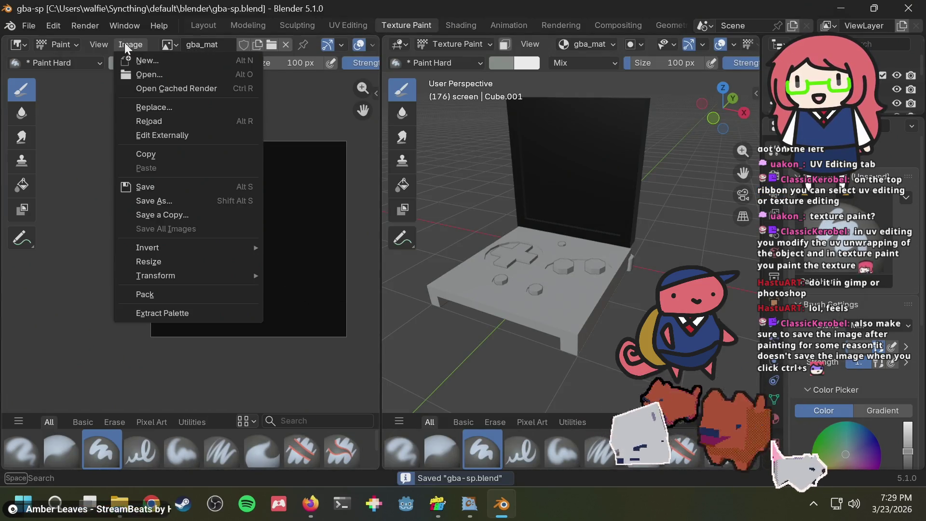
click(164, 135)
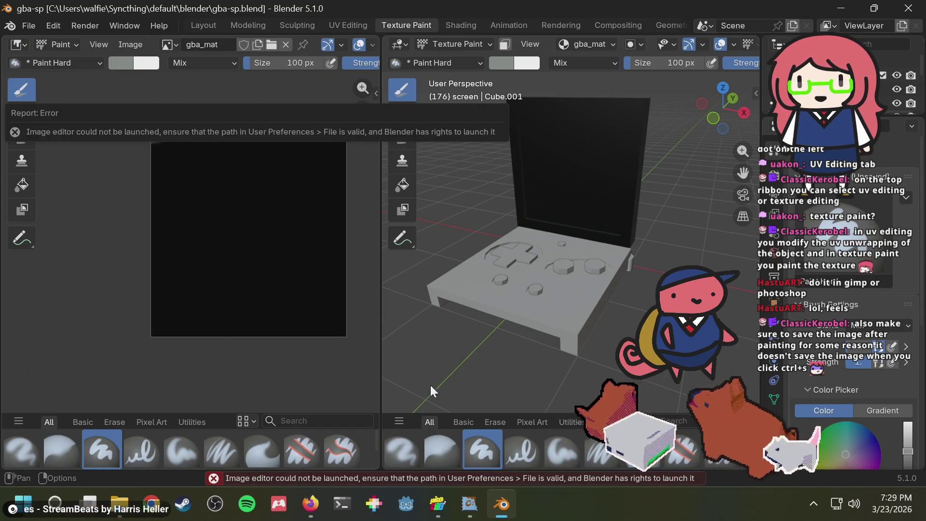
- Open default > blender in File Explorer and view the Open with choices for gba_mat.png
click(119, 505)
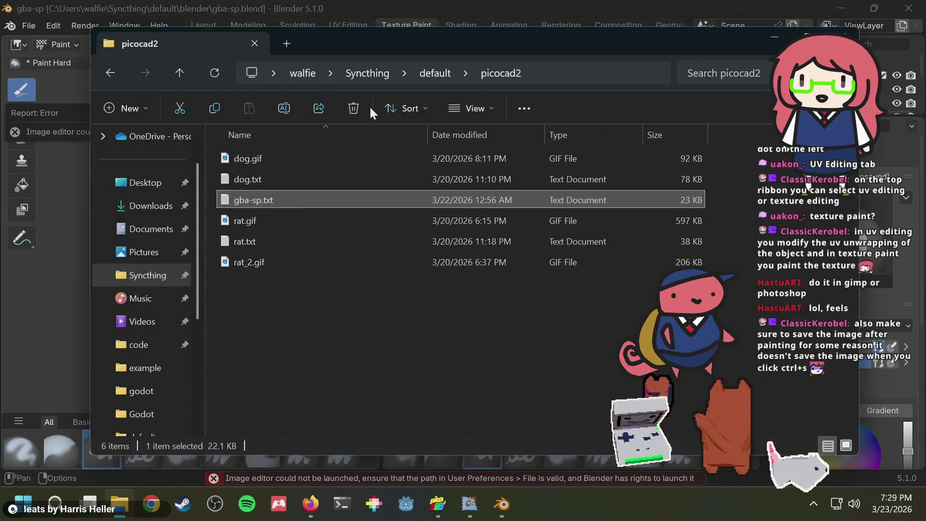
key(ctrl+t)
scroll(140, 372, down, 1)
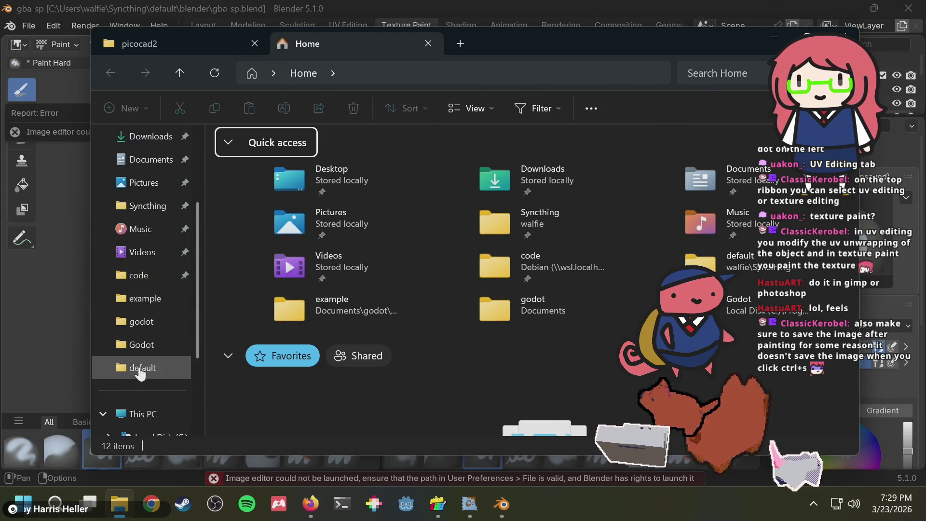
scroll(140, 372, down, 1)
click(146, 333)
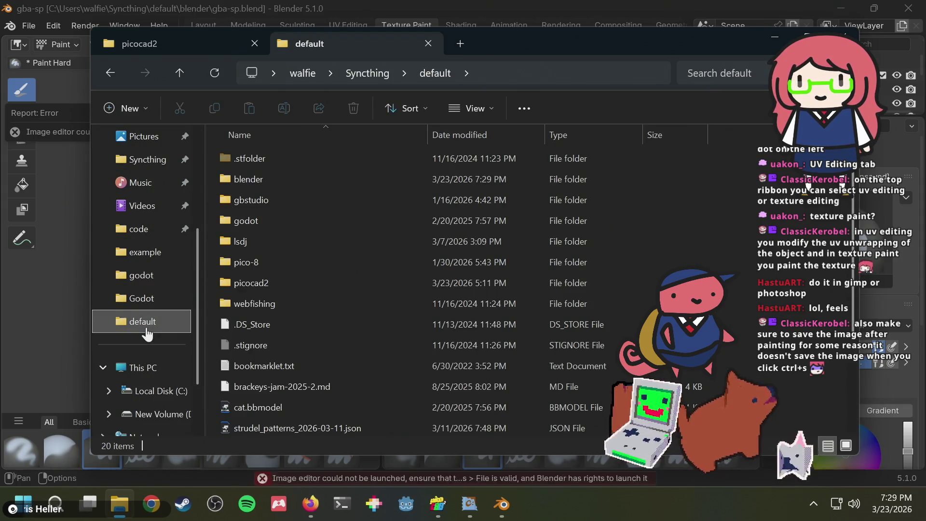
double_click(234, 178)
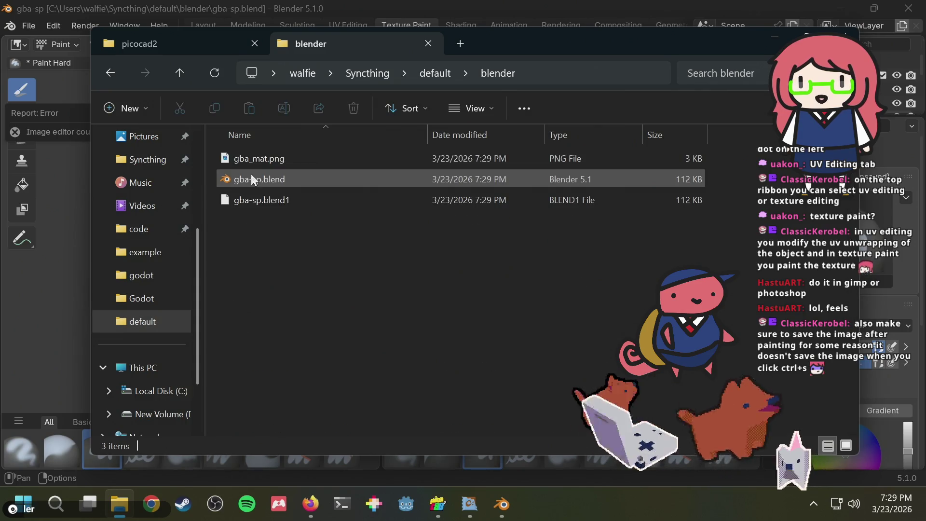
click(273, 161)
right_click(273, 160)
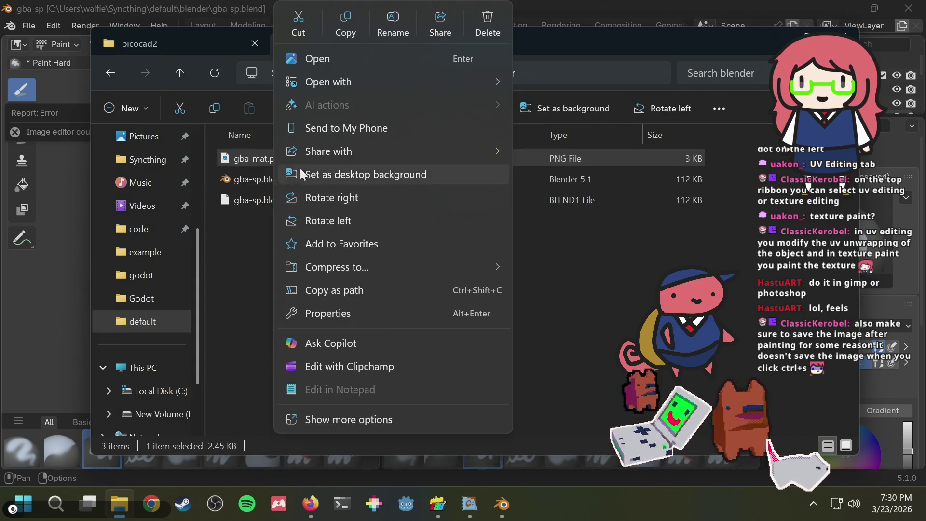
mouse_move(408, 83)
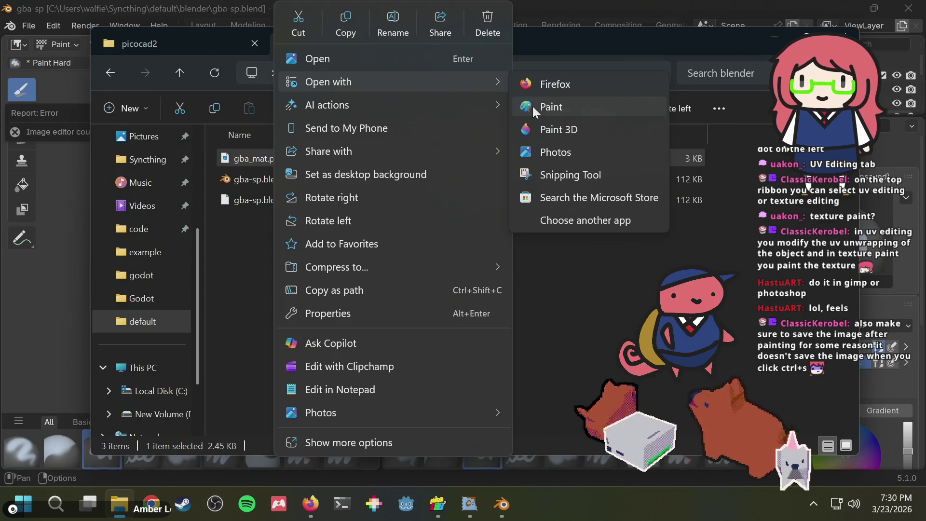
click(244, 464)
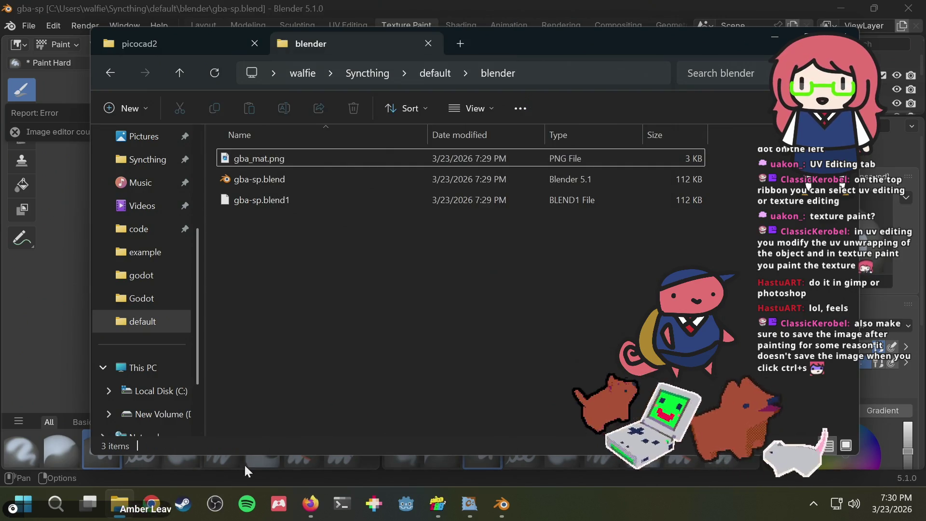
click(196, 507)
- Search the Steam library for 'ase' and launch Aseprite
mouse_move(130, 38)
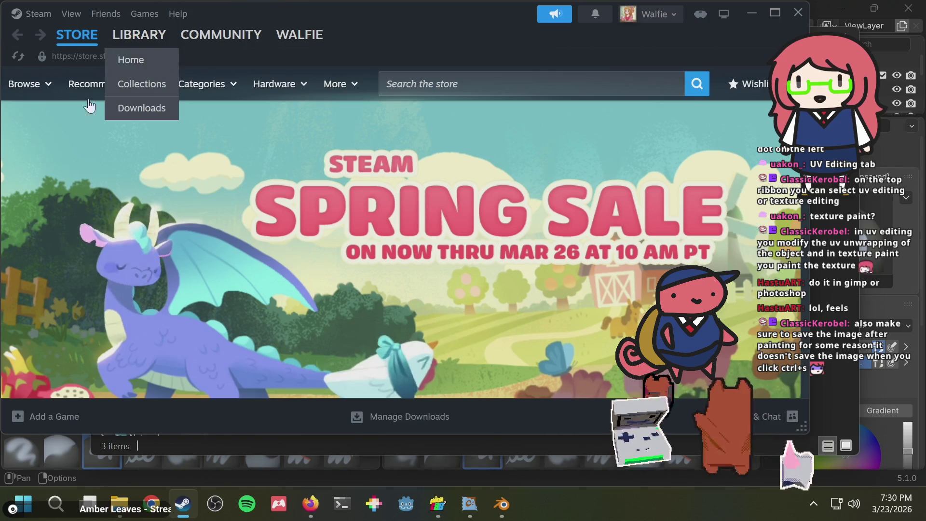
click(140, 34)
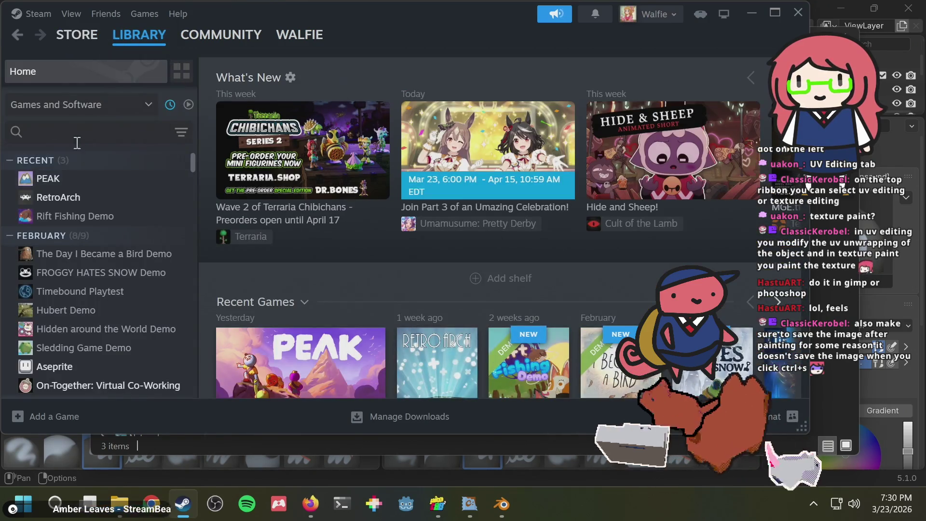
click(80, 132)
text(ase)
double_click(64, 179)
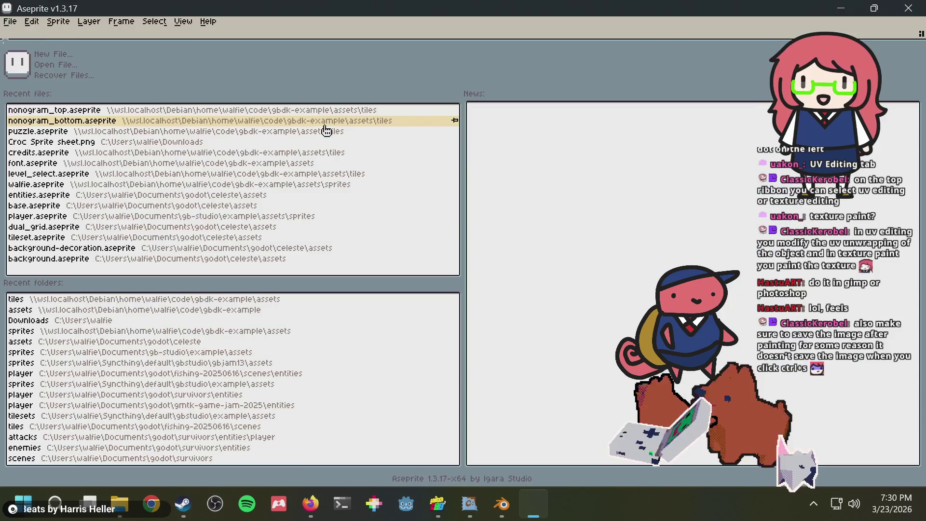
- Open gba_mat.png from the Syncthing > default > blender folder in Aseprite
click(15, 21)
key(Return)
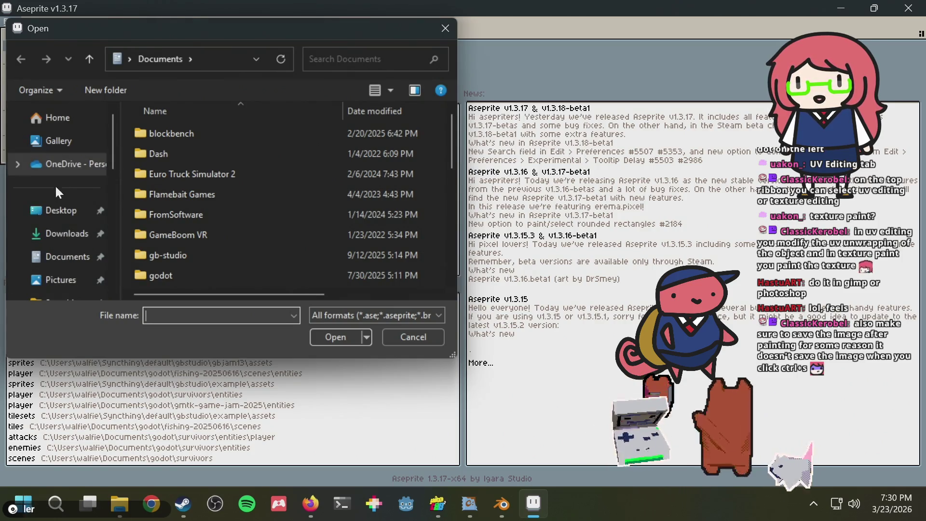
scroll(57, 236, down, 3)
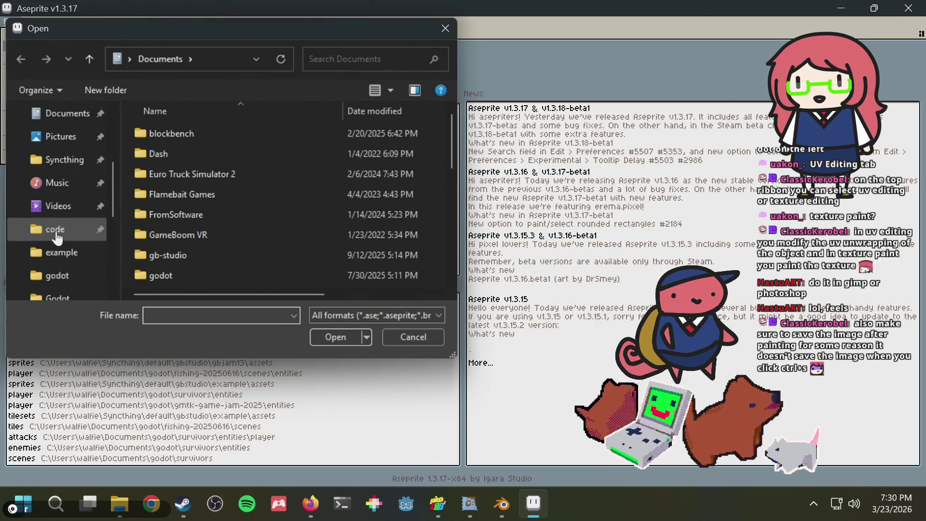
click(61, 162)
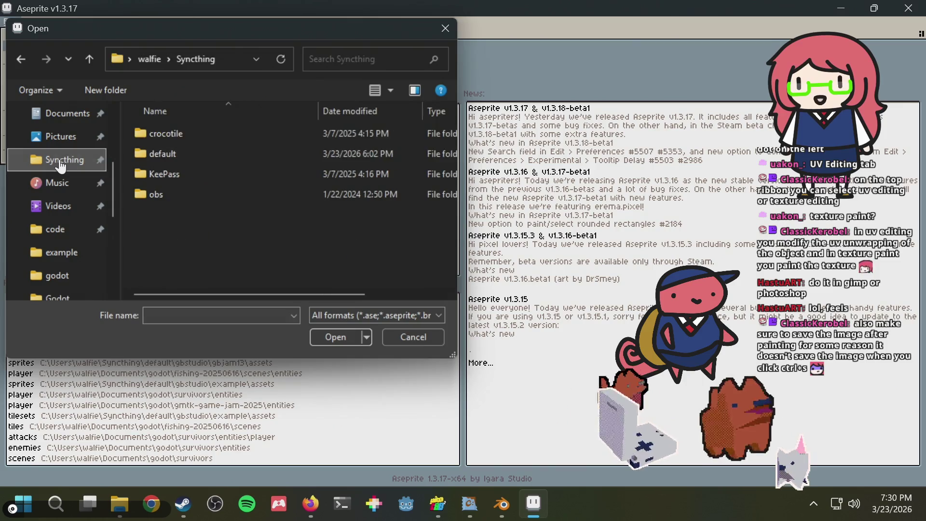
click(170, 145)
double_click(165, 152)
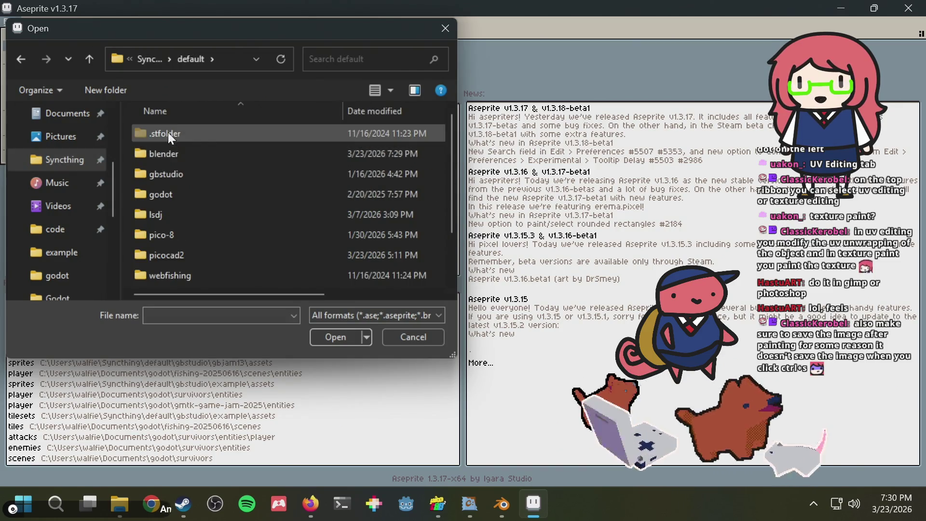
double_click(166, 152)
double_click(175, 158)
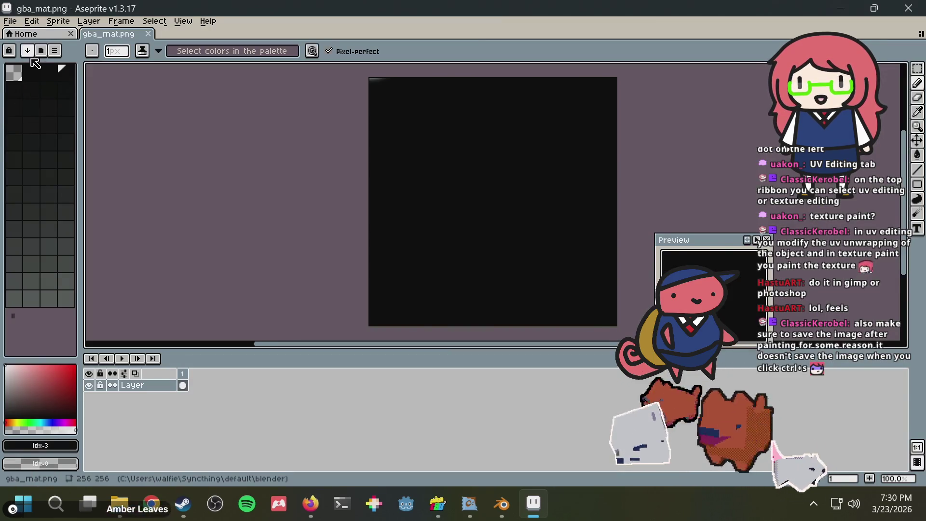
- Load the default palette and flood-fill the canvas with the grey-blue colour
click(55, 51)
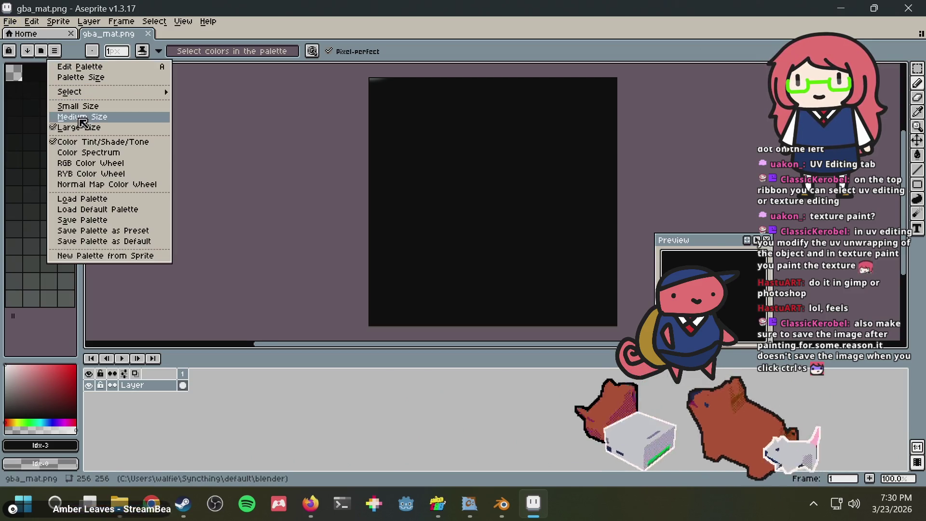
click(97, 209)
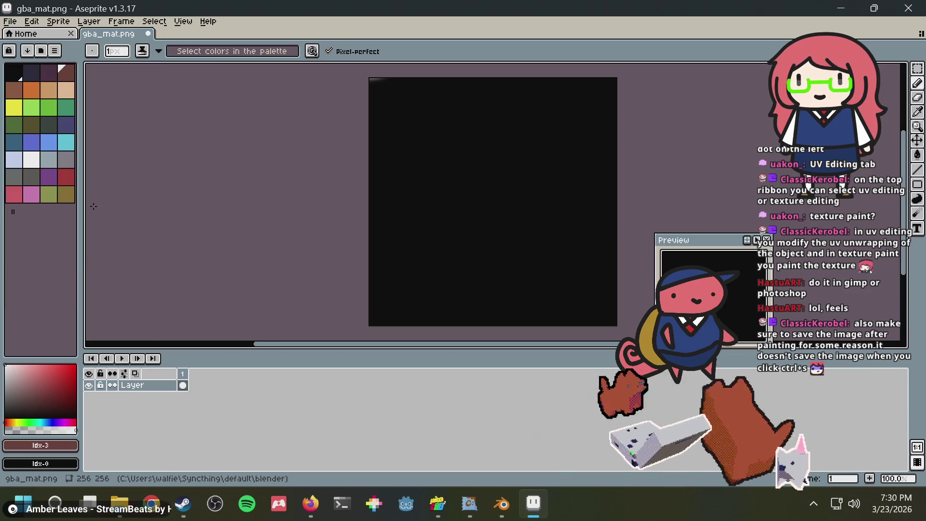
click(52, 164)
key(g)
click(468, 152)
- Undo the earlier fill, refill the empty canvas grey-blue, and save gba_mat.png
scroll(339, 77, up, 2)
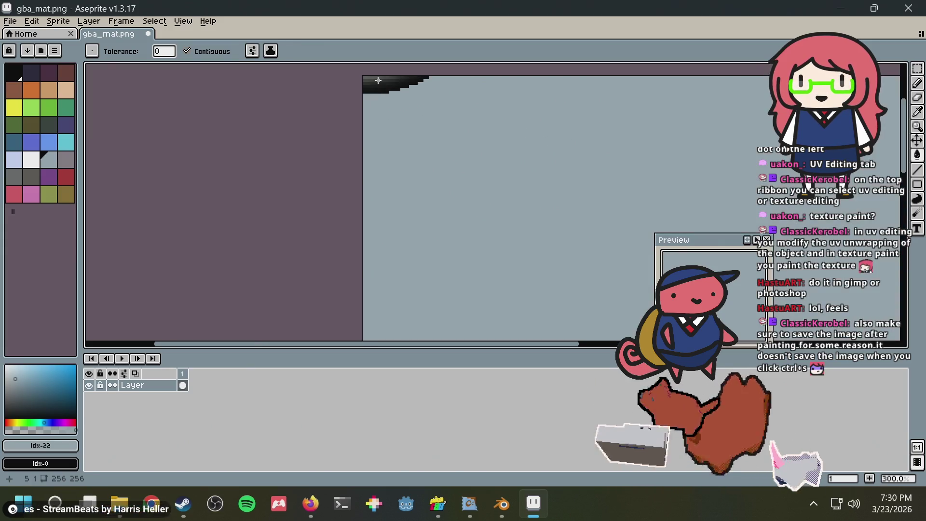
scroll(349, 126, up, 2)
scroll(362, 171, up, 2)
scroll(362, 171, up, 2)
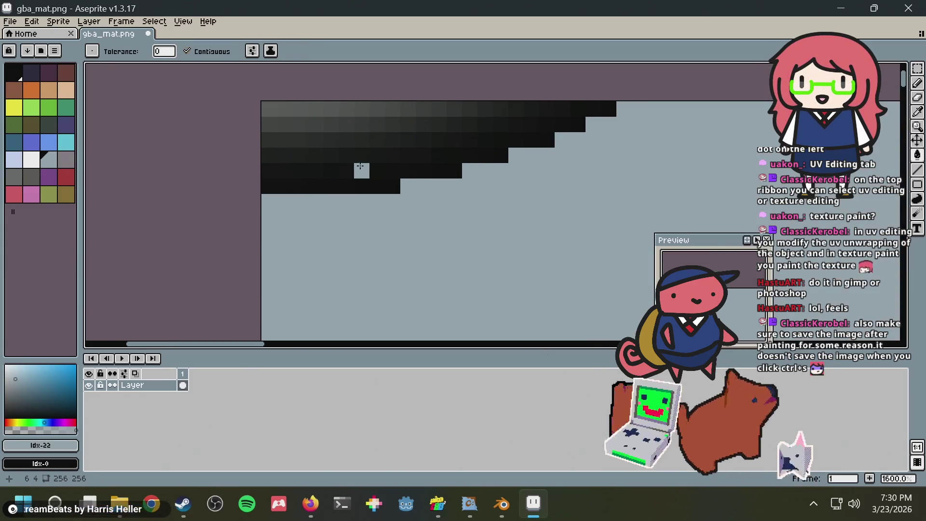
key(m)
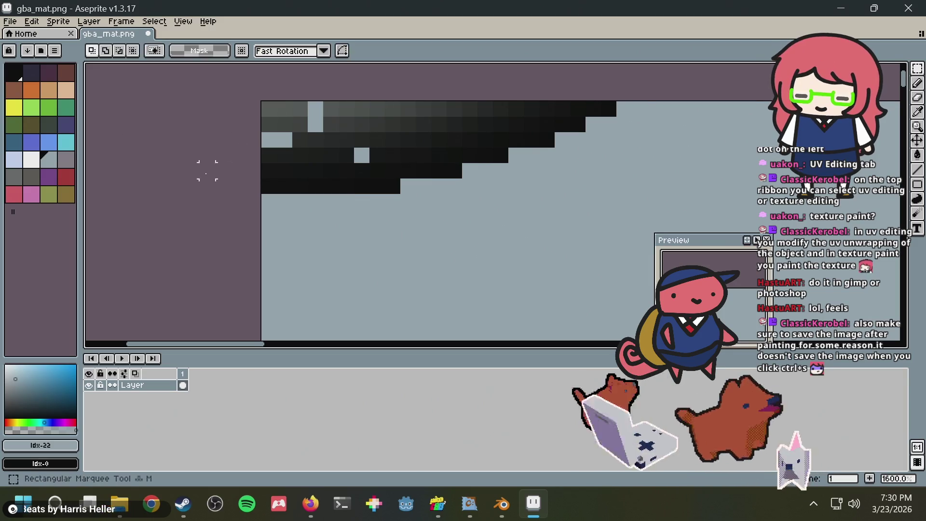
scroll(502, 72, down, 2)
scroll(574, 223, down, 6)
scroll(529, 224, down, 3)
middle_drag(529, 224, 481, 211)
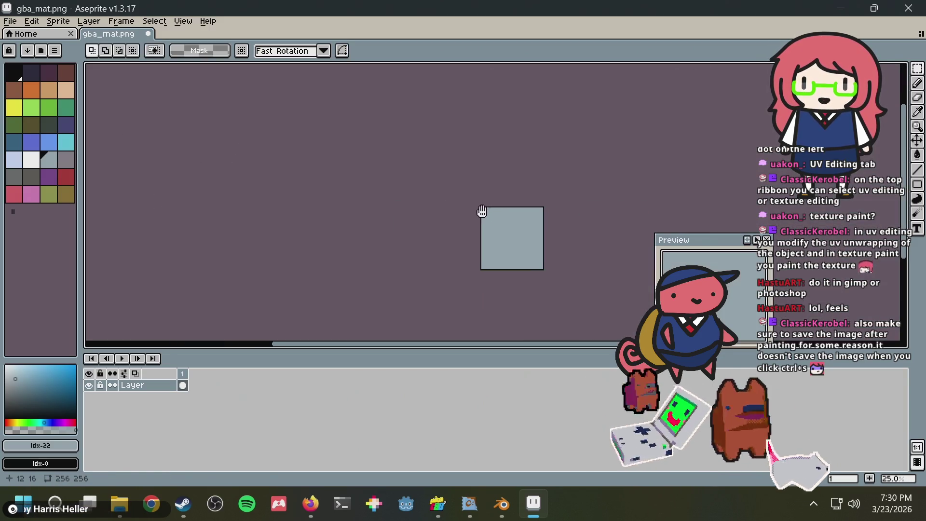
scroll(481, 211, down, 1)
key(ctrl+z)
scroll(518, 219, up, 1)
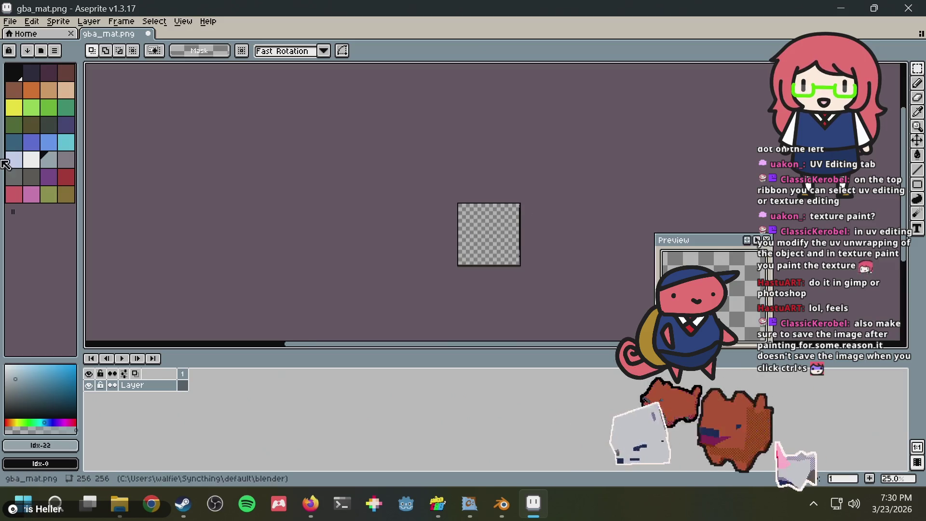
key(g)
click(517, 209)
scroll(517, 209, up, 2)
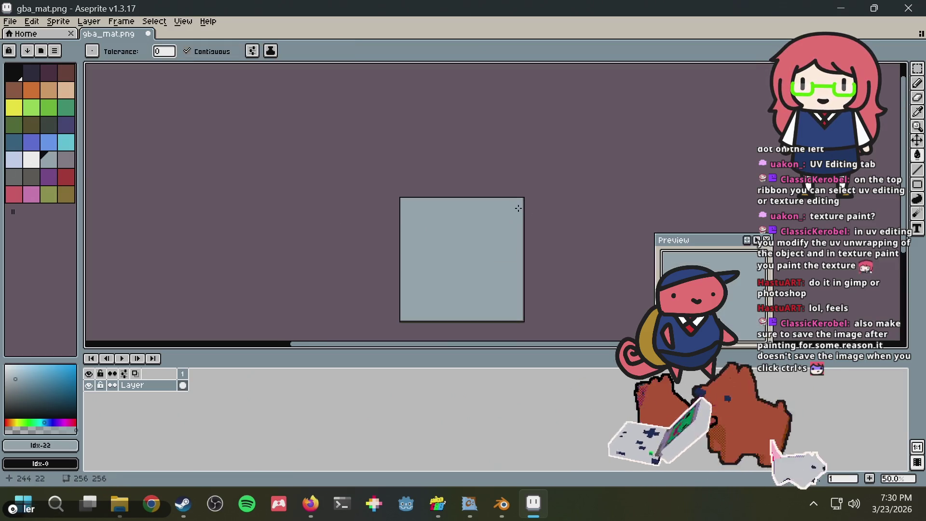
key(ctrl+s)
- Glance at Steam, then zoom and pan the grey-blue canvas in Aseprite
key(alt+Tab)
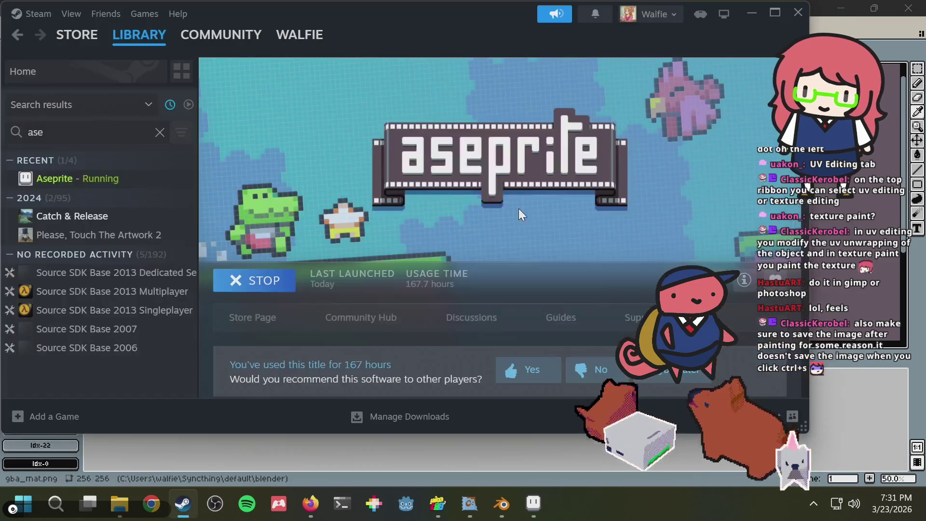
key(alt+Tab)
scroll(451, 212, up, 1)
scroll(372, 176, up, 1)
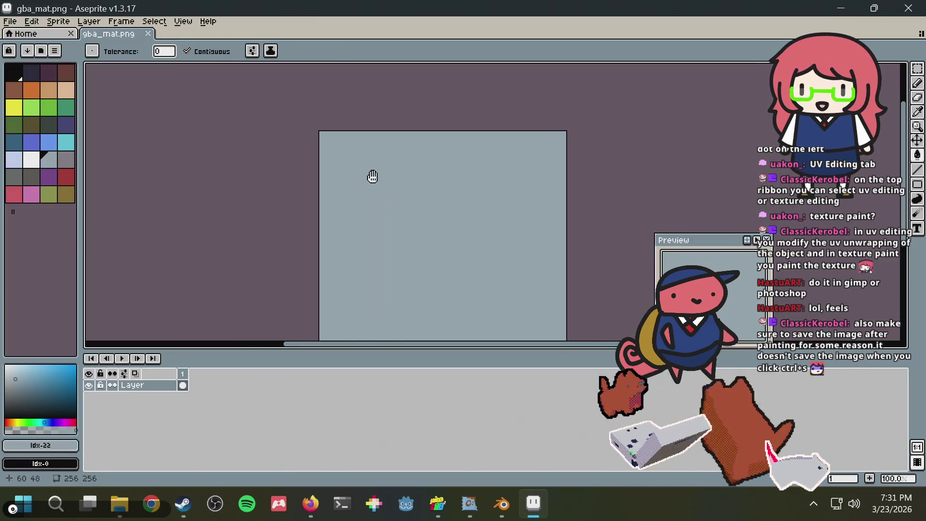
scroll(300, 138, up, 1)
scroll(285, 157, down, 2)
scroll(290, 164, up, 1)
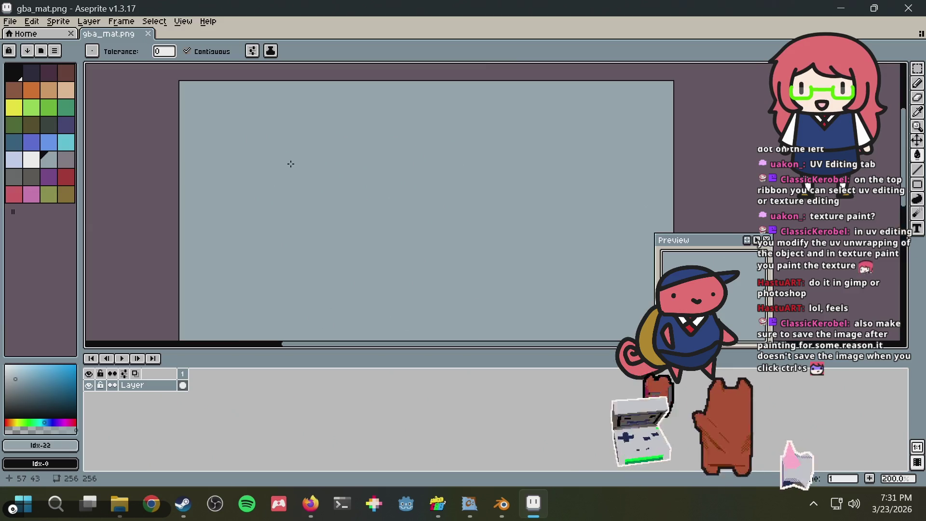
middle_drag(291, 164, 294, 184)
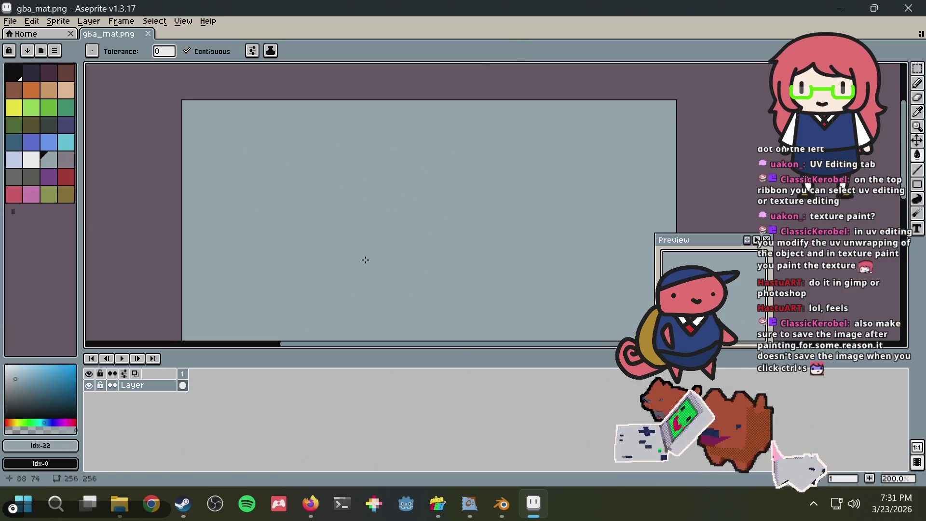
- Check Blender's texture, then return to Aseprite and bring up the View menu
click(499, 504)
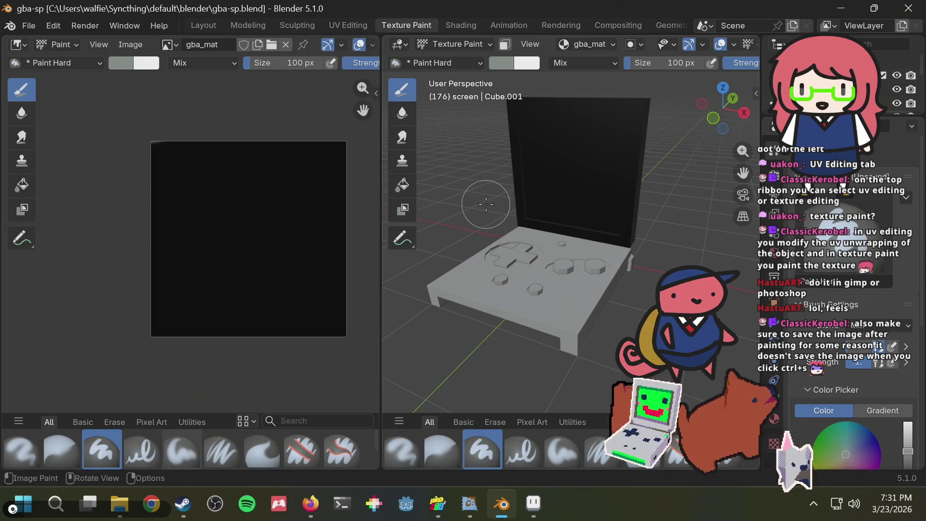
key(alt+Tab)
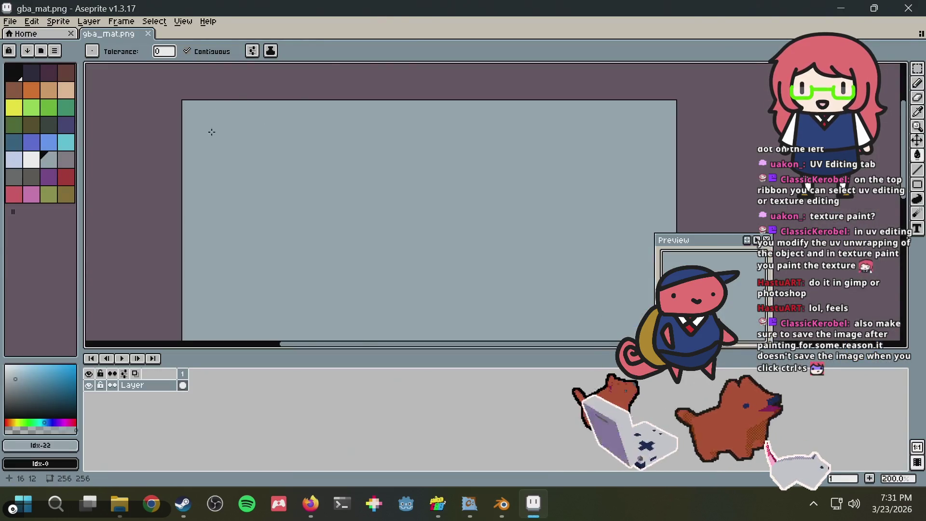
middle_drag(212, 132, 203, 106)
click(178, 24)
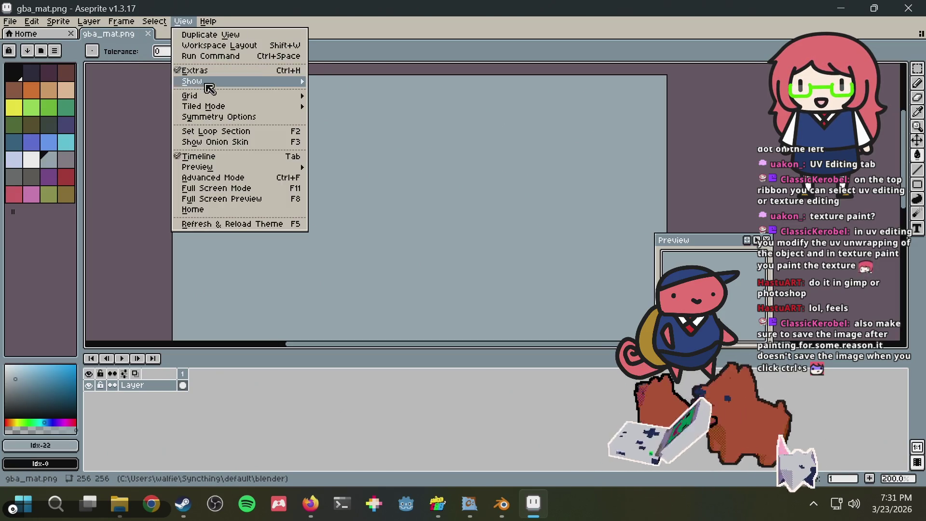
- Show an 8×8 grid through Grid Settings and save gba_mat.png
mouse_move(212, 99)
click(334, 96)
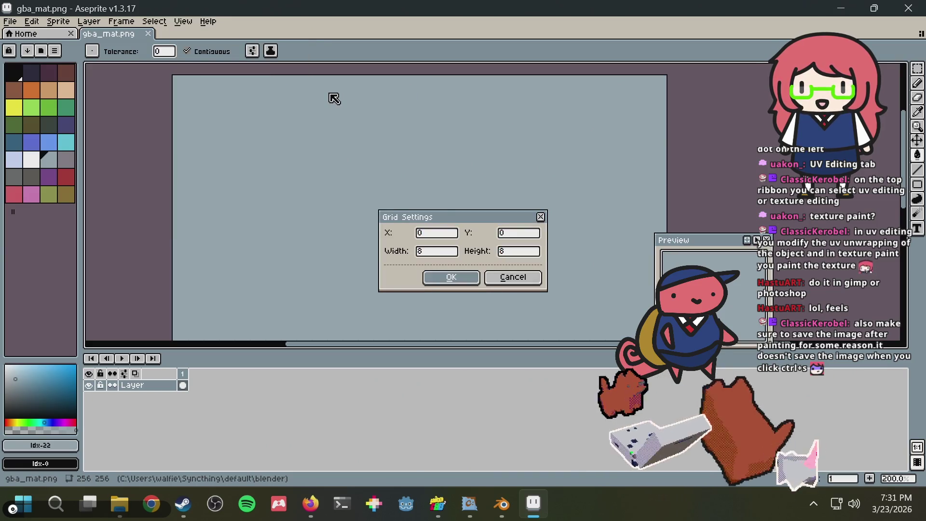
key(Return)
key(ctrl+s)
scroll(209, 129, up, 1)
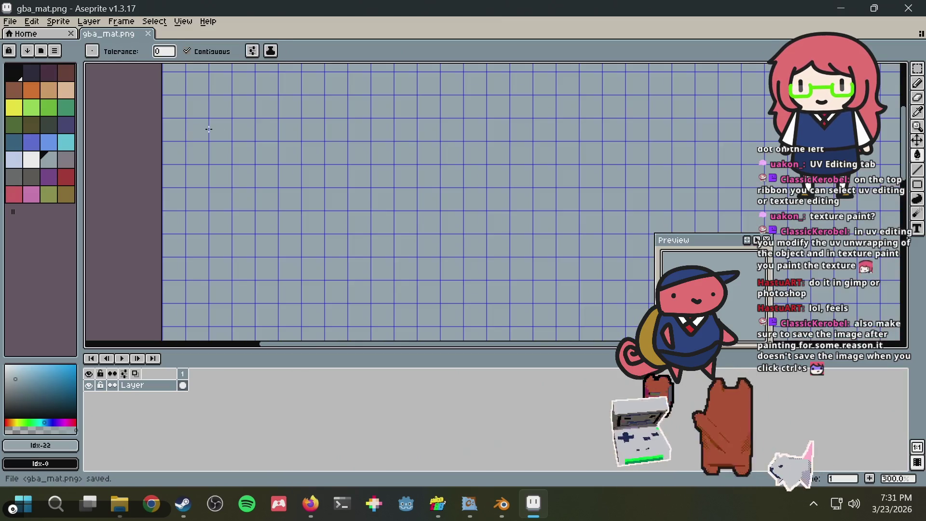
scroll(326, 132, up, 2)
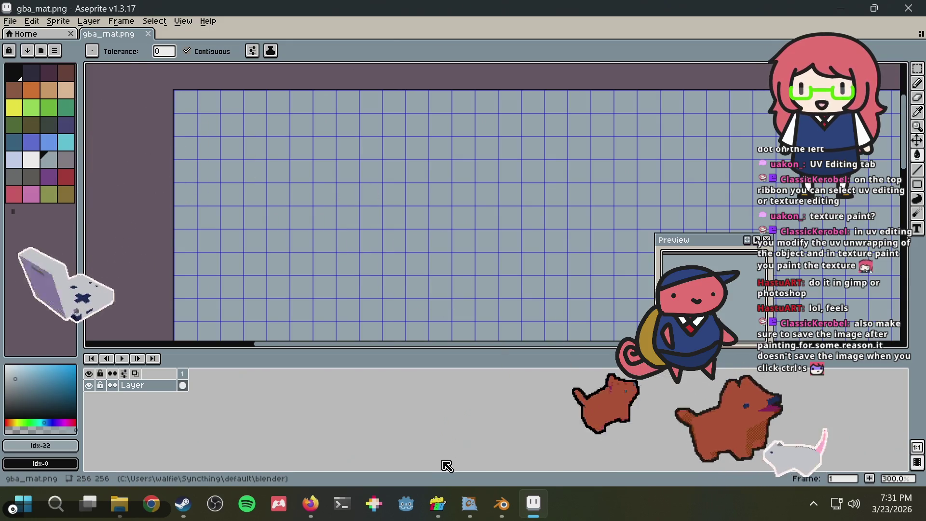
scroll(279, 183, up, 1)
scroll(290, 212, up, 2)
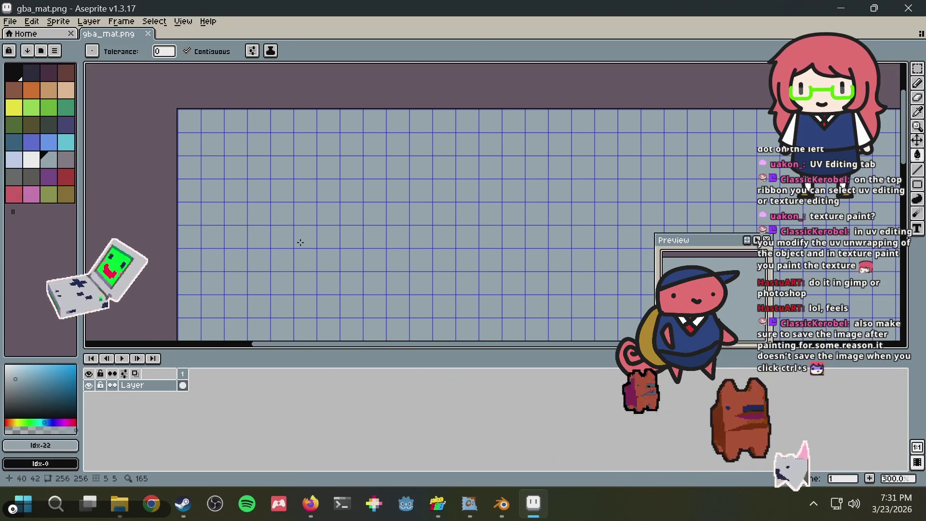
- Cycle through Chocolatey, Blender and Aseprite, then bring picoCAD 2 forward
click(467, 508)
click(511, 510)
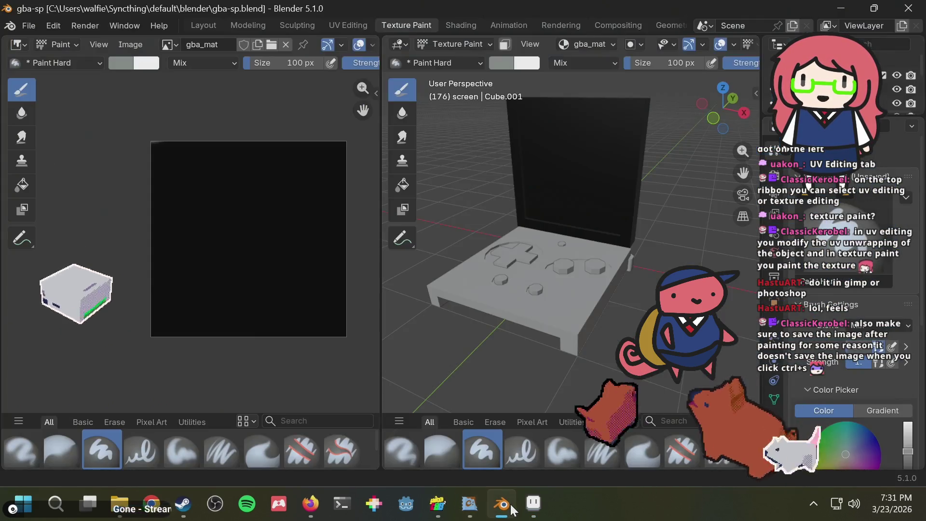
click(533, 493)
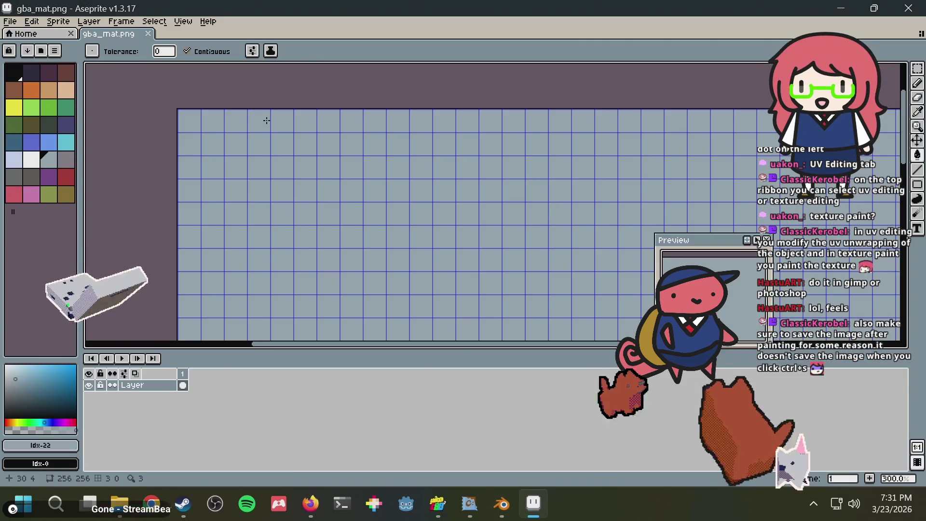
scroll(267, 120, up, 1)
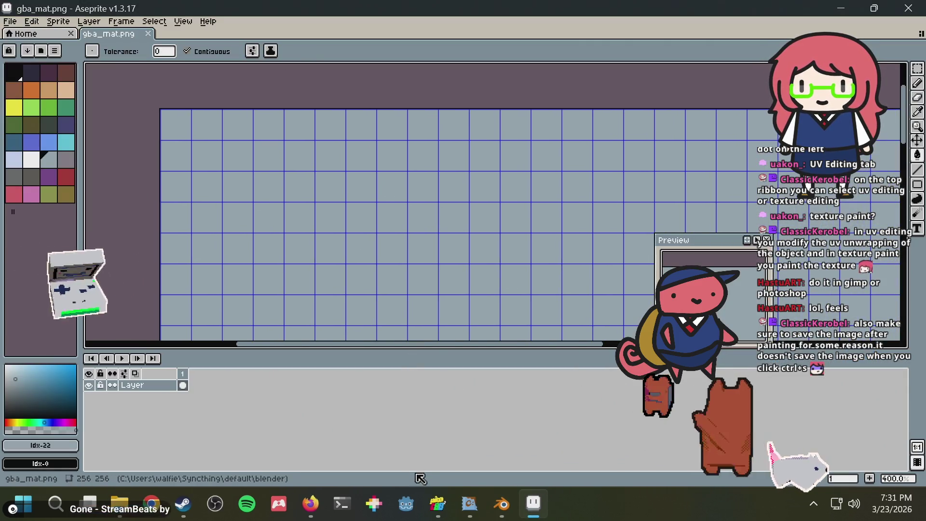
click(436, 505)
- Show the picoCAD 2 model as wireframe and copy the texture block with face and buttons
scroll(437, 321, down, 2)
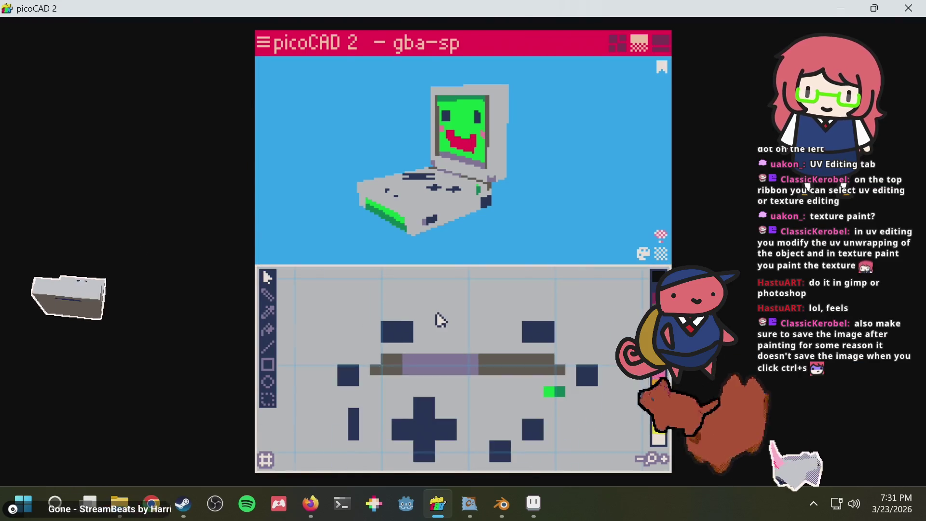
scroll(453, 340, up, 1)
scroll(451, 345, up, 1)
scroll(449, 350, up, 2)
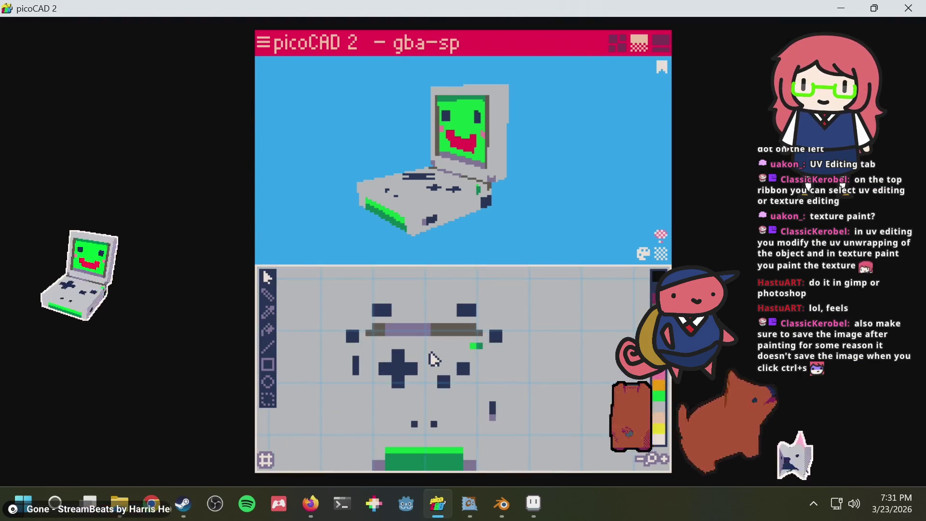
scroll(424, 357, down, 2)
scroll(511, 323, down, 1)
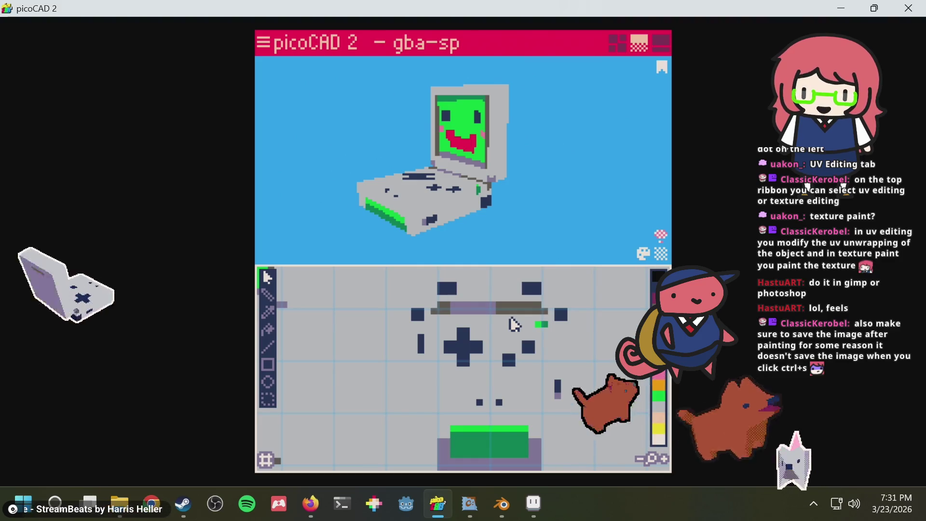
key(Tab)
scroll(512, 324, down, 1)
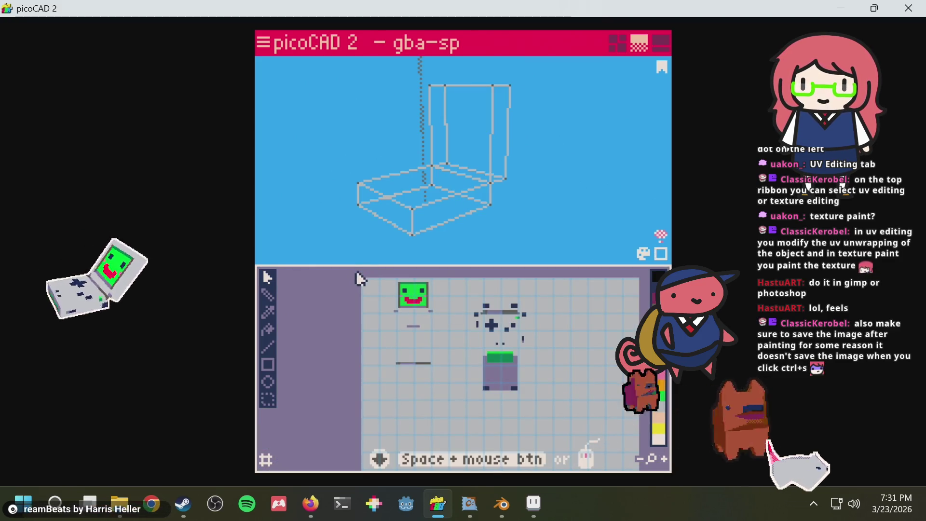
drag(352, 273, 537, 403)
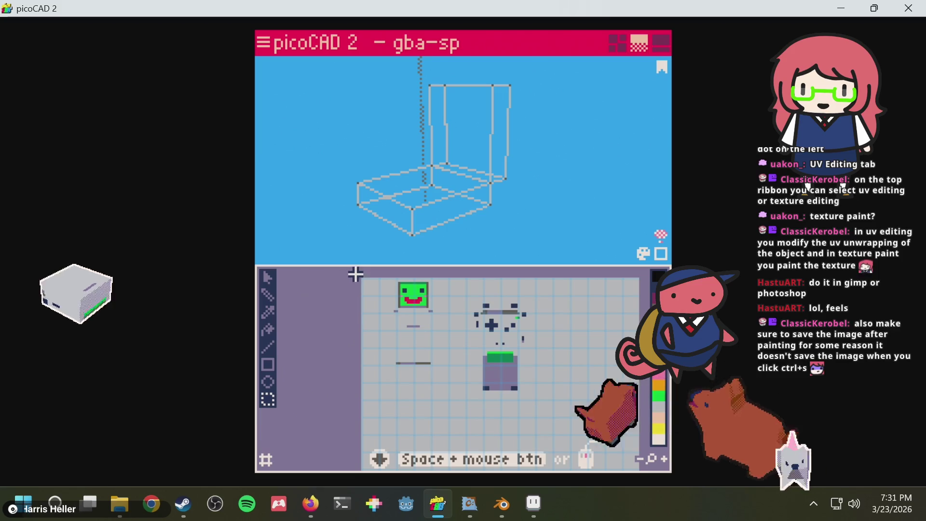
drag(541, 382, 534, 393)
key(ctrl+c)
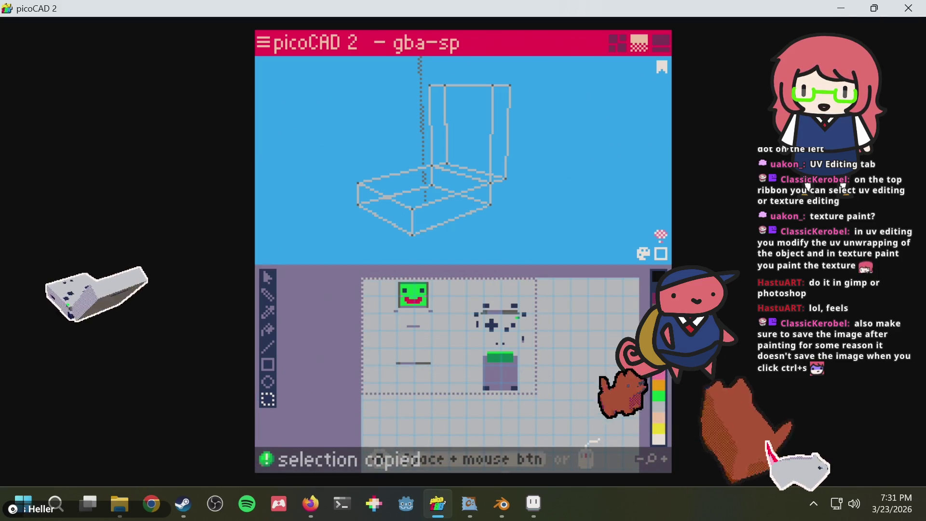
- Recopy the texture region in picoCAD 2 and frame the green face texture
click(534, 504)
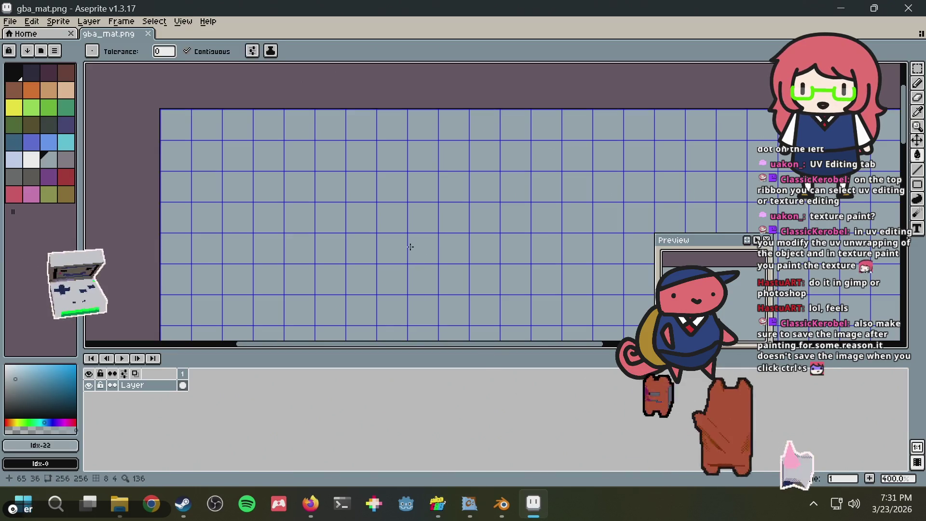
scroll(346, 201, down, 2)
scroll(345, 201, up, 1)
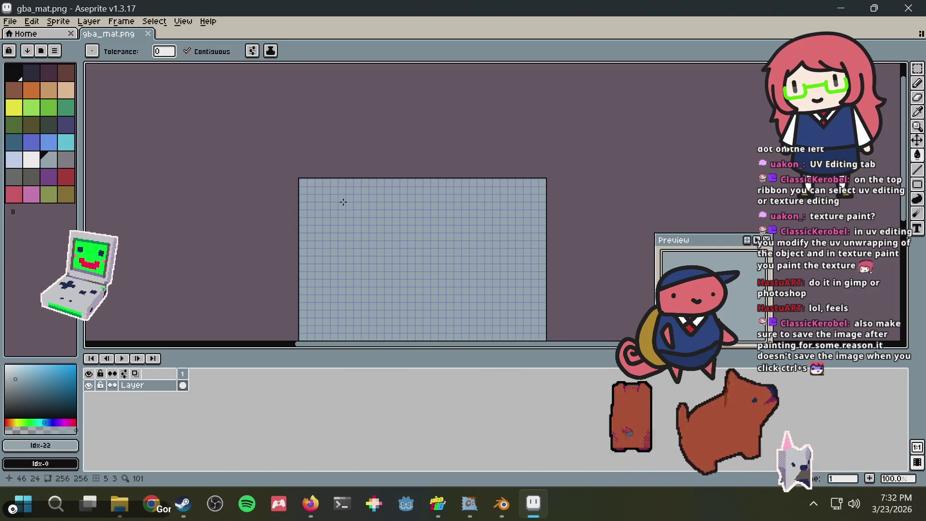
key(alt+Tab)
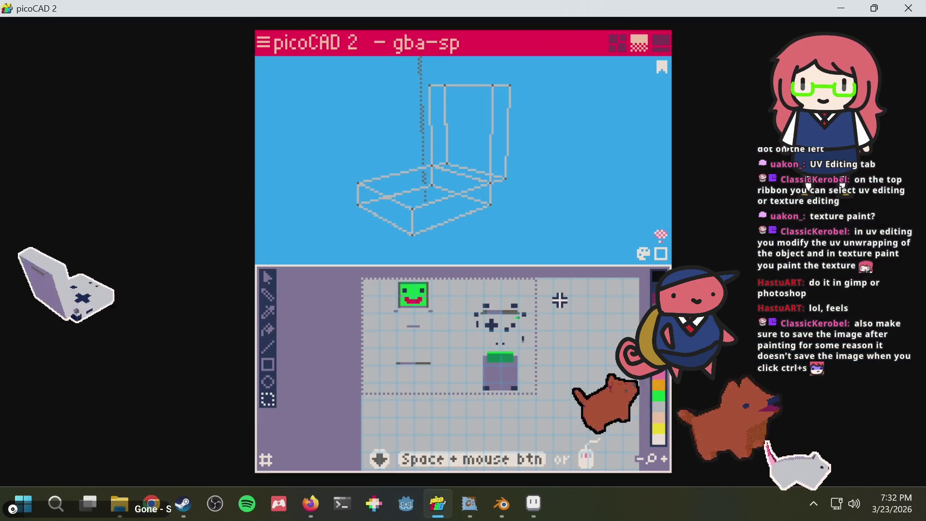
key(ctrl+c)
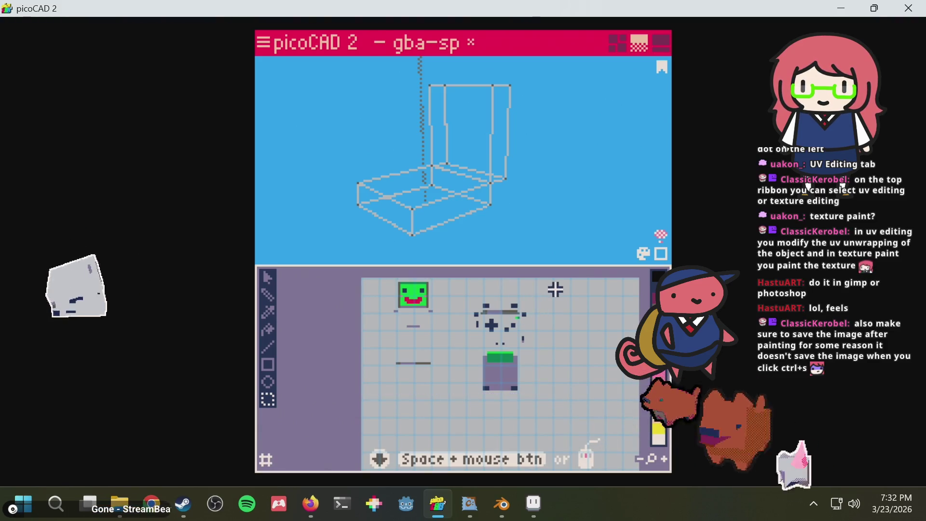
scroll(457, 321, up, 1)
scroll(458, 329, up, 1)
mouse_move(459, 337)
middle_down()
mouse_move(463, 345)
mouse_move(451, 337)
mouse_move(437, 344)
middle_up()
scroll(462, 344, down, 1)
scroll(451, 337, up, 1)
scroll(415, 325, up, 1)
middle_drag(363, 314, 441, 355)
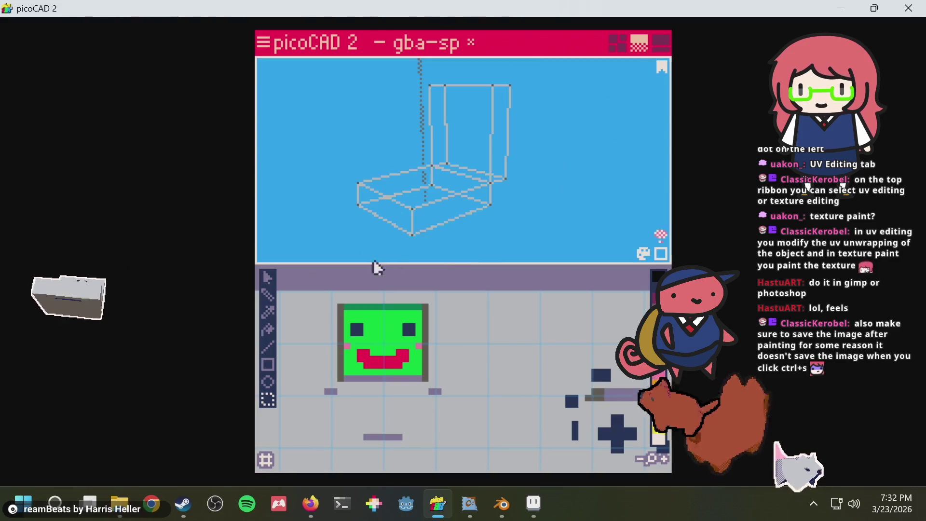
key(alt+Tab)
- Pan the gba_mat.png canvas up slightly and save it
scroll(343, 182, up, 1)
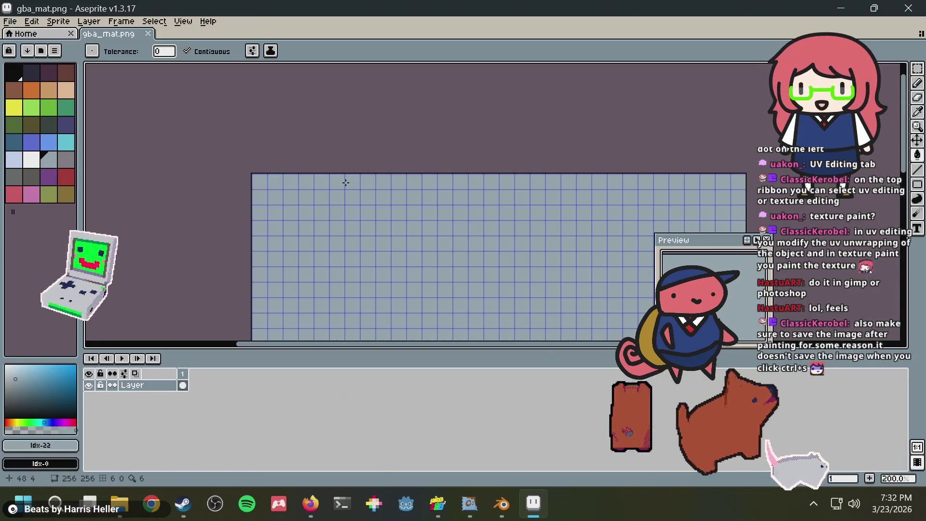
scroll(290, 181, up, 1)
middle_drag(289, 181, 286, 157)
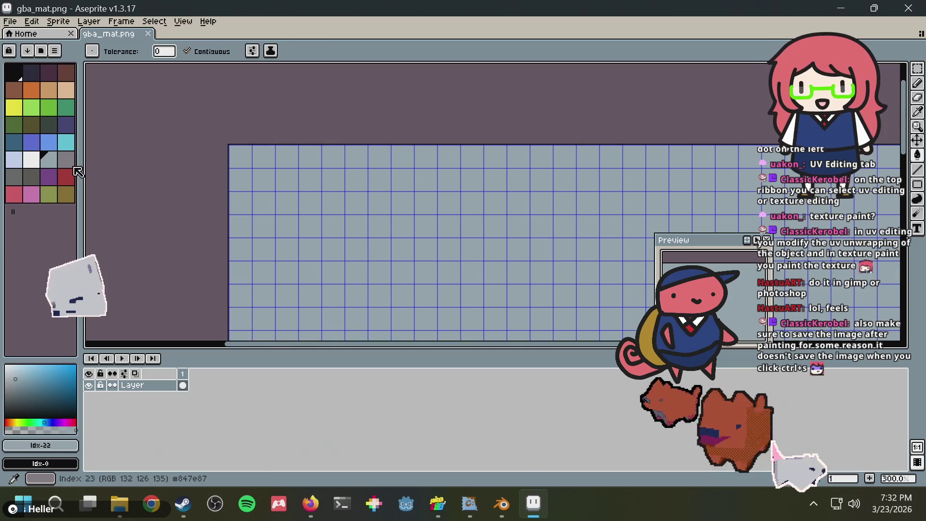
key(ctrl+s)
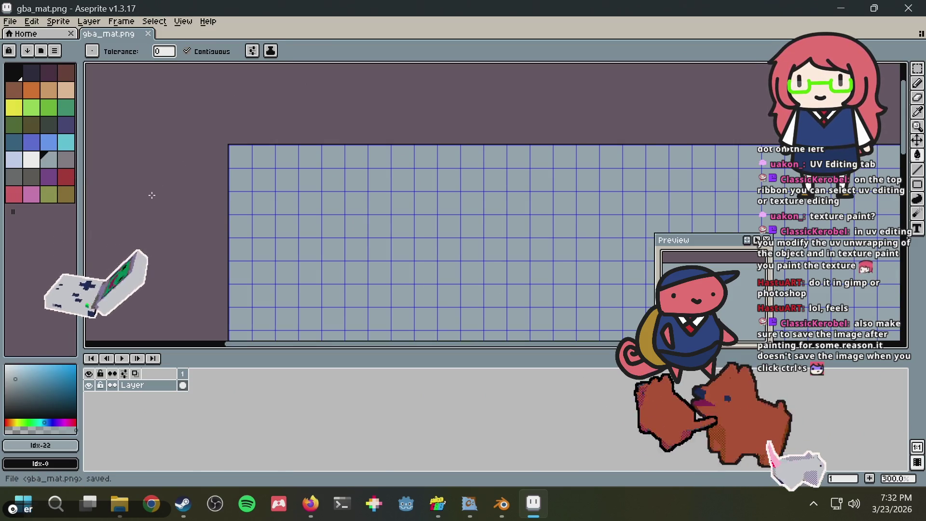
- Check the GBA model in Blender, then return to Aseprite and pick dark purple (Idx-1)
click(470, 500)
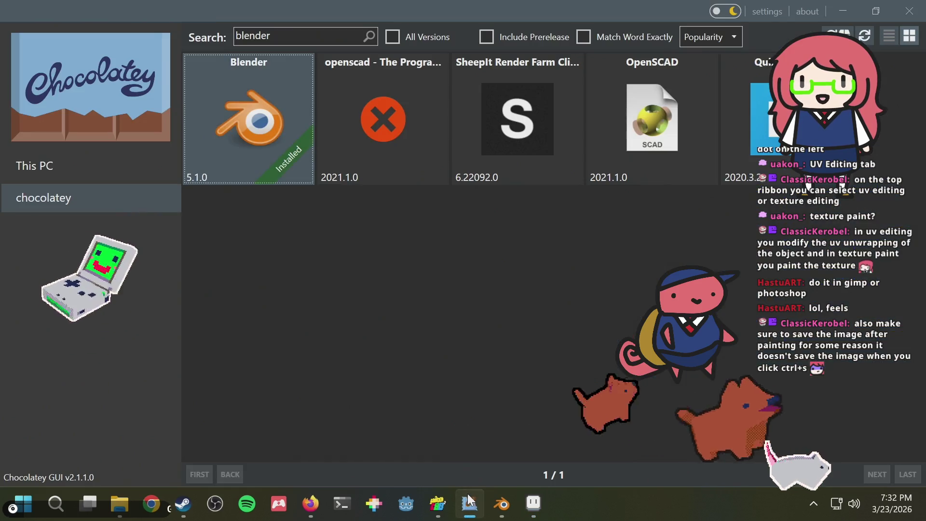
click(499, 504)
middle_drag(542, 190, 563, 173)
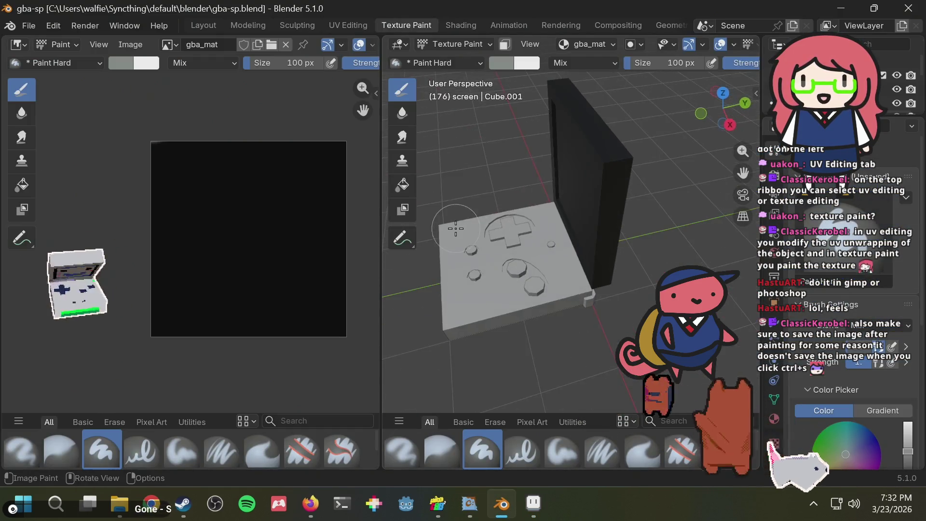
key(alt+Tab)
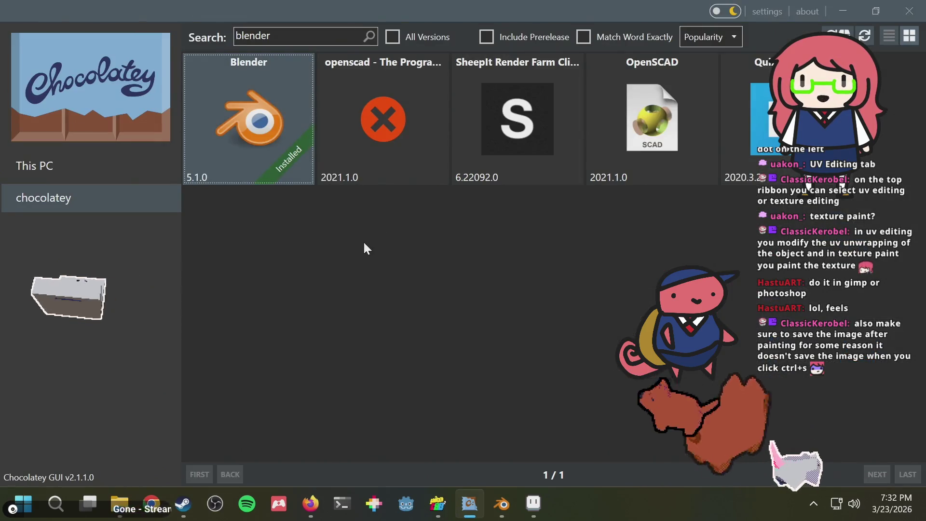
key(alt+Tab)
click(534, 503)
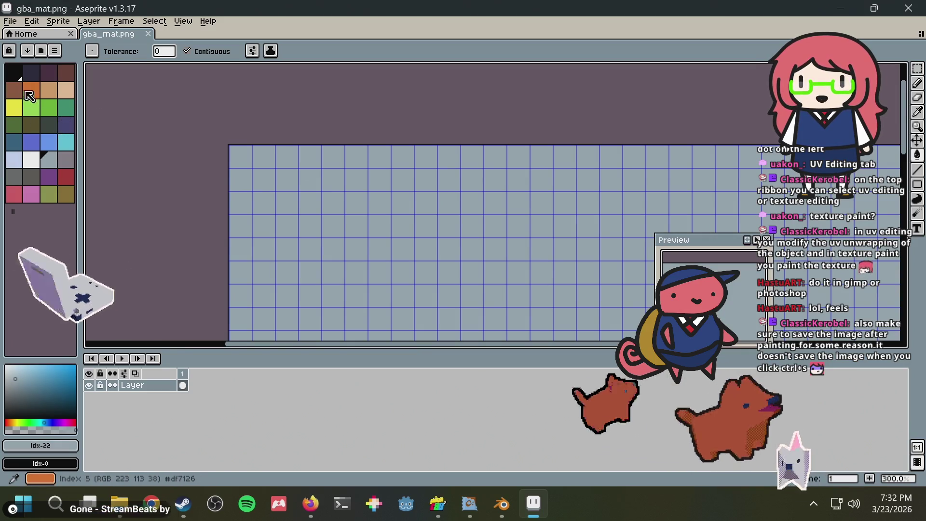
click(35, 77)
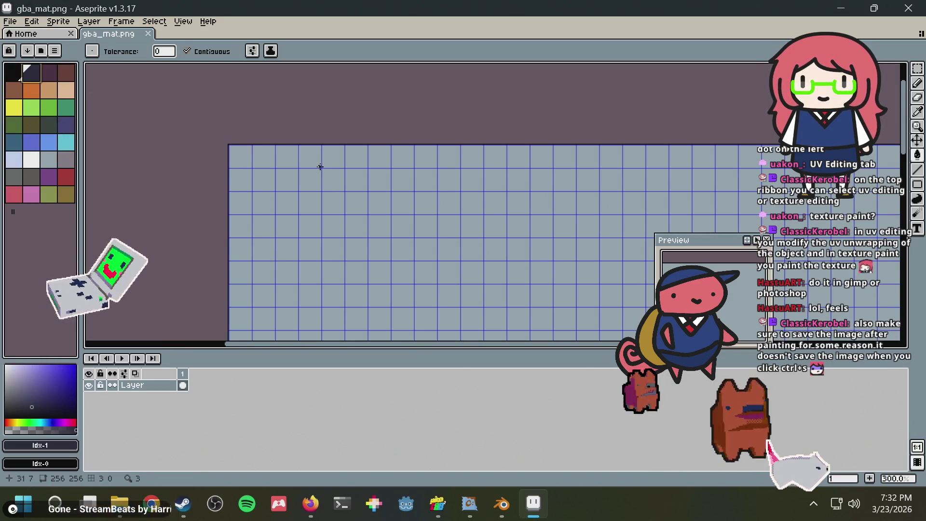
- Fill a selected top-left corner block with dark navy and save gba_mat.png
key(m)
drag(172, 141, 293, 233)
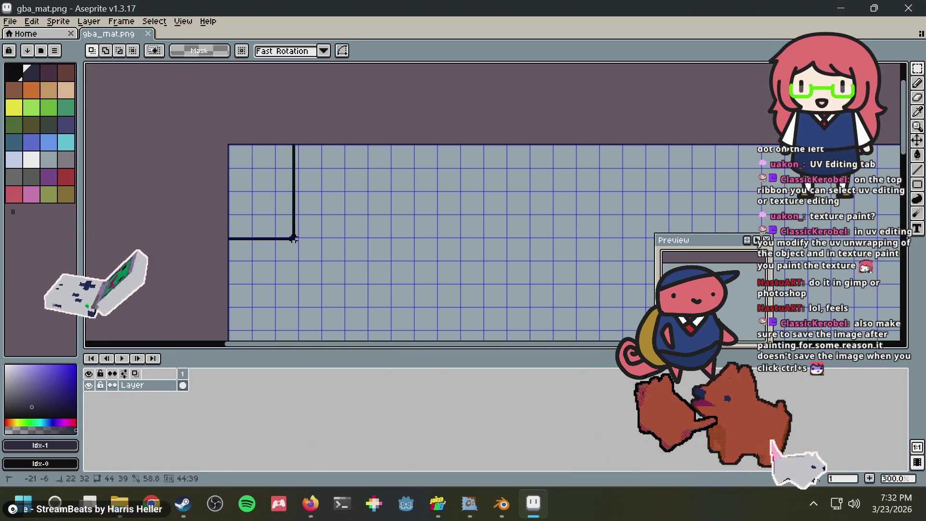
drag(296, 238, 298, 239)
key(g)
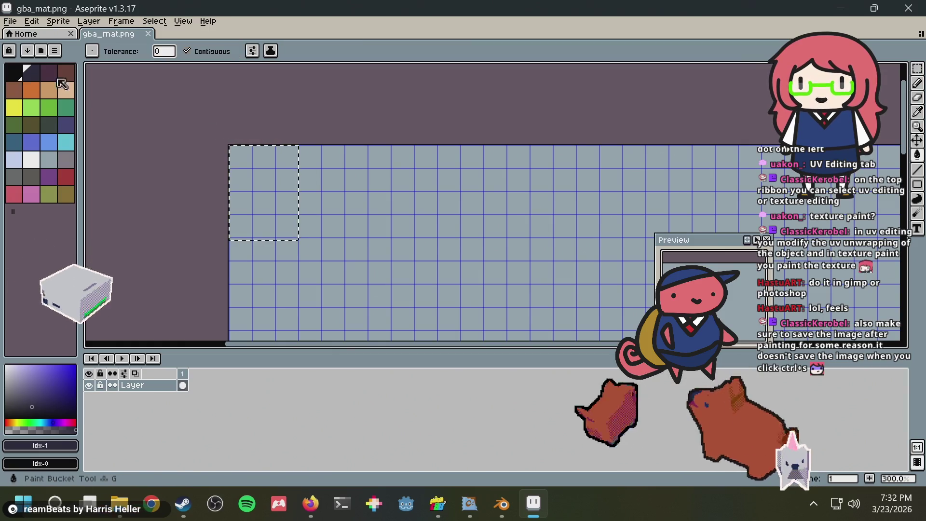
click(269, 182)
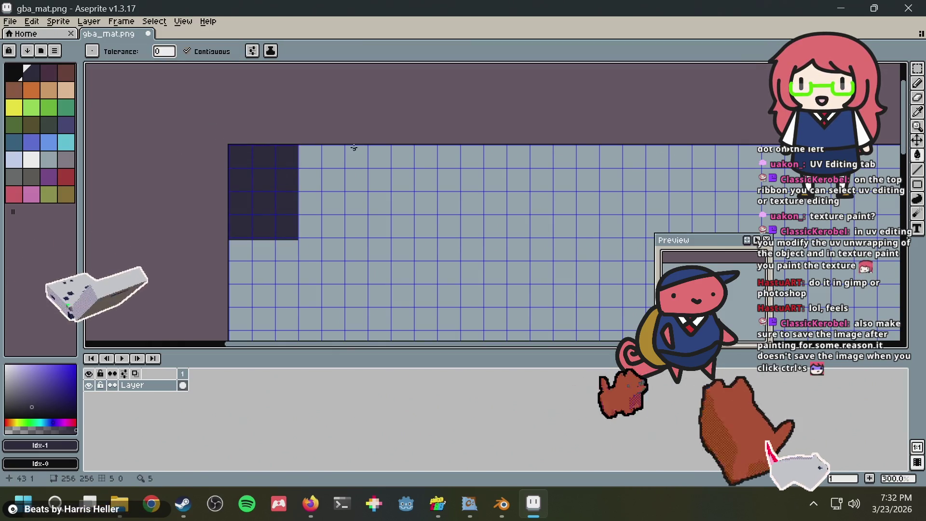
scroll(353, 147, down, 4)
scroll(353, 147, up, 2)
key(ctrl+s)
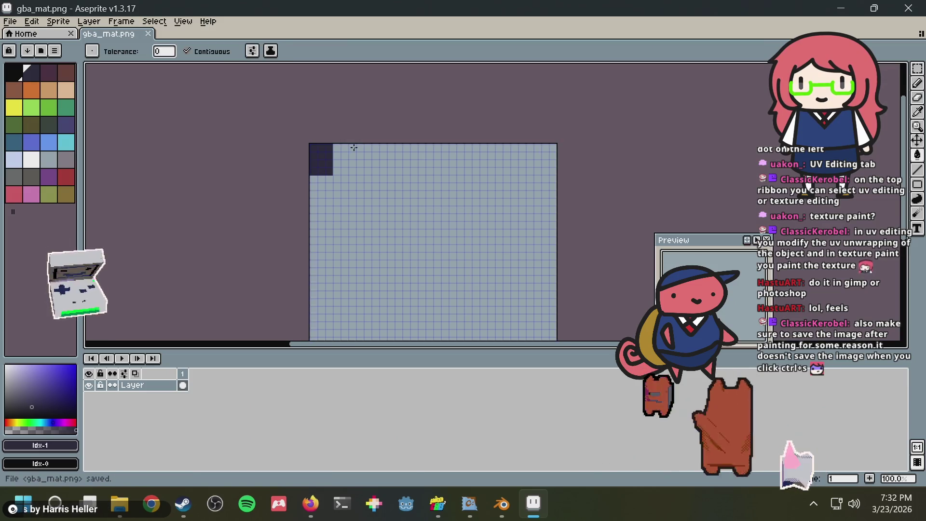
- Undo the corner fill, clear the selection and re-save the plain grey-blue texture
scroll(356, 151, up, 1)
key(v)
key(ctrl+z)
key(ctrl+z)
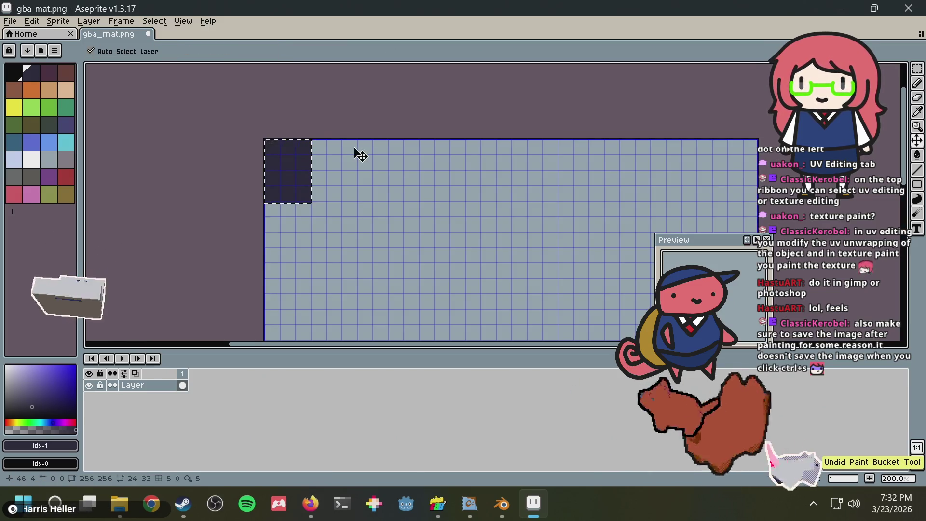
key(ctrl+z)
key(g)
key(ctrl+d)
key(ctrl+s)
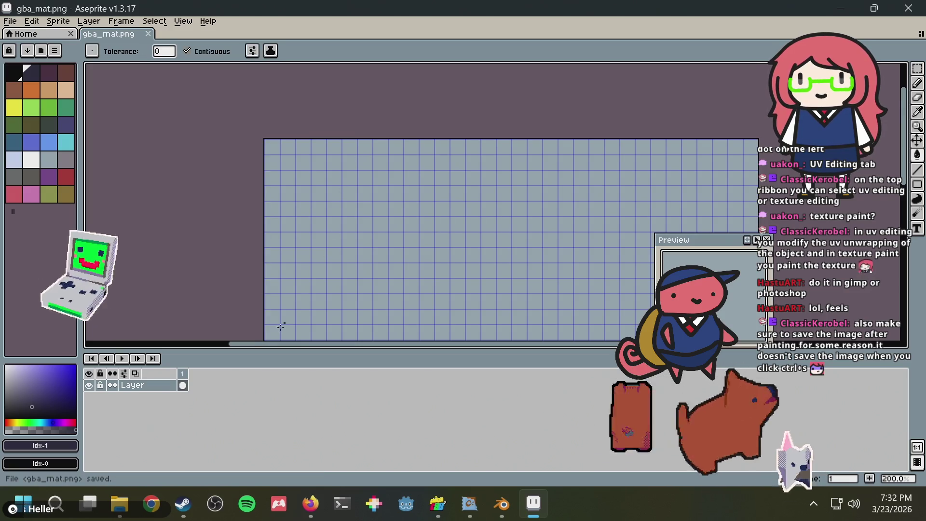
key(alt+Tab)
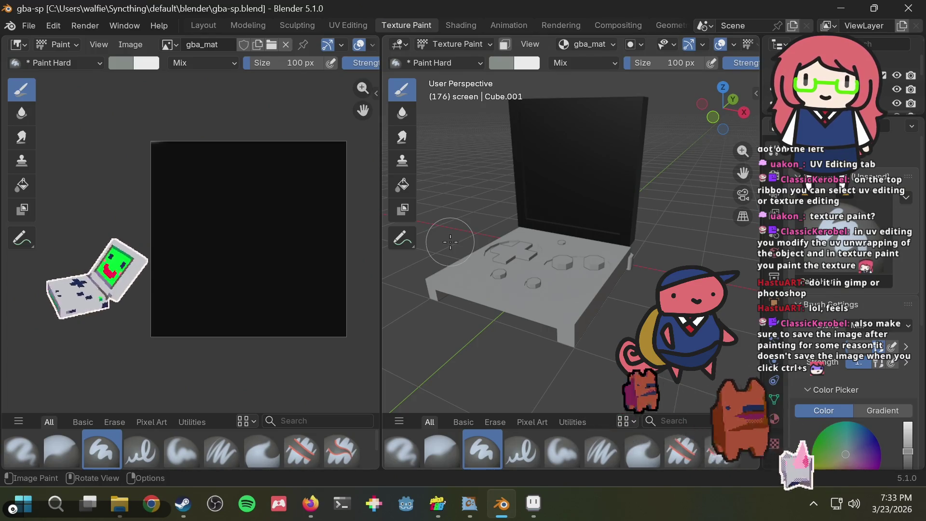
- Orbit the Blender model, then zoom Aseprite into the texture's top-left area
middle_drag(448, 229, 503, 199)
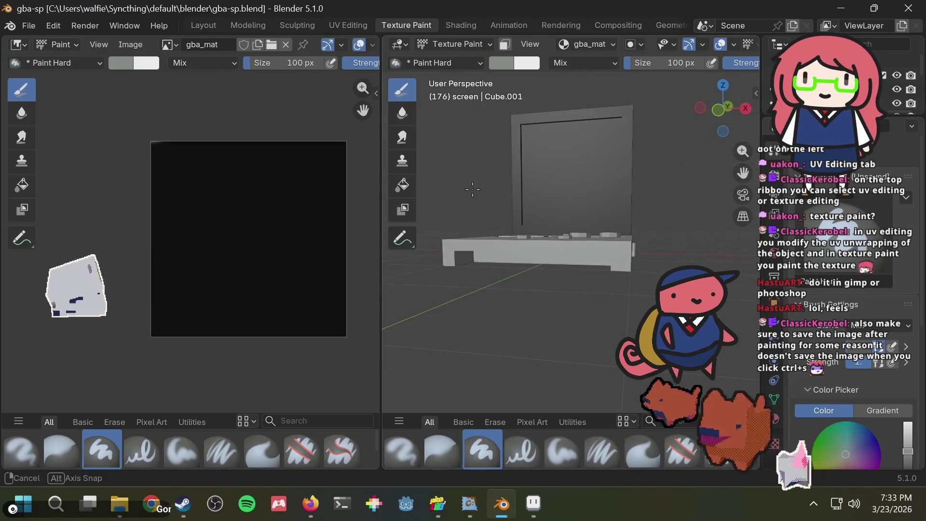
key(alt+Tab)
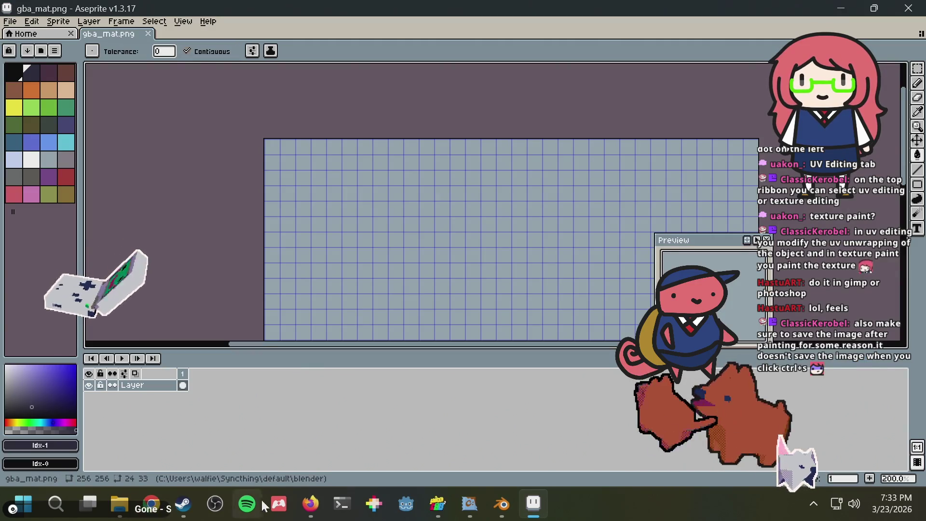
scroll(260, 156, up, 1)
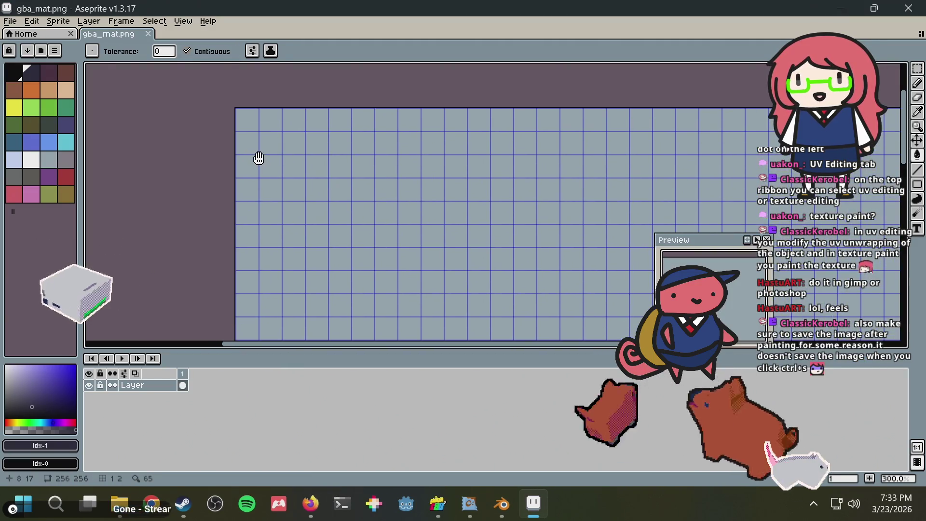
scroll(218, 149, up, 1)
scroll(218, 149, up, 1)
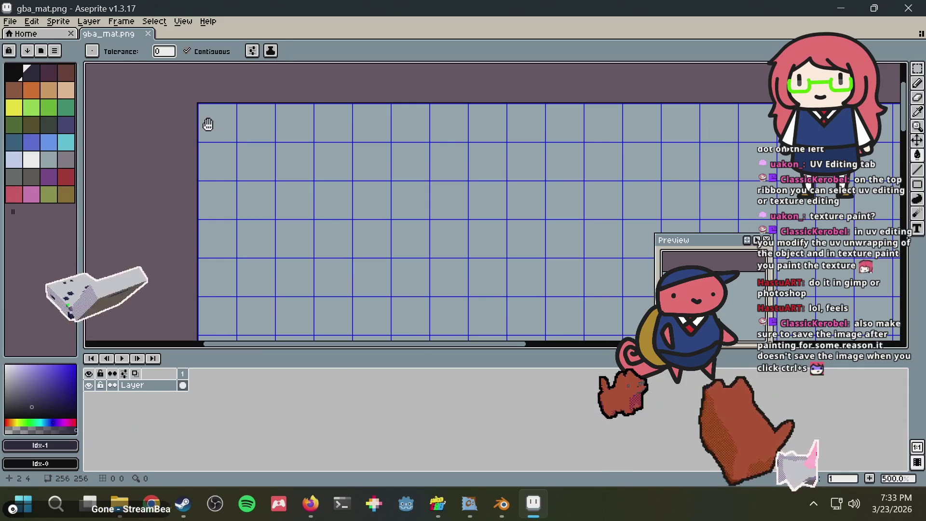
shift+scroll(208, 124, right, 1)
shift+scroll(221, 132, right, 3)
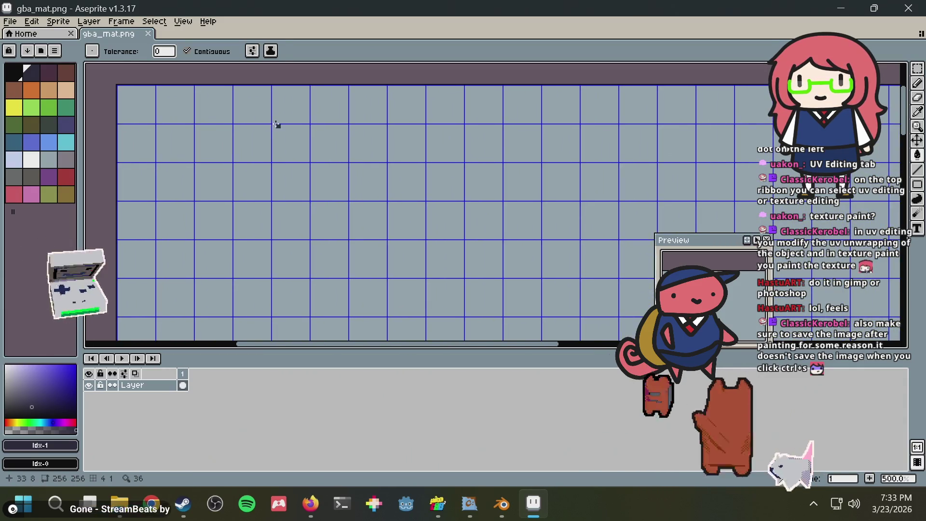
middle_drag(276, 125, 244, 128)
- Fill a tall selected block near the top-left with dark navy and save
key(m)
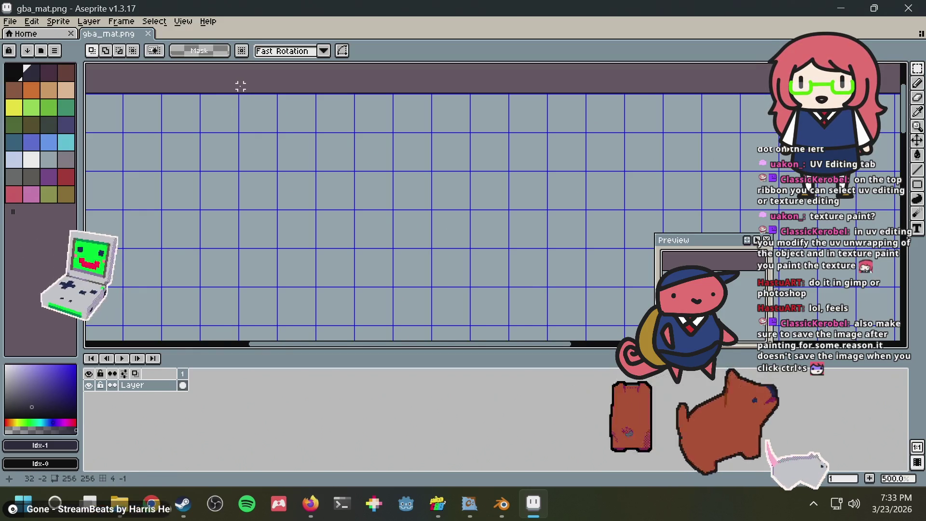
drag(236, 86, 351, 250)
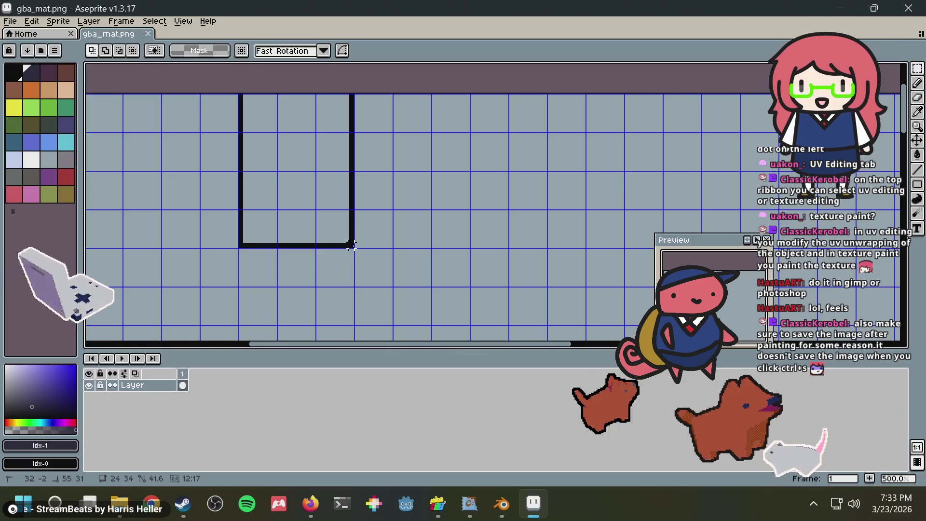
key(g)
click(308, 192)
key(ctrl+s)
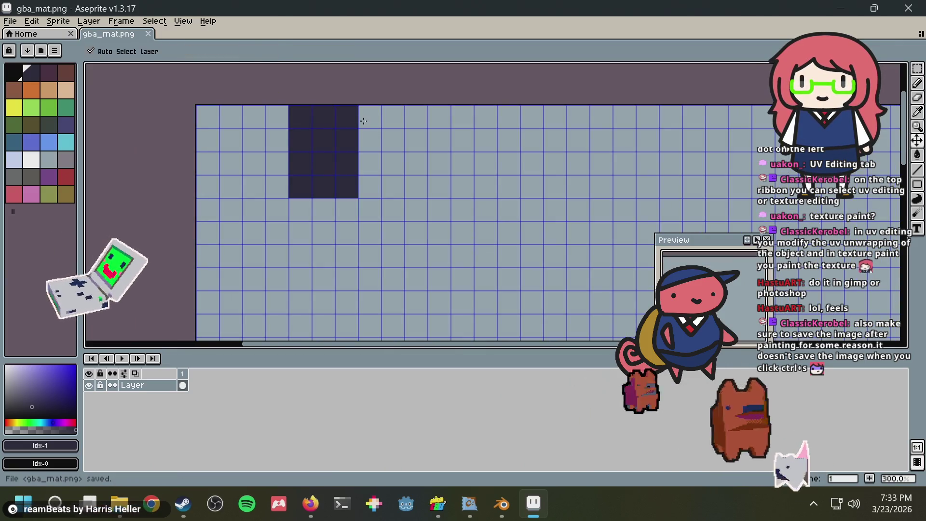
key(alt+Tab)
key(alt+Tab)
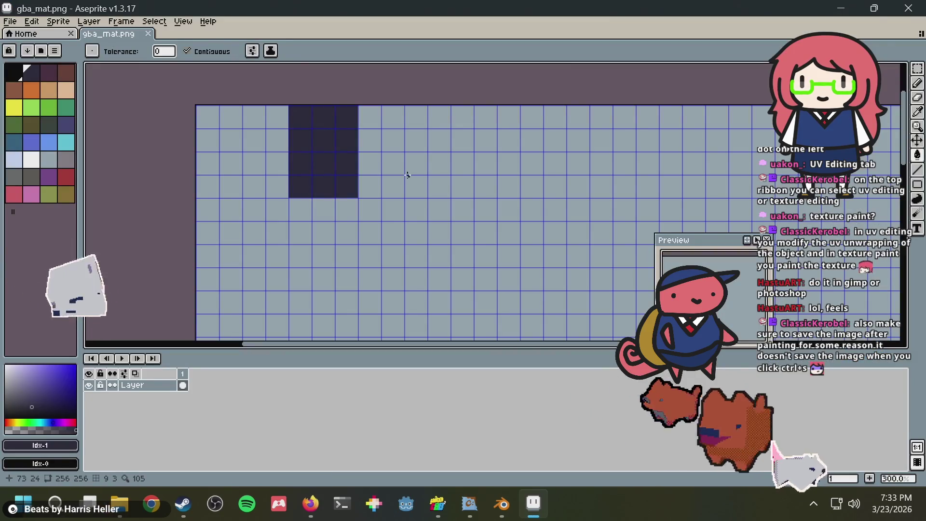
- Fill the area right of the dark block with the blue swatch and save
middle_drag(405, 174, 105, 153)
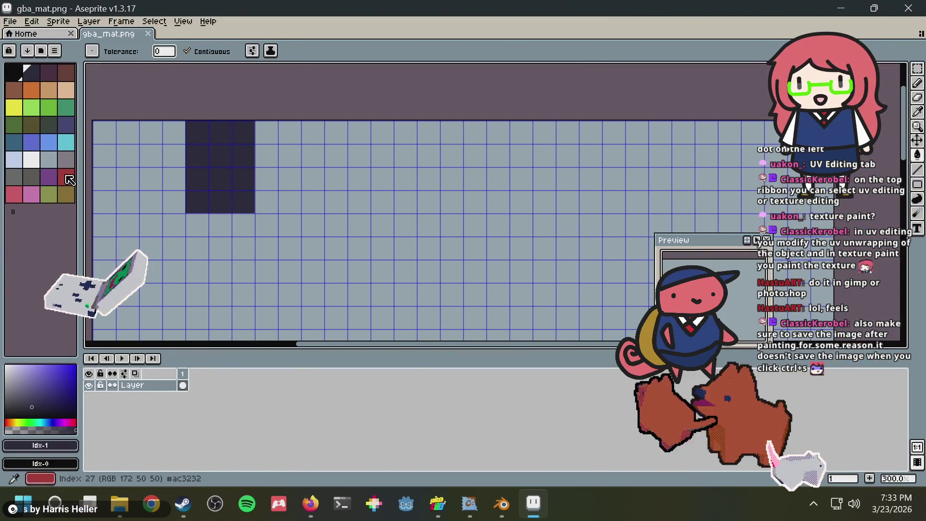
click(50, 144)
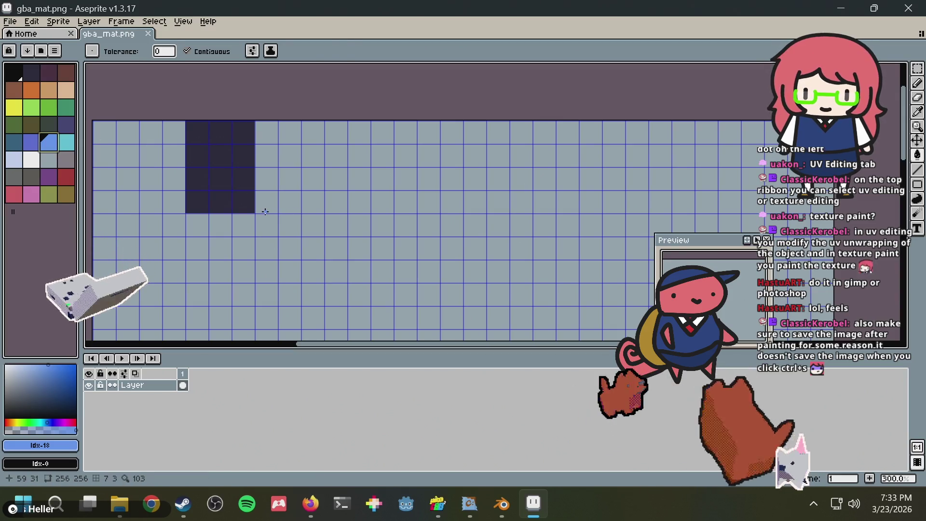
key(m)
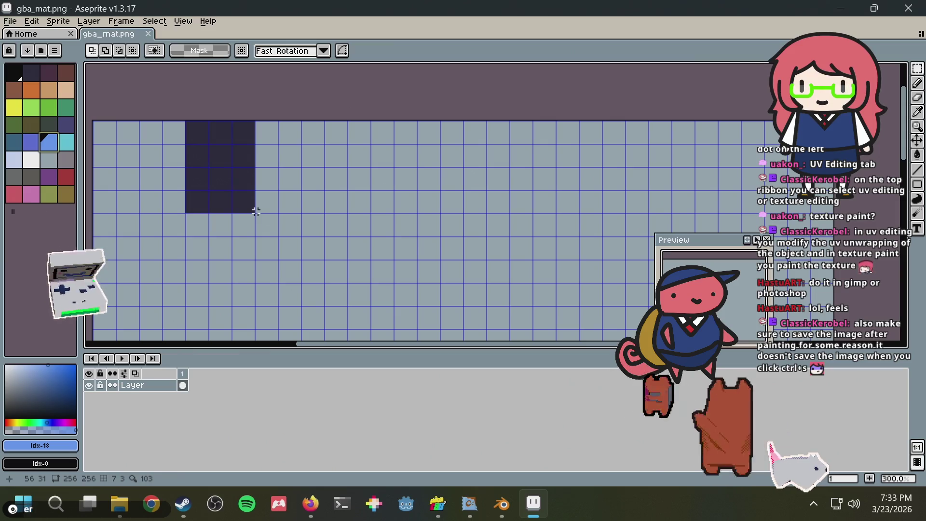
drag(256, 211, 323, 107)
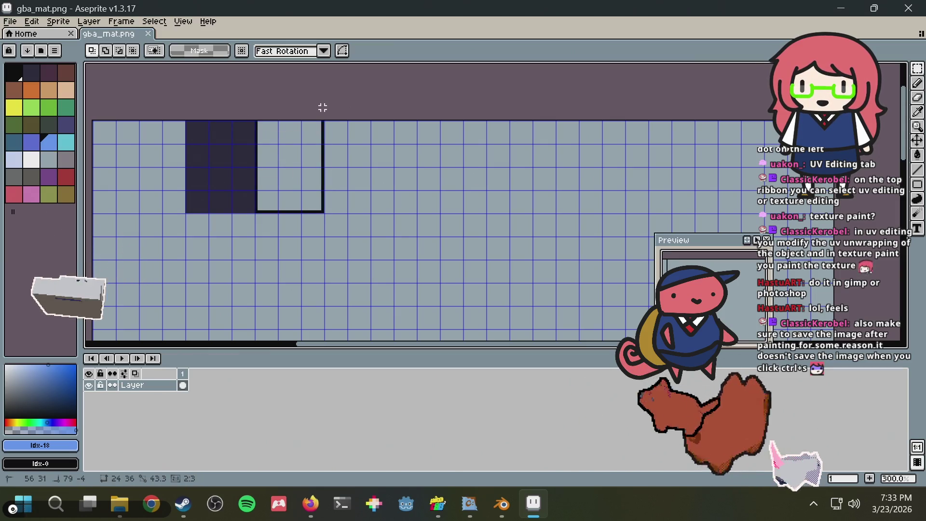
key(g)
click(302, 163)
key(ctrl+s)
- Reload gba_mat from disk in Blender and view the GBA model front orthographic
key(alt+Tab)
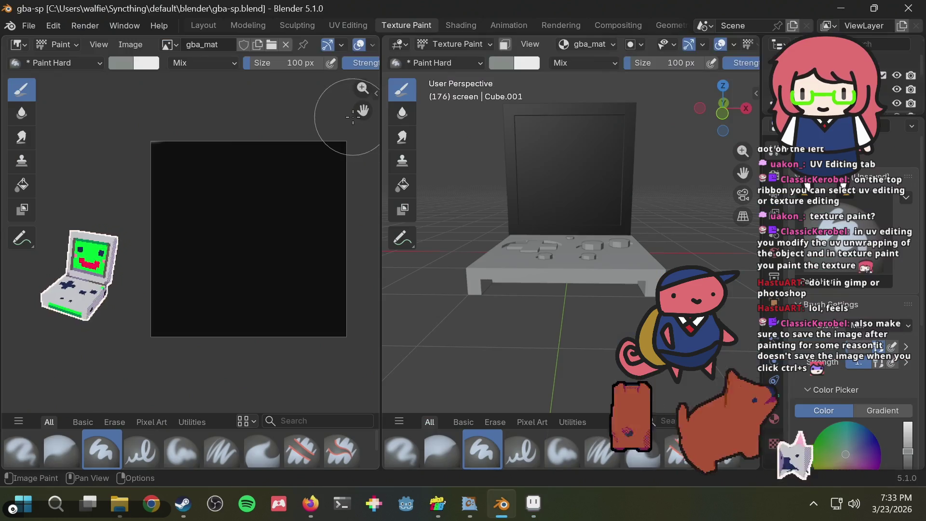
key(alt+Tab)
key(alt+Tab)
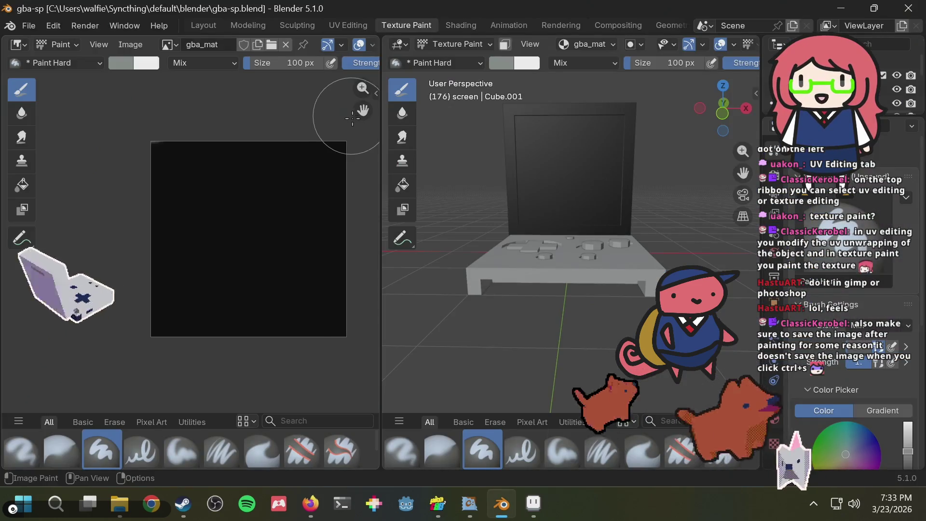
click(116, 44)
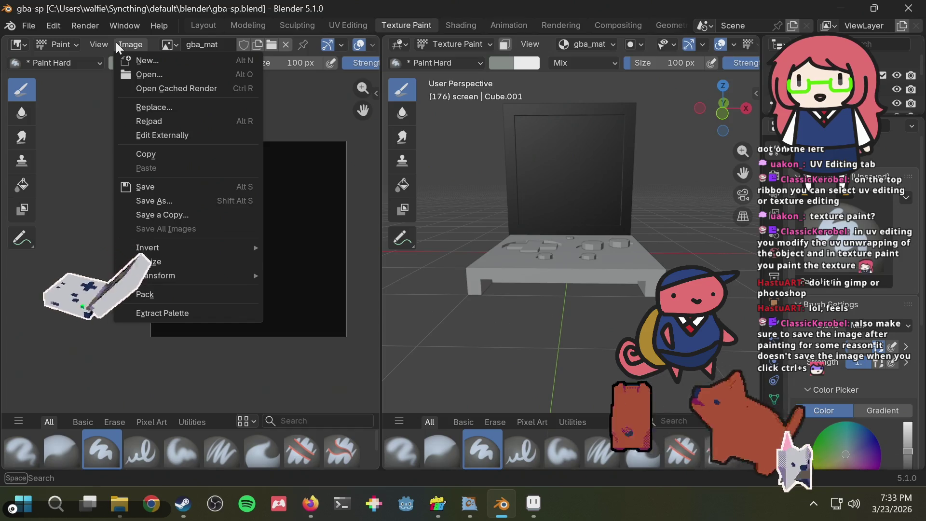
click(149, 121)
mouse_move(533, 155)
middle_down()
mouse_move(490, 186)
mouse_move(587, 197)
mouse_move(587, 161)
middle_up()
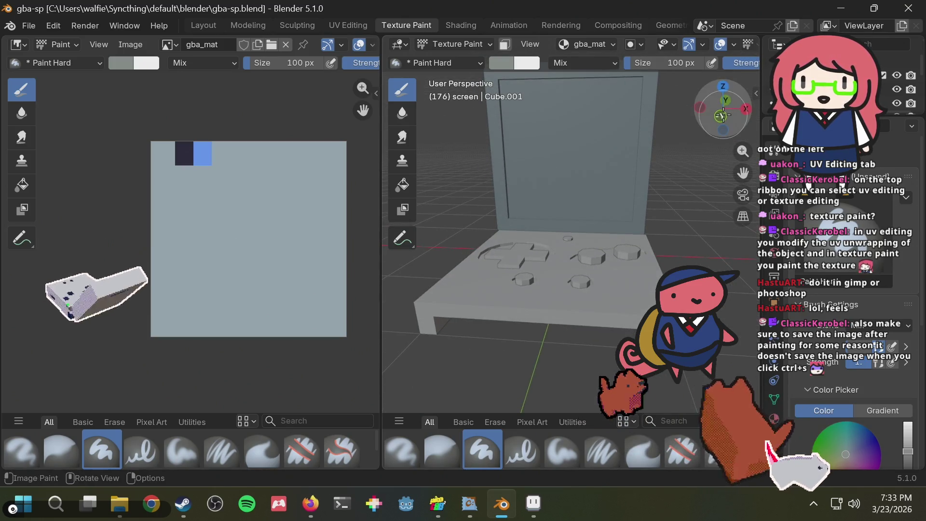
click(721, 117)
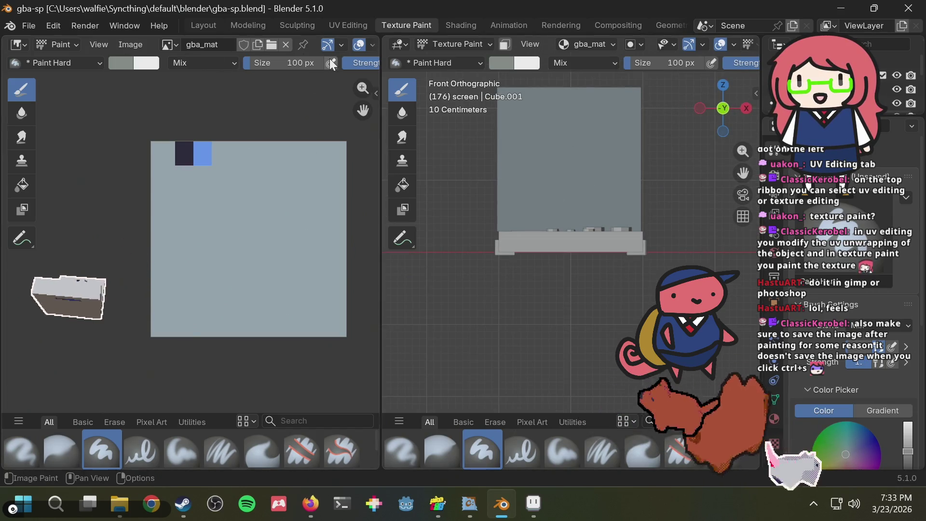
- Switch to the UV Editing workspace and show the viewport's Options popover
click(349, 29)
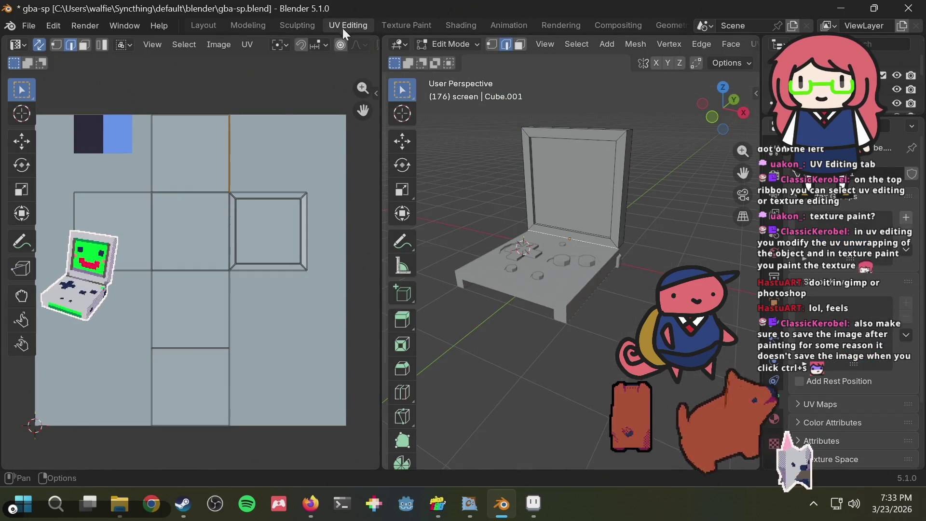
click(732, 63)
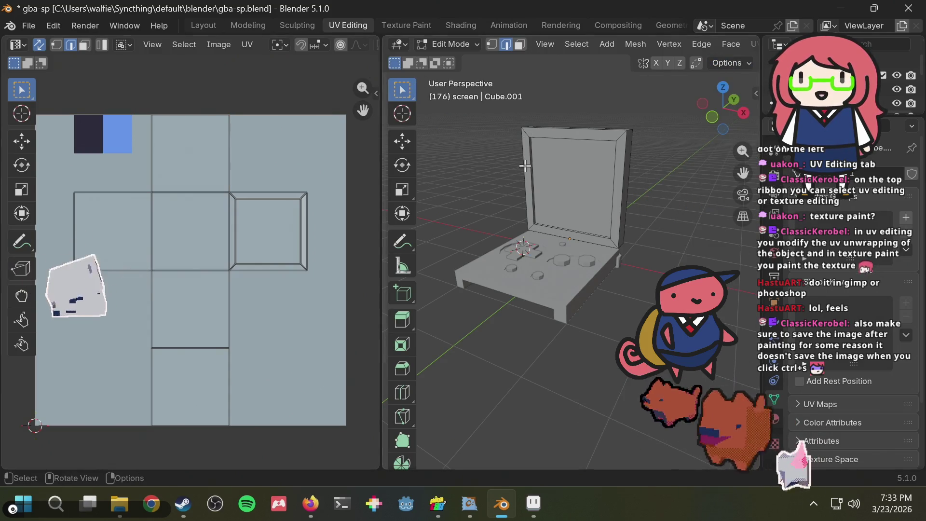
- Search the web for 'blender project from view' and open the Blender manual's UV Operators page
click(326, 506)
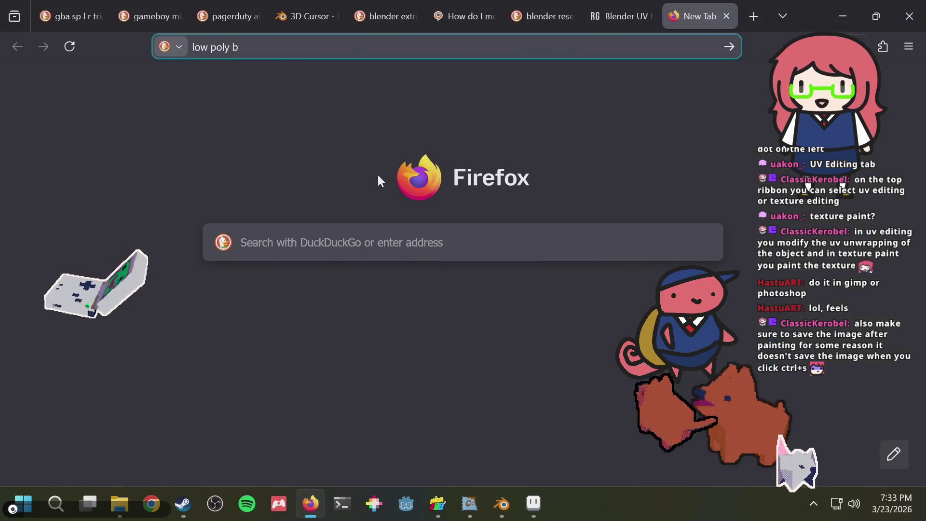
text(low poly b)
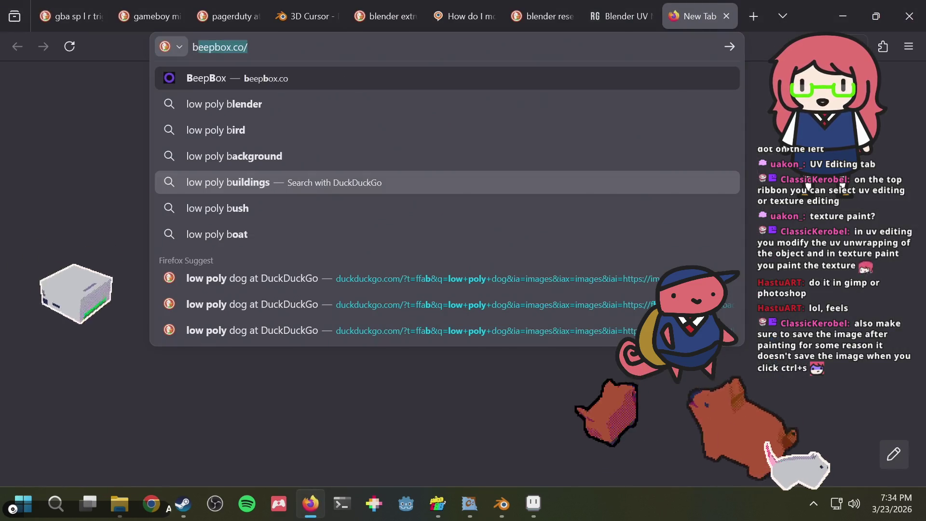
key(ctrl+a)
text(blender projec)
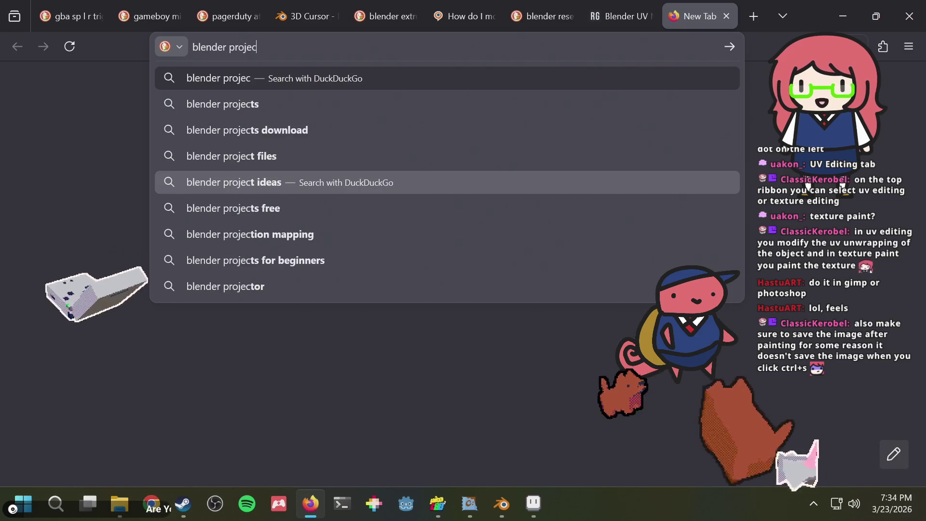
text(t from view)
key(Return)
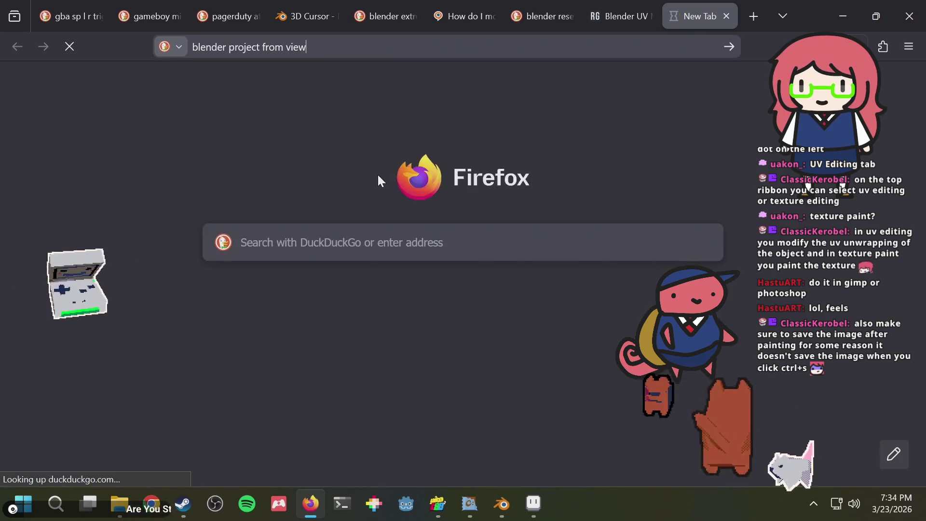
scroll(299, 226, down, 2)
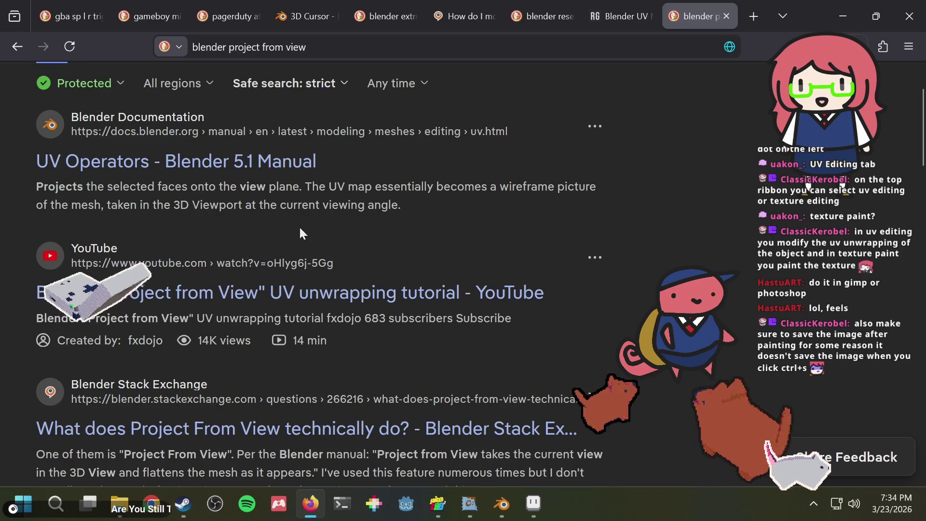
click(208, 163)
scroll(444, 212, down, 2)
- Find 'project from vi' on the manual page to reach the Project from View section
key(ctrl+f)
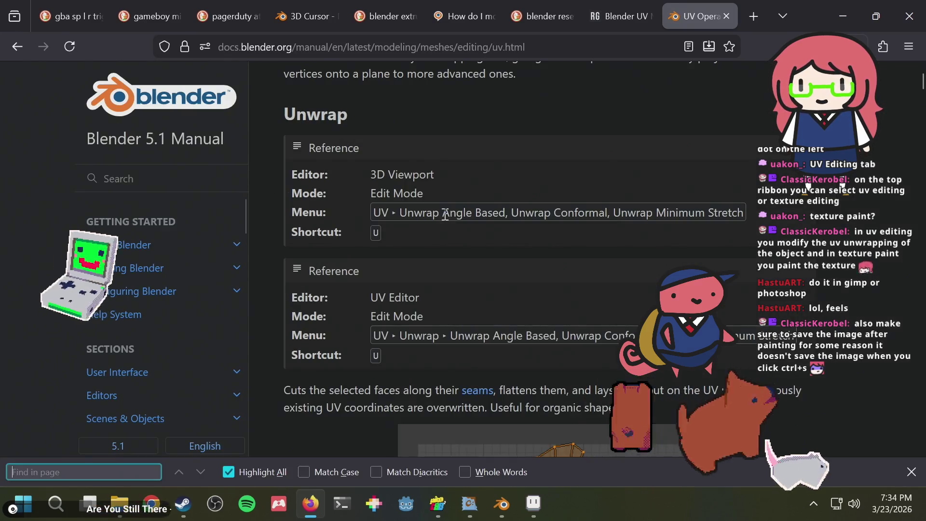
text(project)
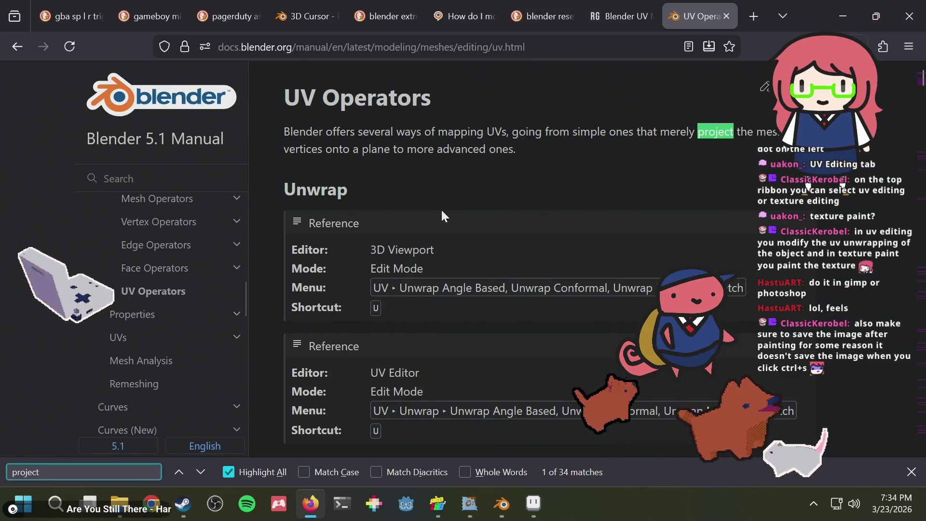
key(Return)
key(Return)
key(Return)
key(Return)
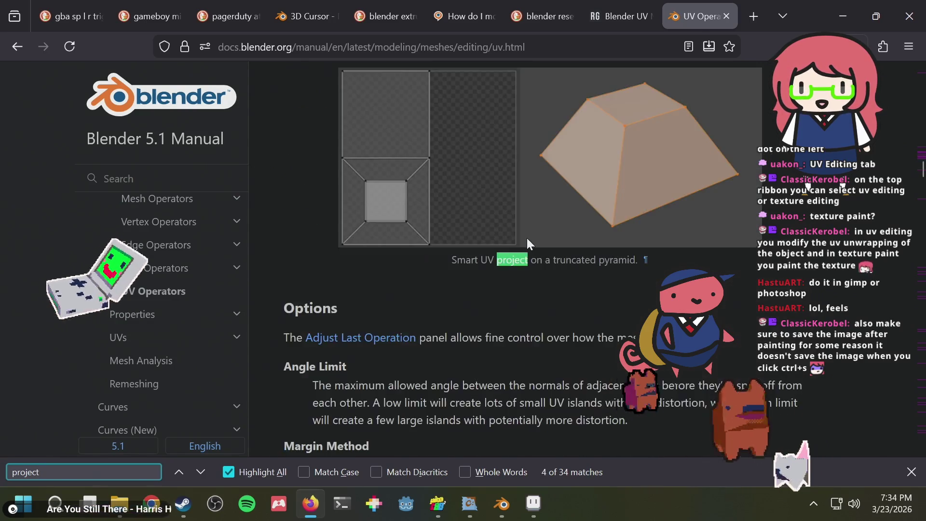
key(Return)
key(Return)
key(Return)
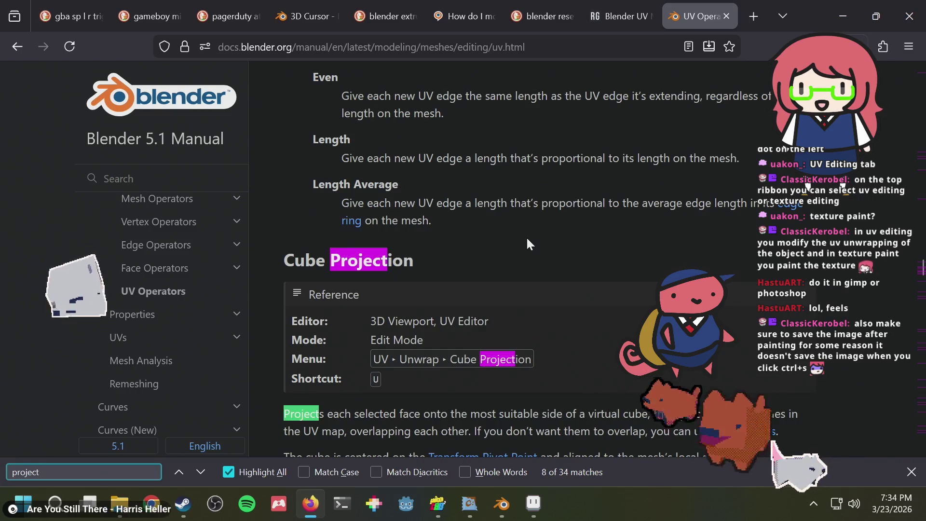
key(Return)
key(Return)
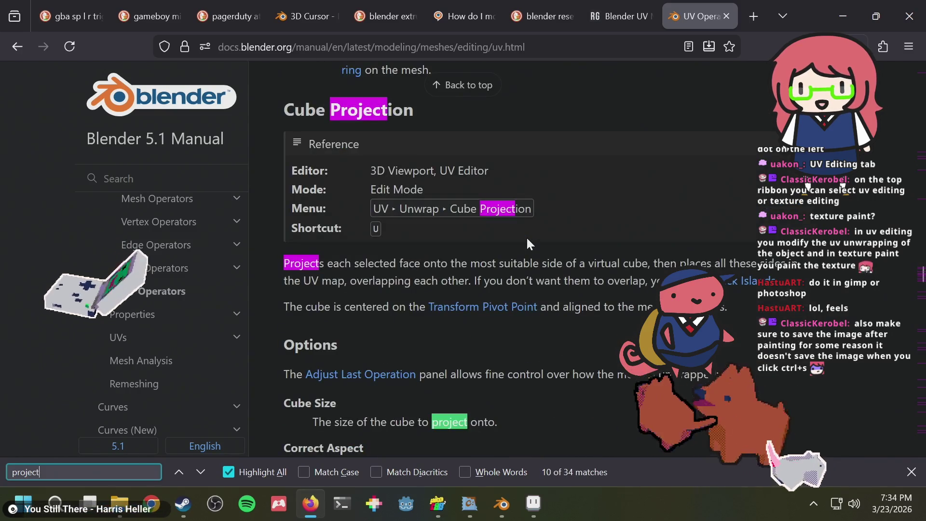
text( from vi)
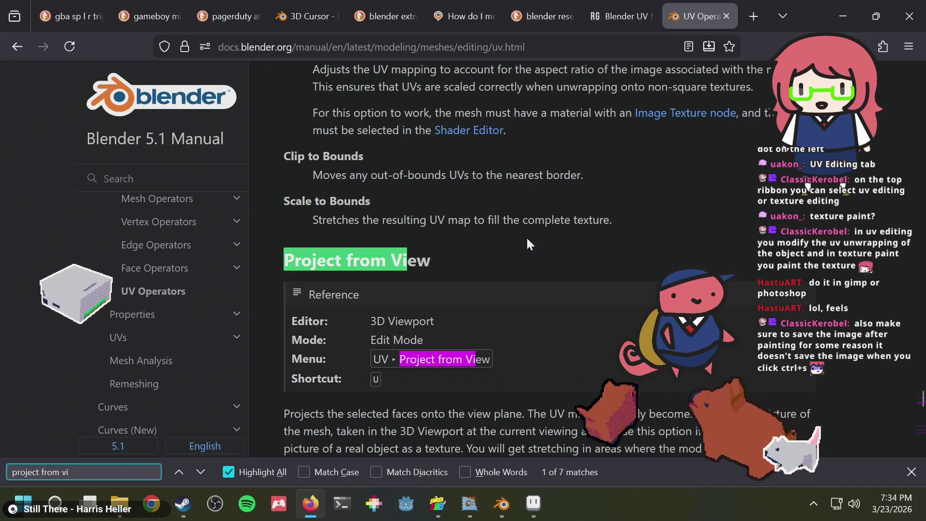
scroll(525, 236, down, 2)
- Back in Blender, browse the UV editor's UV menu through Transform and Snap
key(alt+Tab)
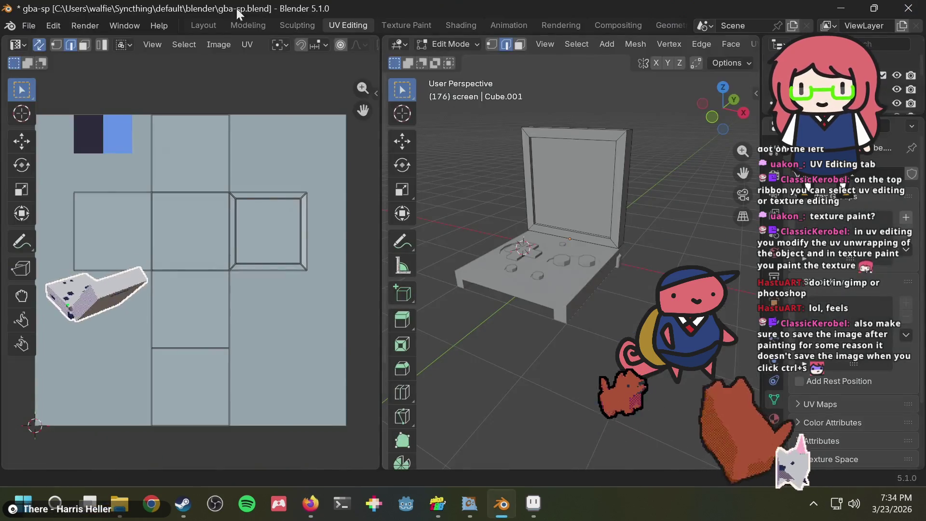
click(245, 45)
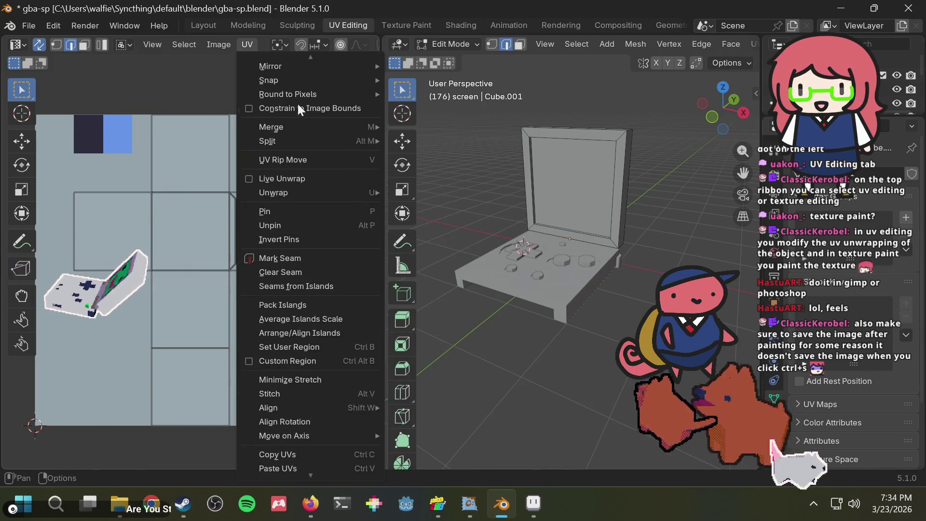
mouse_move(300, 63)
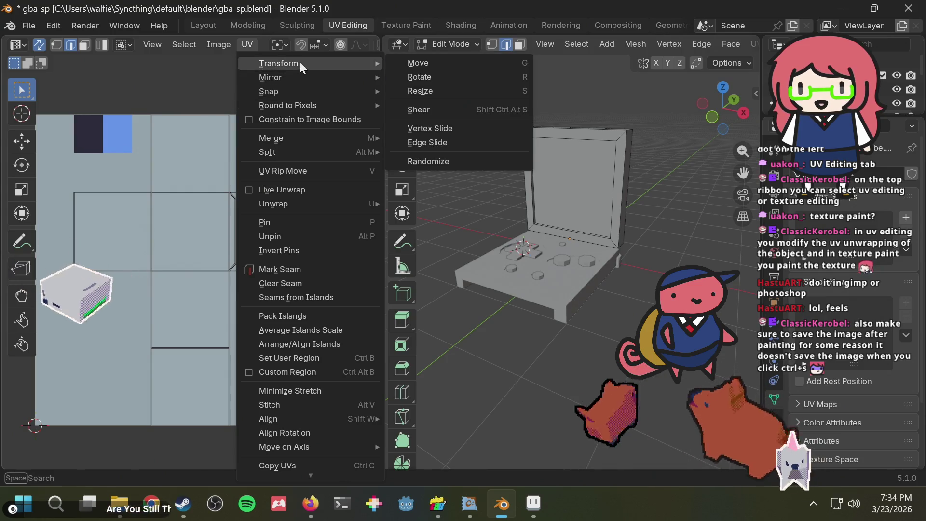
mouse_move(296, 93)
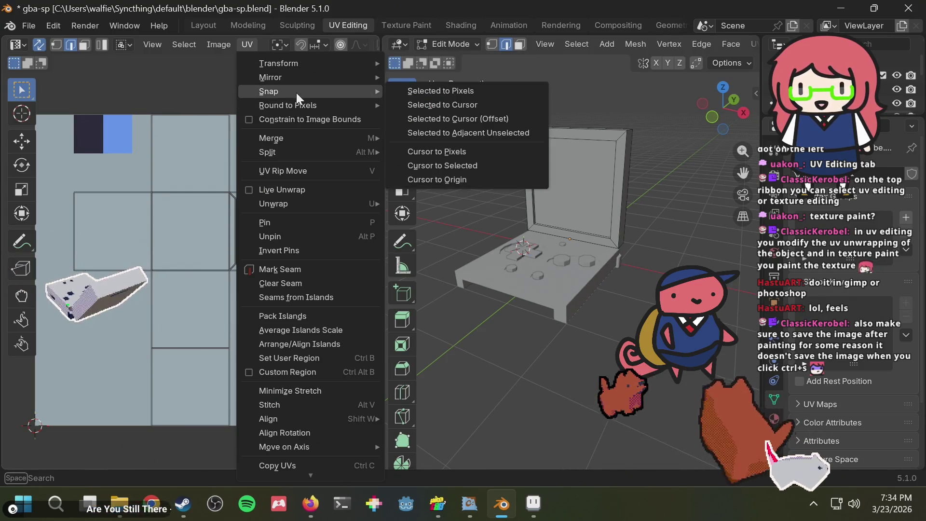
- Check the Project from View menu path in the manual, then return to Blender
key(alt+Tab)
click(415, 291)
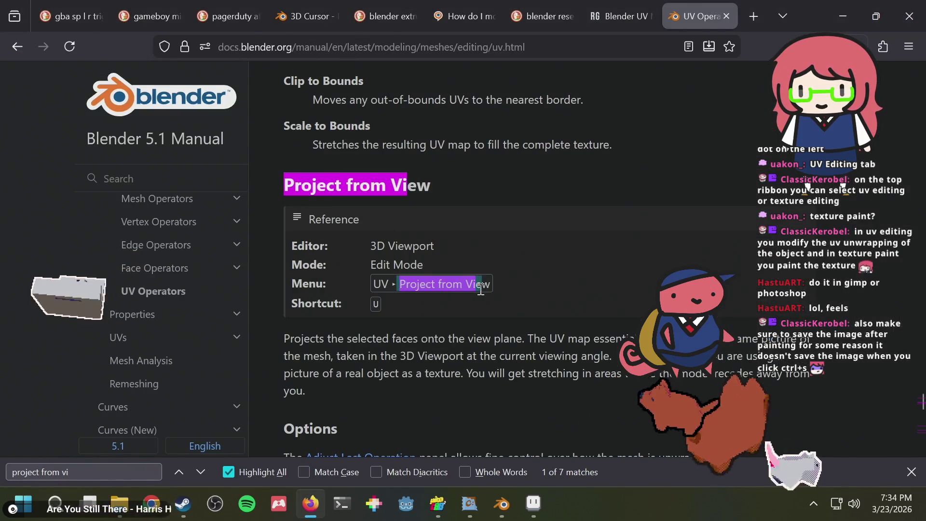
key(alt+Tab)
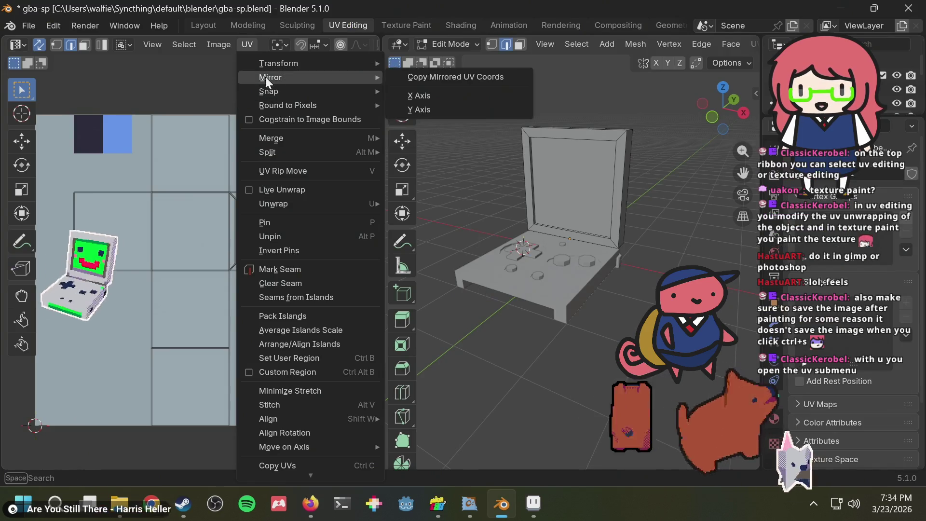
- Close the UV menu, review the U unwrap options, and switch to Front Orthographic view
mouse_move(265, 91)
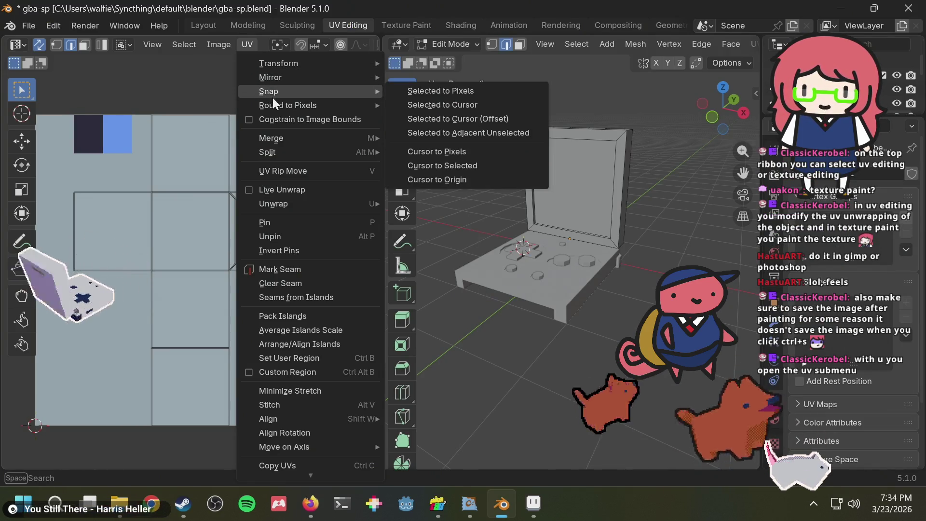
mouse_move(287, 77)
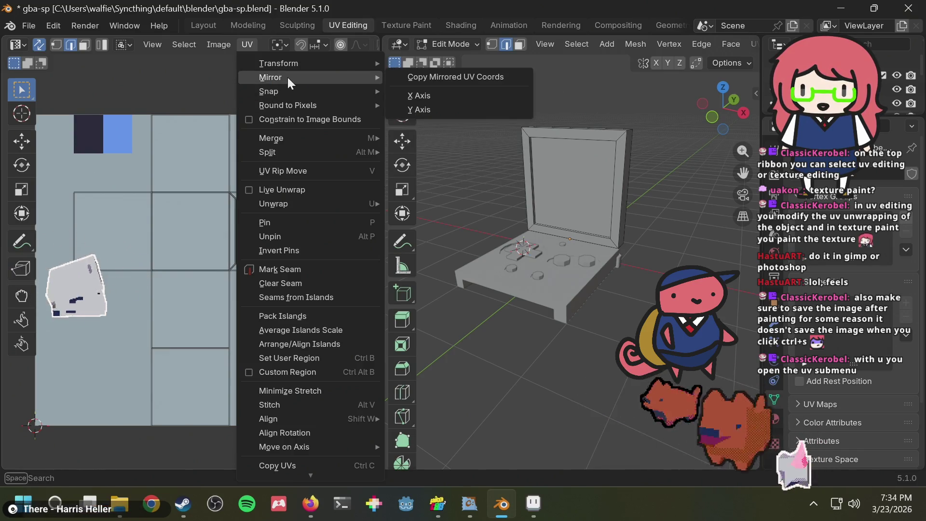
key(Escape)
key(u)
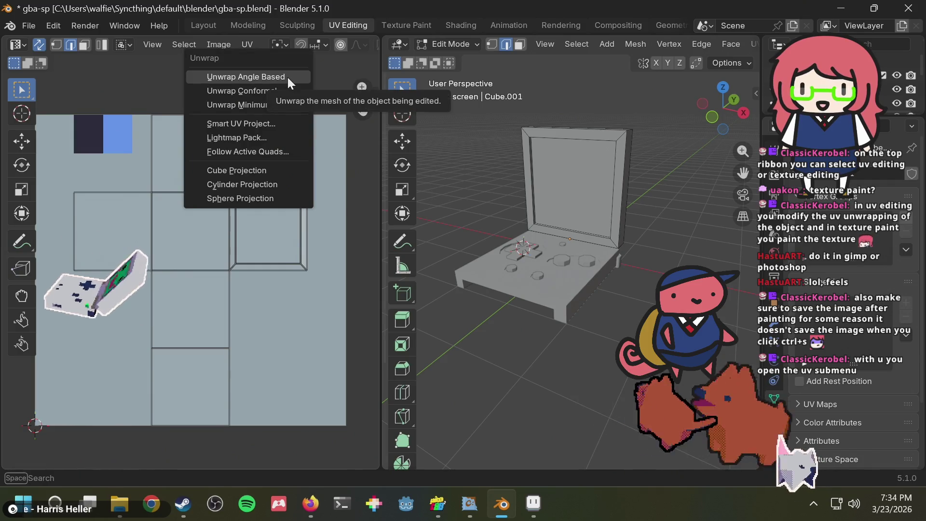
click(287, 77)
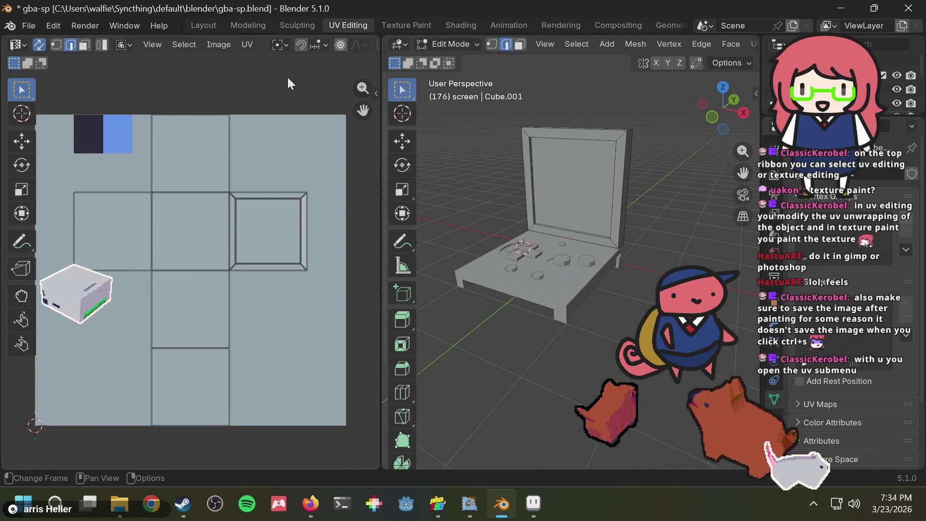
key(u)
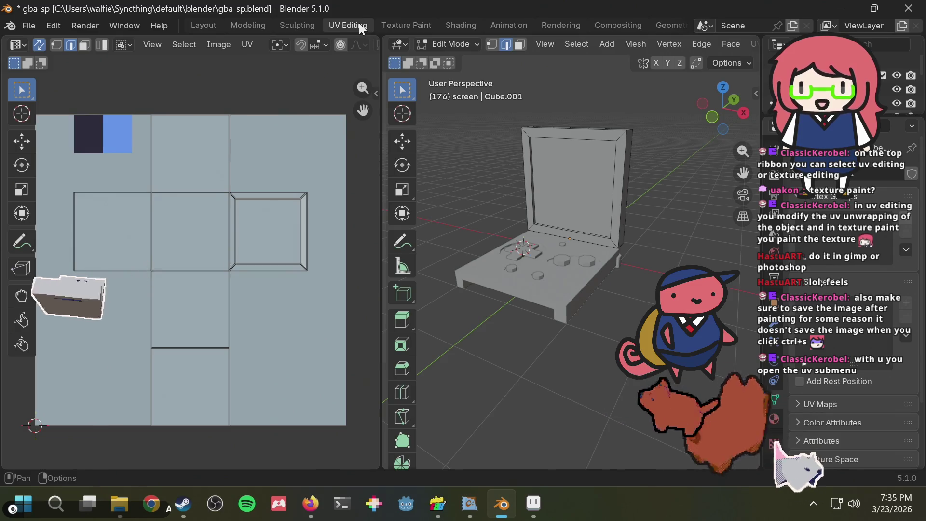
key(u)
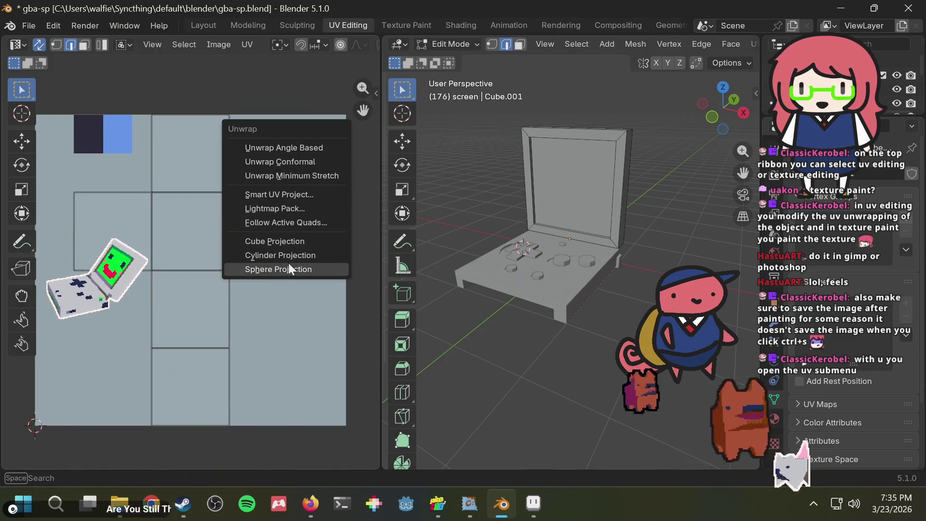
click(713, 117)
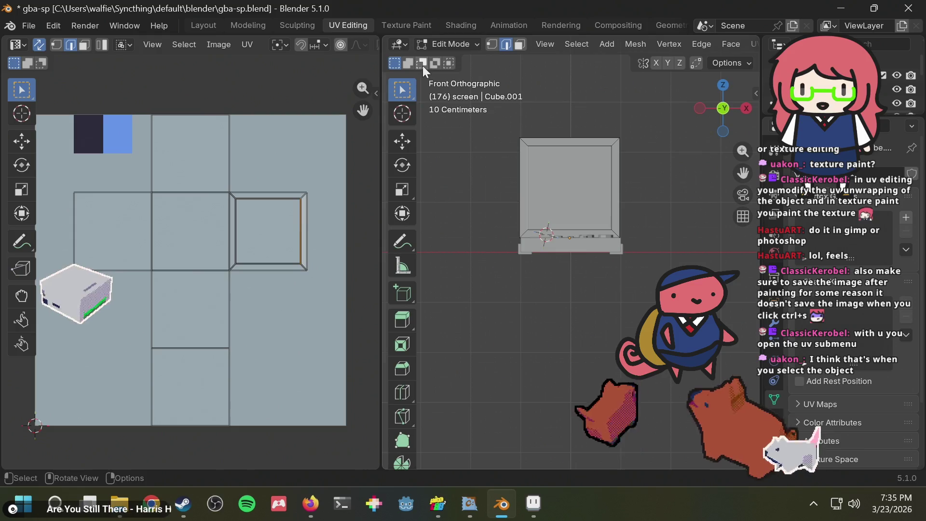
- Return the model to Object Mode, snap back to front orthographic view, and save gba-sp.blend
click(452, 44)
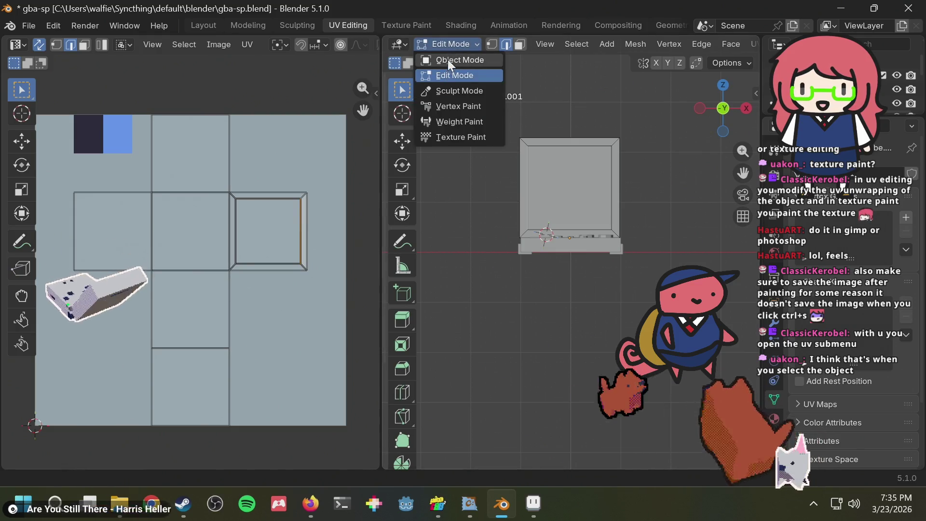
click(448, 60)
right_click(574, 172)
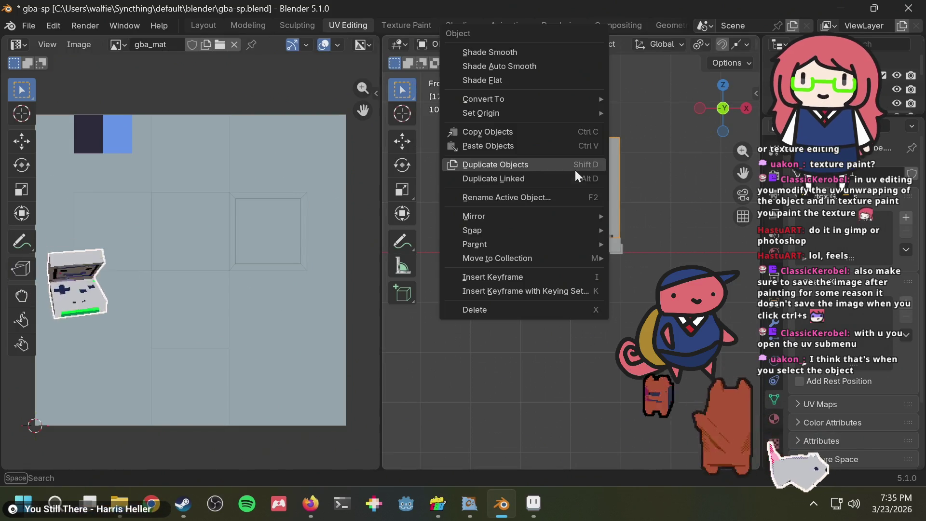
click(409, 276)
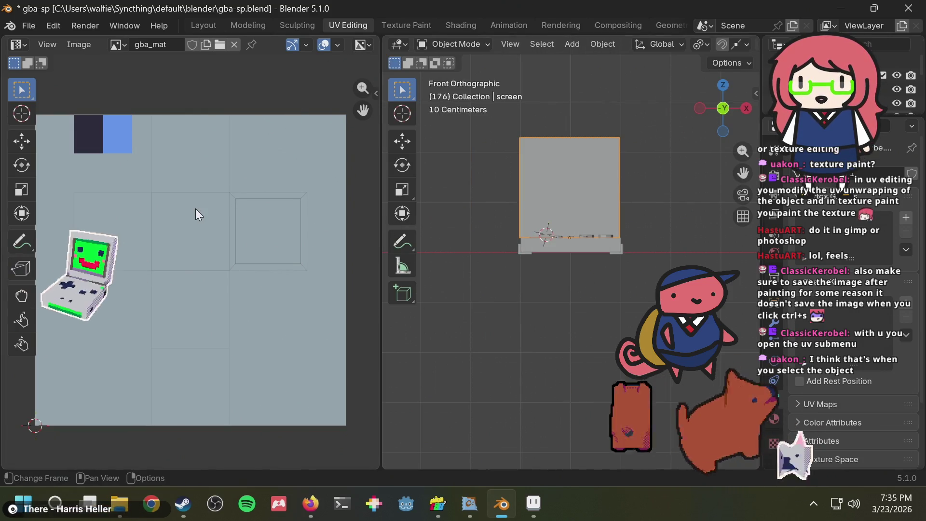
scroll(536, 184, up, 3)
mouse_move(563, 143)
middle_down()
mouse_move(581, 204)
mouse_move(571, 165)
middle_up()
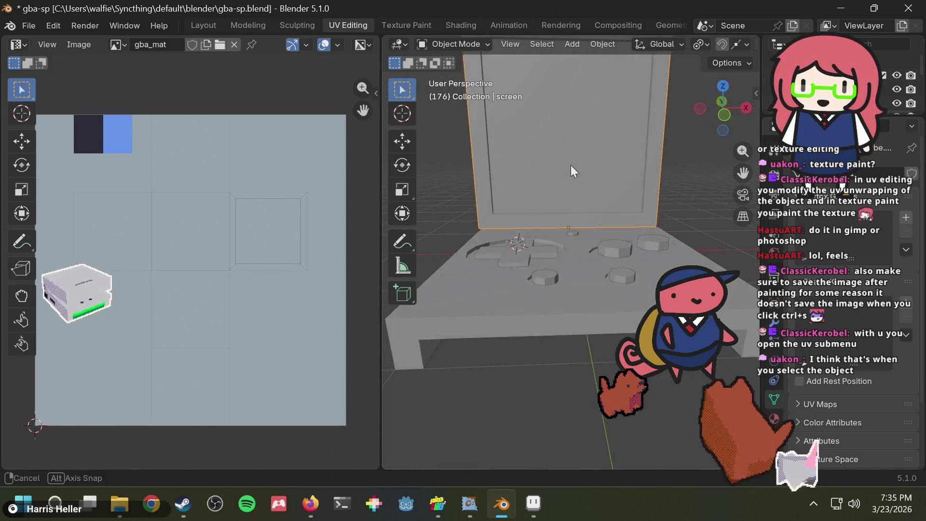
click(727, 110)
key(ctrl+s)
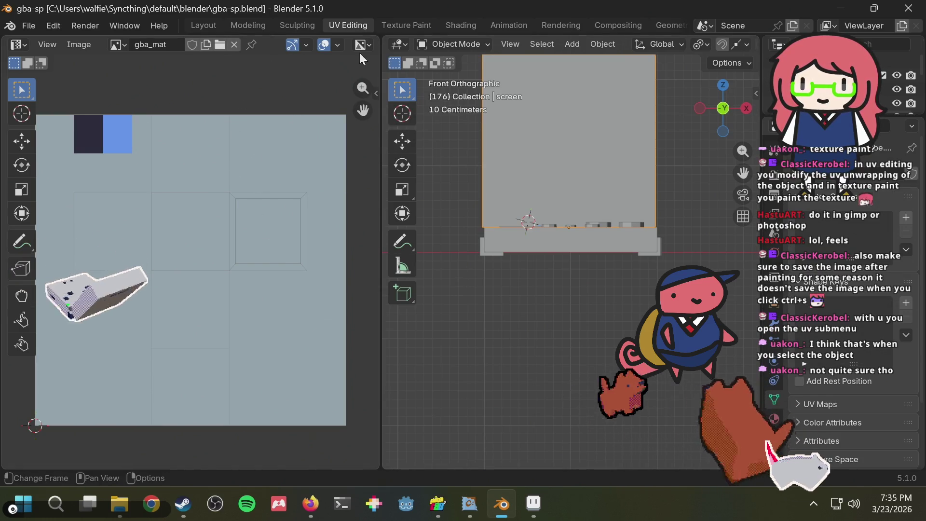
- Put the screen mesh into Edit Mode to show its UVs, then switch to the manual
click(352, 28)
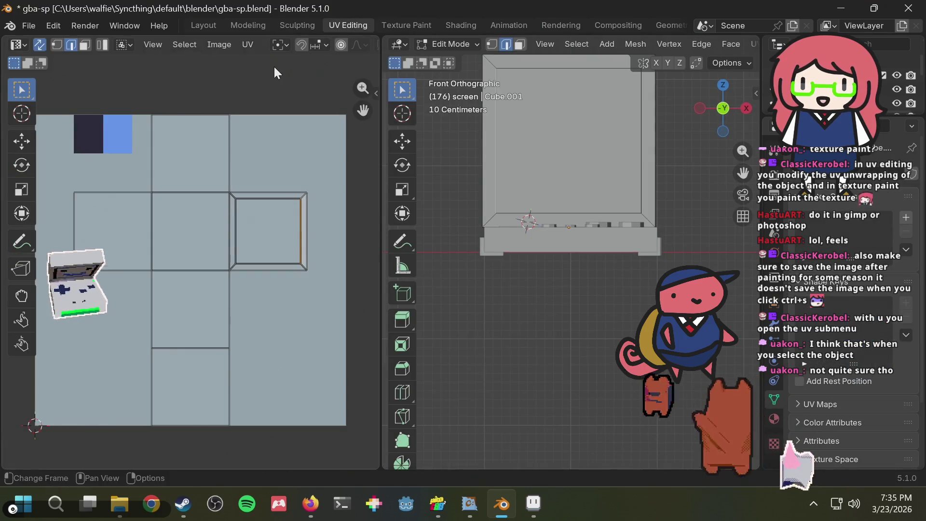
click(251, 43)
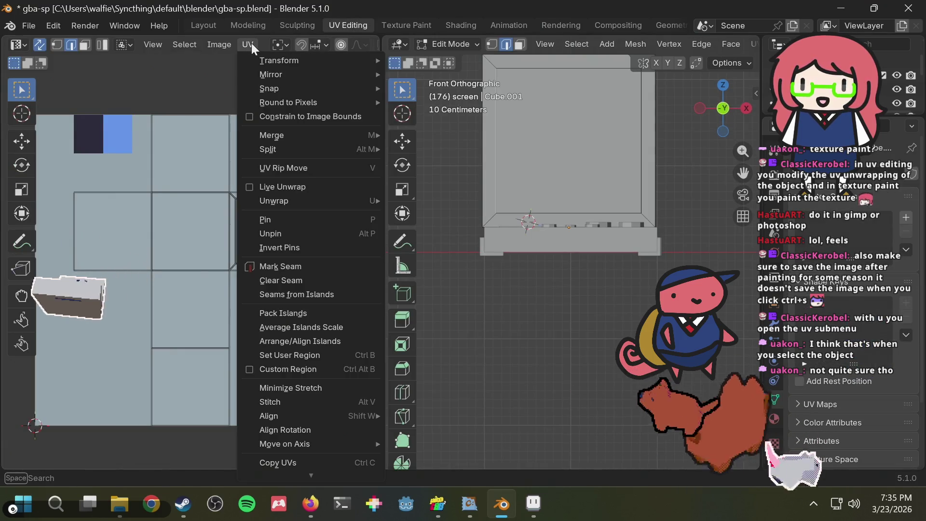
key(alt+Tab)
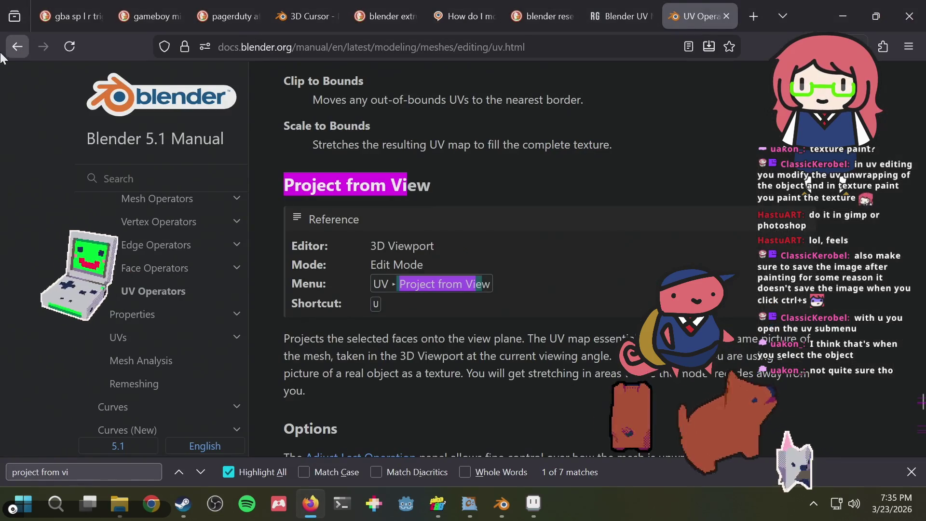
- Search 'blender project from view' in a new tab and read through the results
key(ctrl+t)
text(blend)
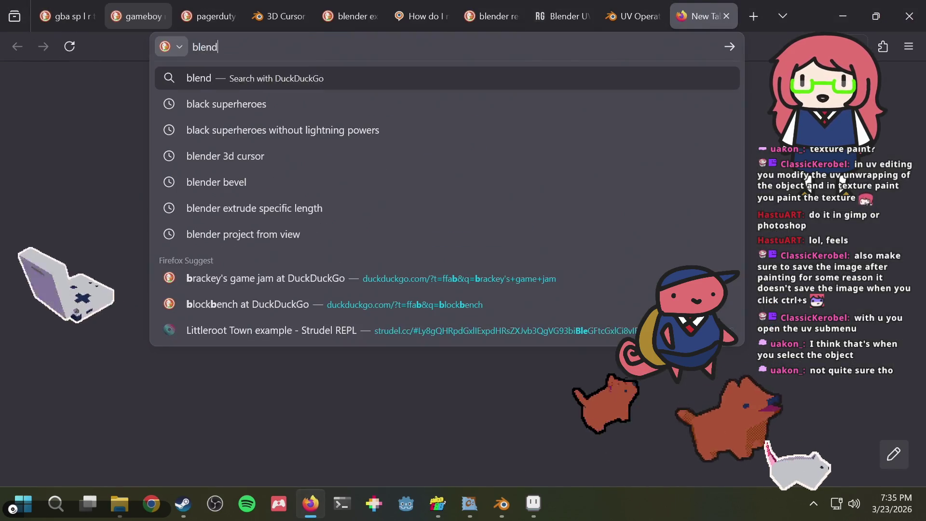
text(er project from view)
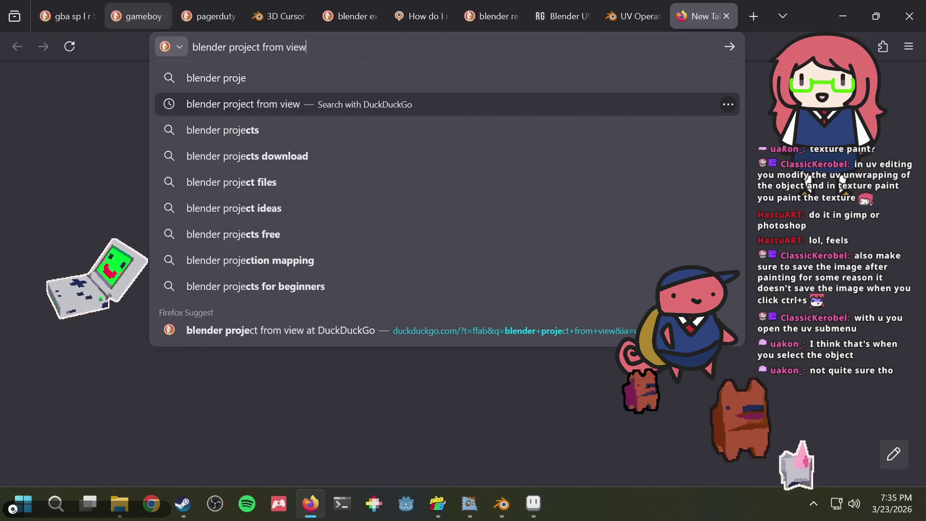
key(Return)
scroll(302, 215, down, 2)
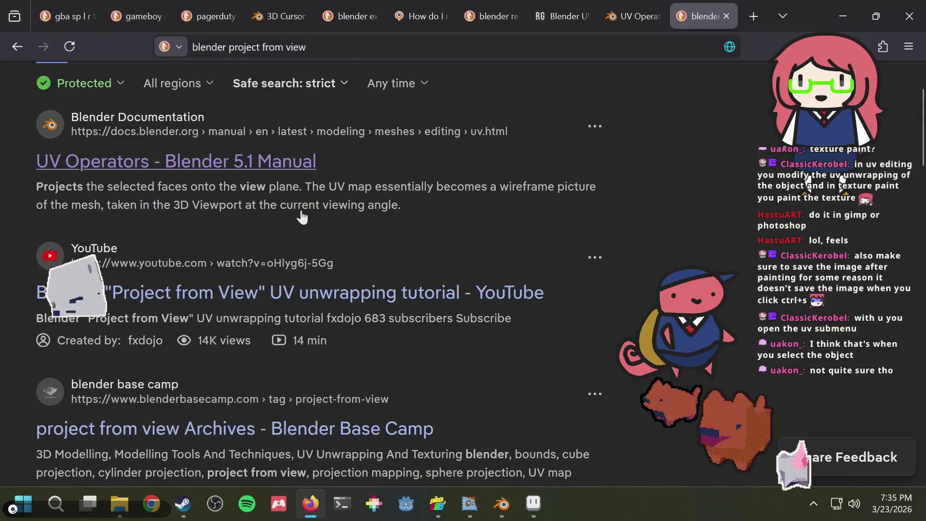
scroll(409, 213, down, 2)
scroll(415, 214, down, 2)
scroll(423, 212, down, 2)
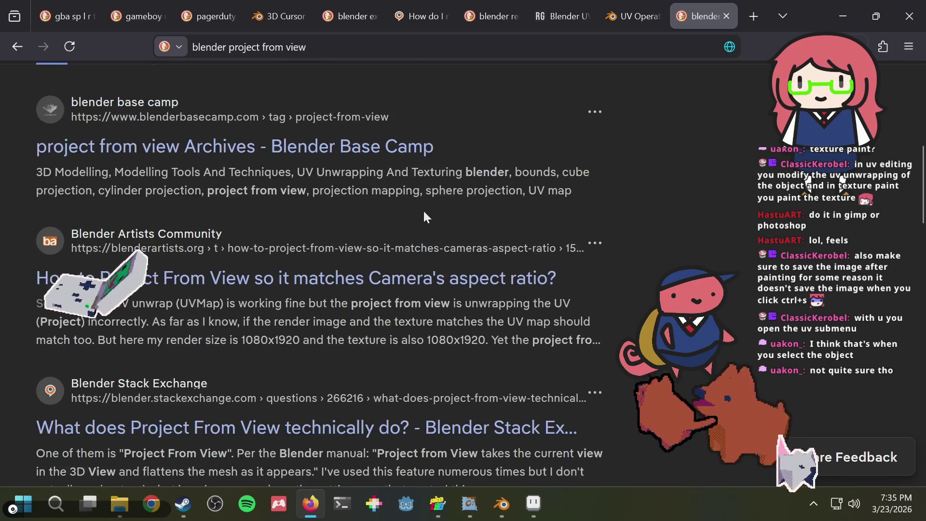
scroll(425, 217, down, 2)
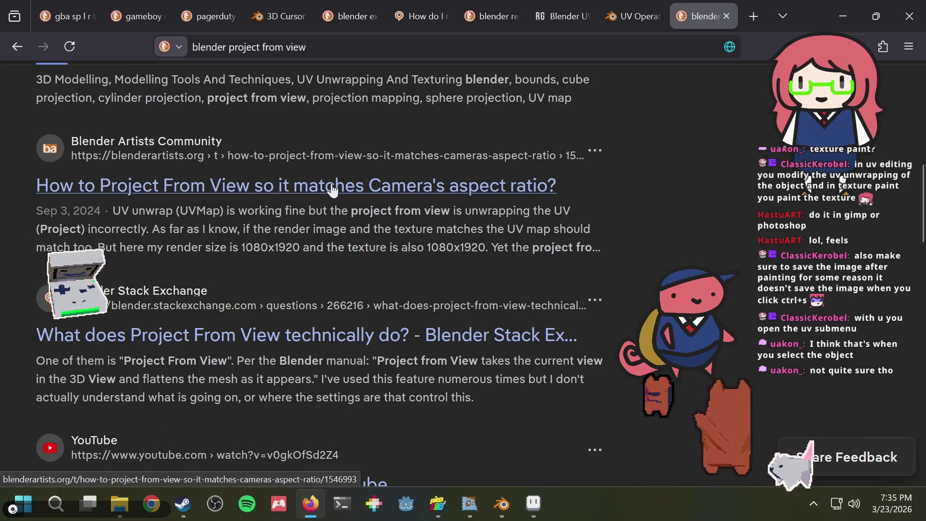
scroll(333, 189, down, 2)
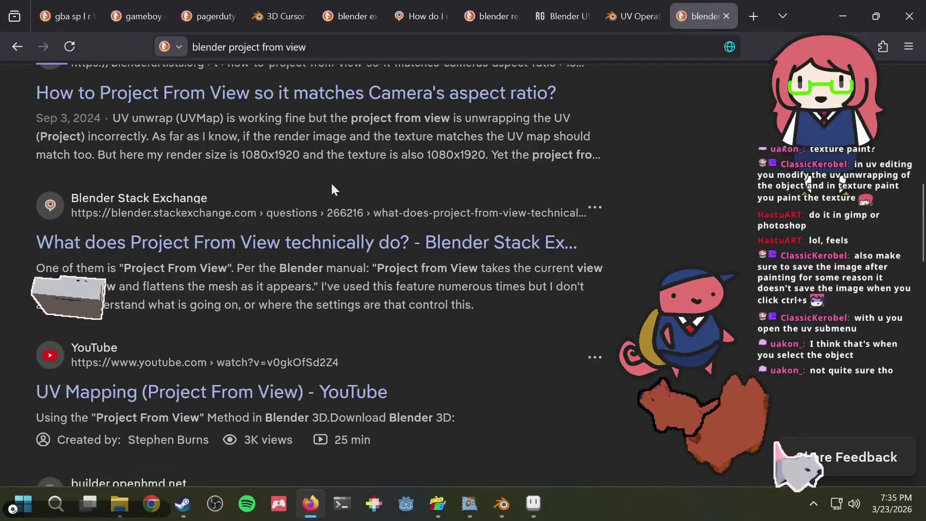
scroll(332, 190, down, 2)
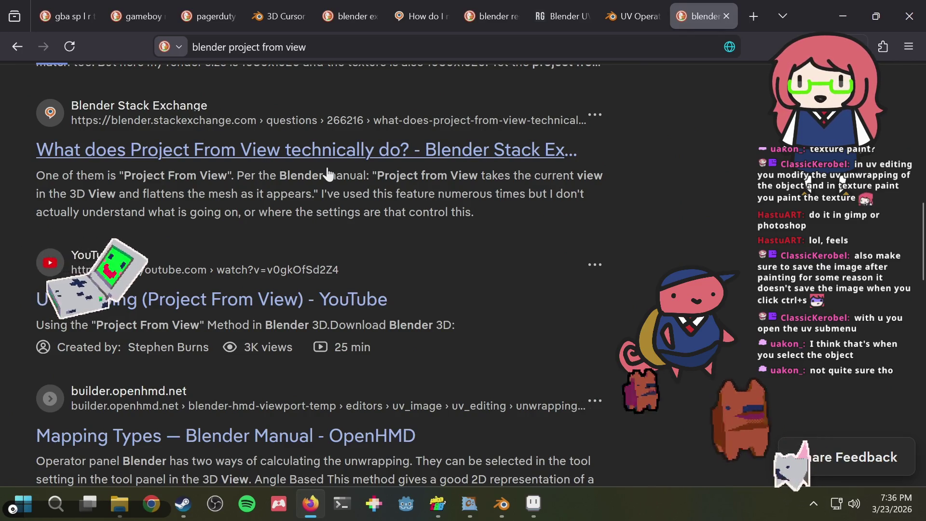
scroll(328, 174, down, 2)
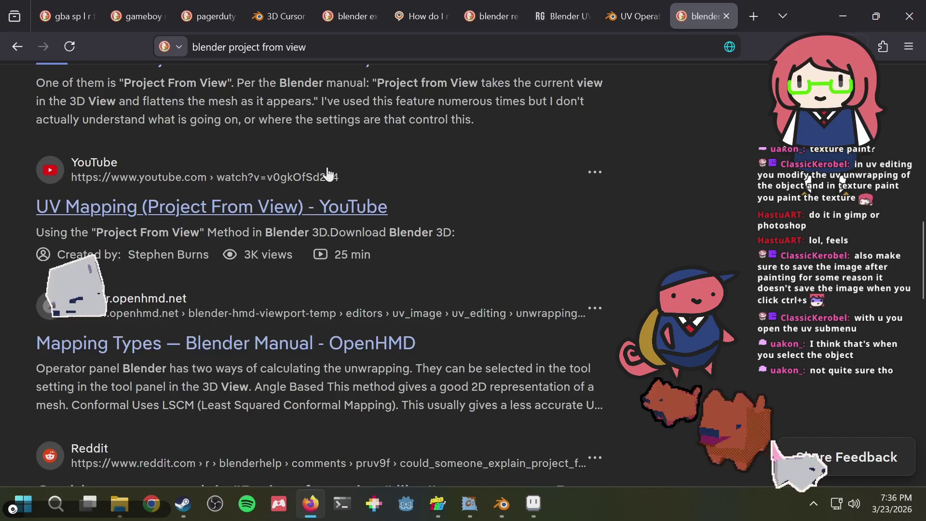
scroll(328, 173, down, 2)
scroll(328, 174, down, 2)
scroll(329, 173, down, 2)
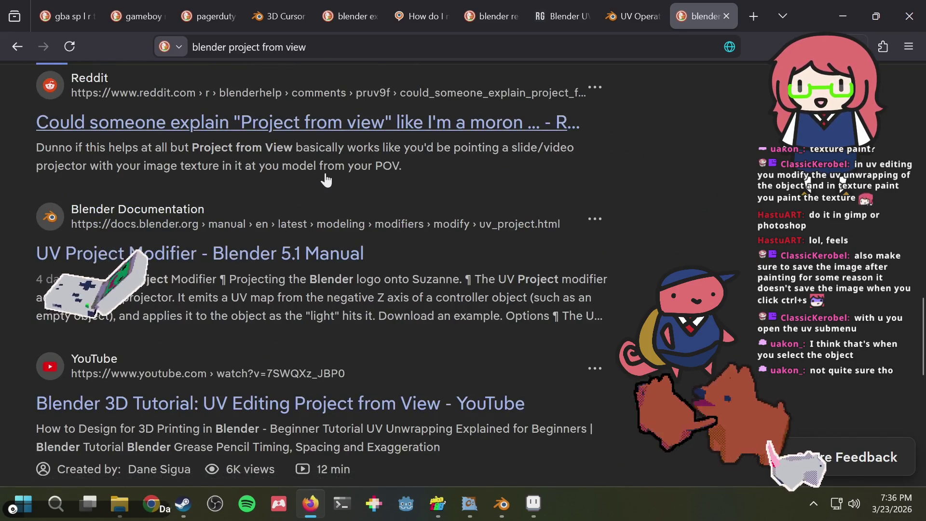
scroll(328, 174, up, 10)
key(alt+Tab)
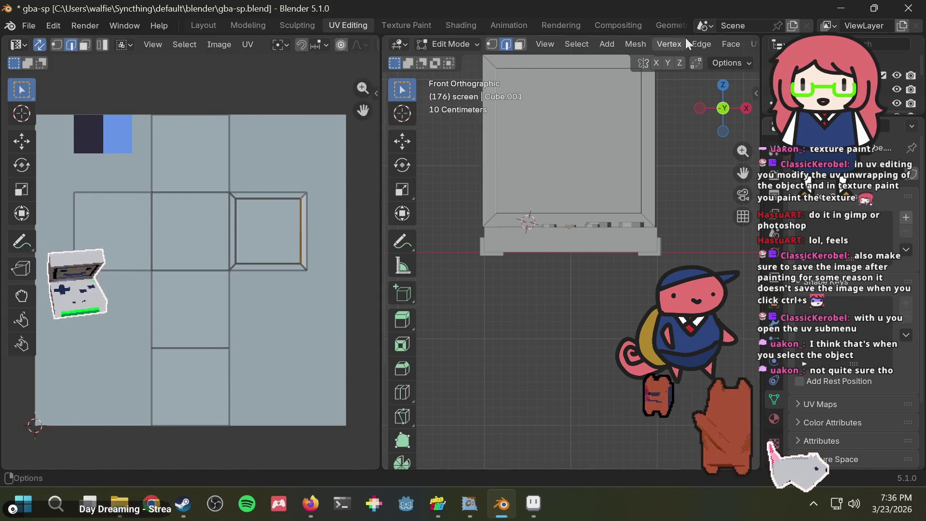
click(748, 44)
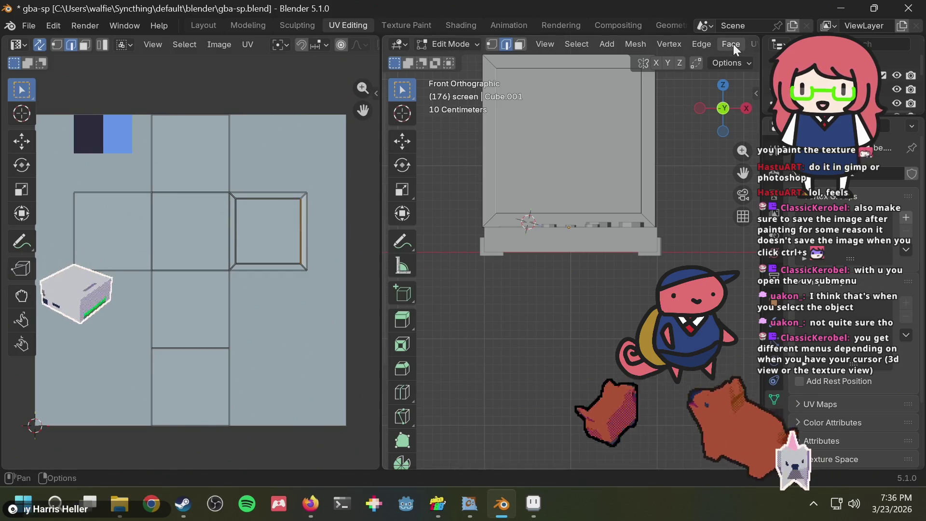
- Unwrap the UVs with the angle-based method from the UV editor's unwrap options
click(753, 44)
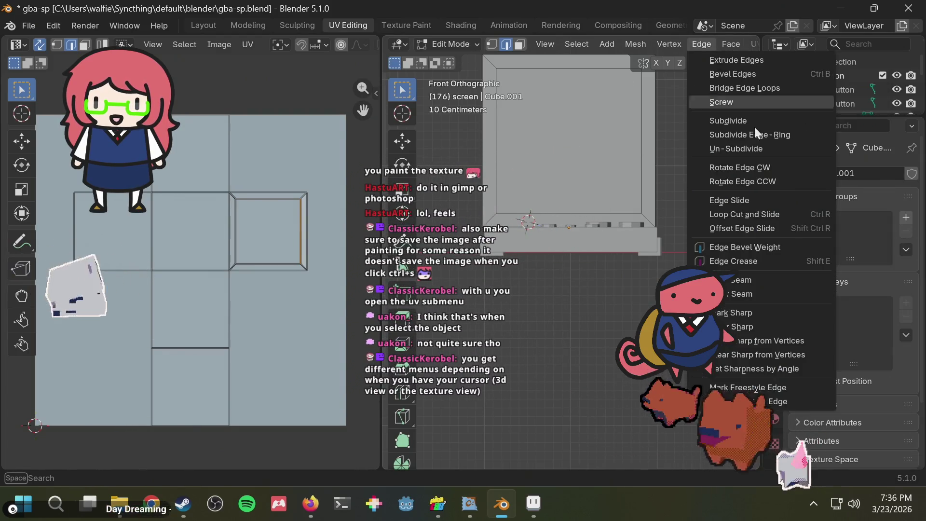
click(754, 42)
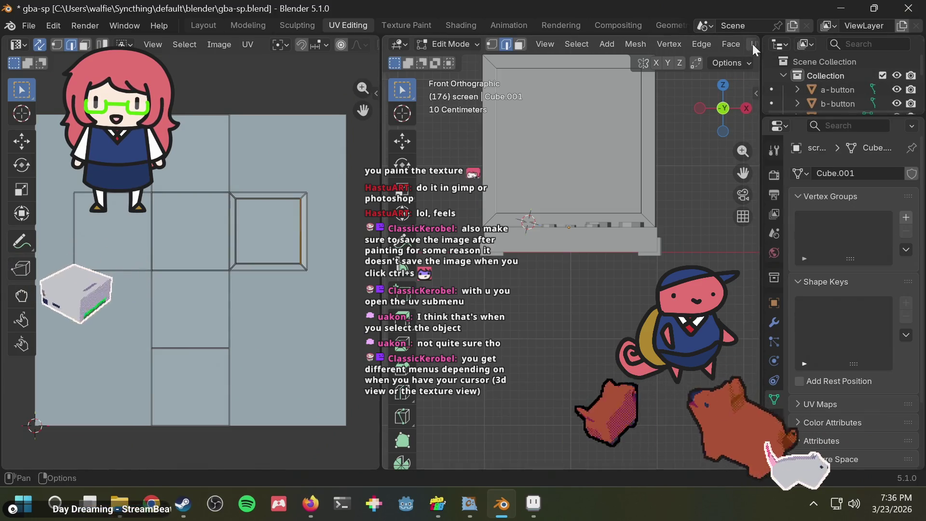
click(753, 44)
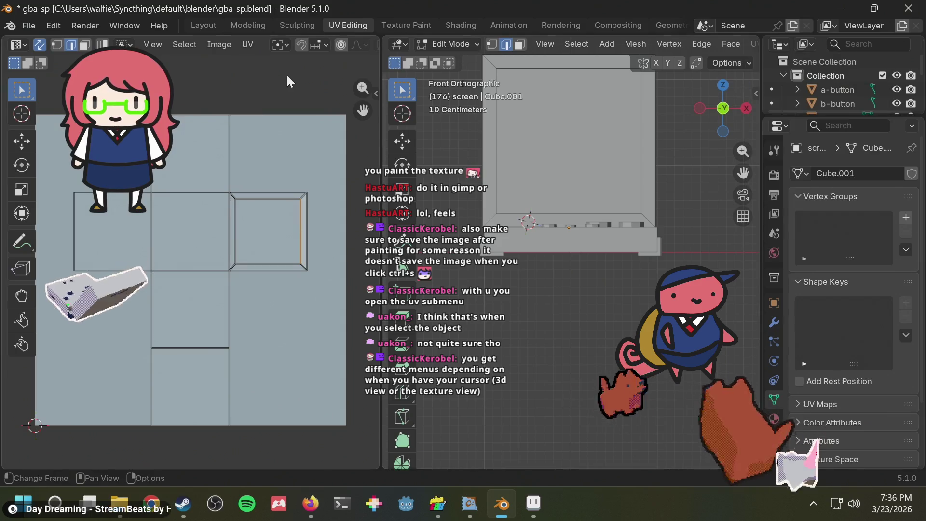
key(u)
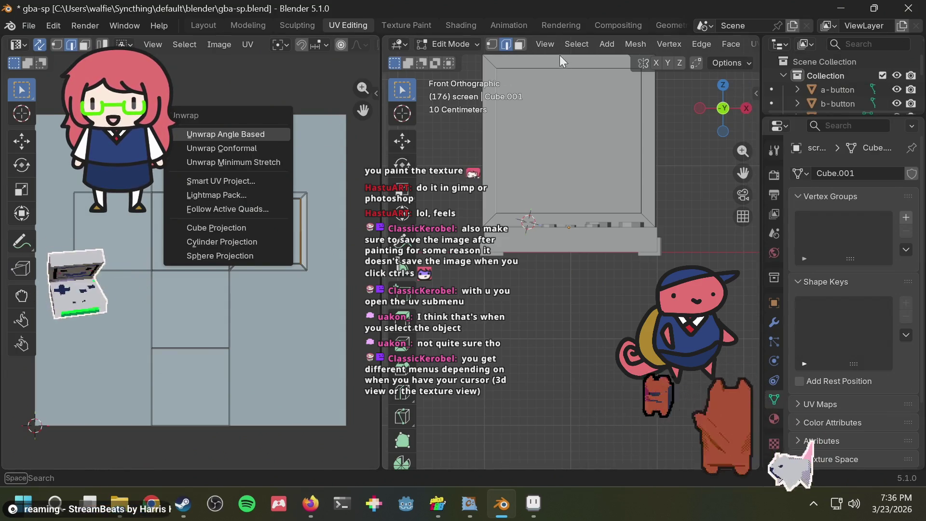
key(Return)
- Project the screen face's UVs from the front view and frame the UV square with Home
key(u)
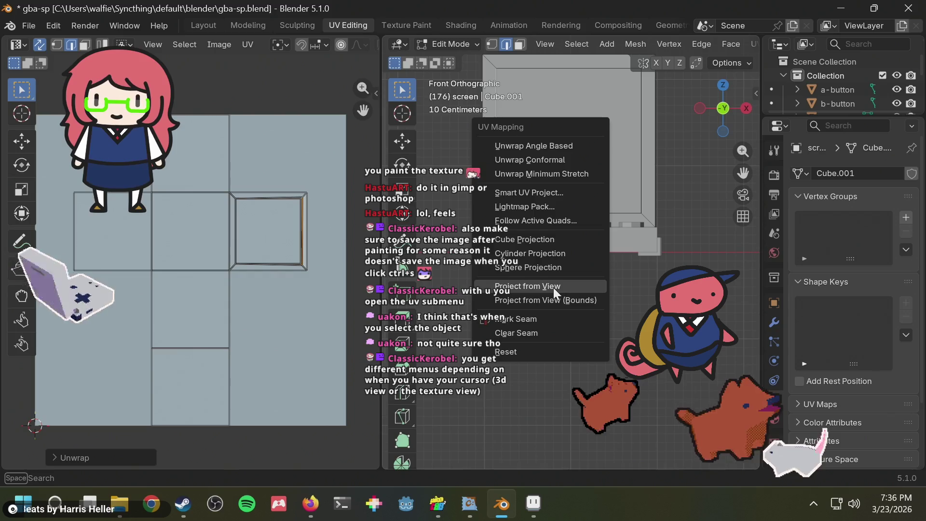
key(Escape)
scroll(580, 159, down, 2)
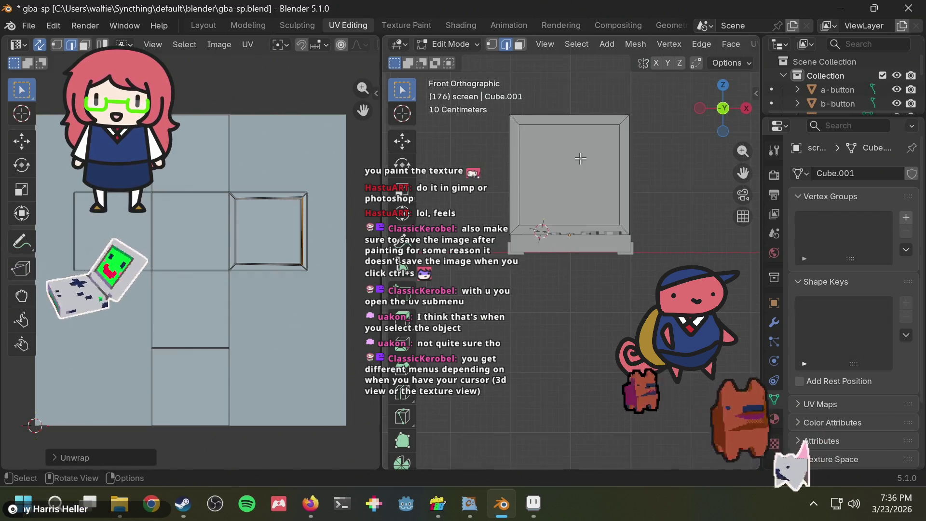
key(u)
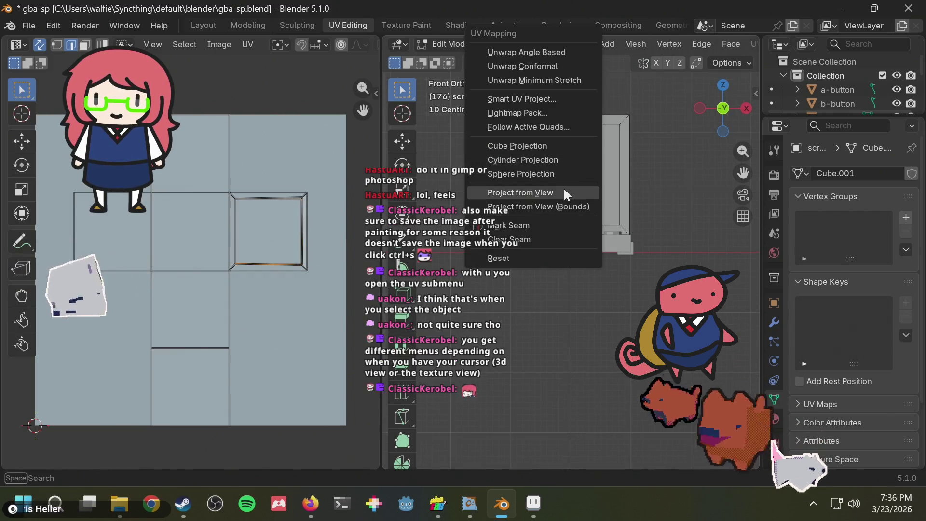
key(Escape)
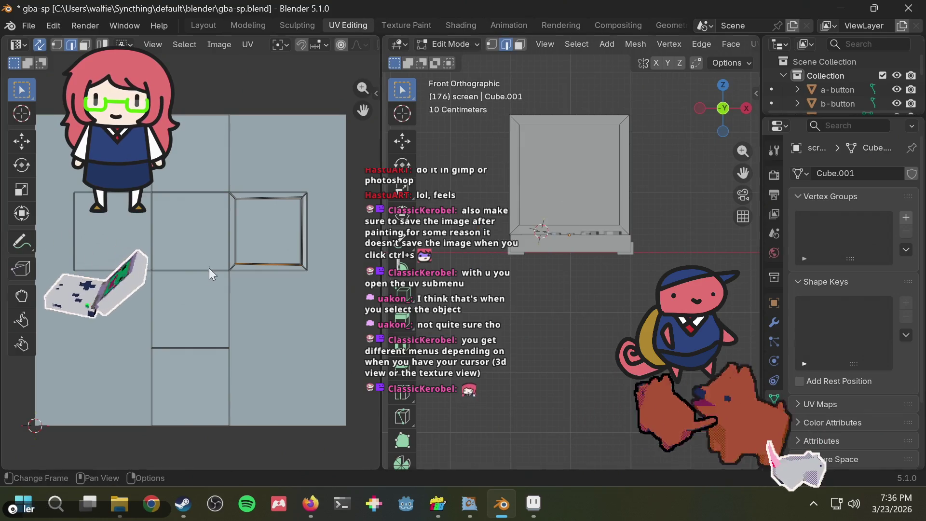
scroll(209, 268, up, 3)
scroll(272, 247, down, 1)
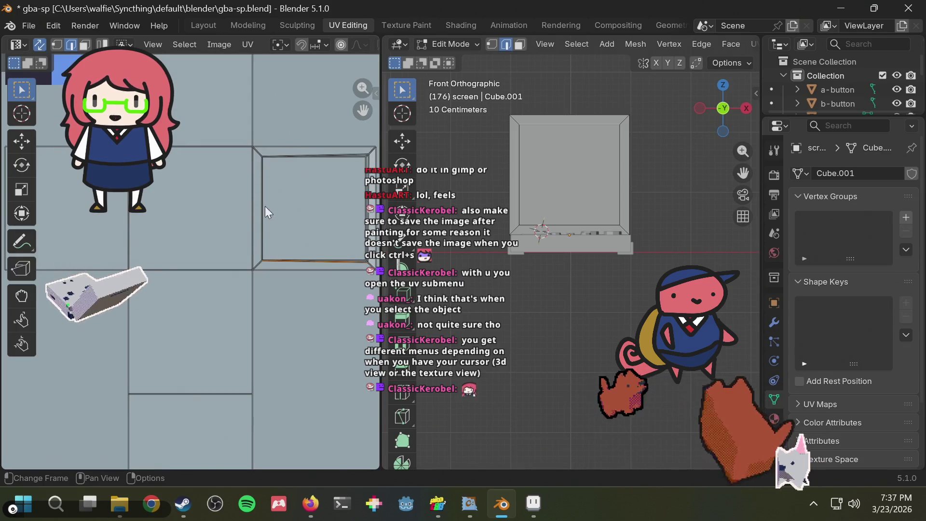
key(Home)
scroll(242, 219, up, 3)
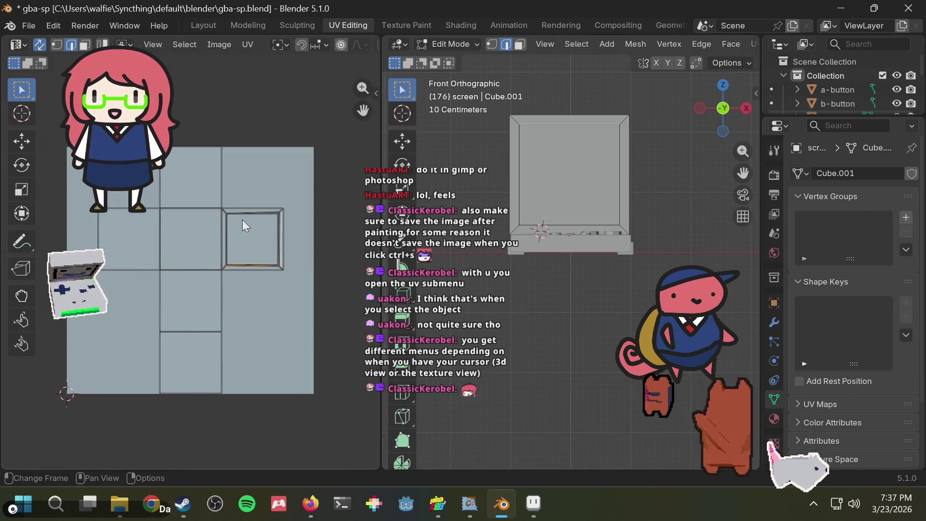
- Select the screen's UV edges and pan the UV editor to centre the UV quads
drag(223, 172, 328, 299)
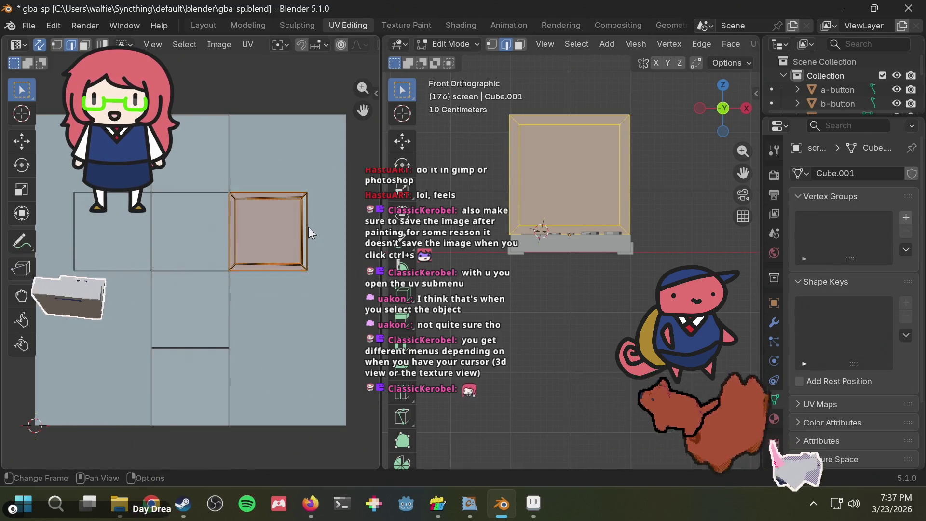
click(228, 234)
mouse_move(227, 233)
middle_down()
mouse_move(328, 263)
mouse_move(320, 273)
middle_up()
scroll(324, 263, down, 1)
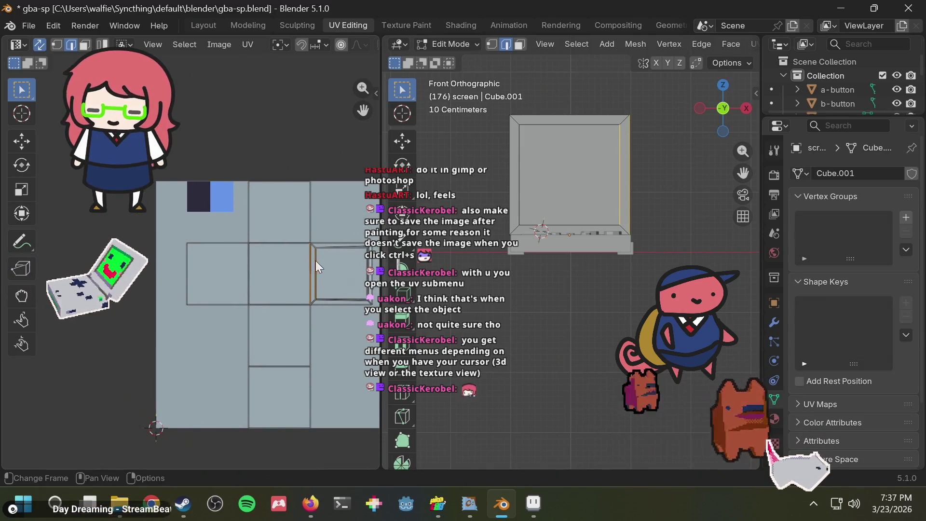
scroll(328, 267, up, 1)
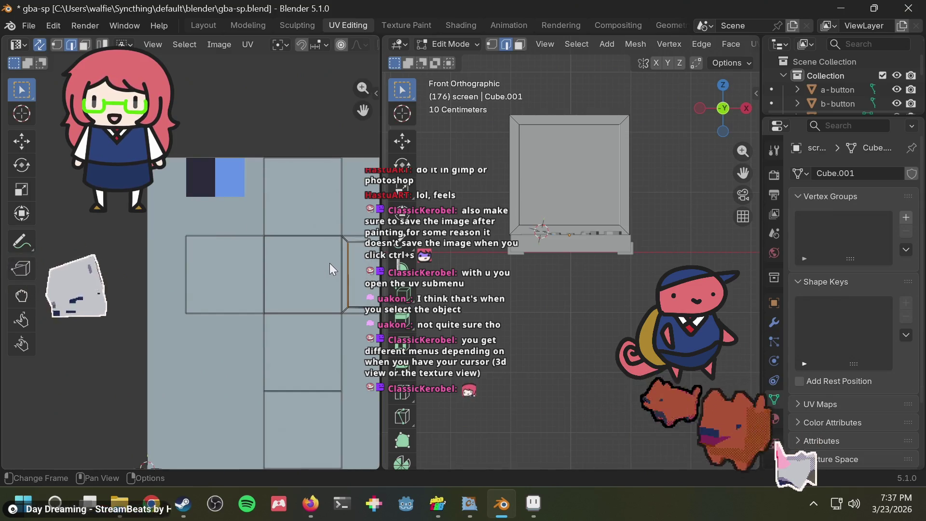
middle_drag(329, 263, 258, 269)
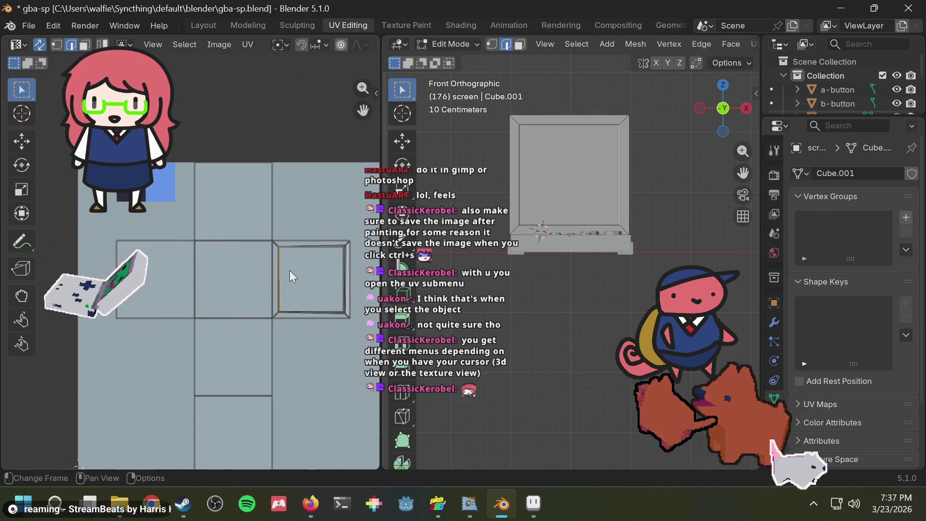
click(300, 254)
scroll(289, 263, up, 1)
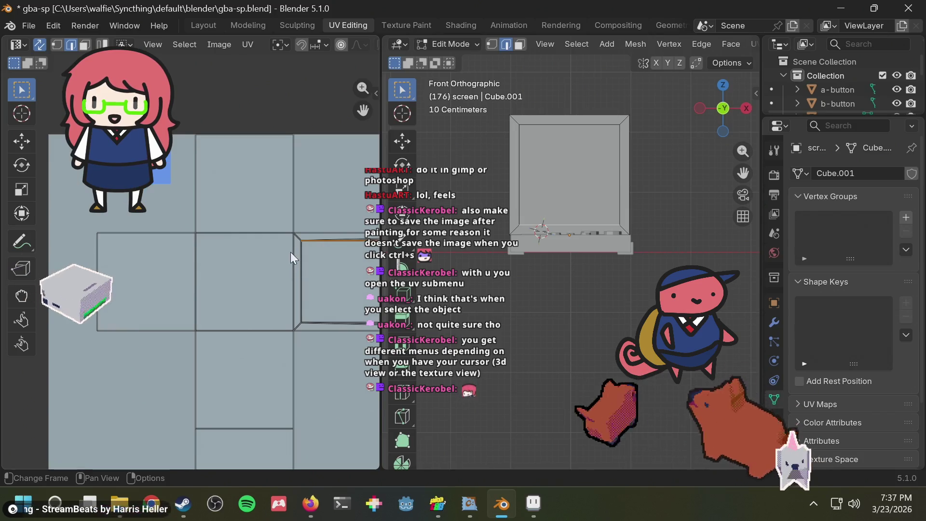
middle_drag(337, 263, 270, 273)
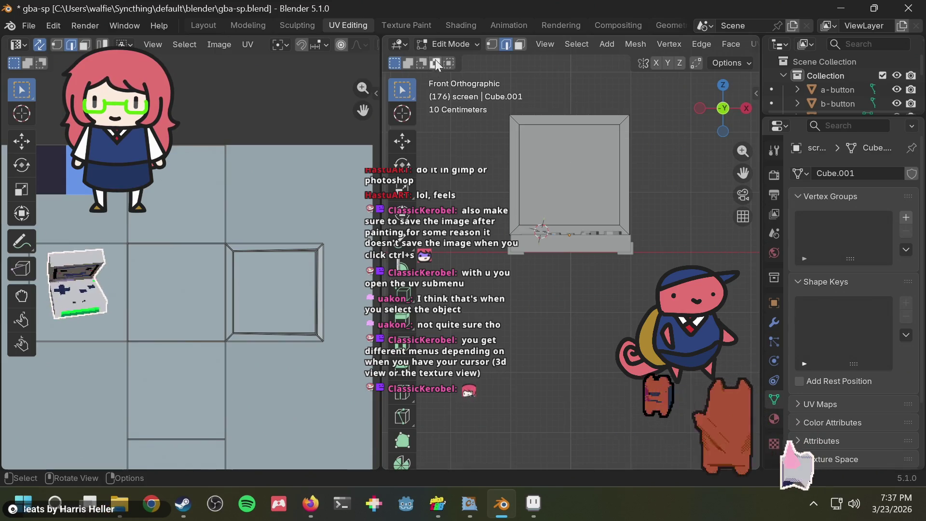
- In face select, pick the screen's front face and its UV face, then start moving it up-left
click(518, 44)
click(555, 180)
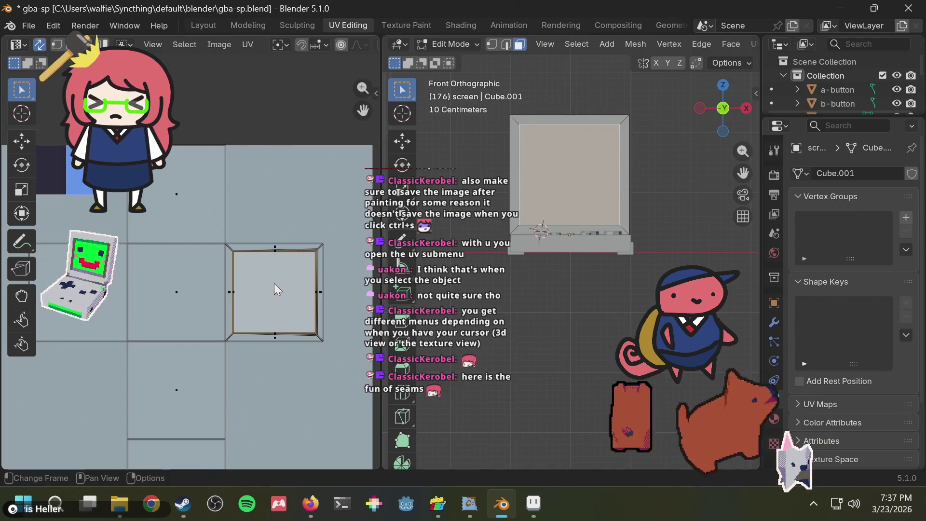
middle_drag(292, 288, 352, 306)
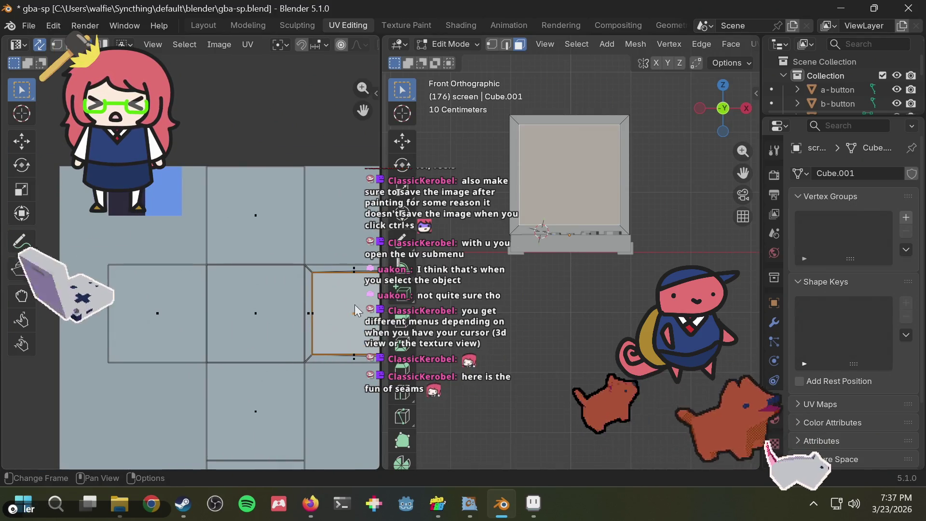
mouse_move(352, 305)
mouse_down()
mouse_move(341, 313)
mouse_move(302, 301)
mouse_move(345, 317)
mouse_up()
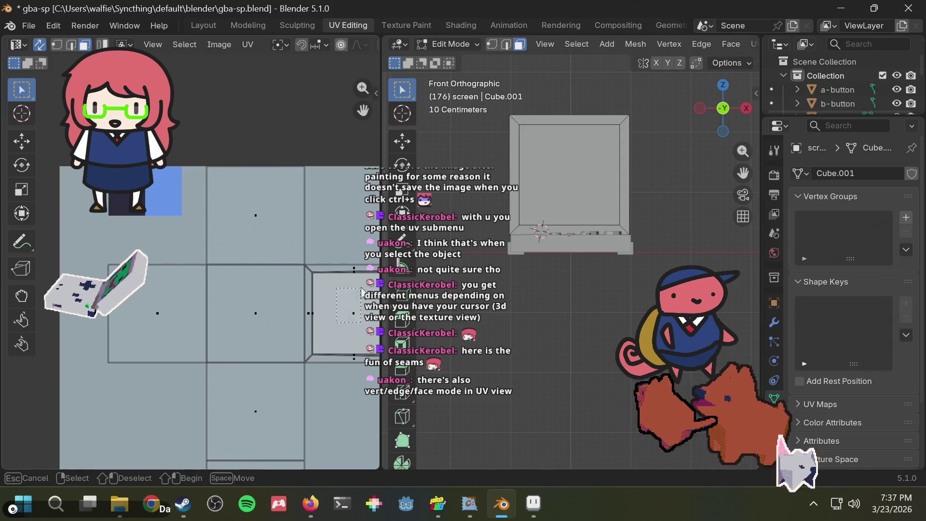
click(360, 326)
scroll(337, 293, down, 1)
middle_drag(309, 268, 281, 268)
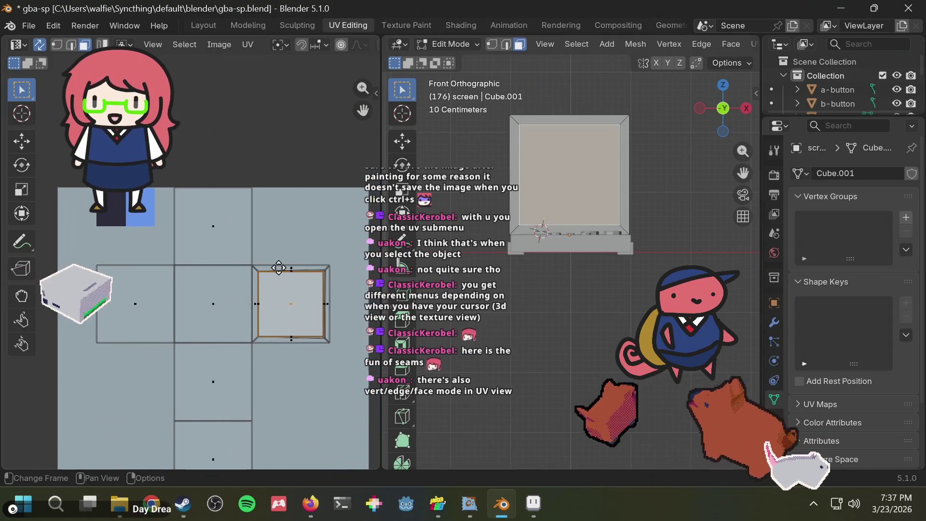
mouse_move(310, 504)
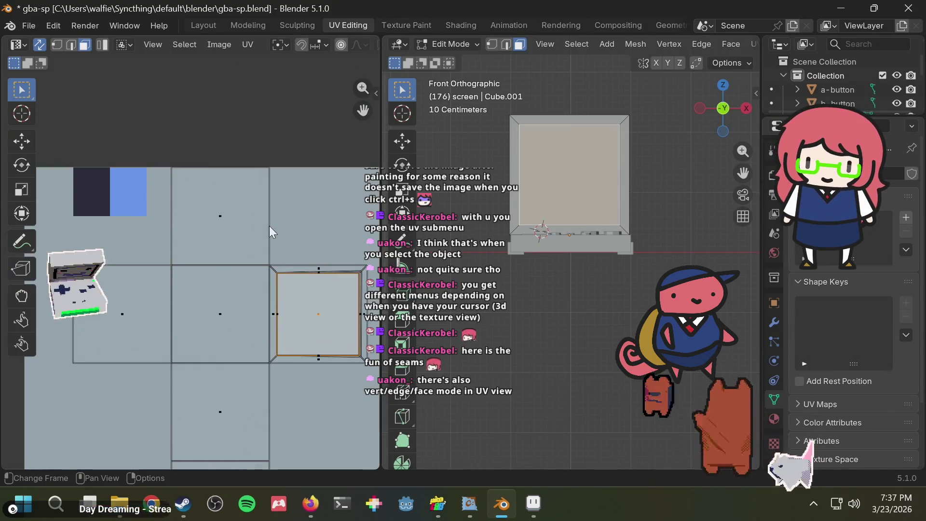
scroll(269, 226, up, 1)
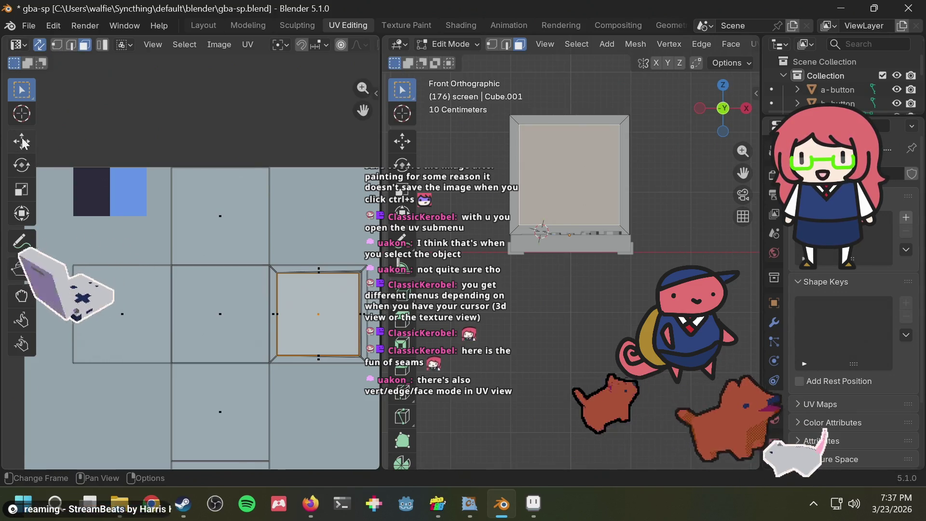
key(g)
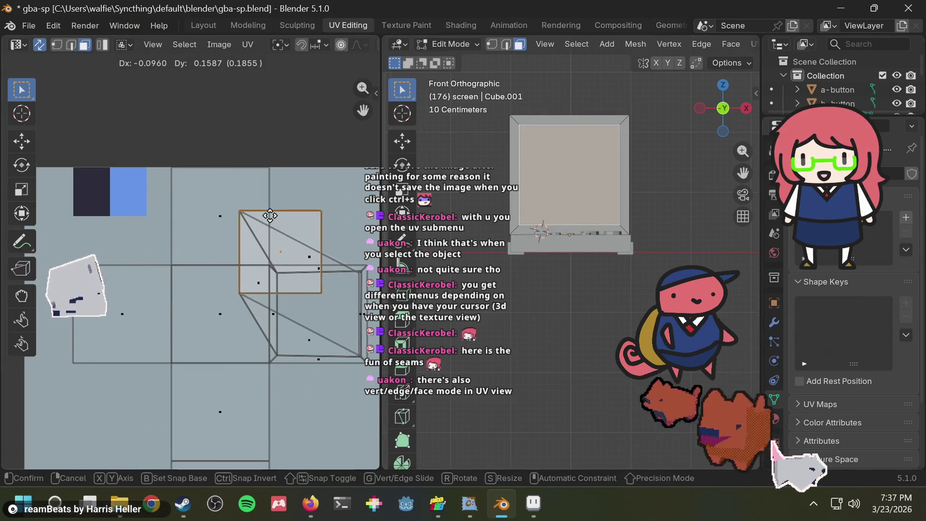
right_click(271, 221)
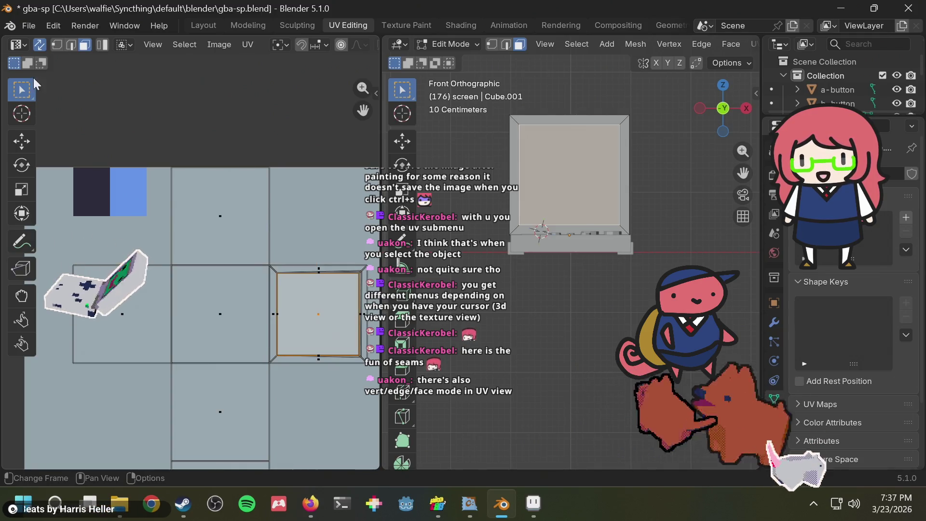
click(72, 46)
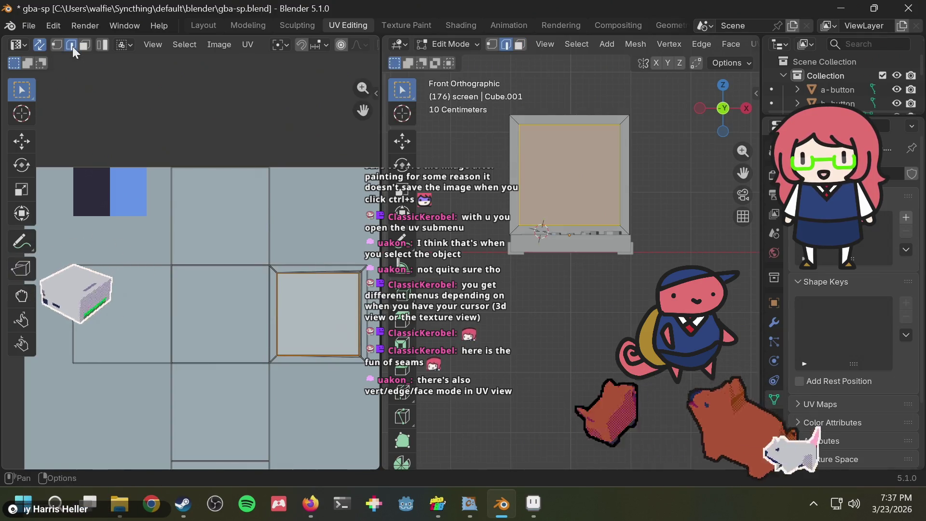
click(57, 44)
key(g)
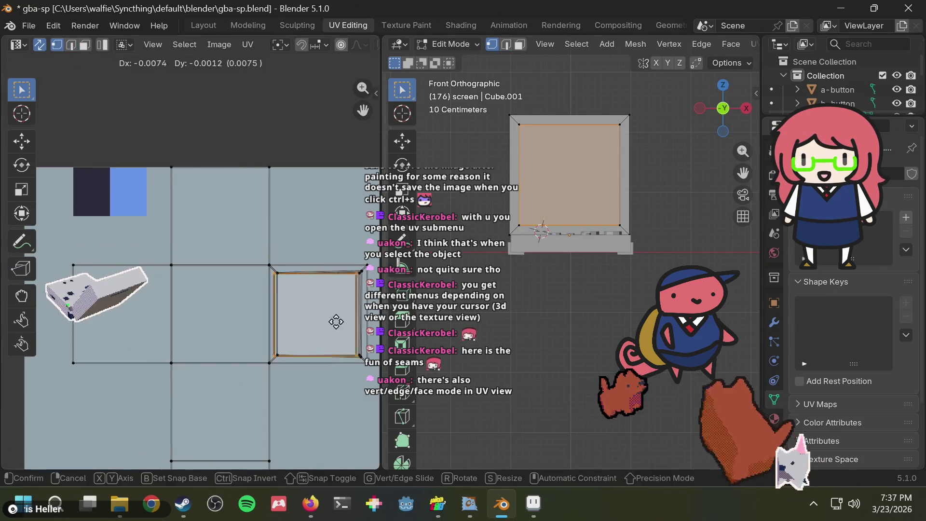
click(348, 314)
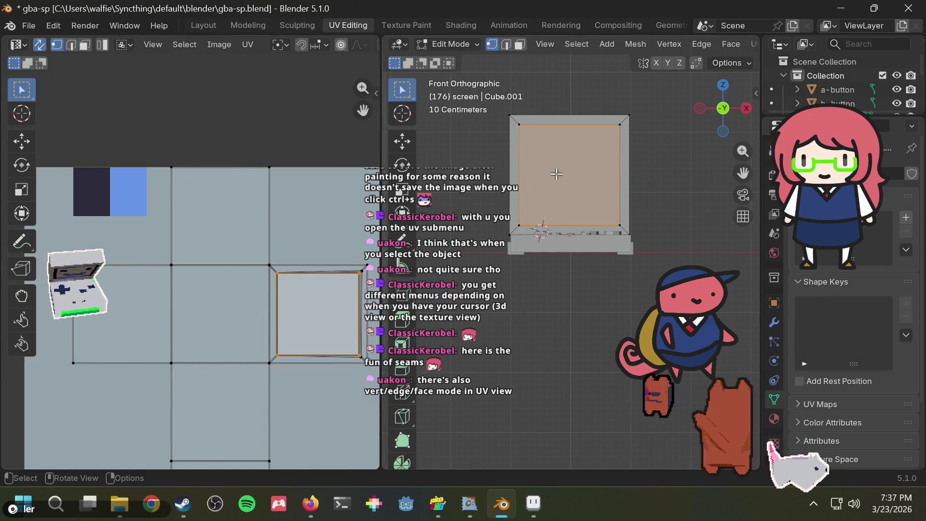
scroll(547, 154, up, 3)
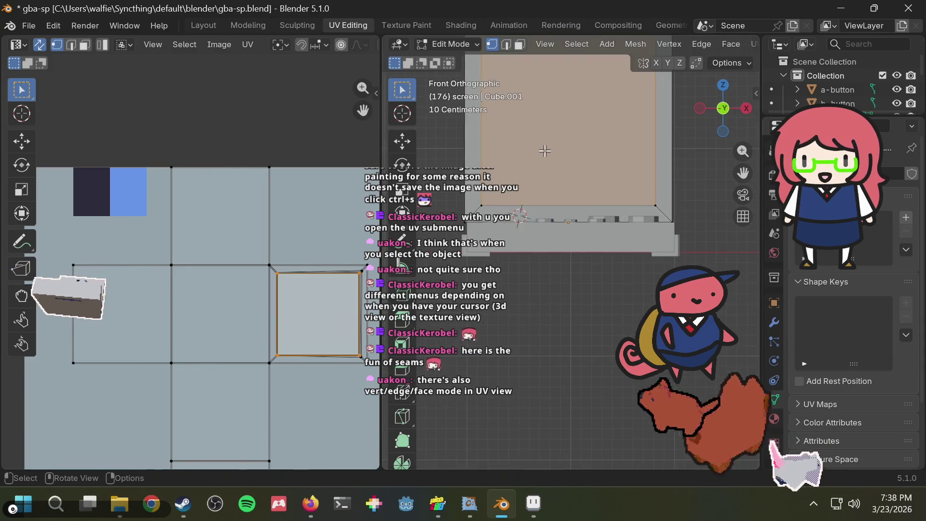
scroll(545, 151, down, 2)
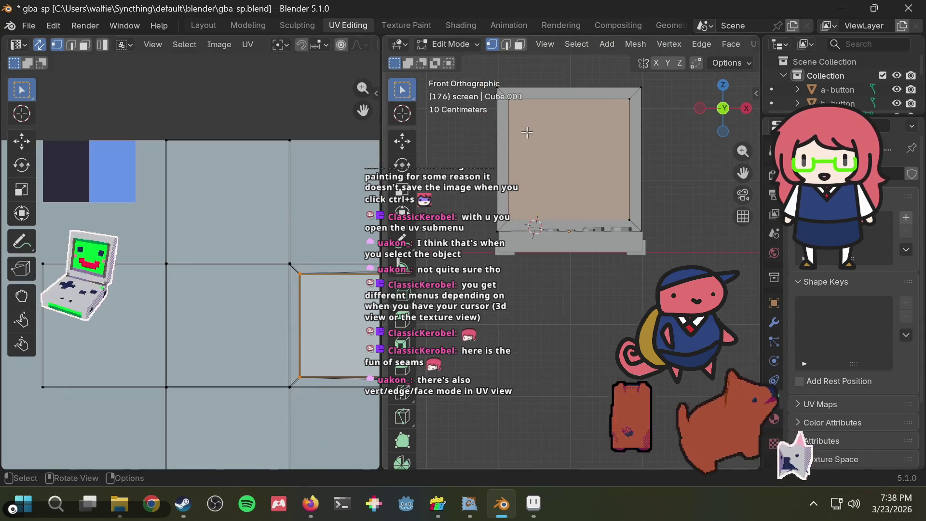
mouse_move(527, 133)
middle_down()
mouse_move(556, 140)
mouse_move(552, 155)
middle_up()
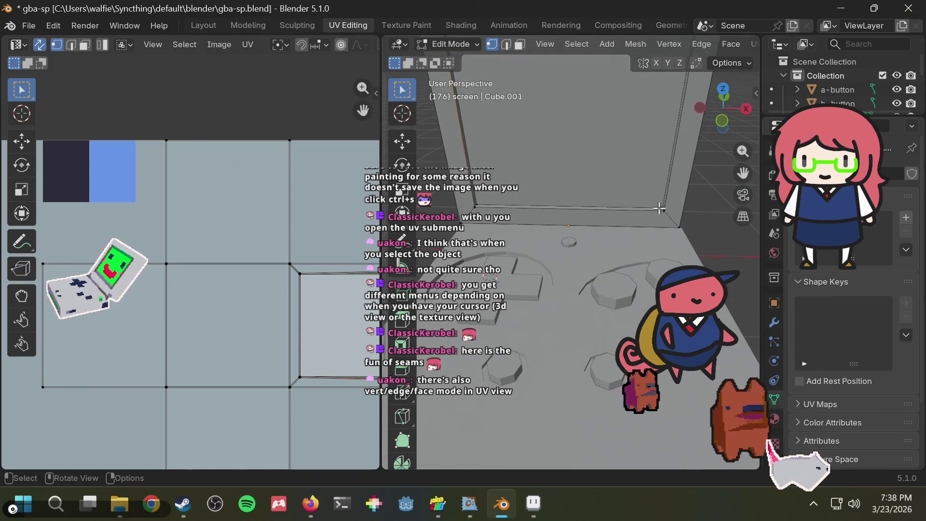
click(660, 208)
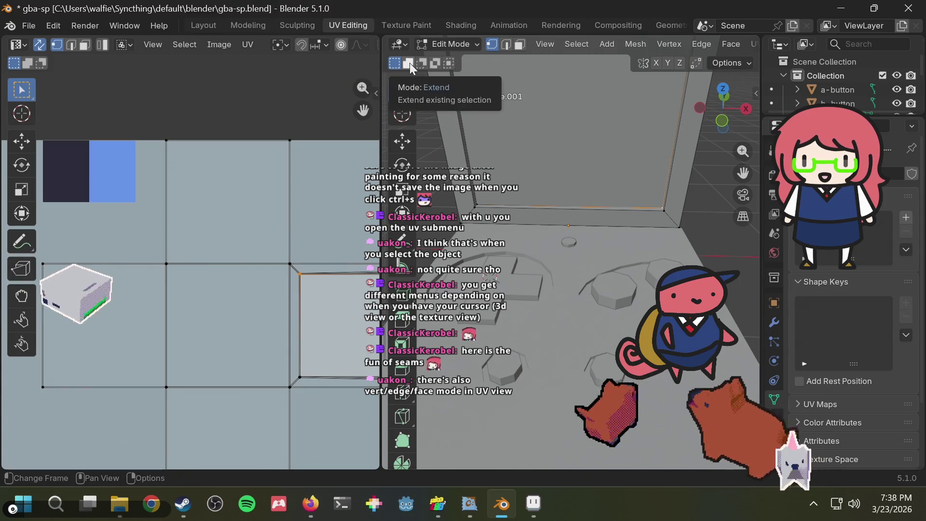
click(85, 45)
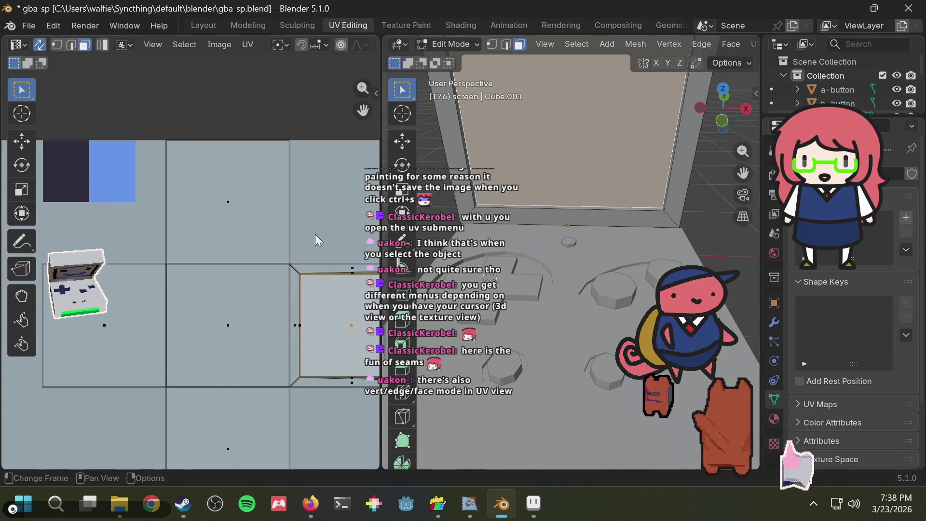
middle_drag(313, 219, 341, 209)
key(g)
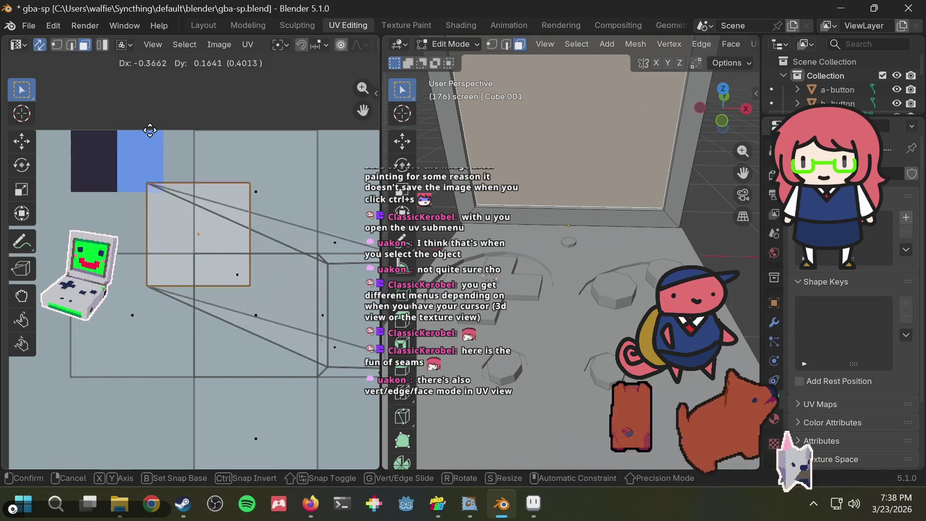
right_click(219, 184)
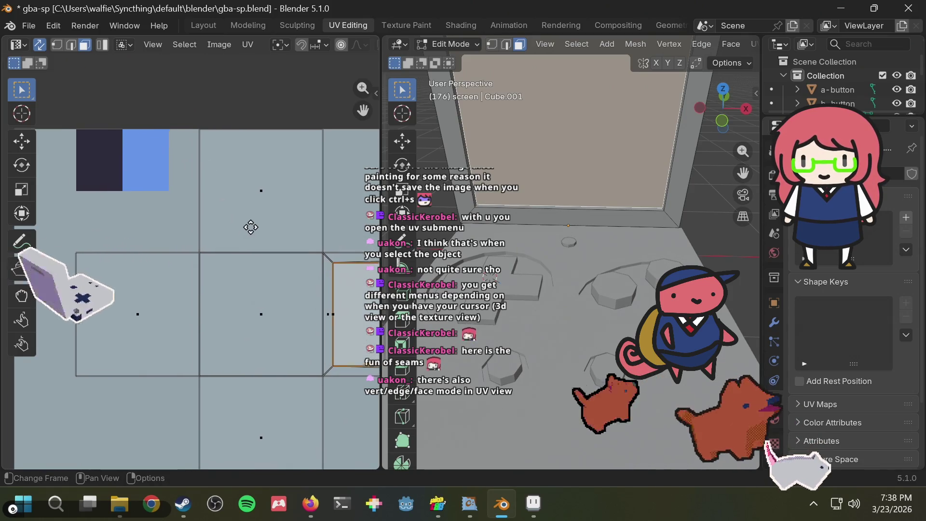
scroll(257, 218, down, 2)
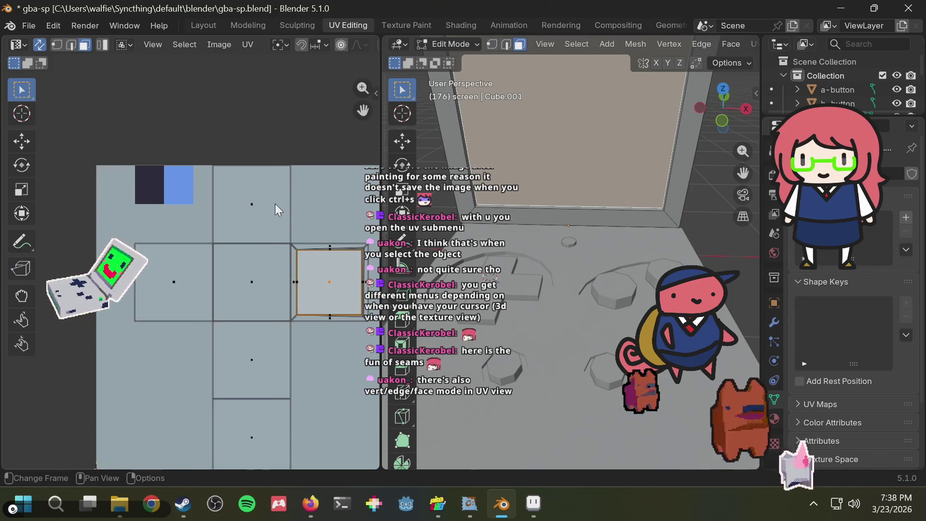
key(g)
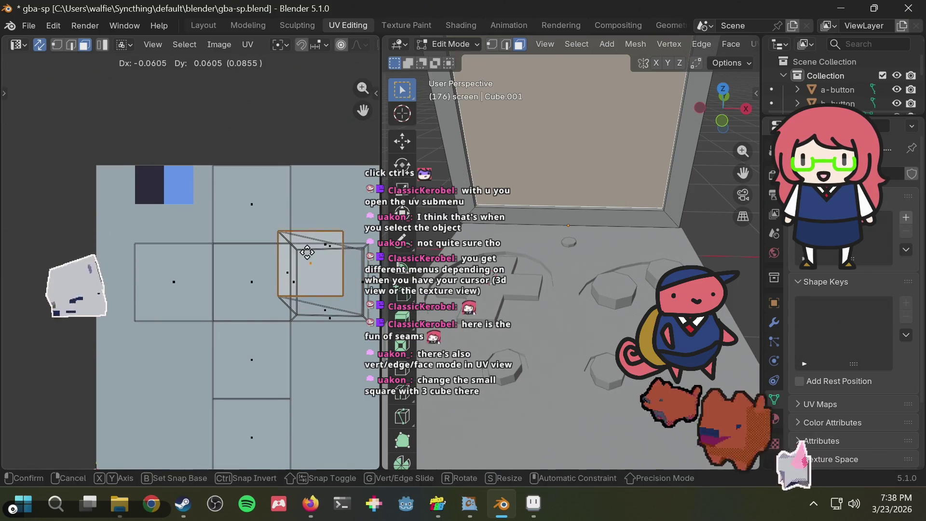
right_click(300, 245)
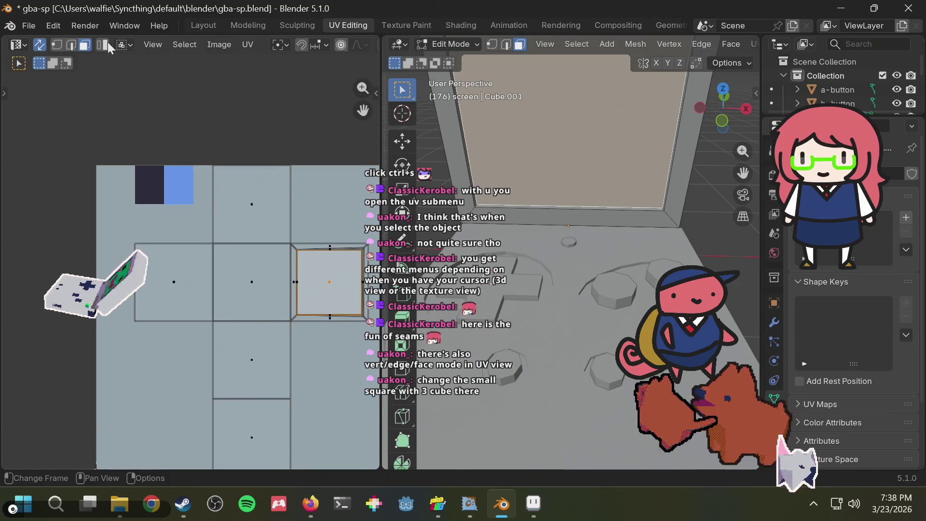
click(57, 45)
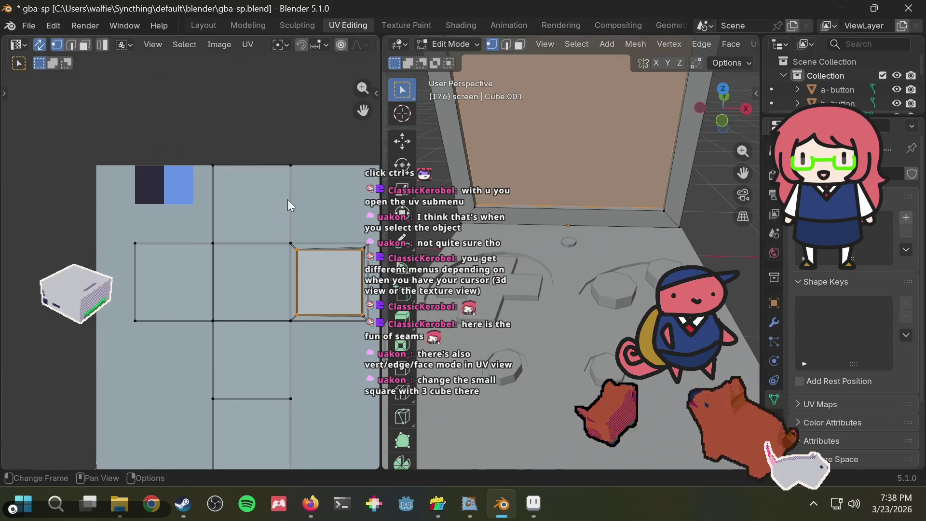
key(g)
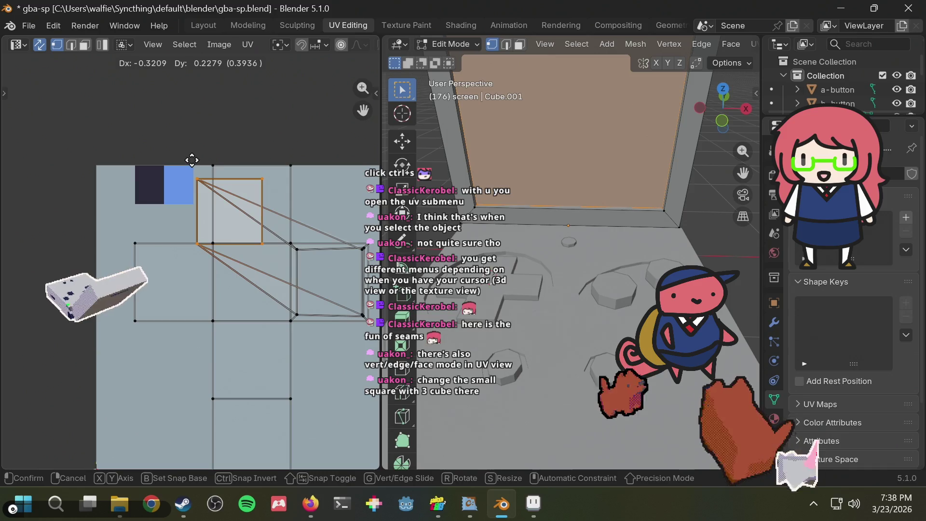
right_click(192, 161)
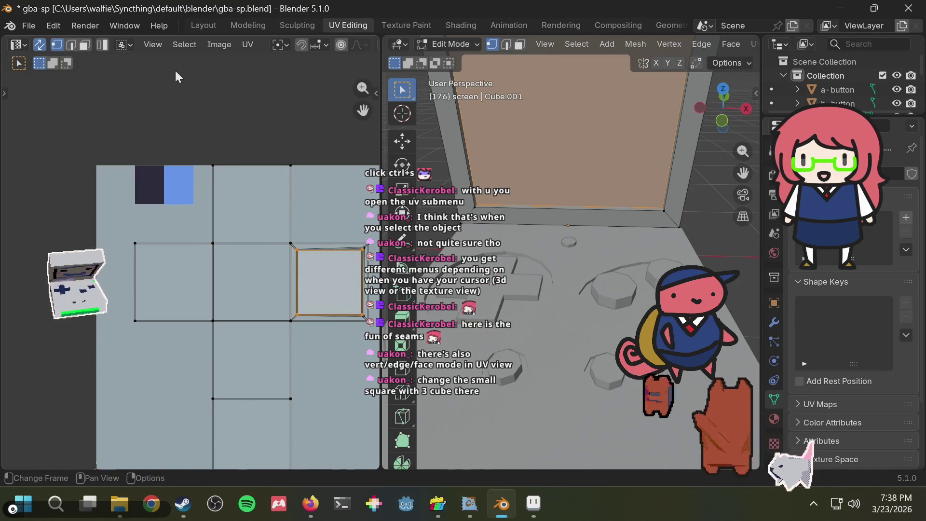
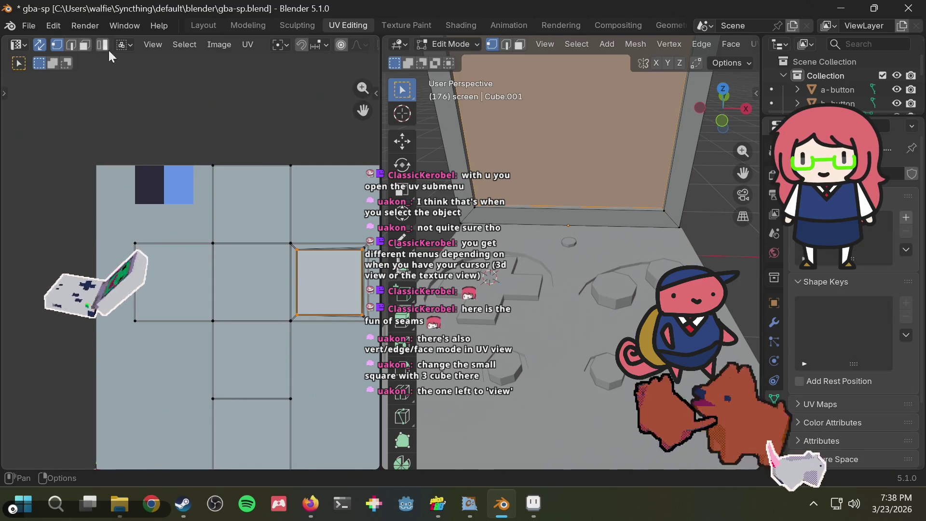
- Test moving the screen's UV face with sticky selection off, then with Shared Vertex
click(122, 46)
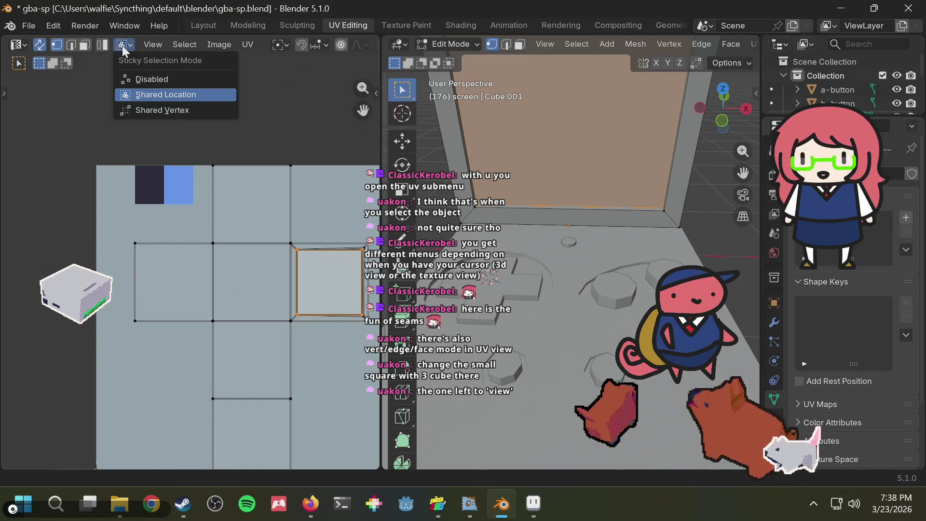
click(146, 81)
key(g)
key(Escape)
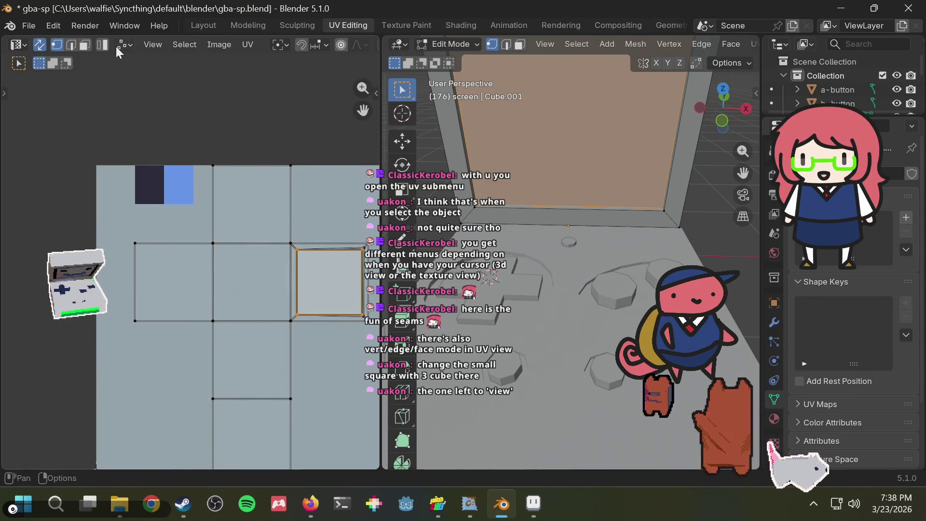
click(122, 44)
click(143, 106)
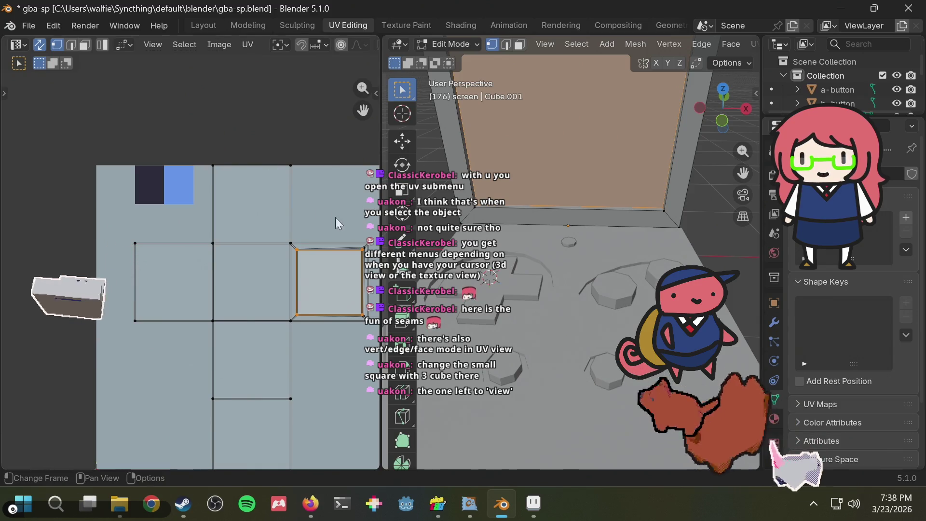
key(g)
key(Escape)
- Test moves under Shared Location and disabled sticky selection, then try ripping the UV face with V
click(127, 45)
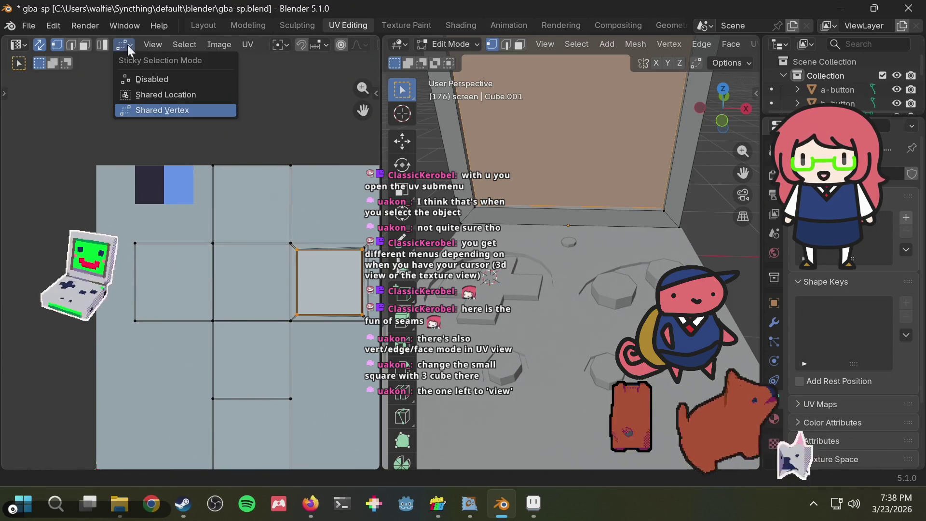
click(153, 96)
key(g)
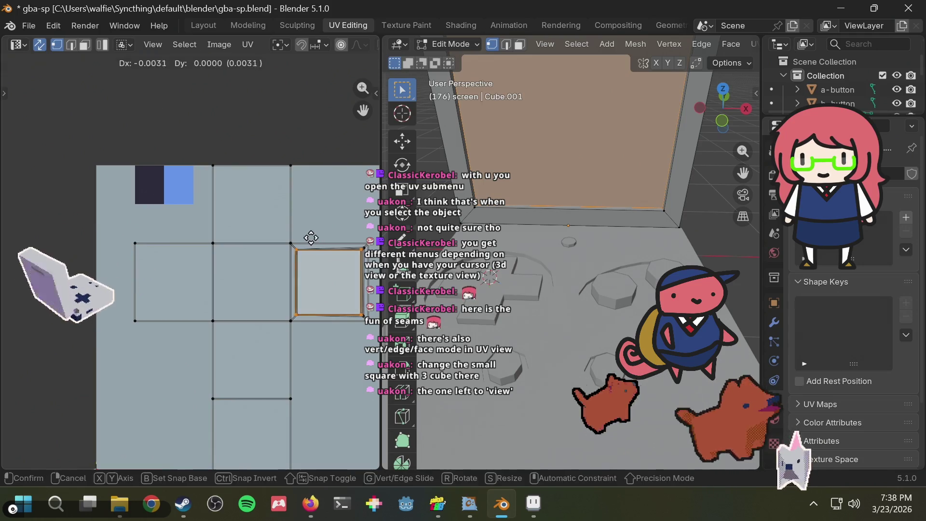
key(Escape)
click(121, 46)
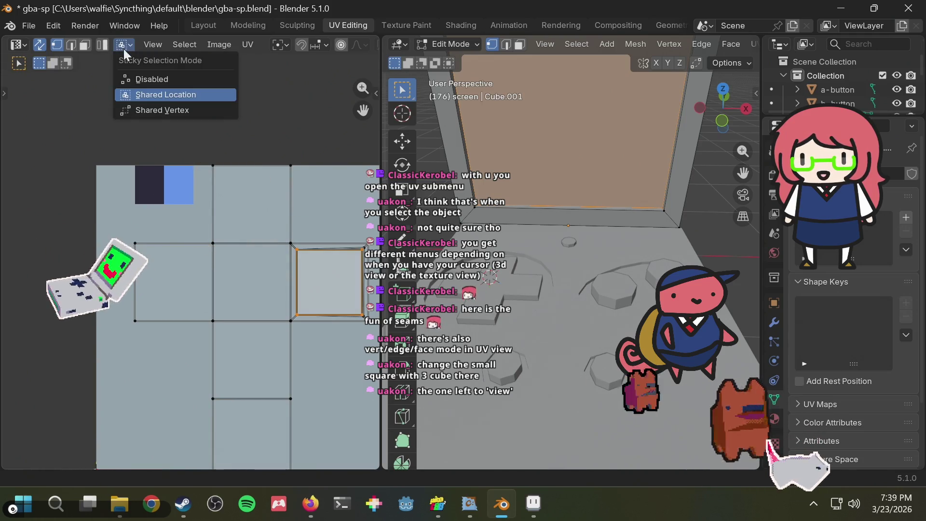
click(133, 74)
key(g)
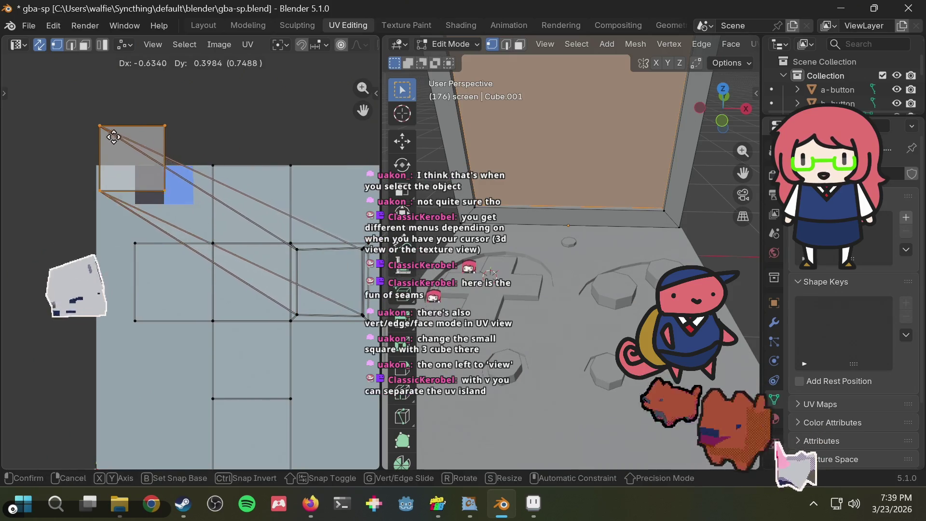
key(Escape)
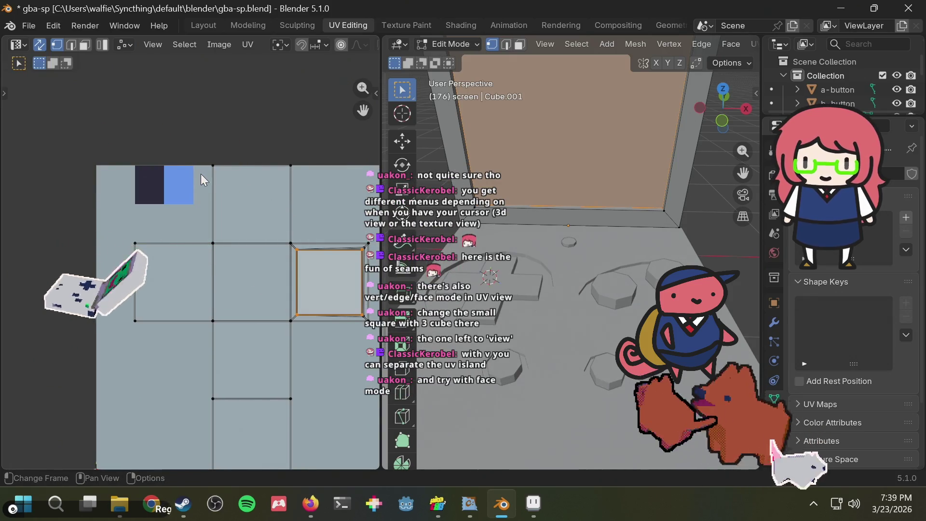
key(g)
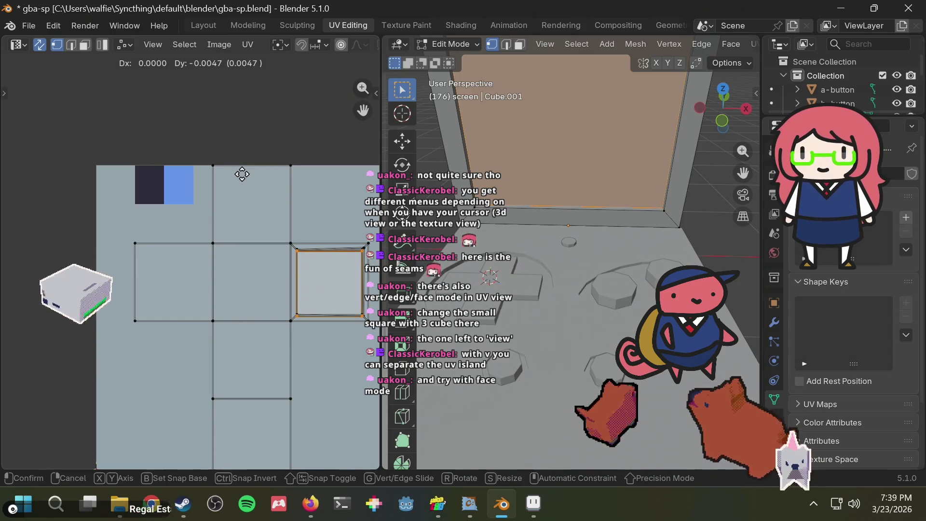
key(Escape)
key(v)
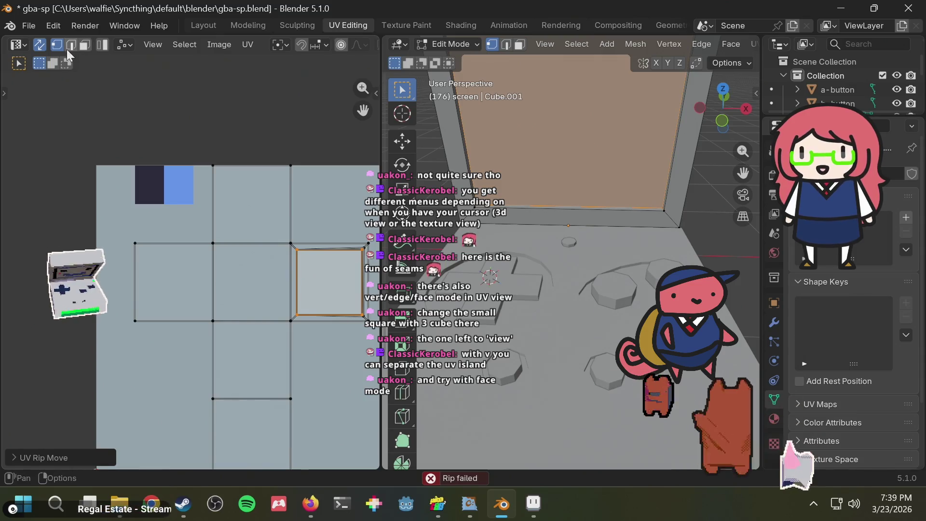
- Switch to face select mode, select the screen's UV face, and set sticky selection to Shared Vertex
click(82, 45)
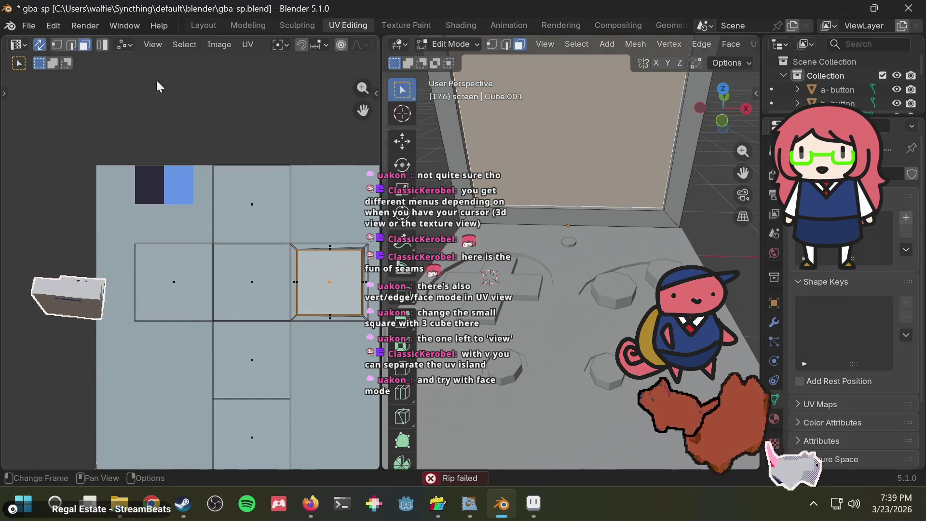
shift+click(335, 265)
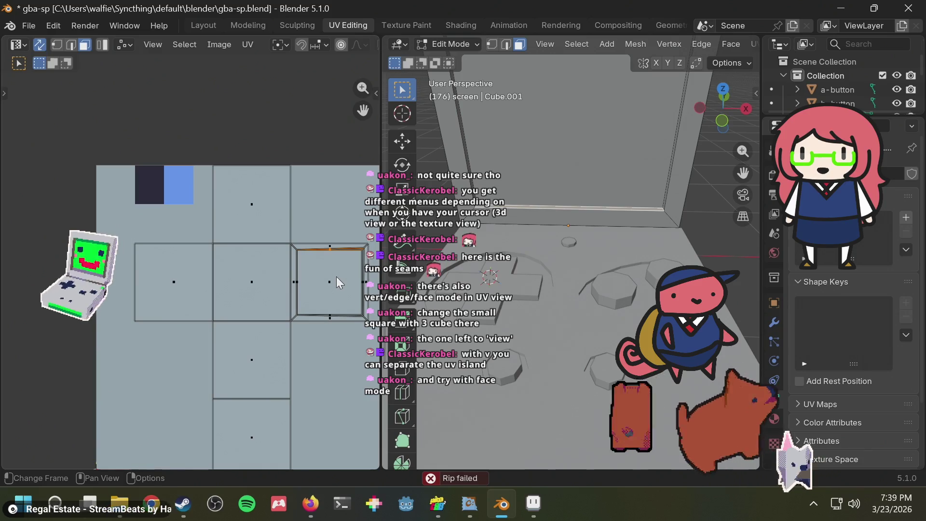
shift+click(333, 268)
click(133, 46)
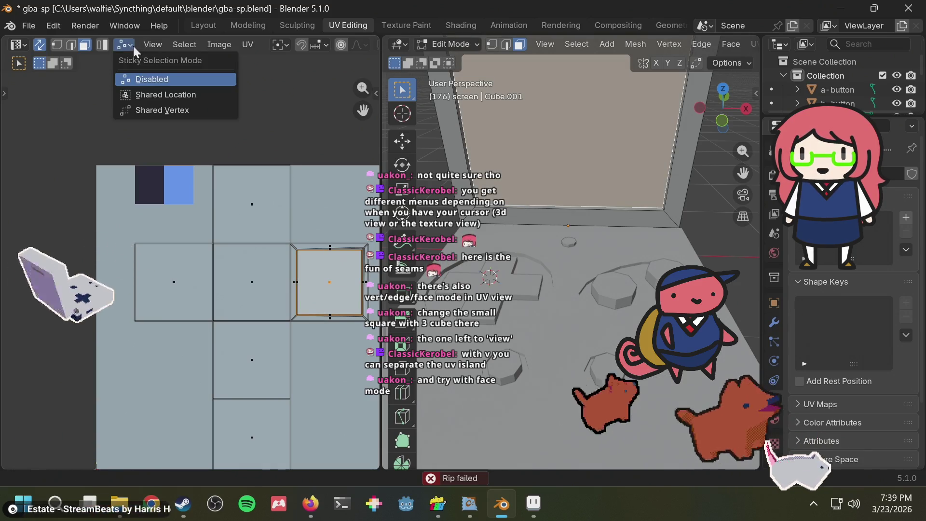
click(155, 110)
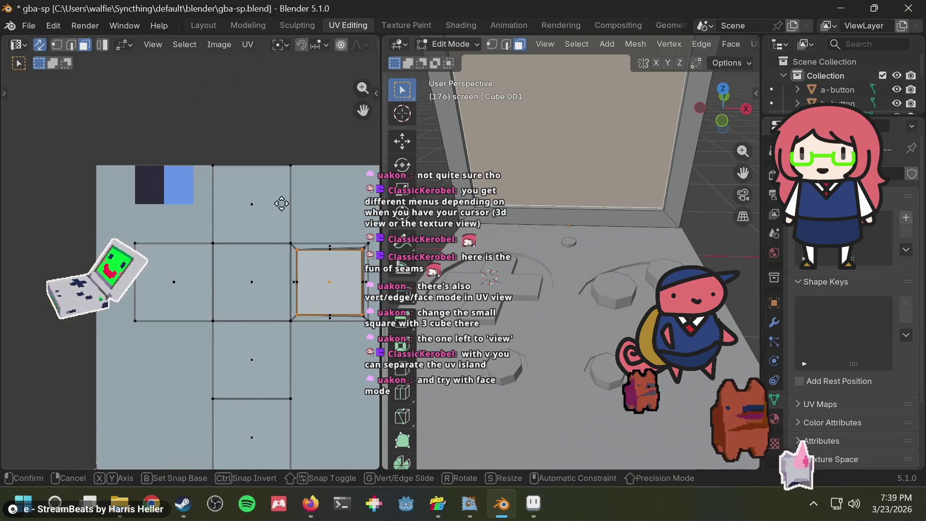
- Move the screen's UV face toward the swatches, scale it down, and place it inside the light blue square
key(g)
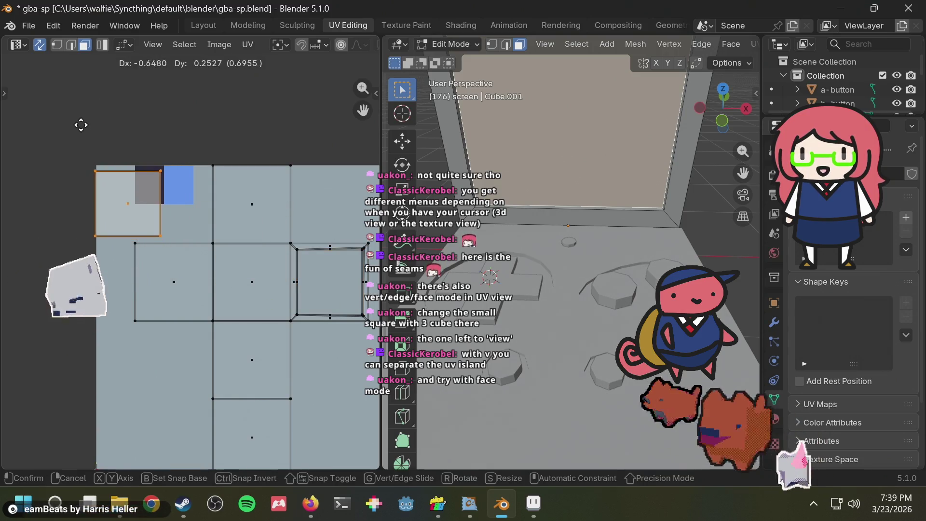
click(124, 120)
scroll(217, 188, up, 3)
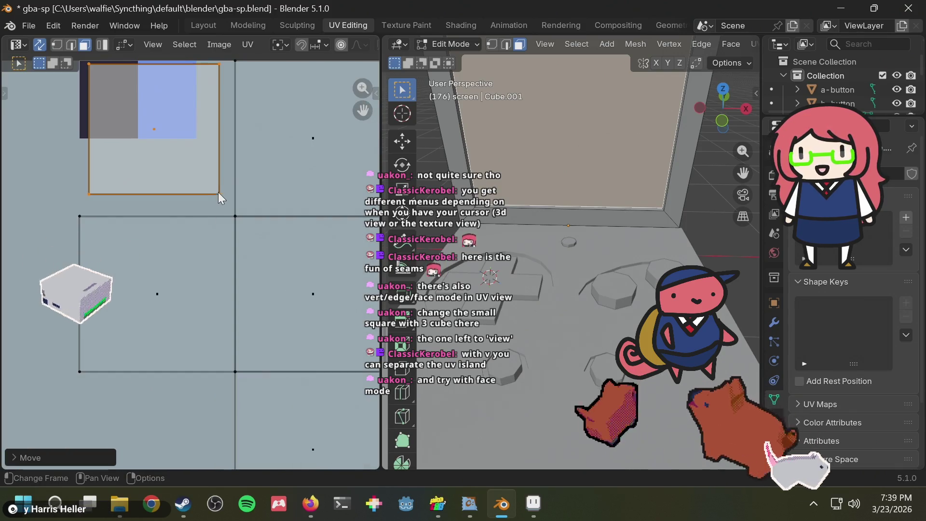
middle_drag(218, 192, 226, 239)
key(s)
click(180, 185)
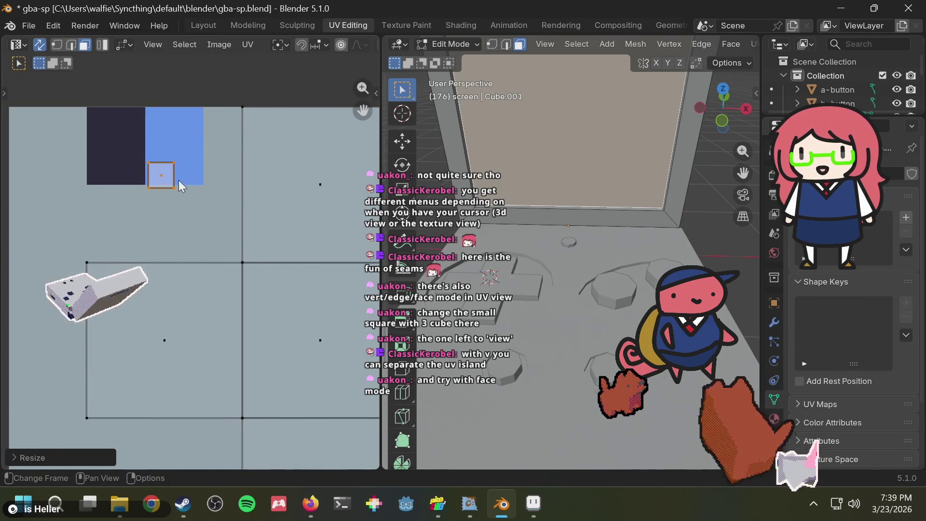
key(g)
click(176, 139)
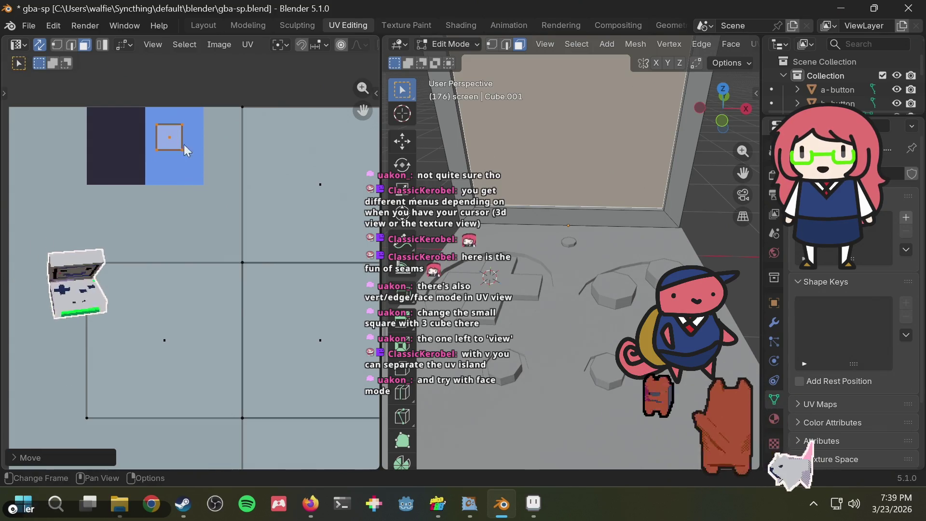
scroll(248, 190, down, 2)
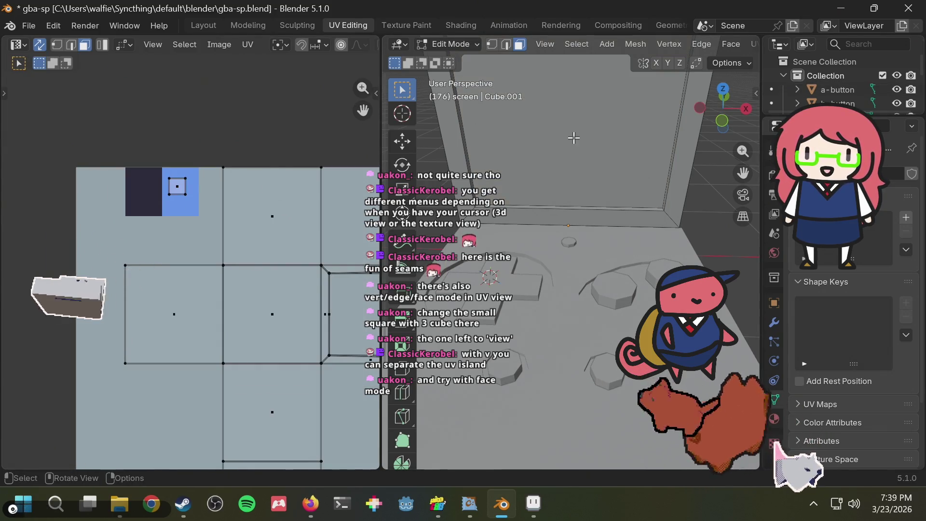
middle_drag(572, 136, 574, 138)
- Select the GBA's screen face and drag the area border so the 3D viewport is wider than the UV editor
click(562, 142)
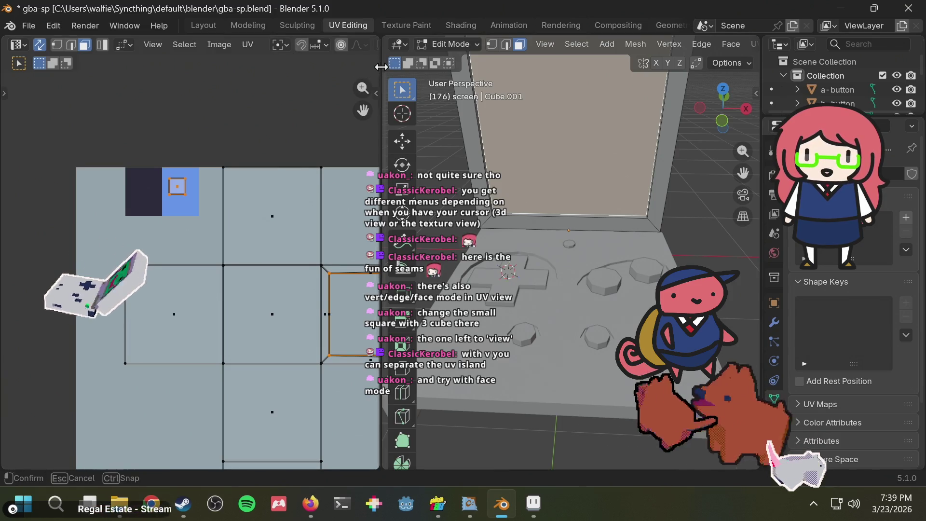
drag(382, 67, 264, 92)
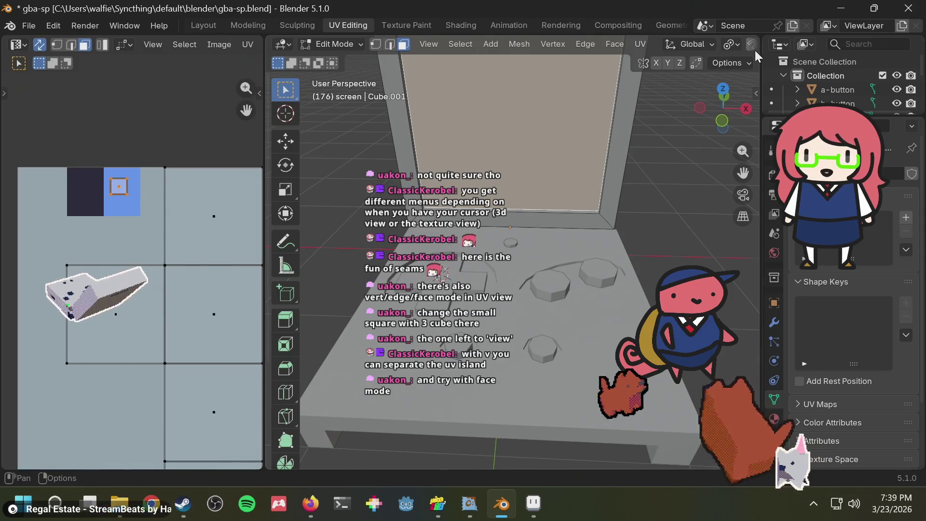
mouse_move(266, 113)
mouse_down()
mouse_move(4, 160)
mouse_move(104, 166)
mouse_up()
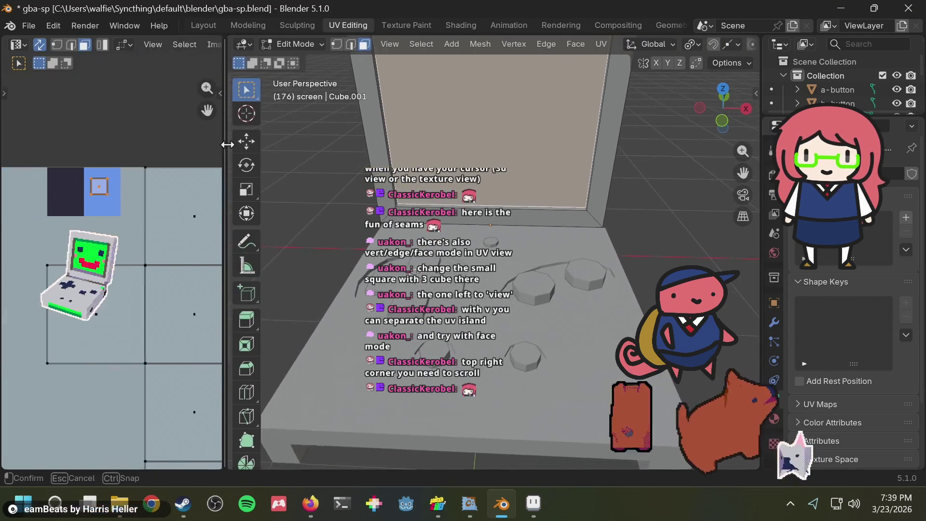
drag(104, 165, 216, 166)
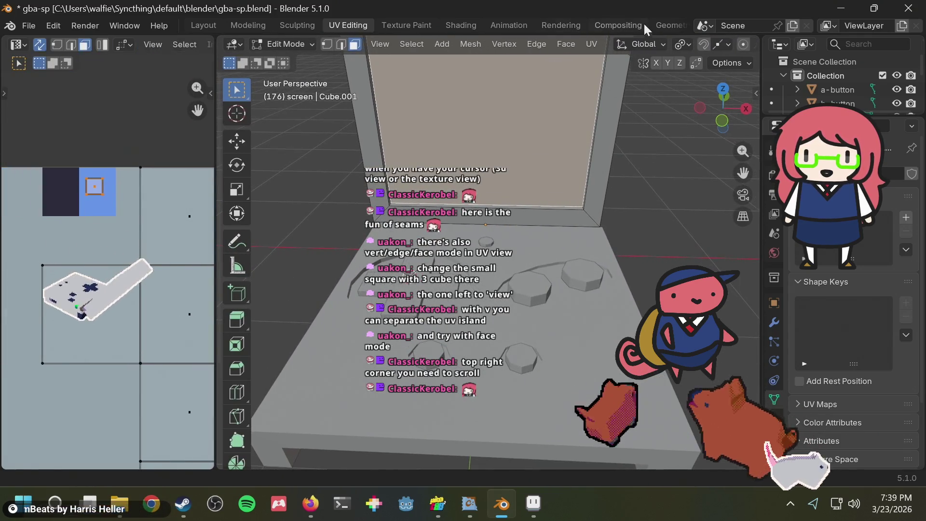
ctrl+scroll(665, 48, down, 5)
click(675, 45)
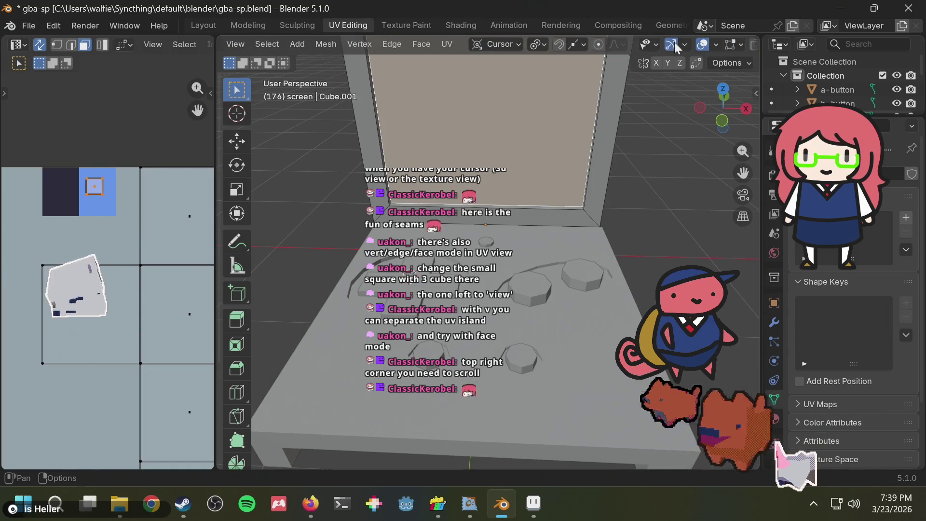
ctrl+scroll(675, 42, down, 8)
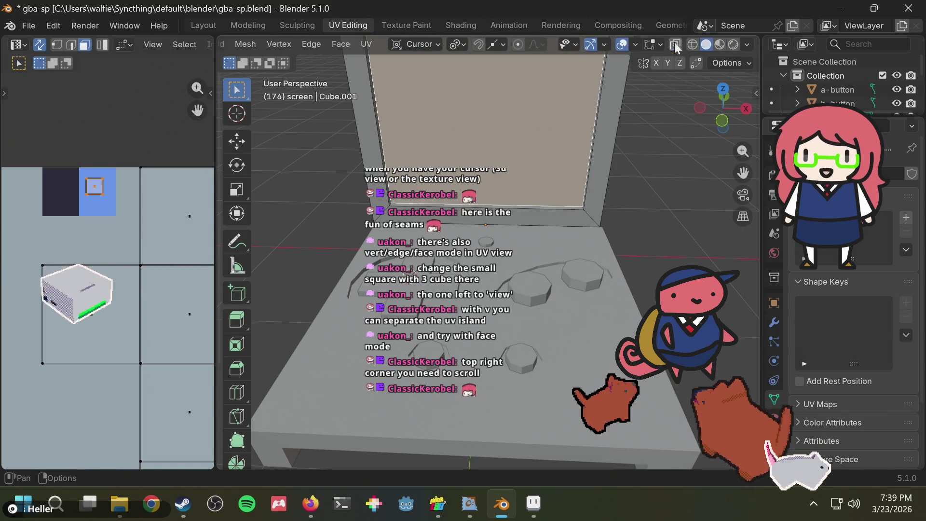
- Preview the model in Material Preview and Rendered shading, then return to Solid shading
click(717, 42)
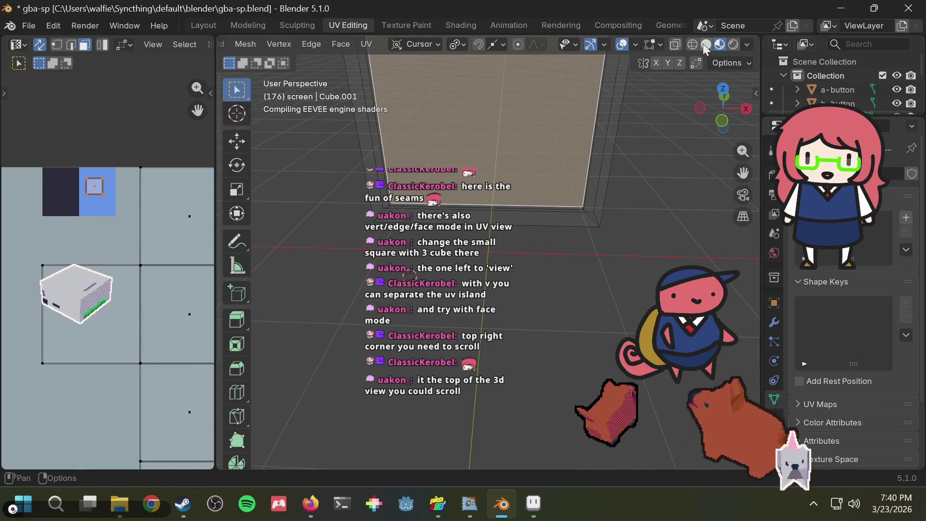
click(702, 44)
click(731, 45)
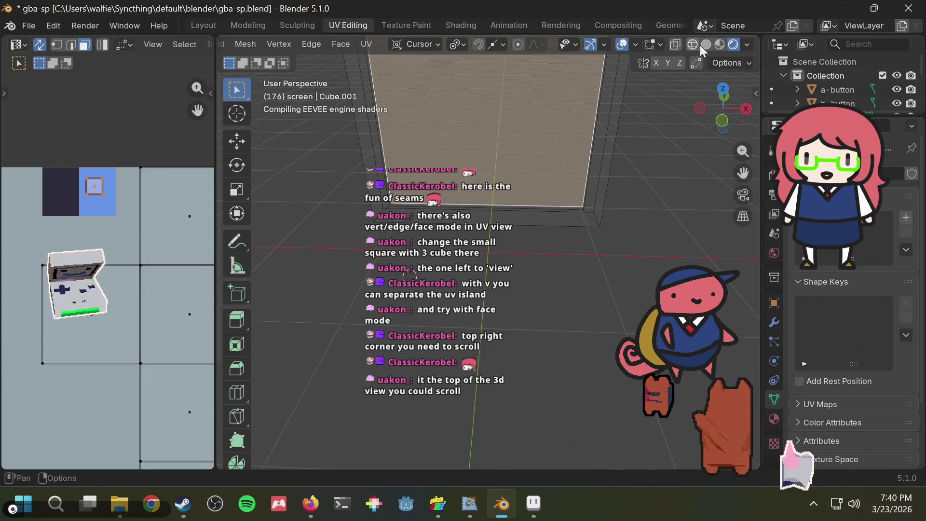
click(704, 45)
- Set viewport shading to Texture object colour with Flat lighting
click(749, 45)
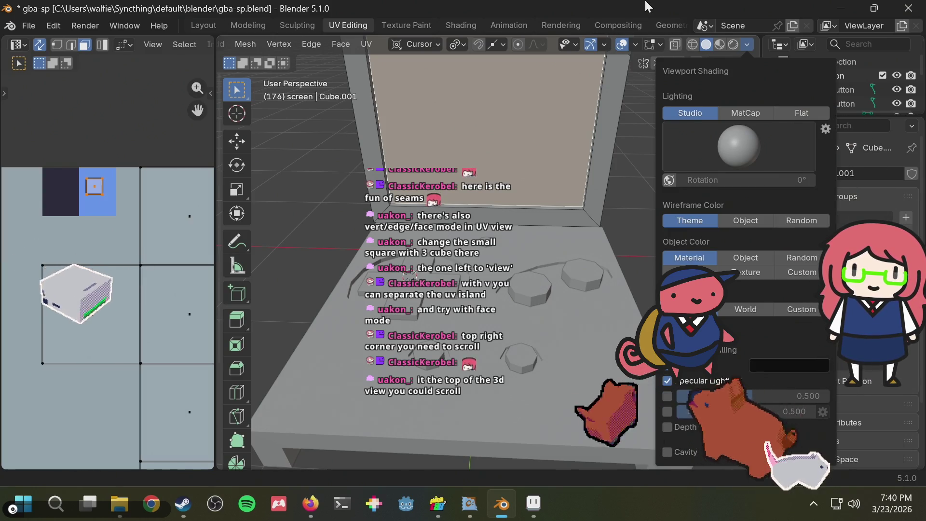
click(791, 110)
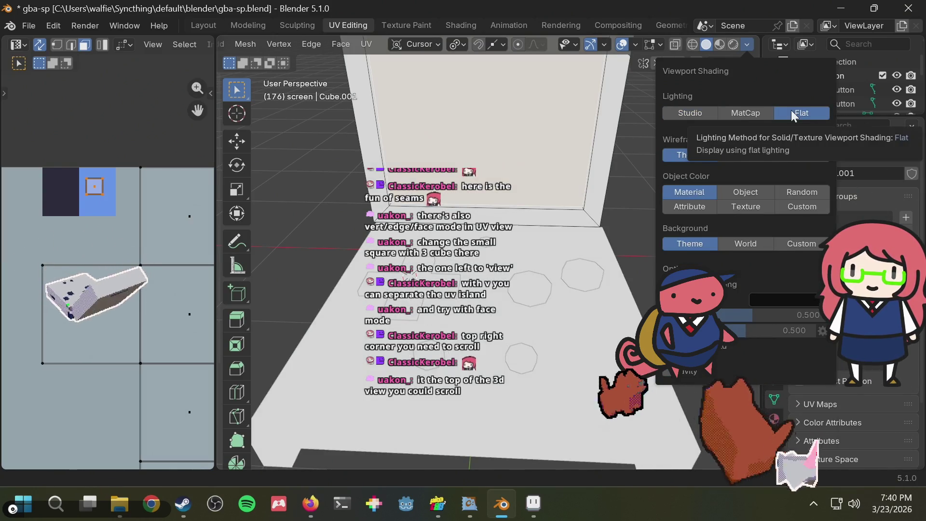
click(680, 109)
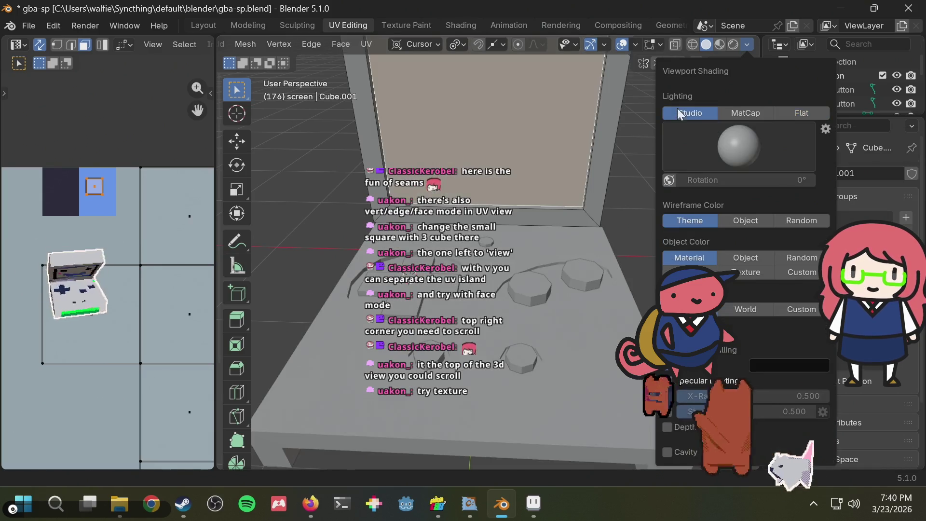
click(751, 273)
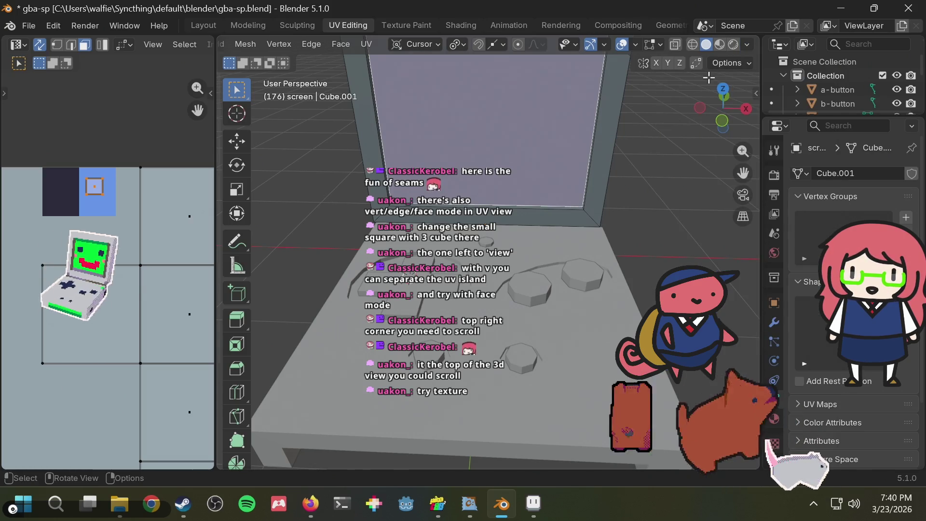
click(747, 45)
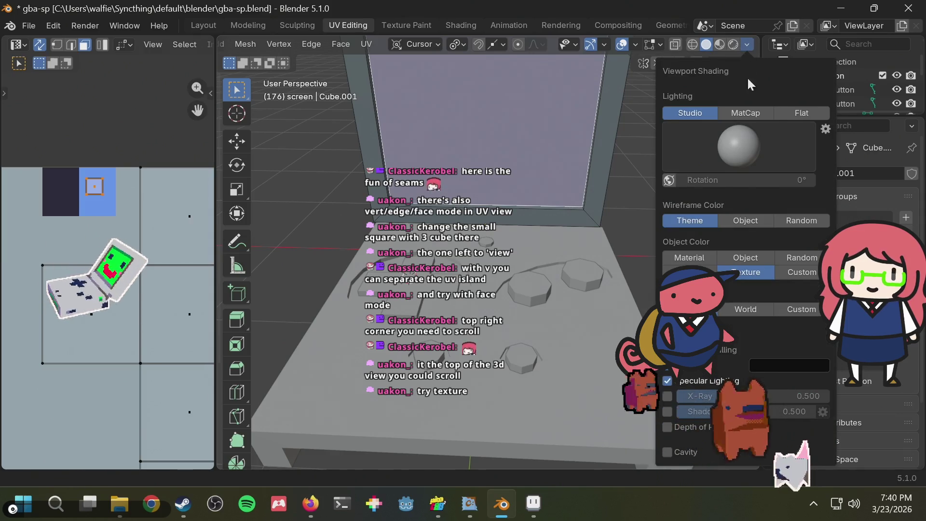
click(787, 111)
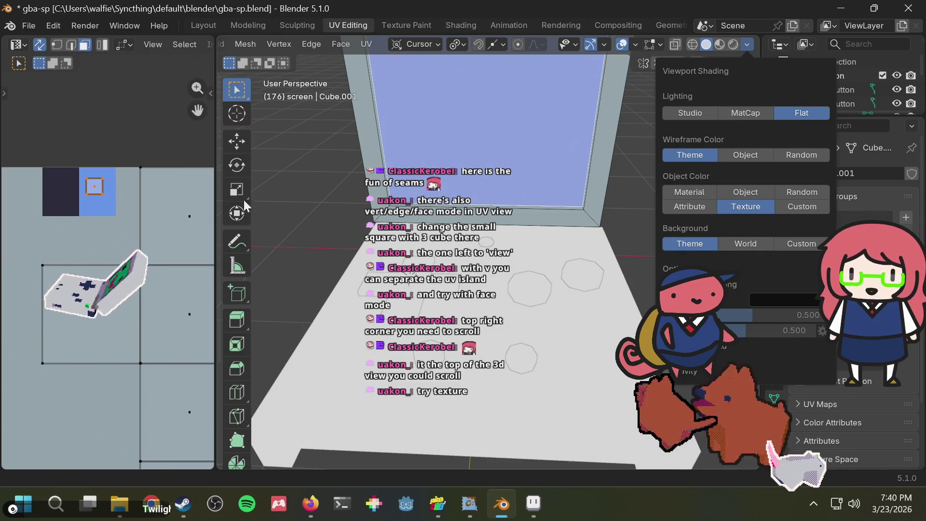
scroll(328, 170, down, 5)
- Orbit around the Game Boy model and save gba-sp.blend with Ctrl+S
middle_drag(360, 175, 402, 166)
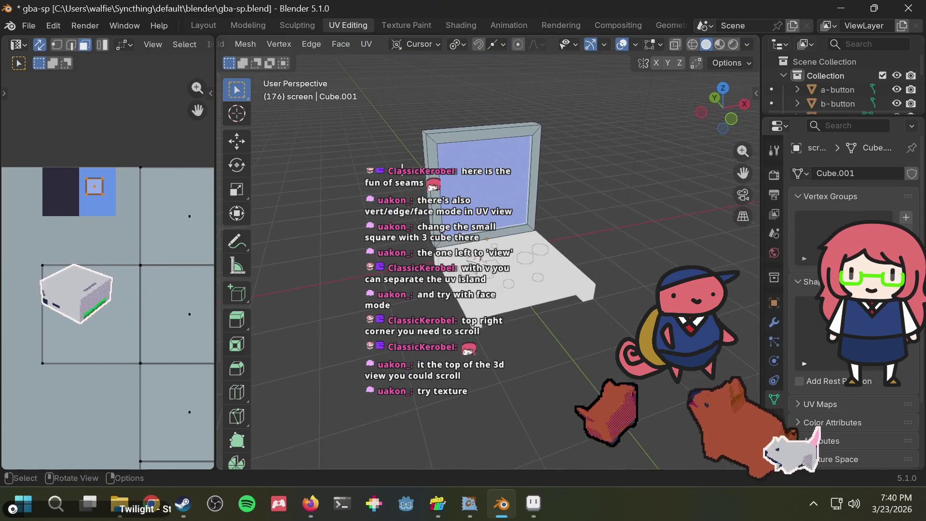
mouse_move(469, 504)
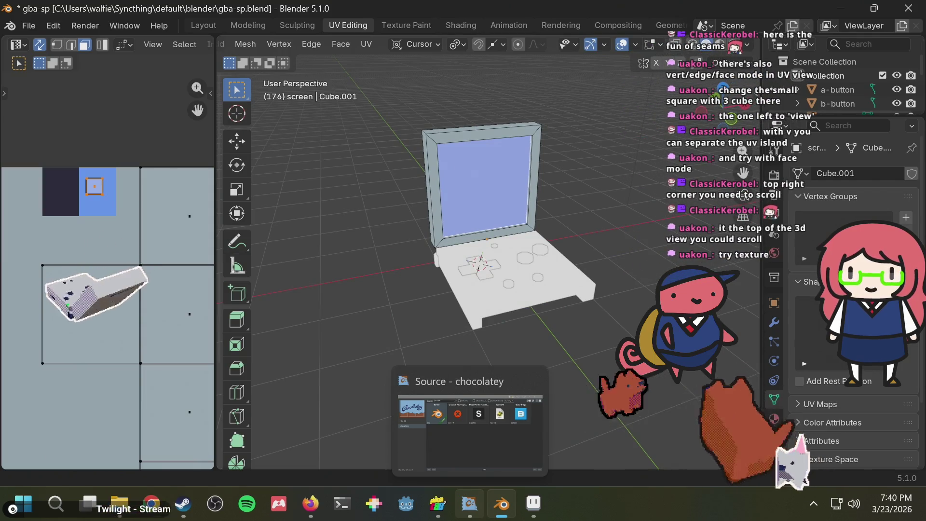
scroll(511, 157, up, 4)
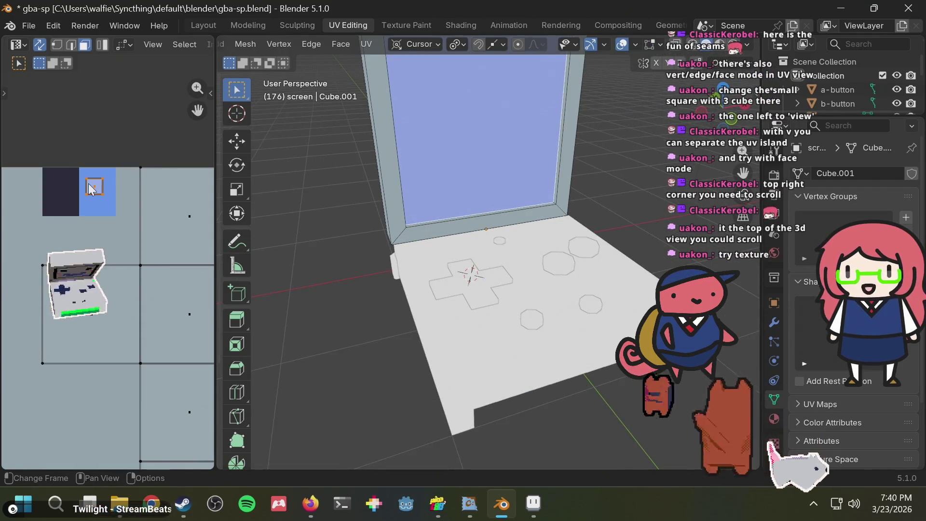
mouse_move(463, 164)
middle_down()
mouse_move(474, 155)
mouse_move(469, 135)
middle_up()
key(ctrl+s)
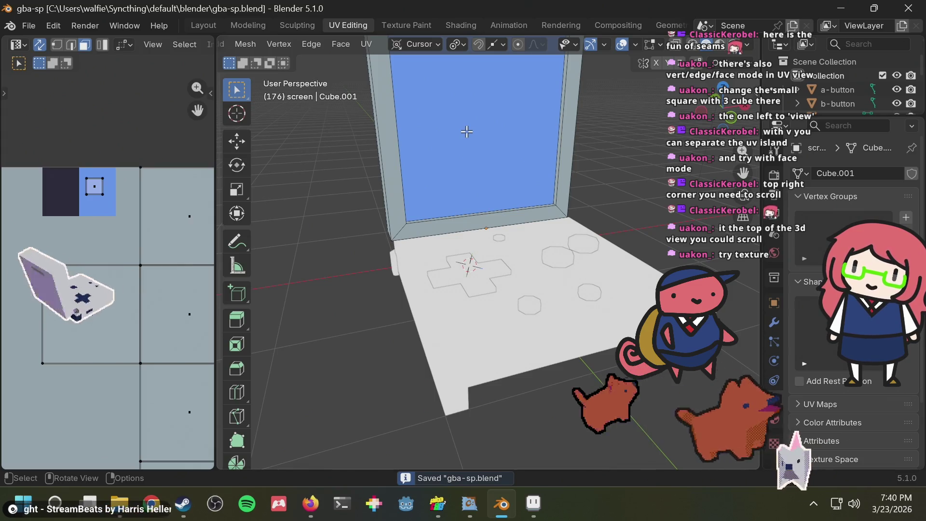
- Orbit the view to look at the GBA model from the front
scroll(129, 227, down, 1)
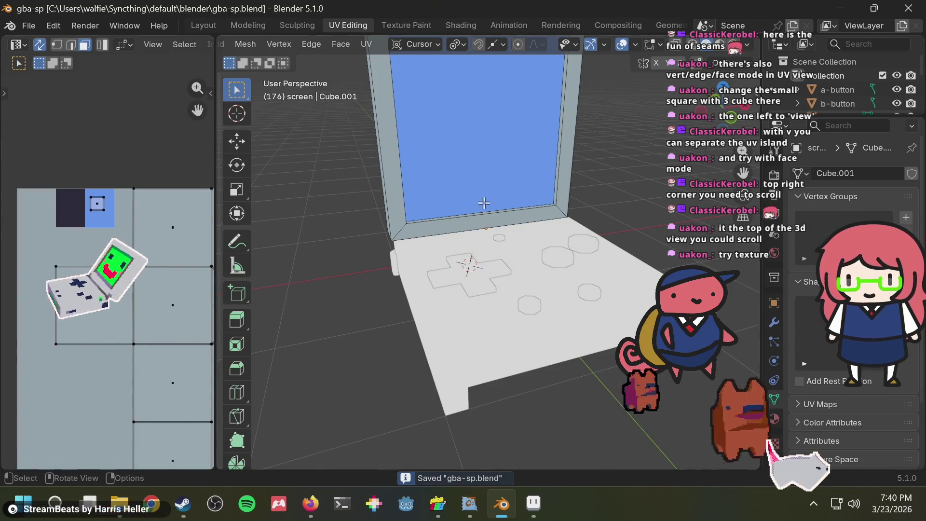
middle_drag(425, 246, 429, 250)
scroll(121, 266, down, 1)
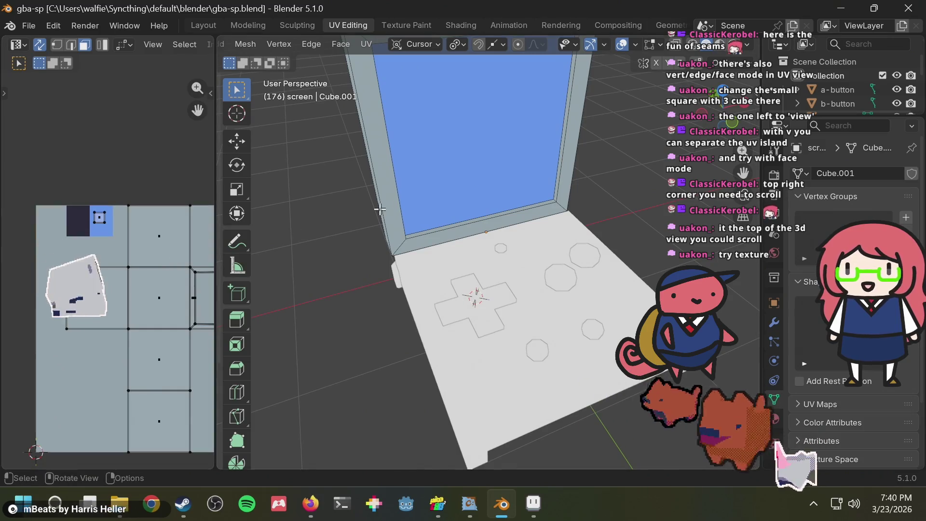
mouse_move(338, 227)
middle_down()
mouse_move(366, 183)
mouse_move(490, 163)
middle_up()
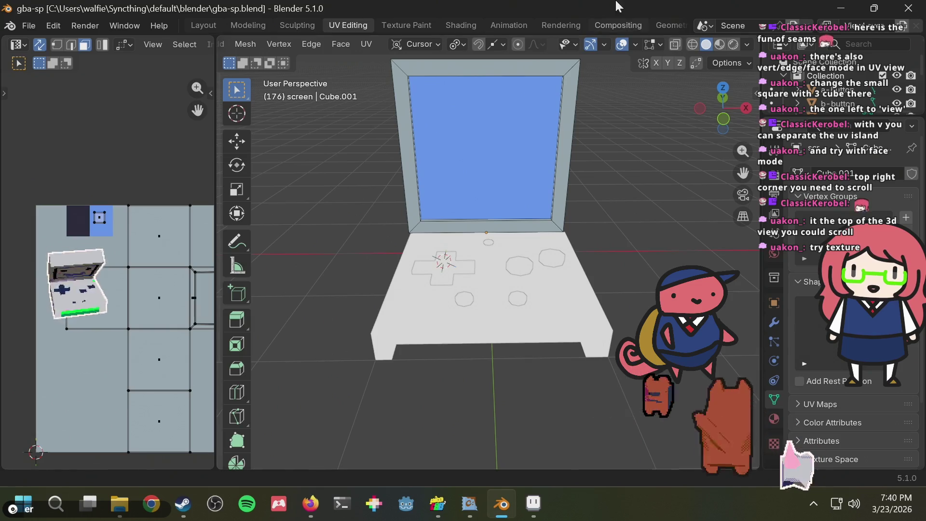
- Switch to Front Orthographic view and dismiss the UV Mapping menu
click(723, 118)
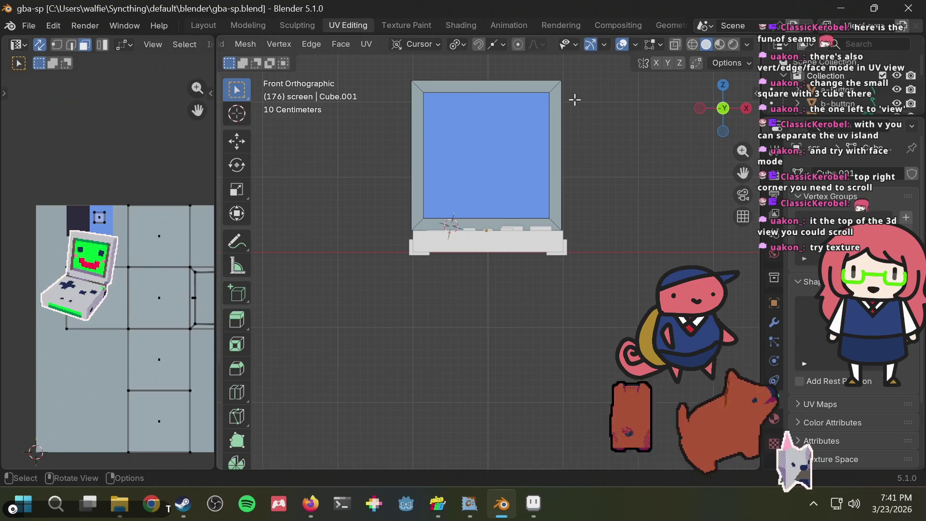
key(u)
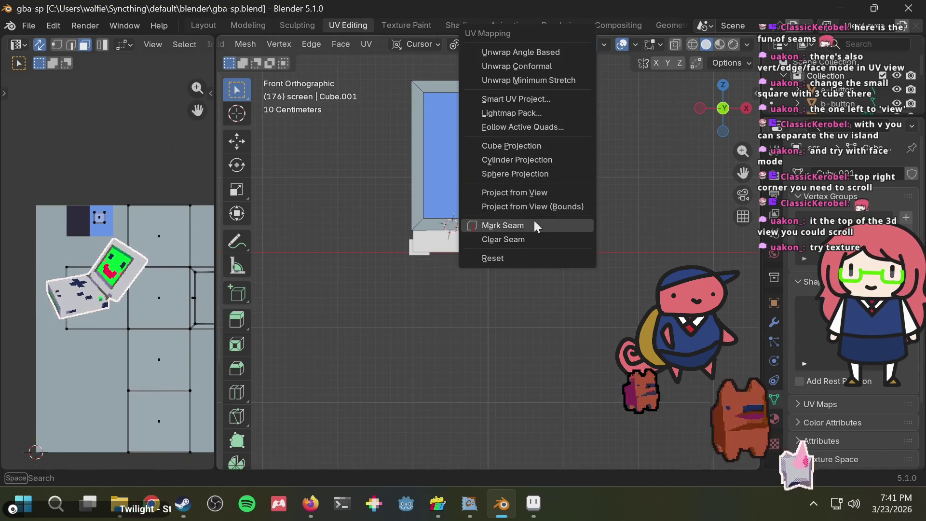
click(533, 192)
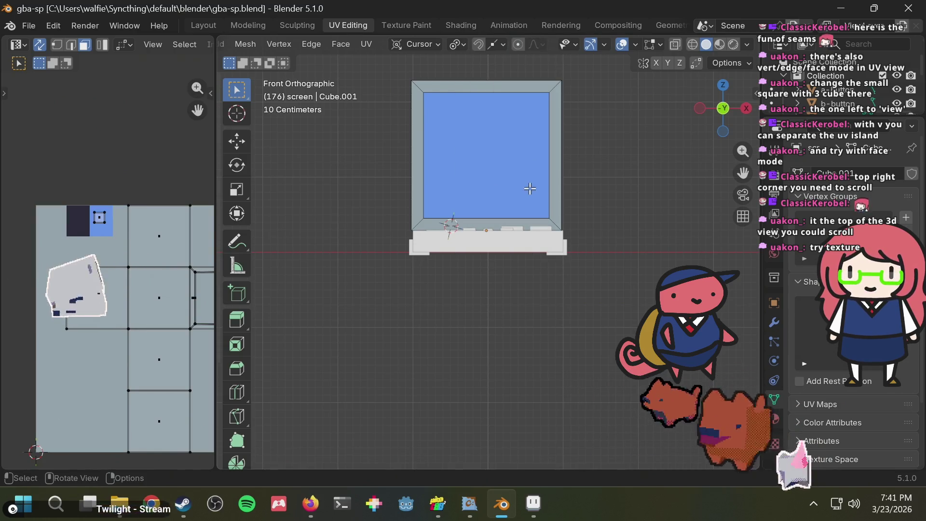
- Widen the UV editor area and box-select the whole UV island
middle_drag(137, 236, 95, 212)
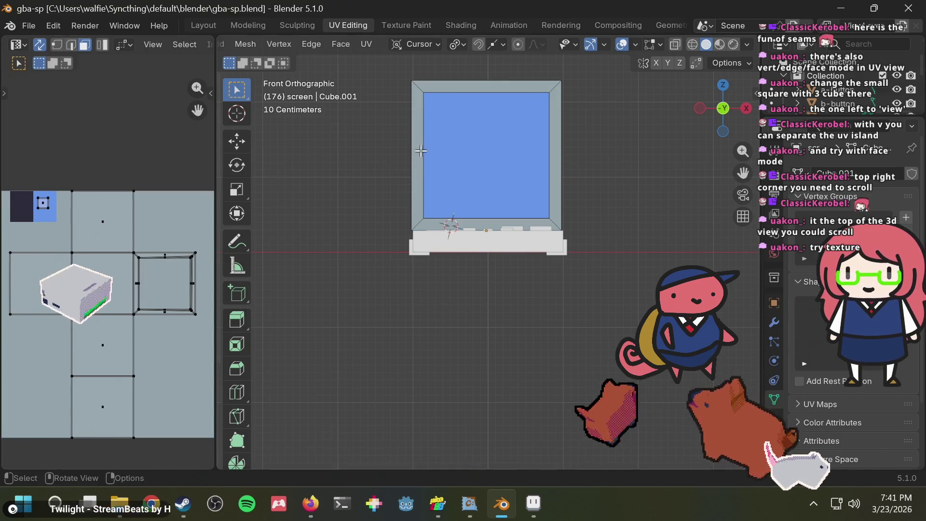
key(t)
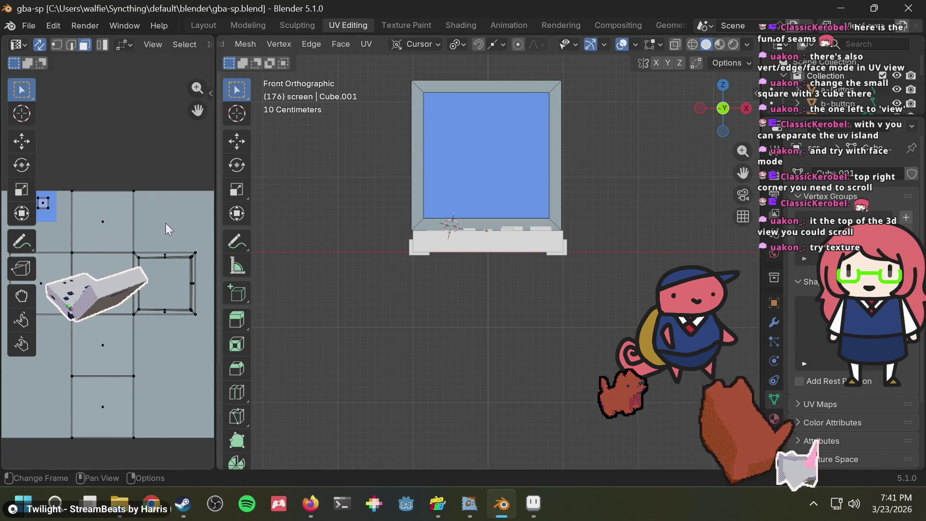
middle_drag(166, 223, 181, 220)
drag(216, 204, 311, 204)
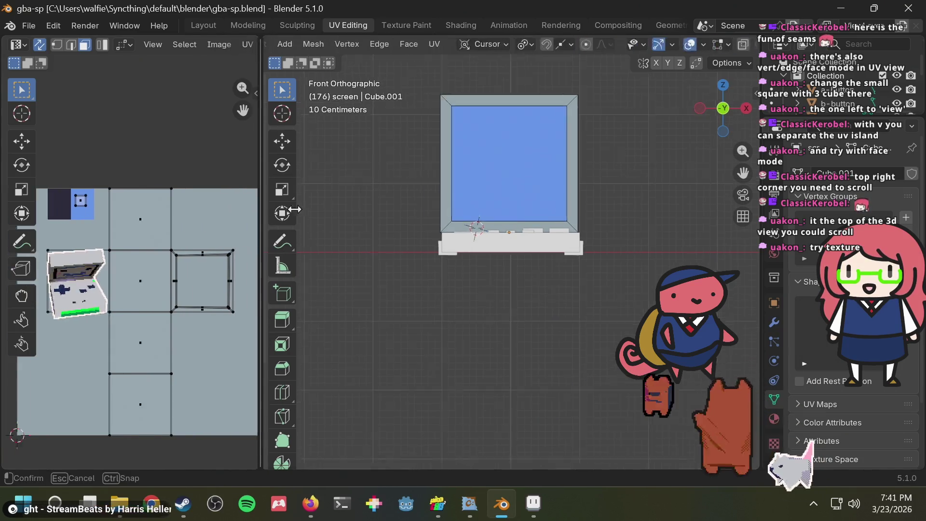
drag(270, 236, 59, 458)
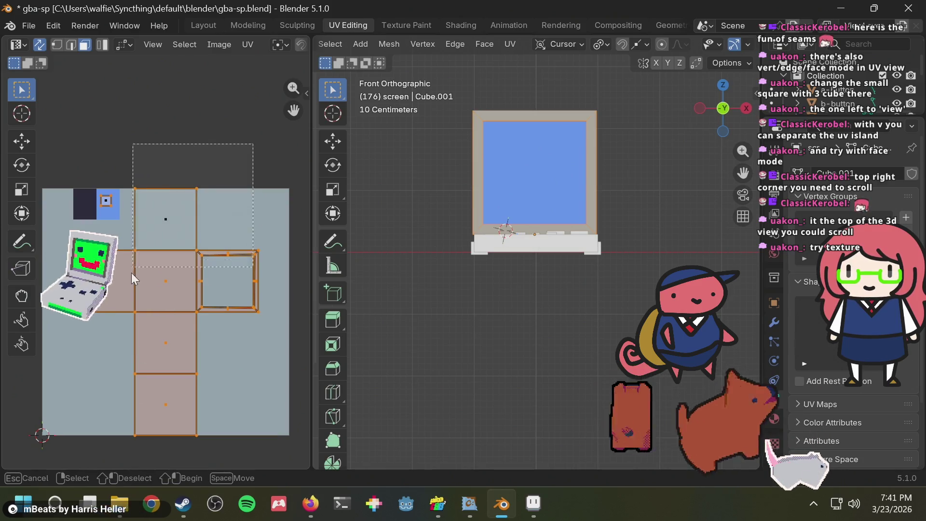
- Shrink the UV island to a small cross and move it next to the dark blue swatch
key(g)
key(Escape)
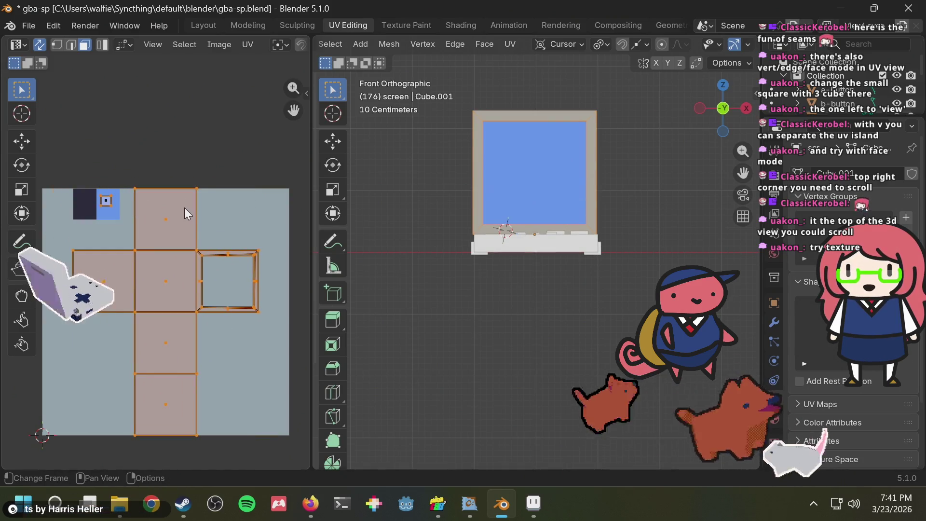
key(s)
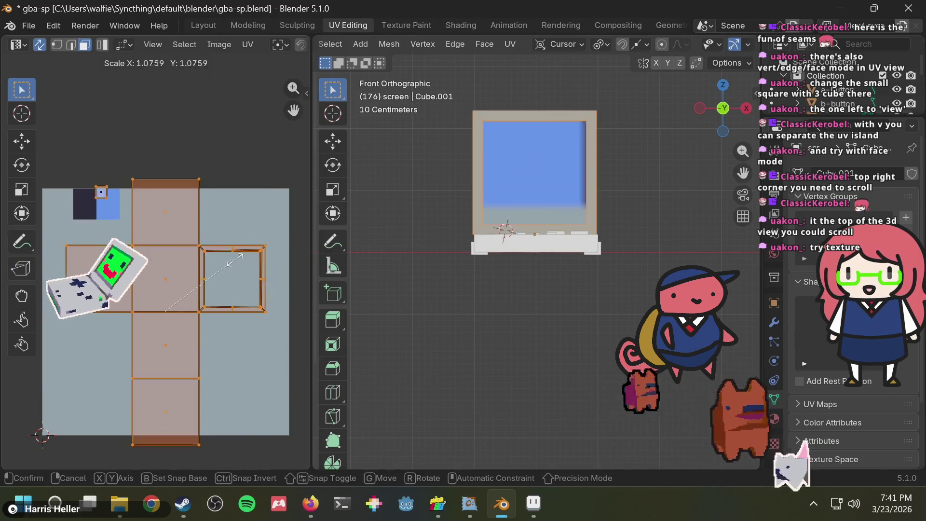
click(177, 308)
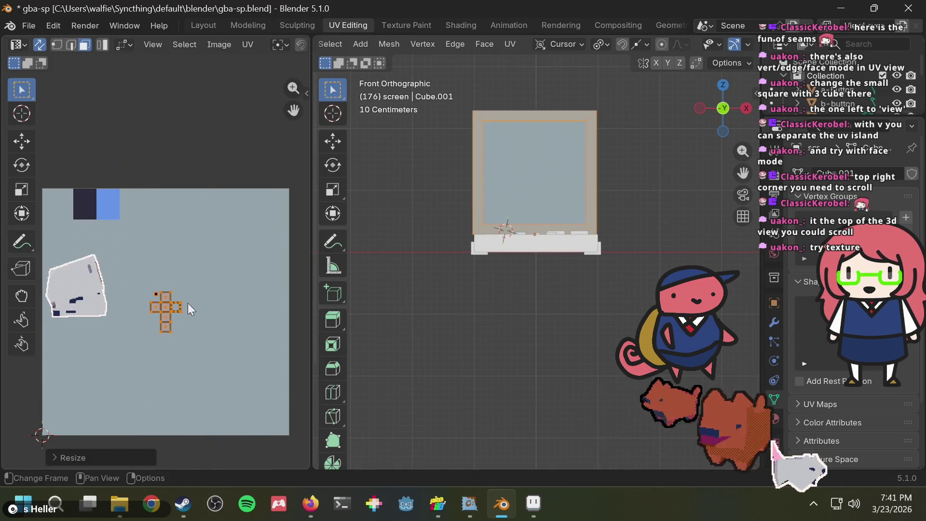
scroll(187, 303, up, 3)
key(s)
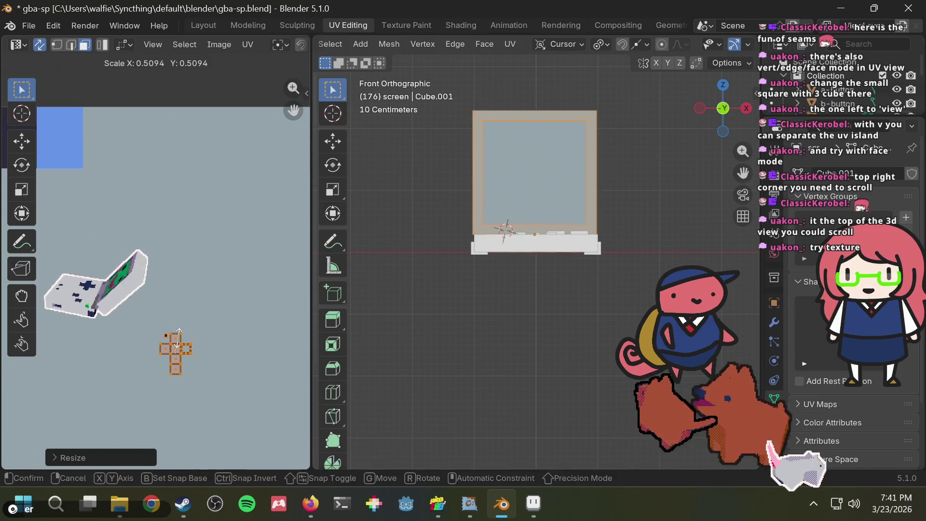
middle_drag(210, 276, 3, 296)
key(Escape)
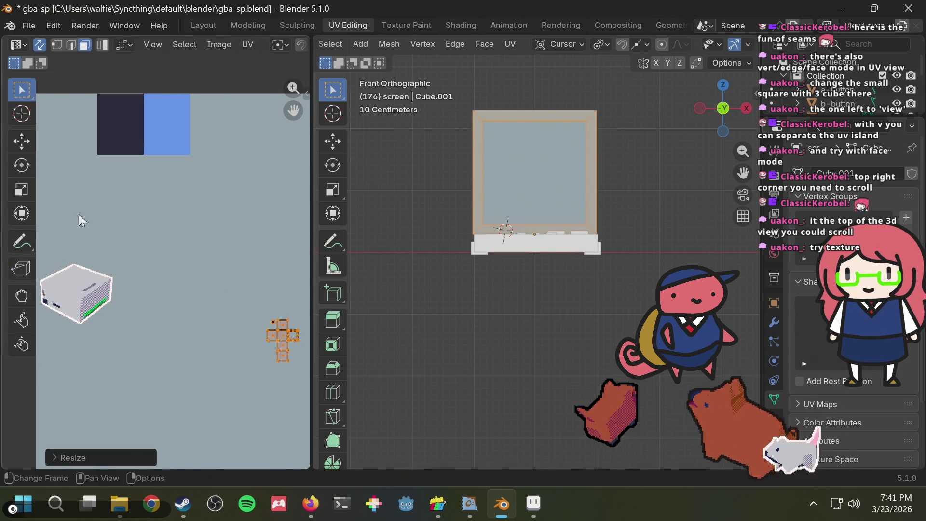
key(g)
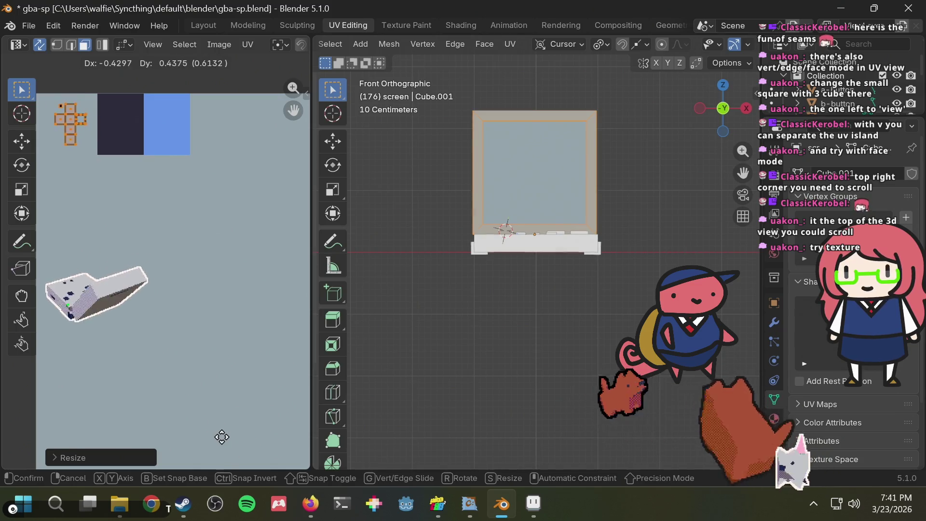
click(219, 449)
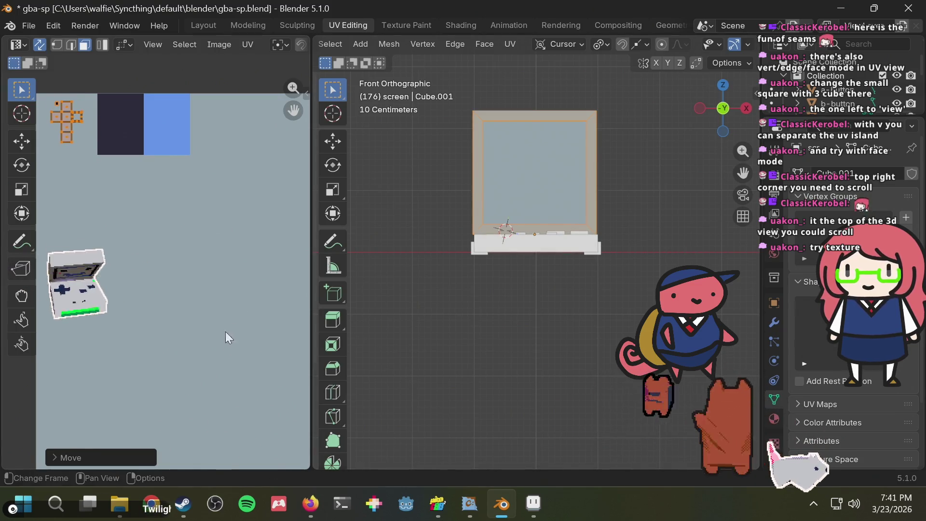
- Select only the screen's UV face and turn off sticky selection so it moves independently
click(436, 269)
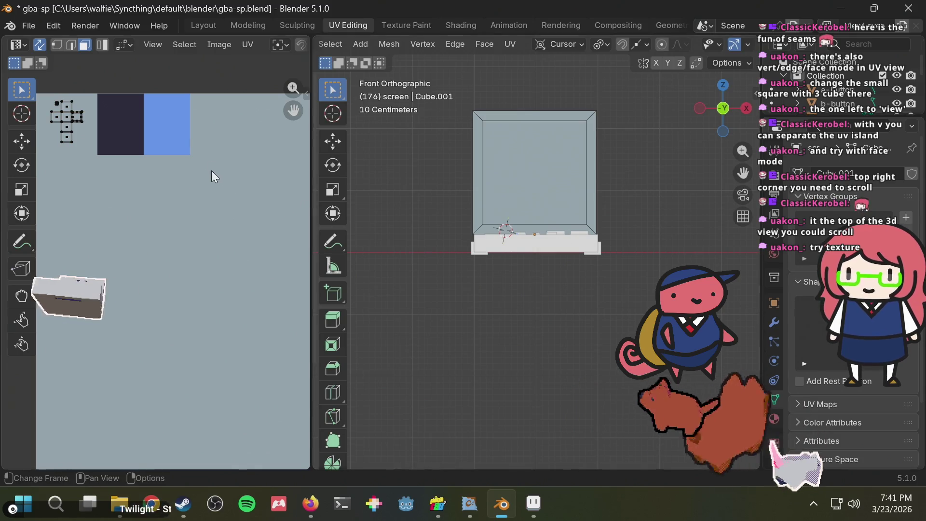
scroll(212, 181, up, 3)
click(87, 163)
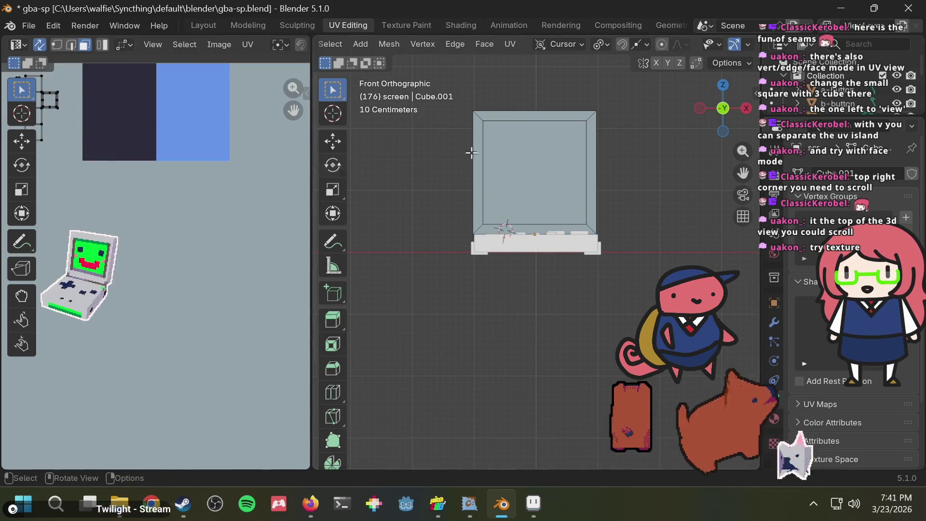
scroll(87, 163, up, 2)
middle_drag(229, 168, 256, 212)
key(g)
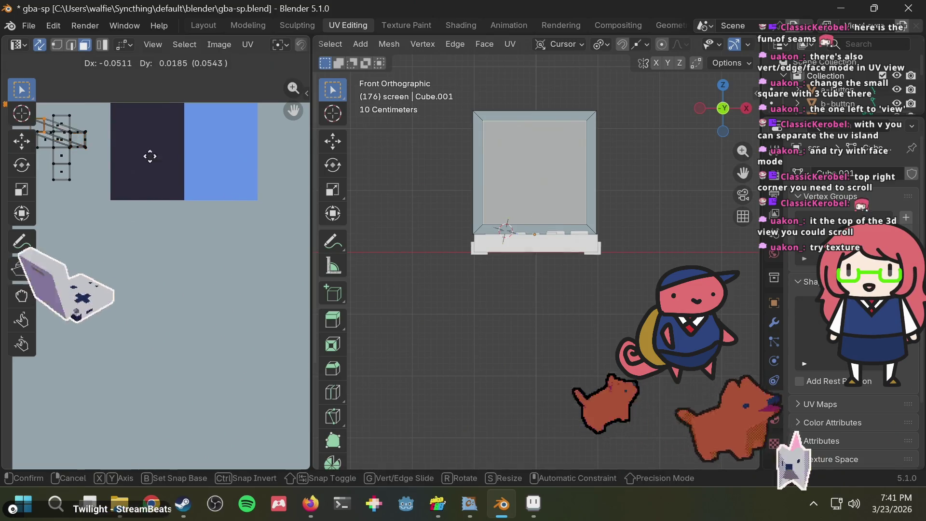
key(Escape)
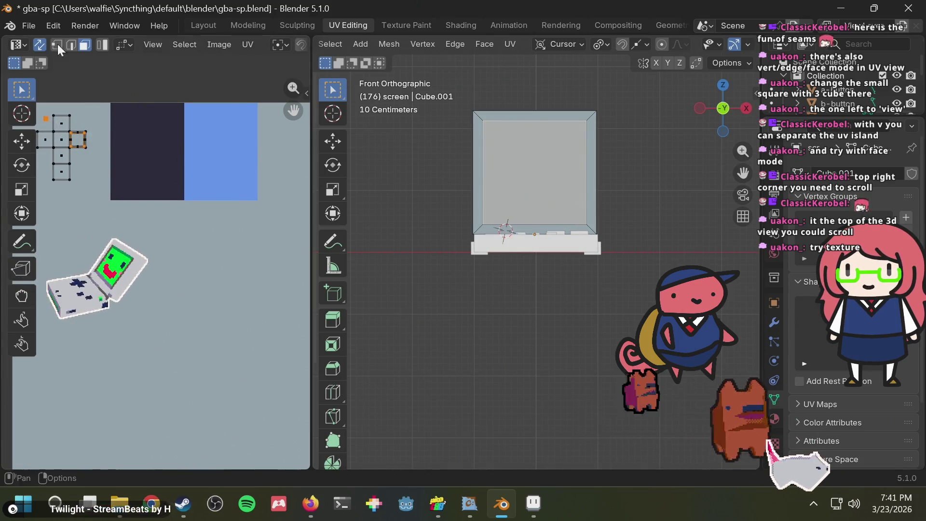
click(123, 45)
click(137, 83)
key(g)
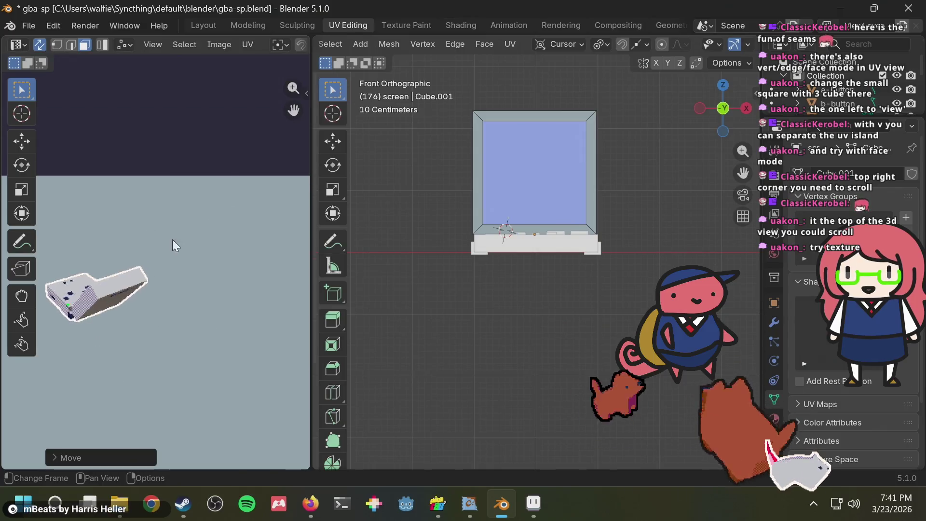
scroll(131, 309, up, 3)
click(172, 265)
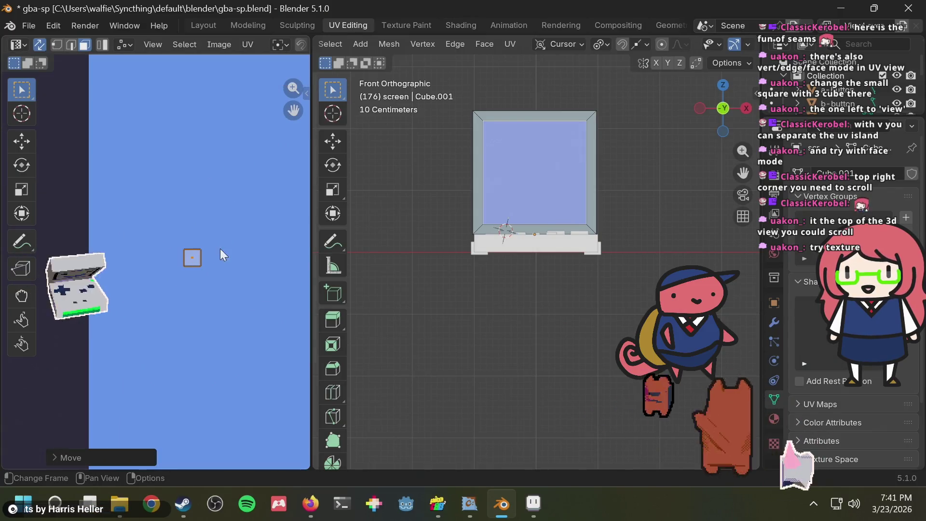
click(180, 283)
scroll(209, 273, down, 1)
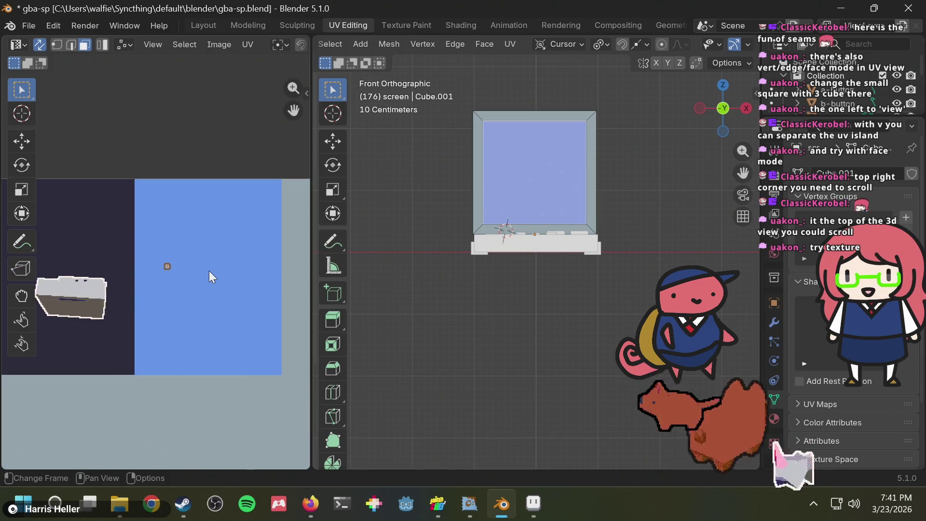
- Scale the screen's UV face up over the blue region and orbit to check the console face
key(s)
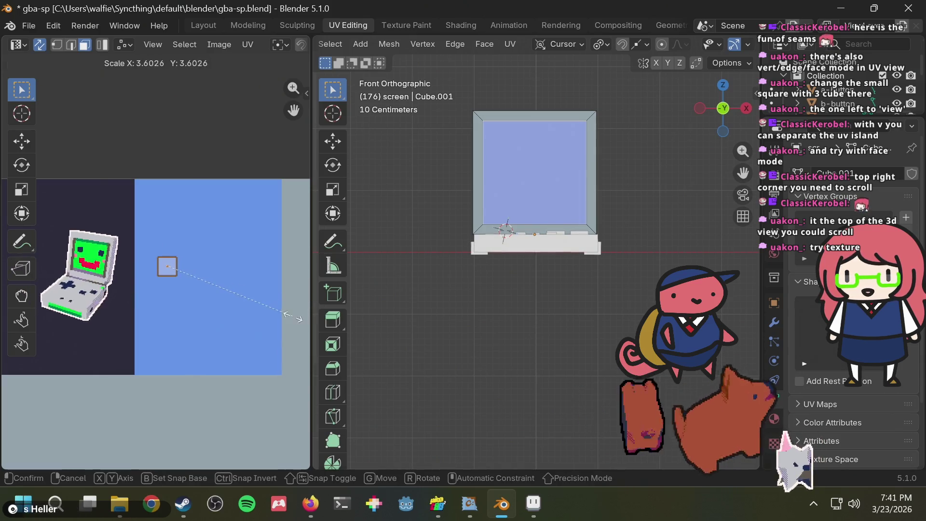
key(Return)
scroll(237, 256, down, 4)
middle_drag(155, 252, 183, 250)
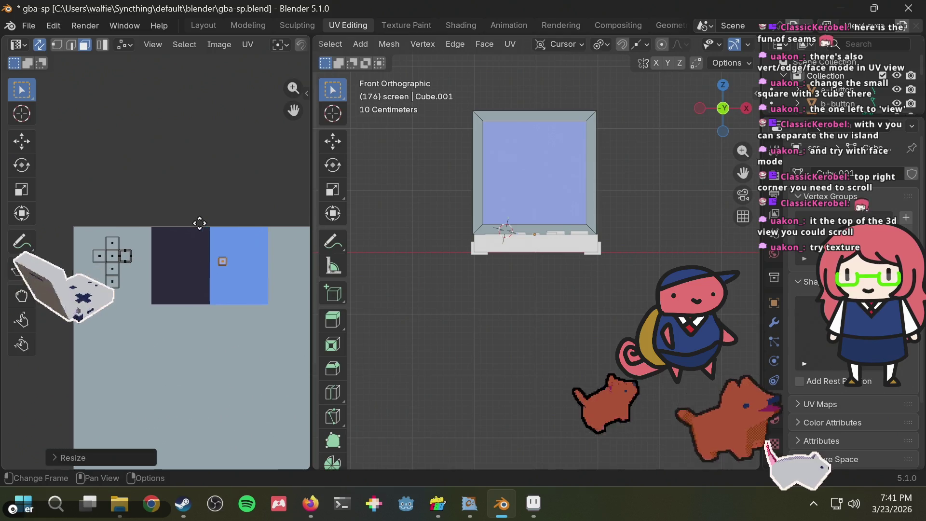
mouse_move(438, 172)
middle_down()
mouse_move(451, 217)
mouse_move(492, 270)
middle_up()
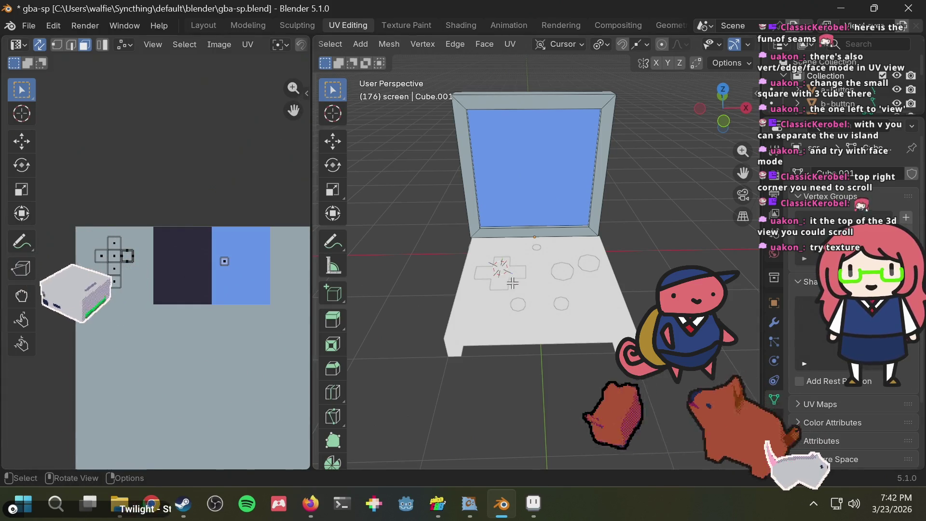
- Look at the GBA SP trigger image results in the browser, then return to Blender
key(alt+Tab)
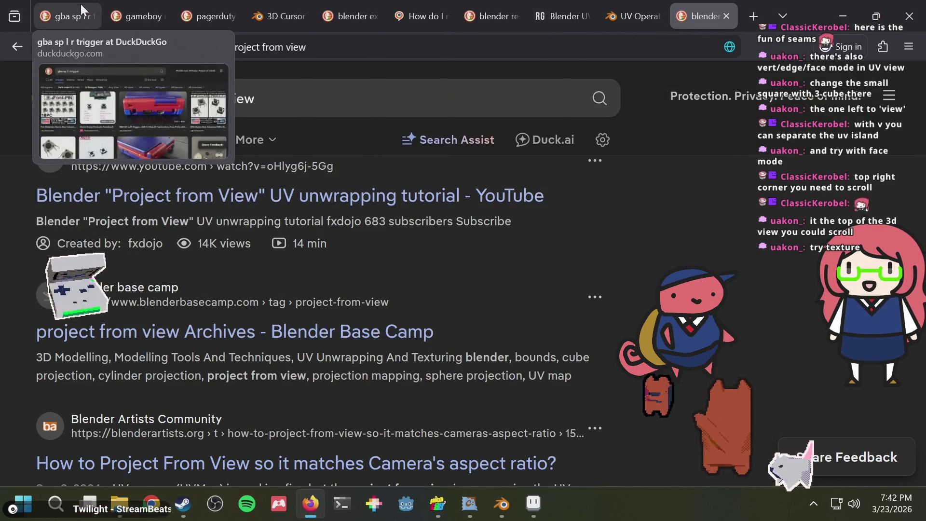
click(80, 4)
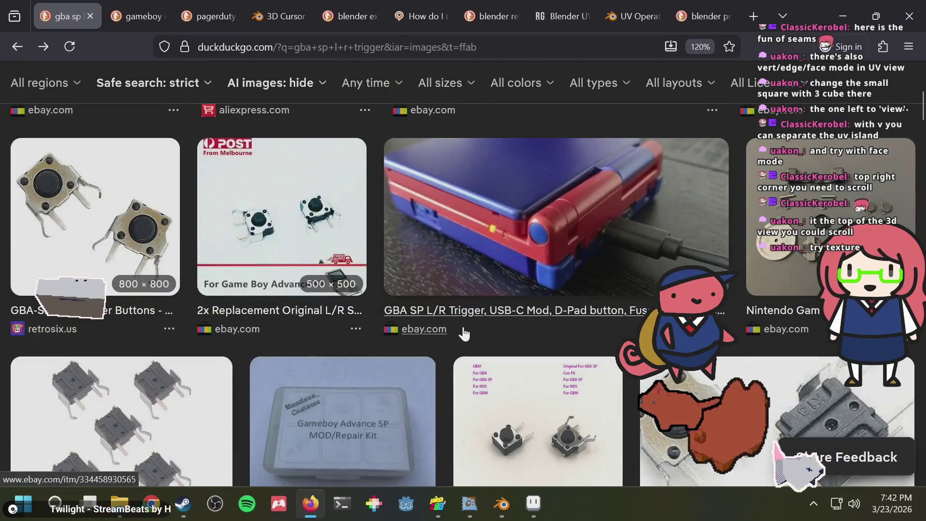
key(alt+Tab)
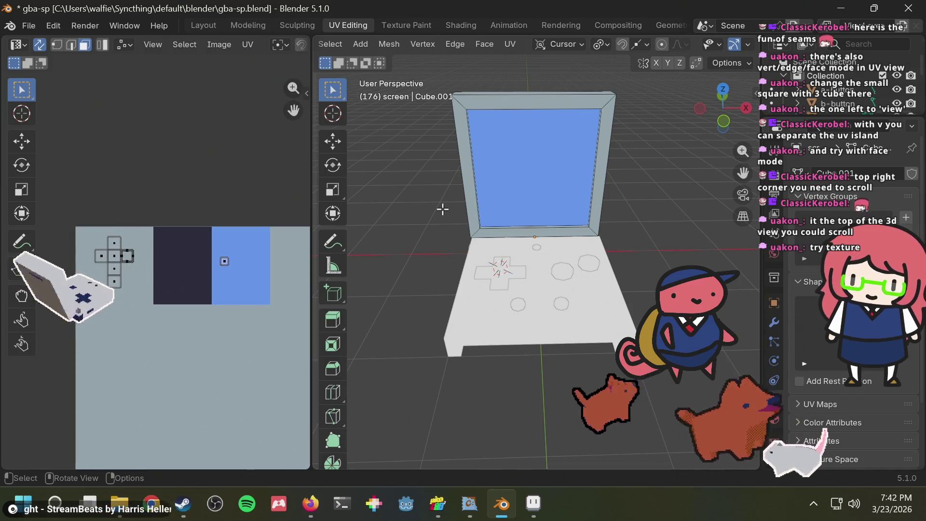
- Save the file and Ctrl-select a-button, b-button, light-button, select-button and the shoulders in the Outliner
key(ctrl+s)
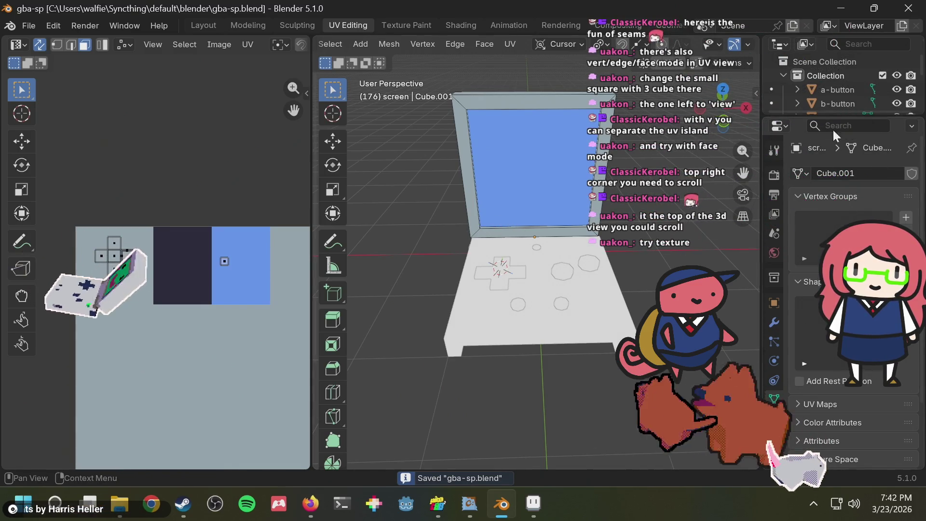
click(835, 91)
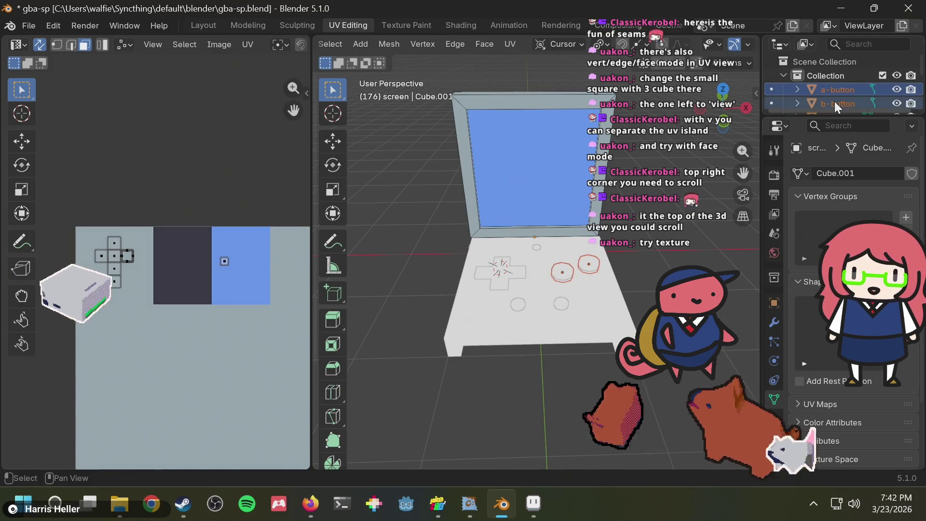
ctrl+click(835, 103)
scroll(835, 101, down, 2)
scroll(835, 93, down, 2)
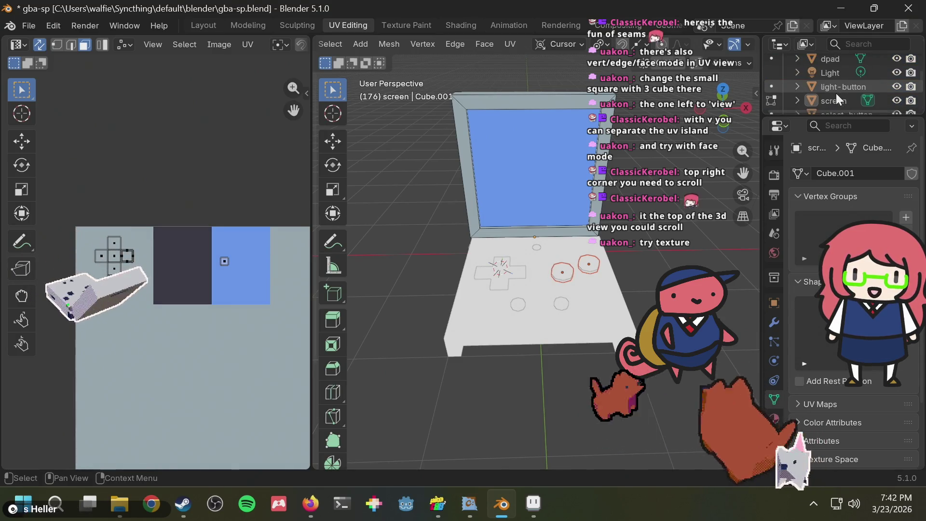
scroll(835, 93, down, 1)
scroll(836, 94, down, 1)
click(835, 90)
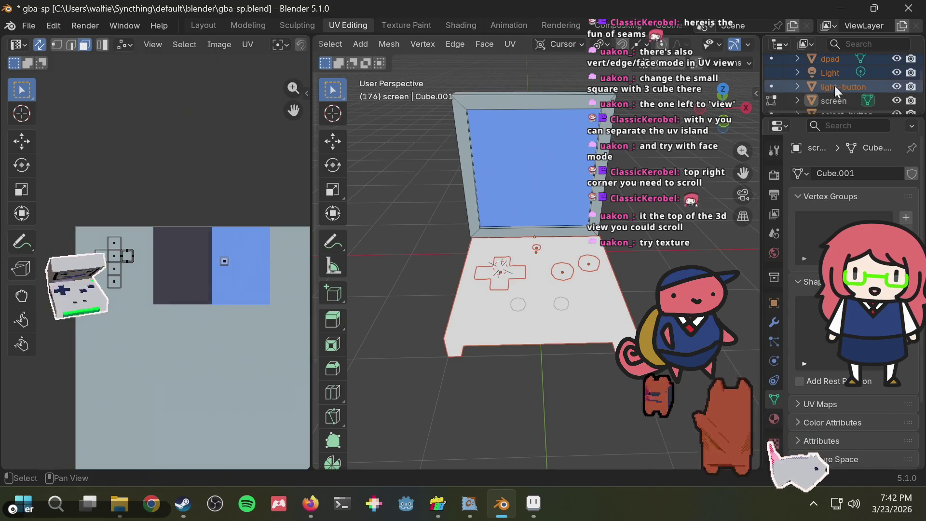
scroll(852, 89, down, 2)
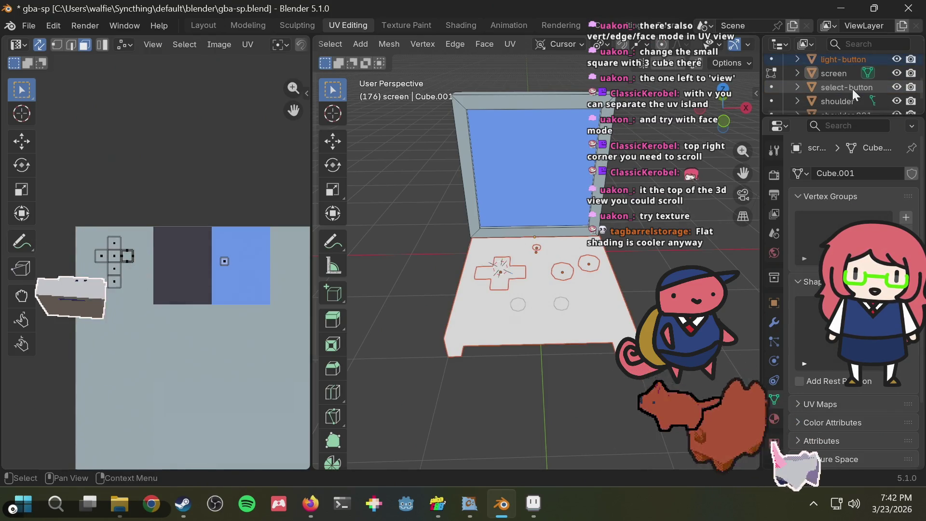
scroll(852, 89, down, 2)
click(834, 58)
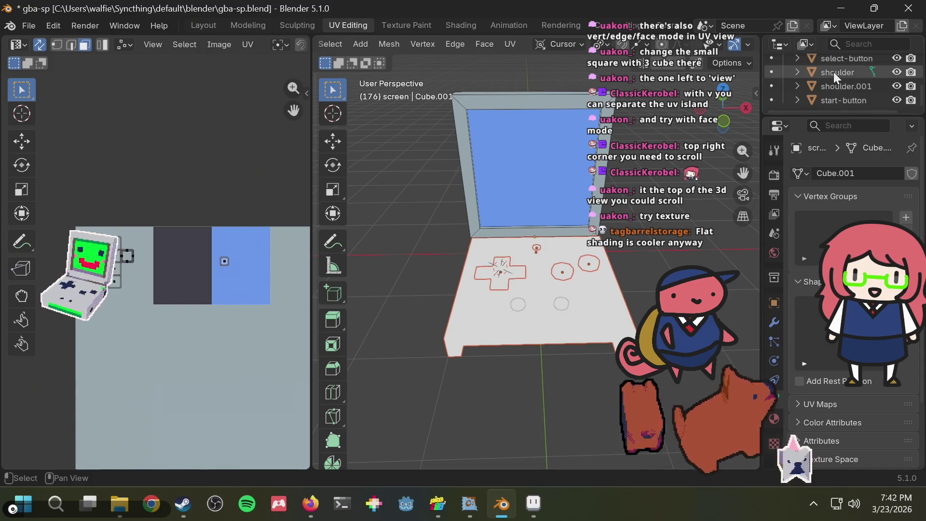
shift+click(834, 86)
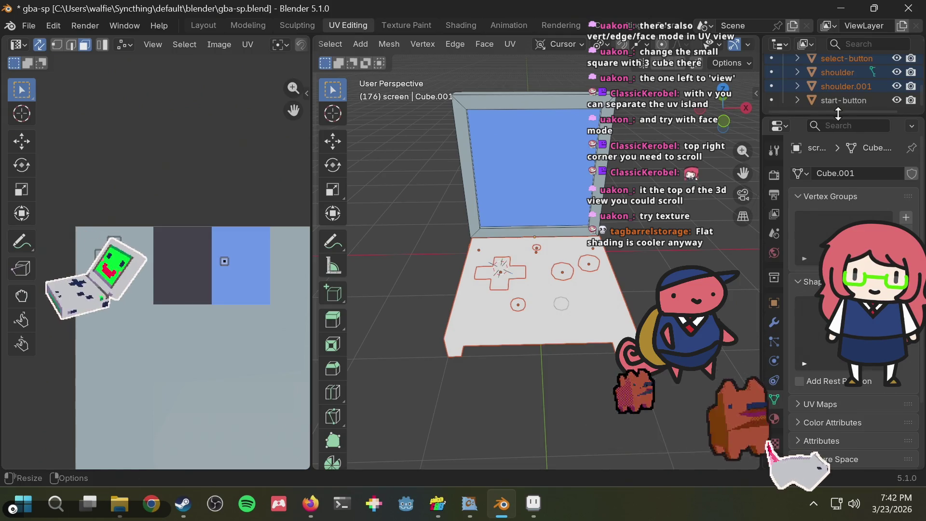
- Enlarge the Outliner and select shoulder.001, shoulder, select-button, light-button, dpad, b-button, a-button and start-button together
drag(836, 114, 842, 180)
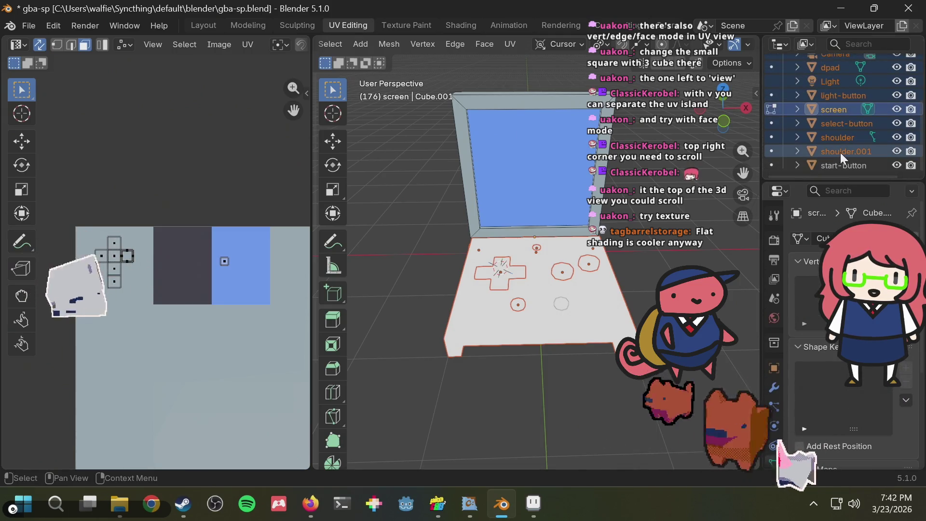
click(840, 152)
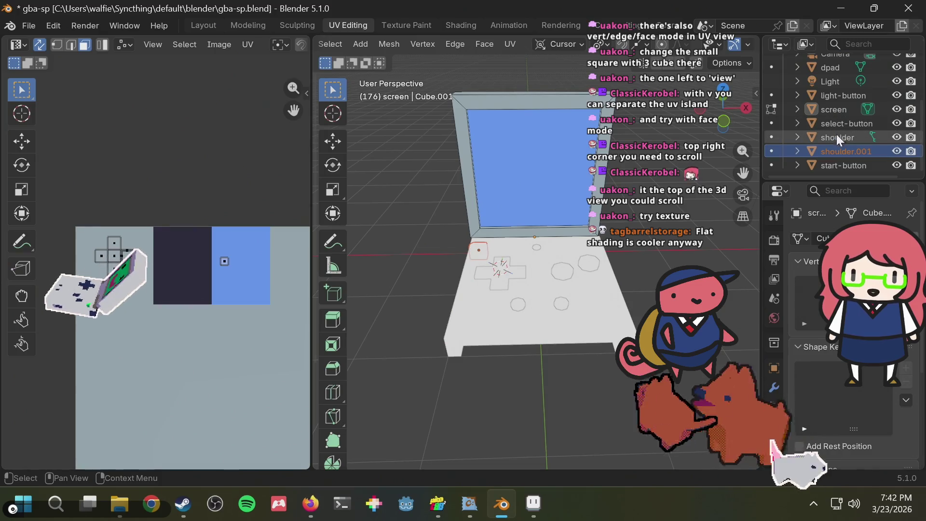
ctrl+click(833, 138)
ctrl+click(840, 123)
ctrl+click(835, 98)
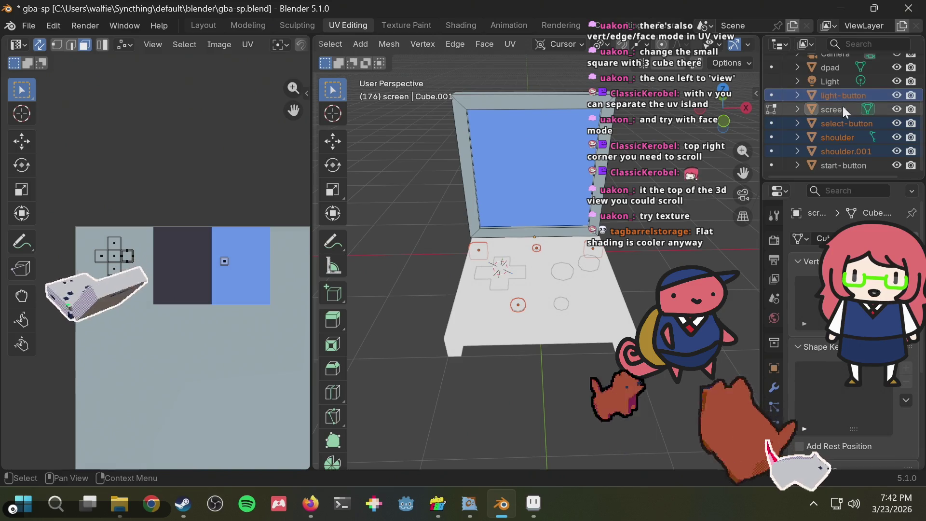
scroll(844, 109, up, 4)
ctrl+click(831, 125)
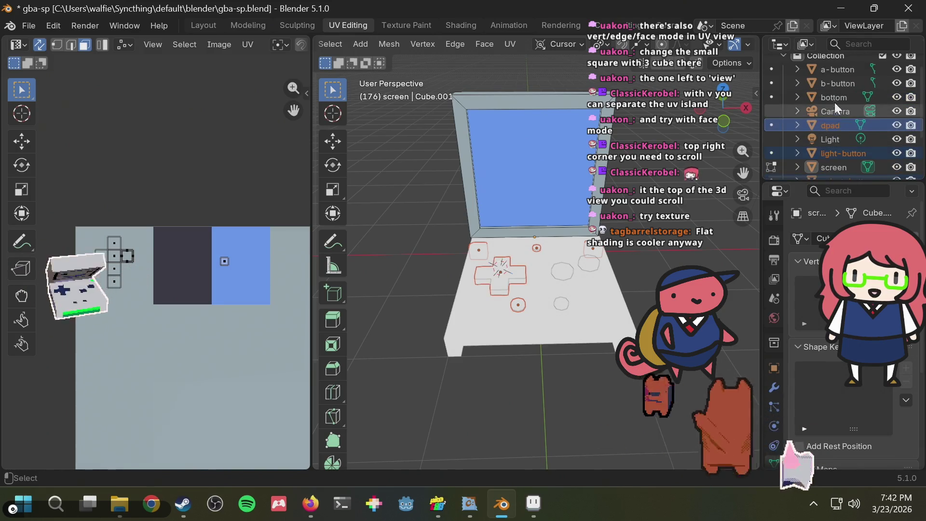
ctrl+click(838, 85)
ctrl+click(839, 71)
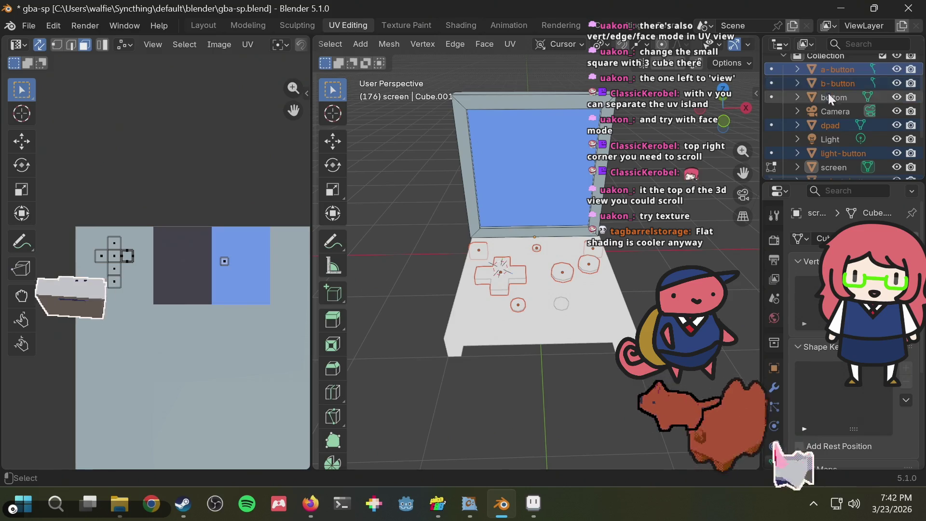
scroll(841, 120, down, 3)
ctrl+click(844, 165)
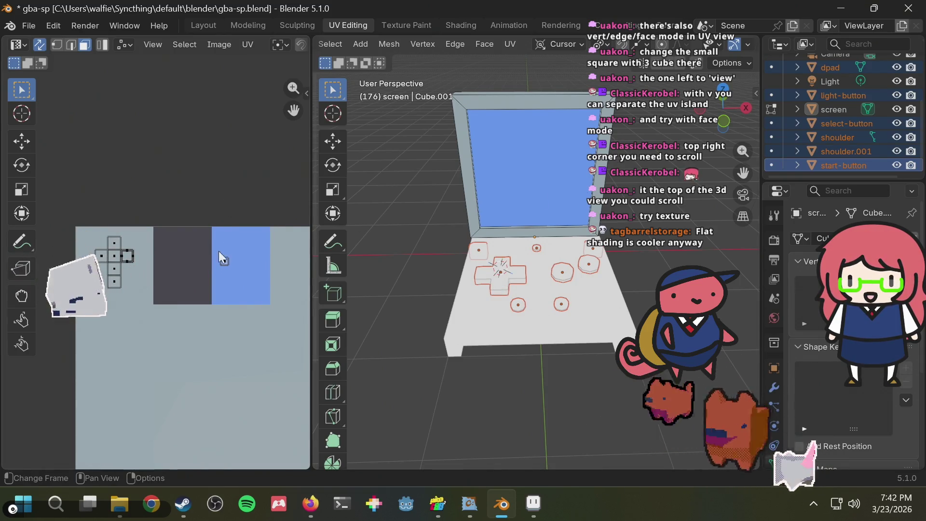
middle_drag(161, 242, 174, 240)
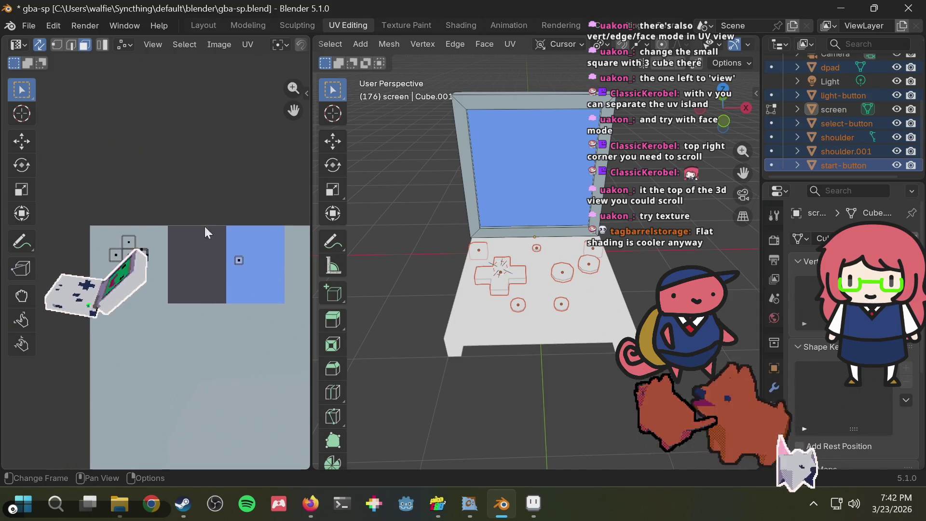
- Pan and zoom the UV editor to frame the texture for the selected controls
middle_drag(187, 196, 195, 192)
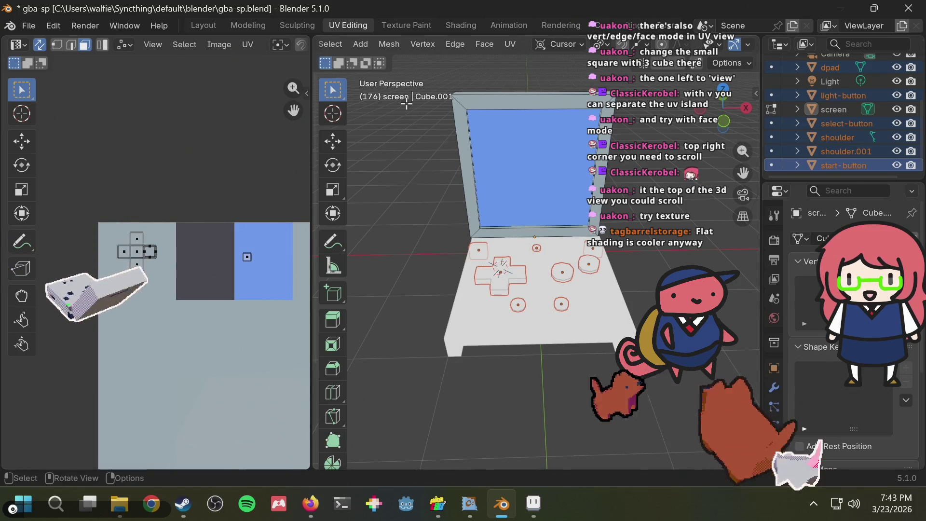
scroll(158, 251, up, 3)
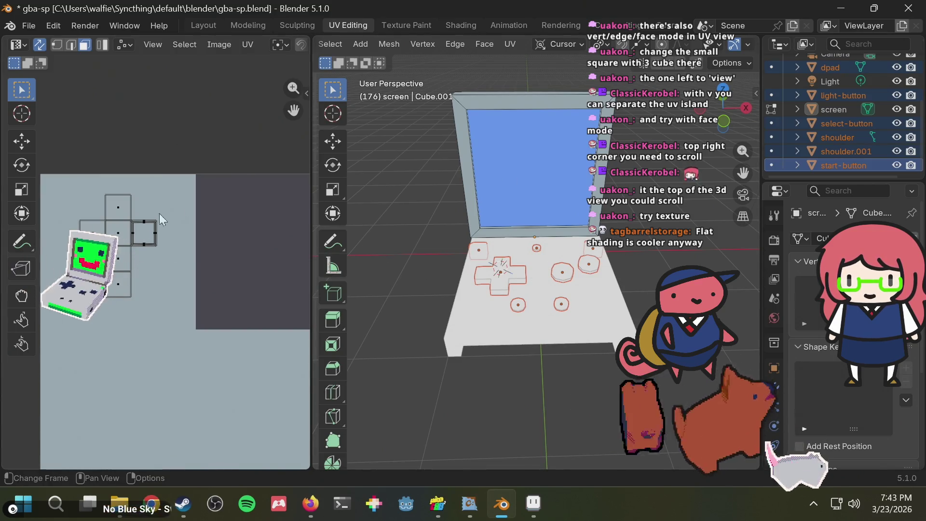
scroll(126, 199, down, 3)
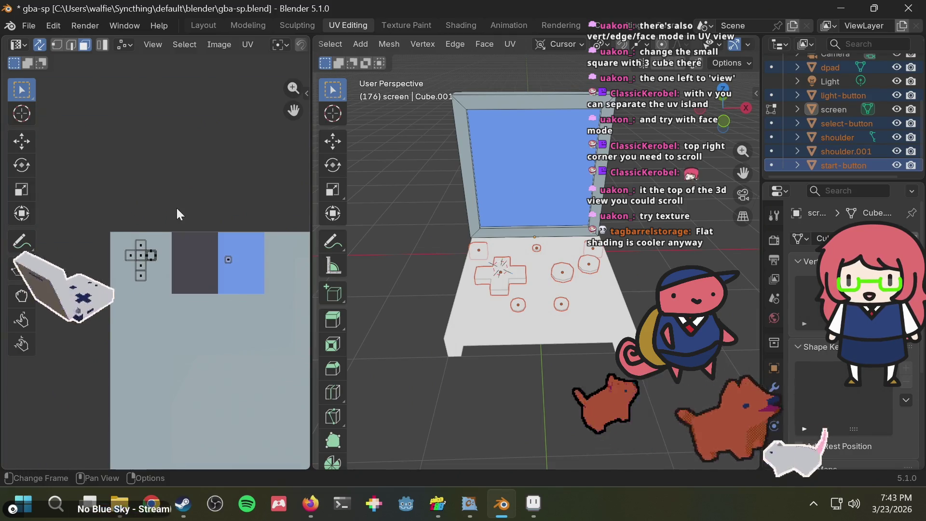
scroll(176, 206, up, 3)
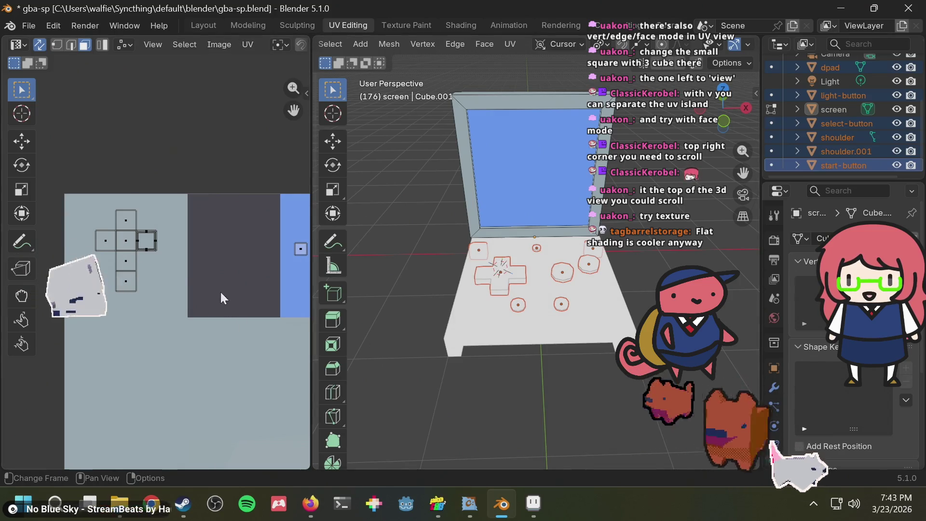
scroll(140, 217, down, 3)
scroll(168, 201, up, 3)
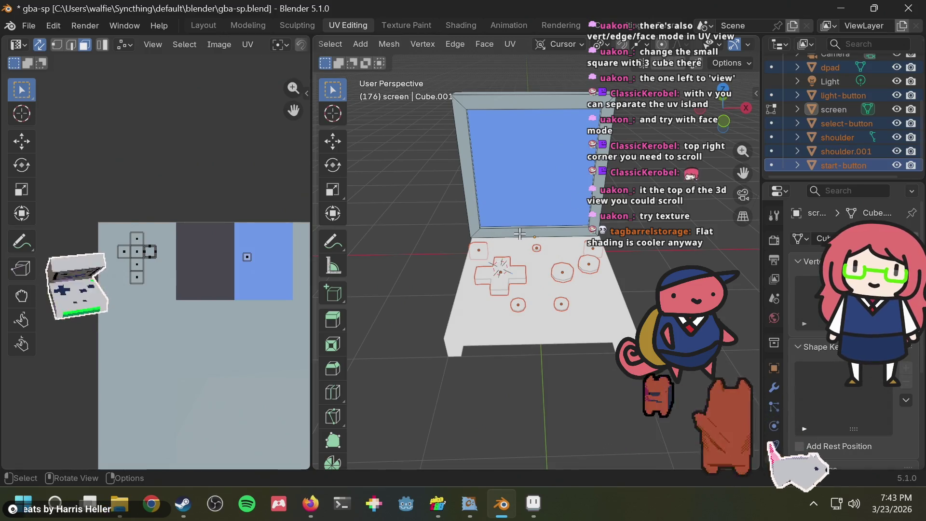
- Unwrap the selected controls' UVs and return to Object Mode
key(u)
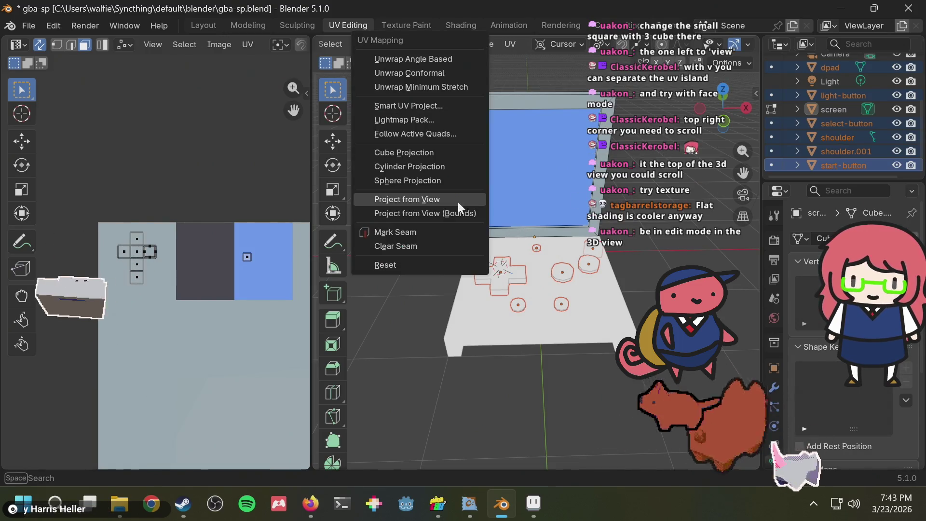
click(411, 90)
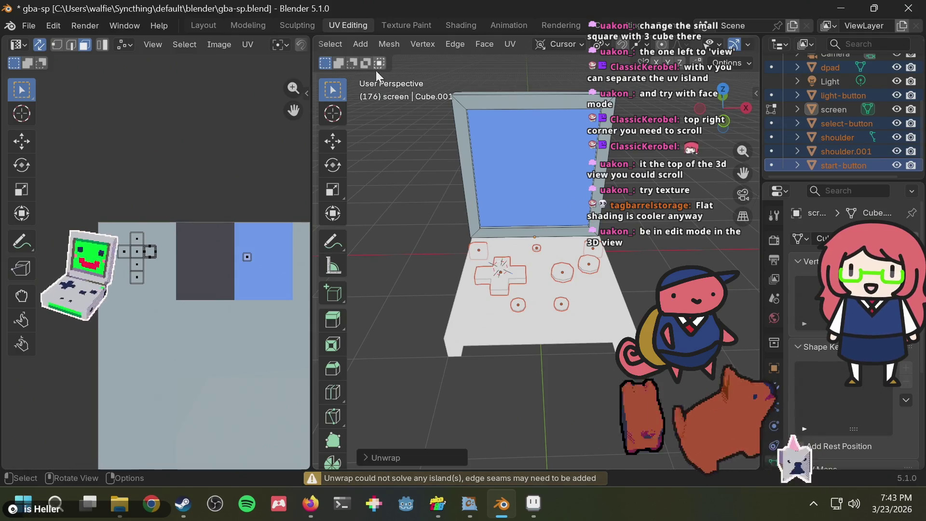
key(Tab)
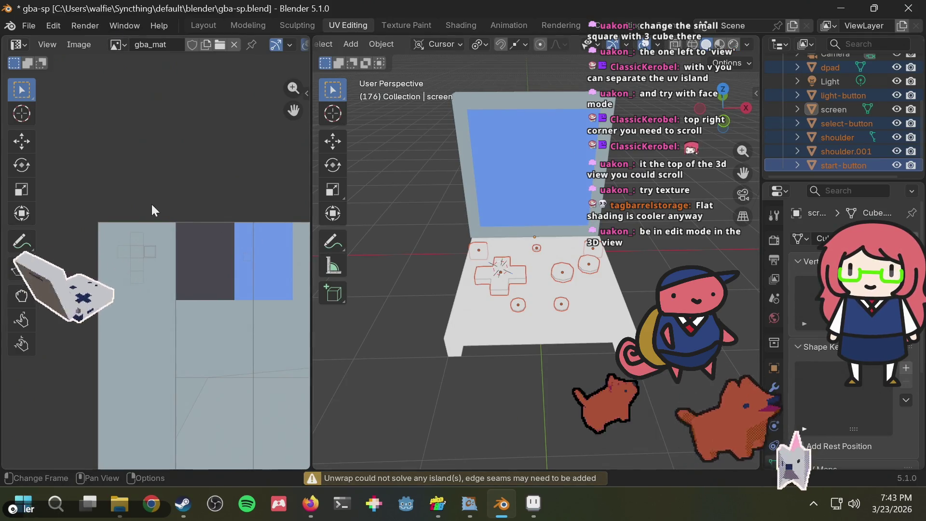
- Hide the UV editor's toolbar and zoom to frame the gba_mat texture
scroll(174, 170, down, 2)
scroll(229, 246, down, 3)
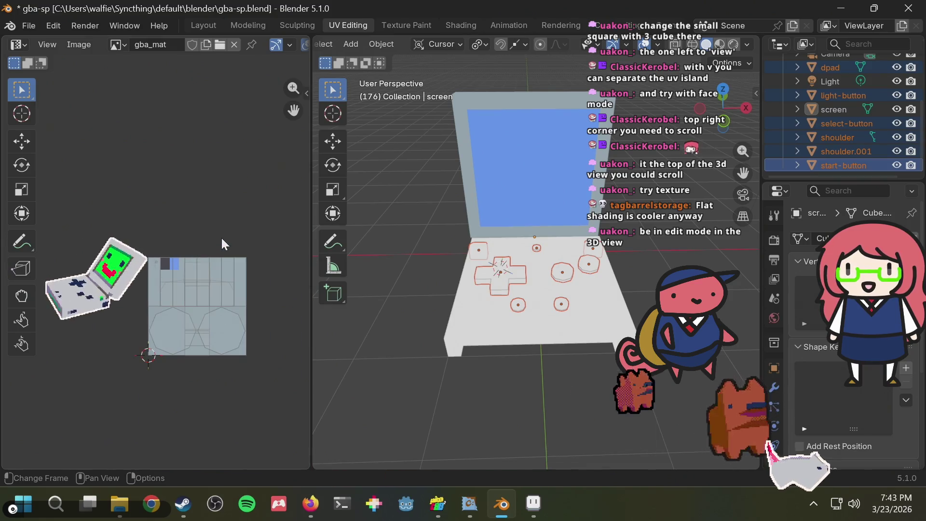
key(t)
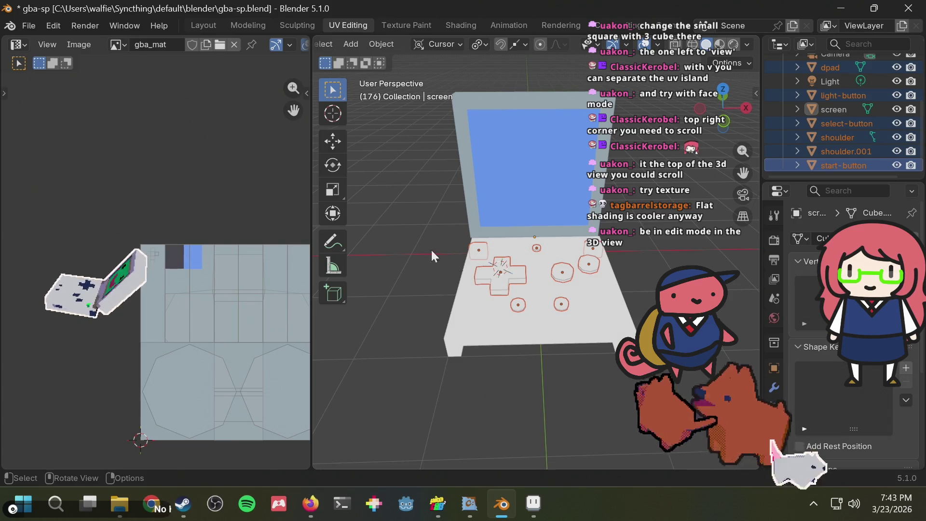
scroll(224, 293, up, 1)
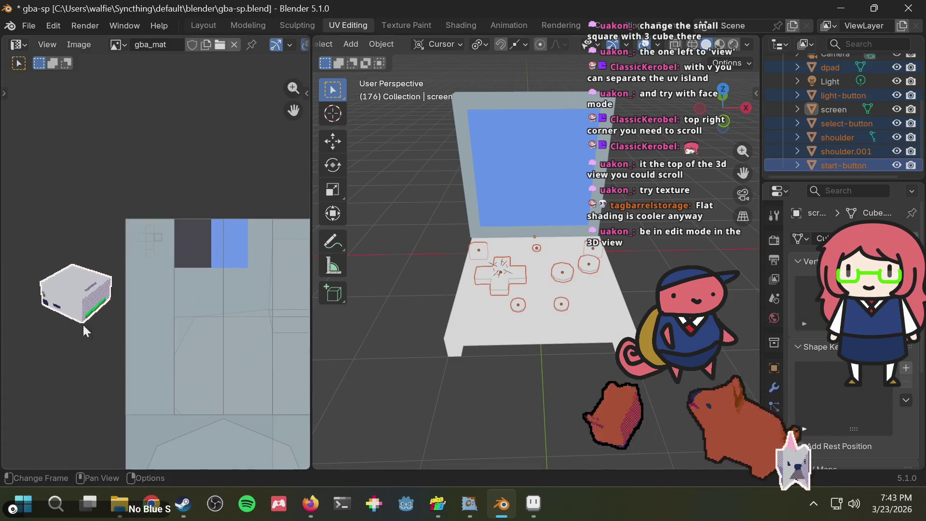
scroll(224, 294, down, 2)
scroll(224, 294, up, 1)
scroll(221, 245, down, 2)
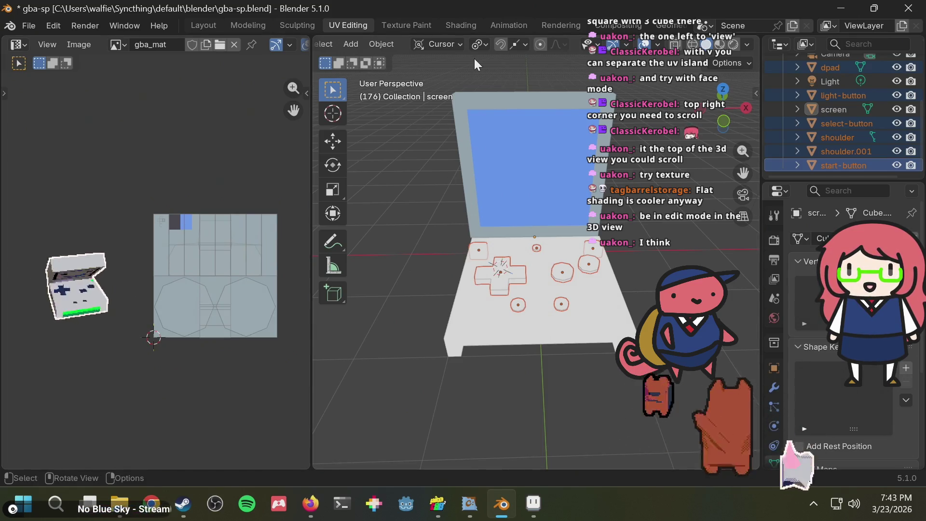
scroll(435, 45, up, 3)
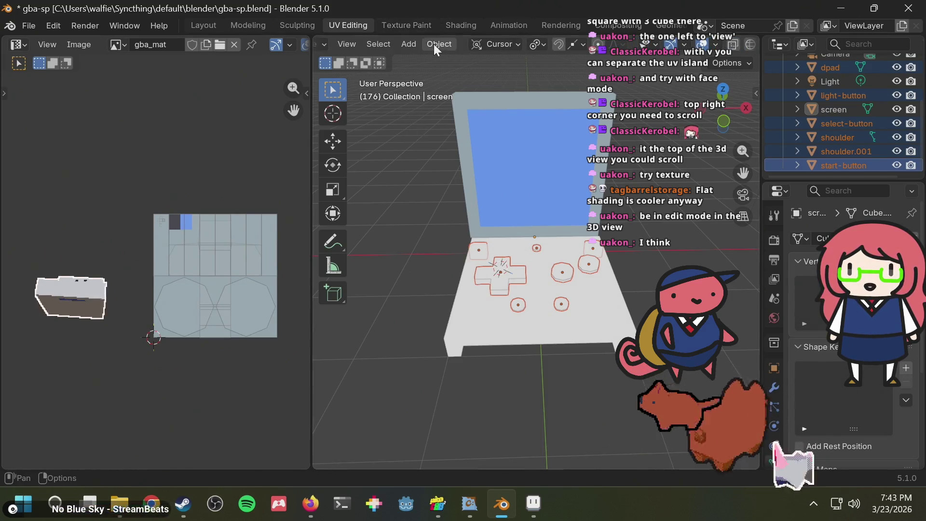
- Switch to Edit Mode and scale the selected UV islands down
scroll(433, 45, up, 3)
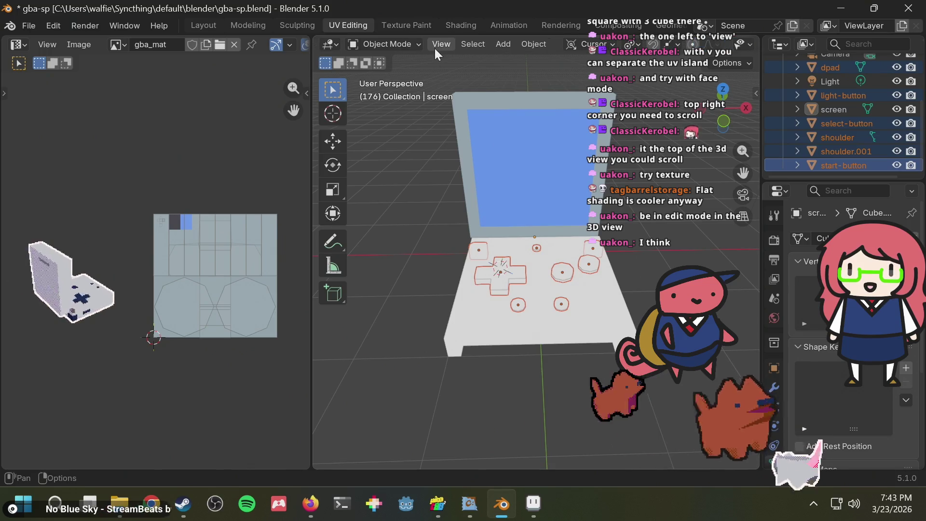
click(399, 44)
click(389, 74)
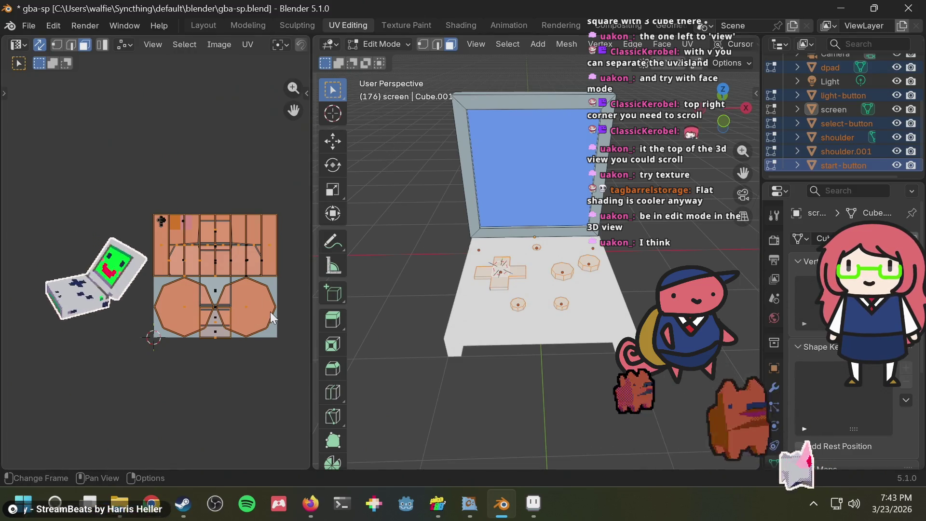
key(s)
scroll(245, 290, up, 3)
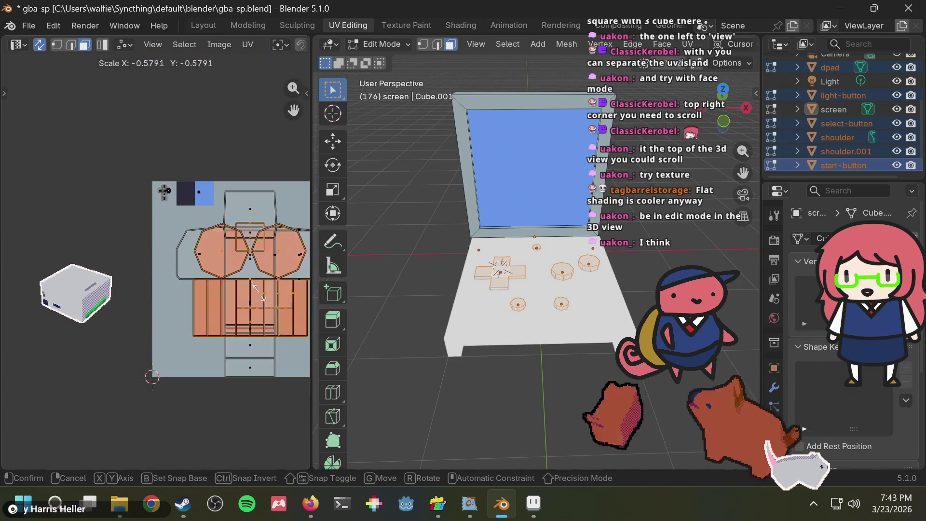
click(244, 288)
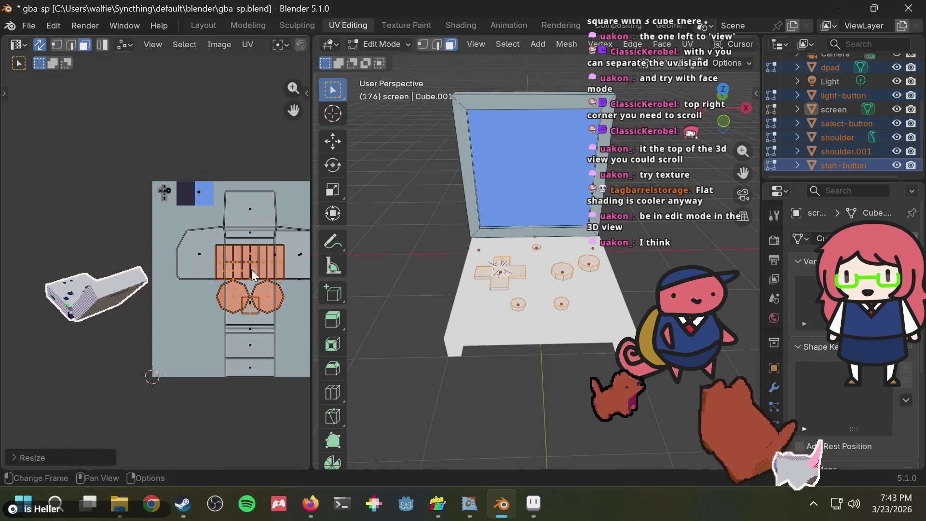
- Shrink the round buttons' islands further and move them onto the dark texture square
key(t)
key(s)
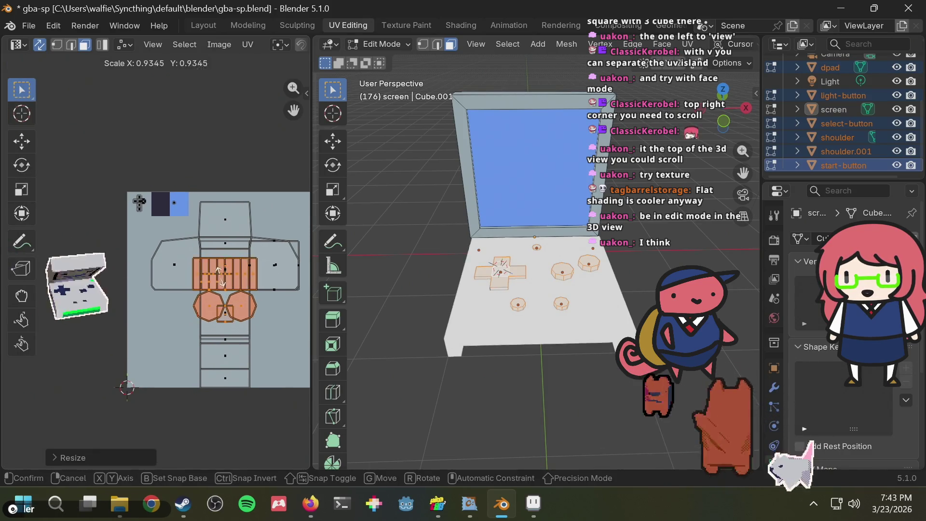
scroll(220, 256, up, 2)
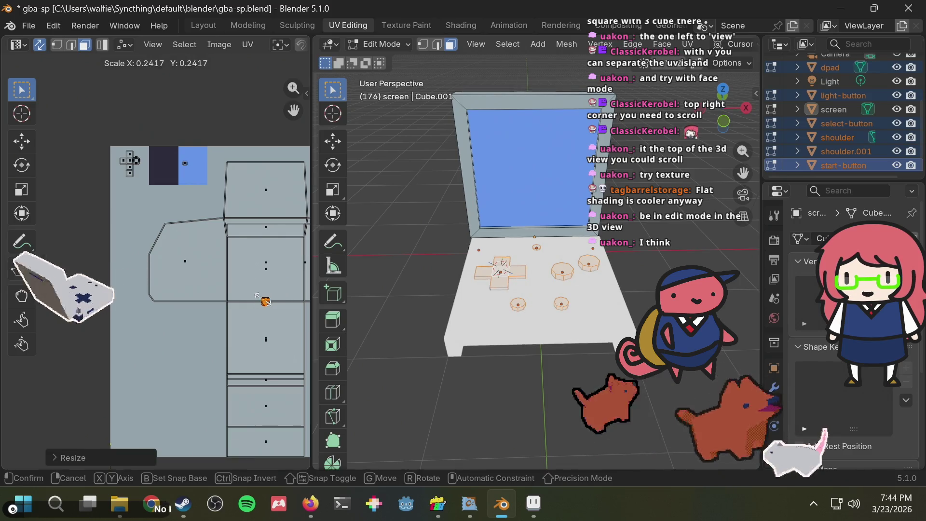
key(g)
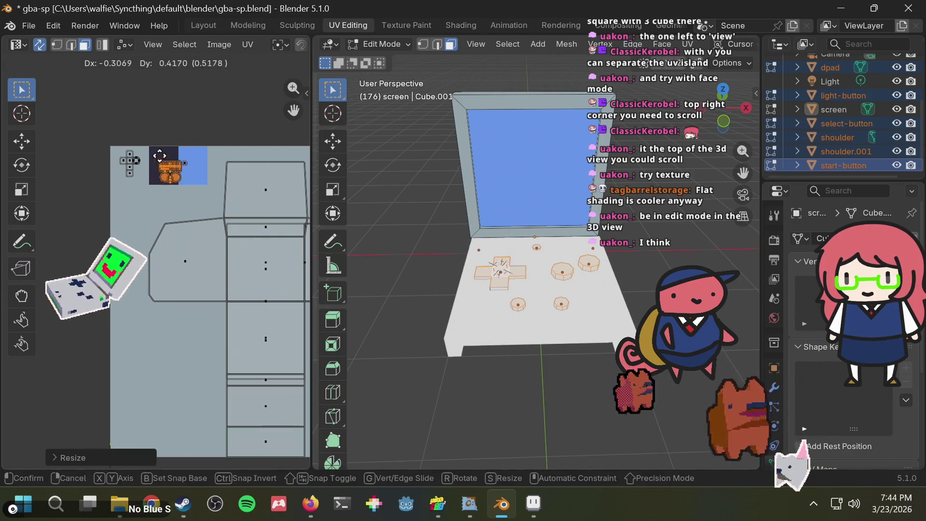
click(159, 155)
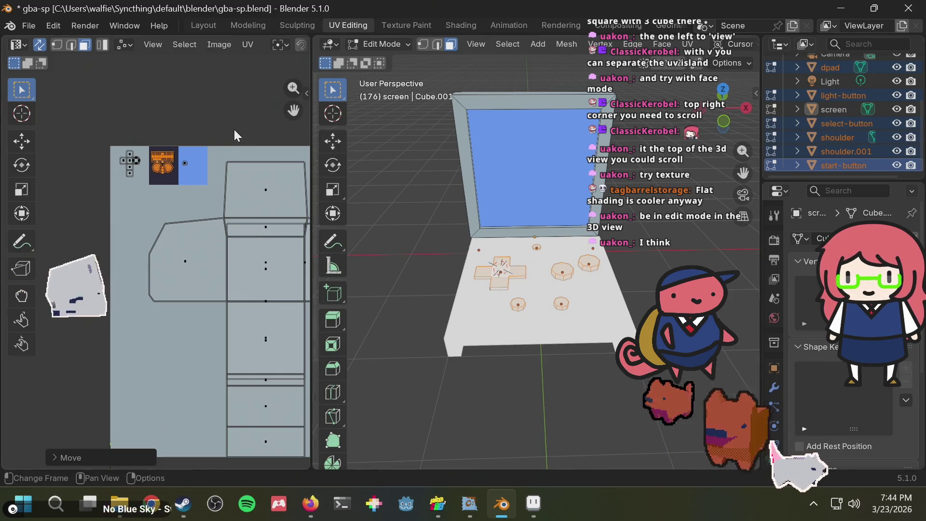
click(382, 155)
mouse_move(383, 155)
middle_down()
mouse_move(412, 304)
mouse_move(443, 240)
middle_up()
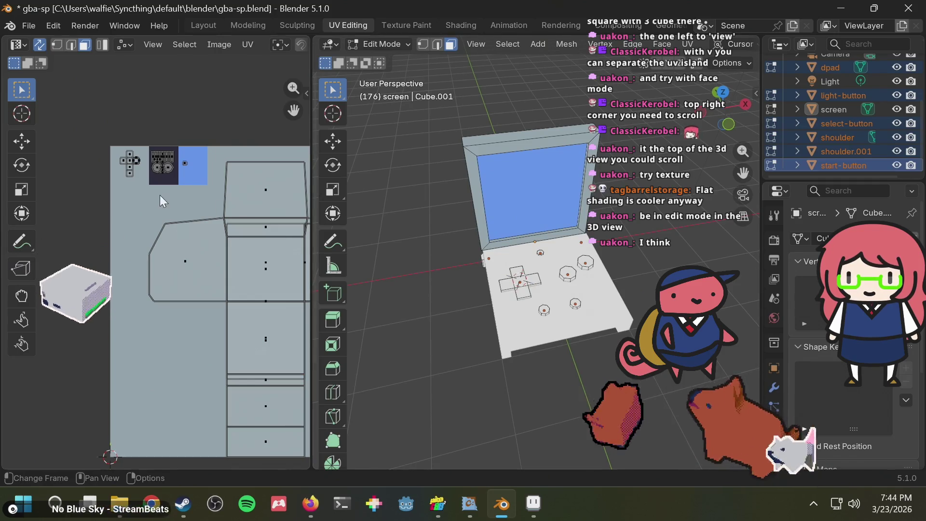
- Pan and zoom the UV editor to show the whole gba_mat texture
scroll(162, 195, up, 5)
scroll(219, 216, down, 3)
mouse_move(209, 174)
middle_down()
mouse_move(214, 228)
mouse_move(193, 301)
mouse_move(138, 306)
middle_up()
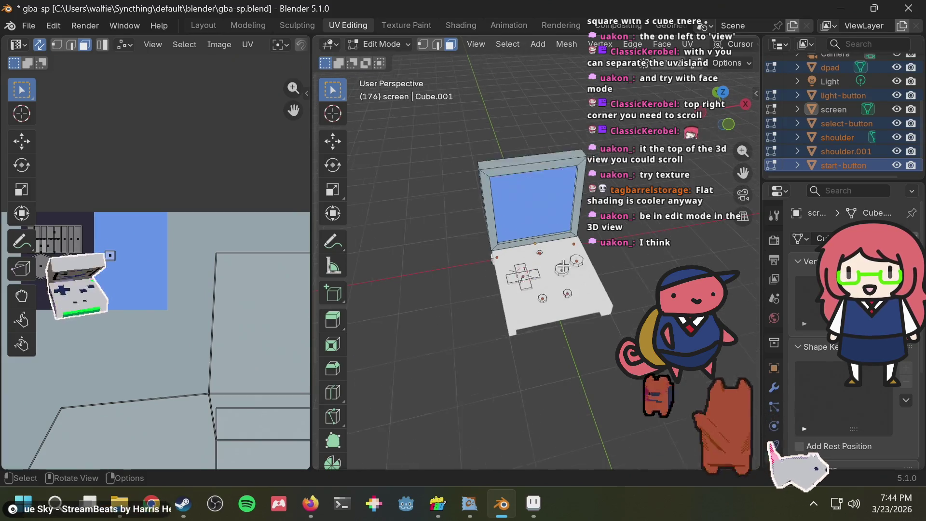
scroll(624, 262, up, 3)
scroll(624, 261, up, 5)
scroll(542, 287, down, 4)
scroll(544, 281, down, 2)
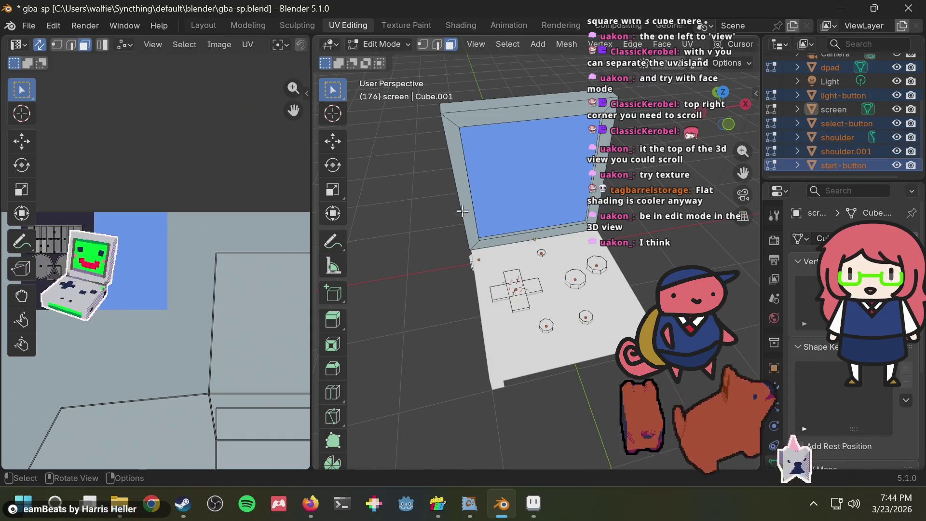
scroll(461, 211, down, 2)
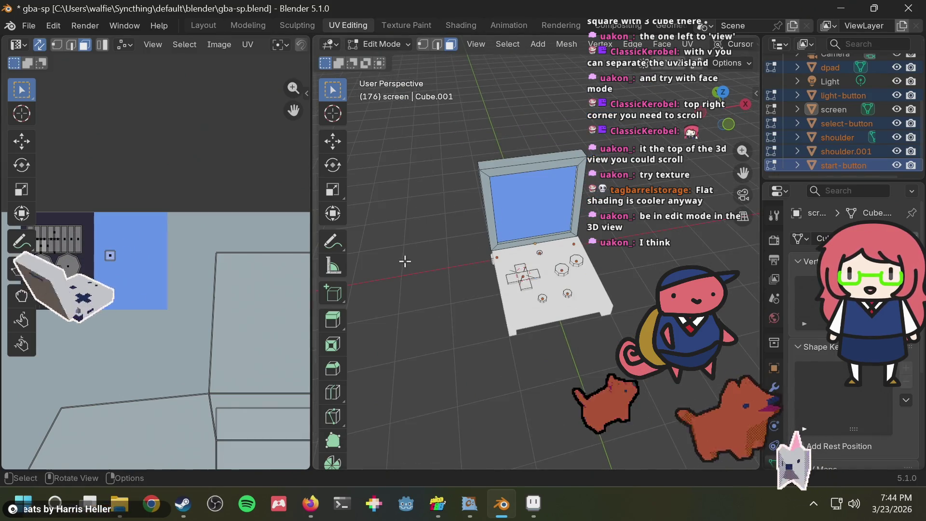
- Orbit the model to a low side view and recheck the packed UV islands
mouse_move(650, 265)
middle_down()
mouse_move(517, 155)
mouse_move(463, 160)
middle_up()
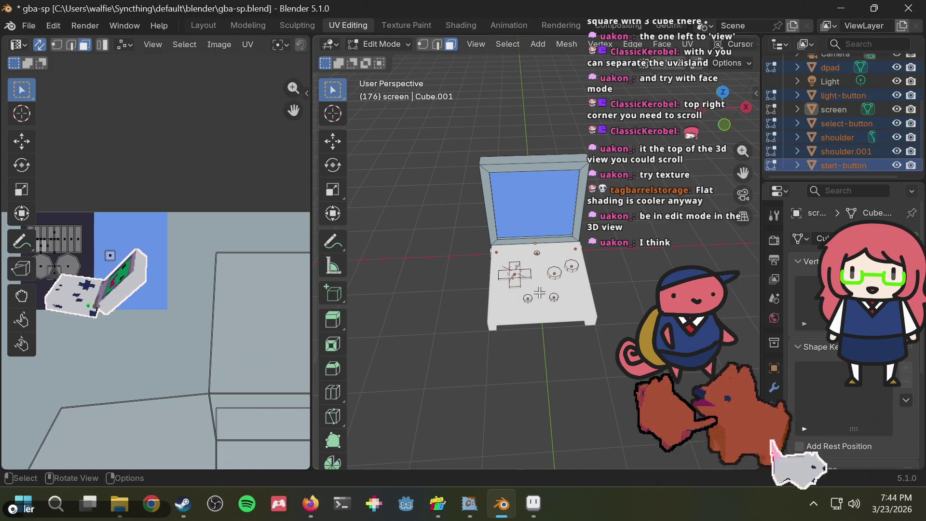
key(m)
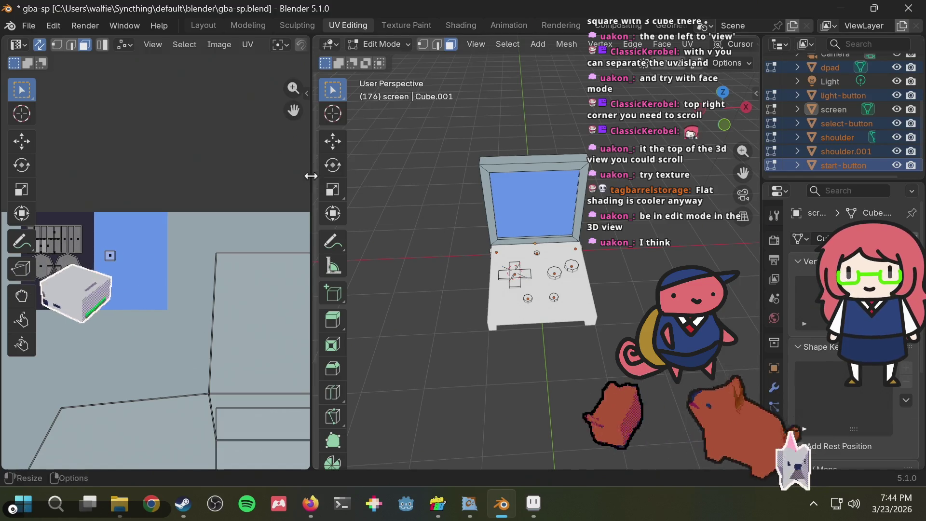
scroll(172, 243, down, 2)
scroll(172, 242, up, 2)
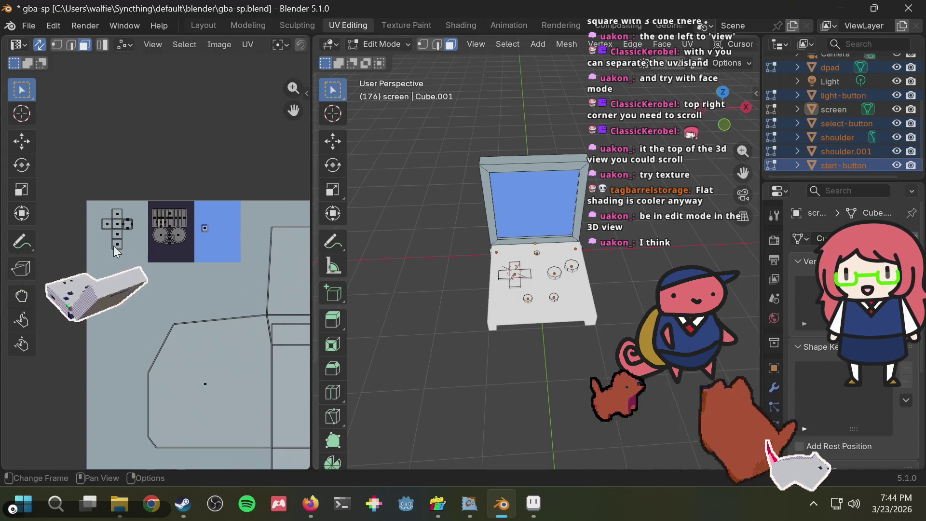
scroll(247, 195, up, 3)
middle_drag(204, 144, 184, 244)
scroll(202, 202, up, 3)
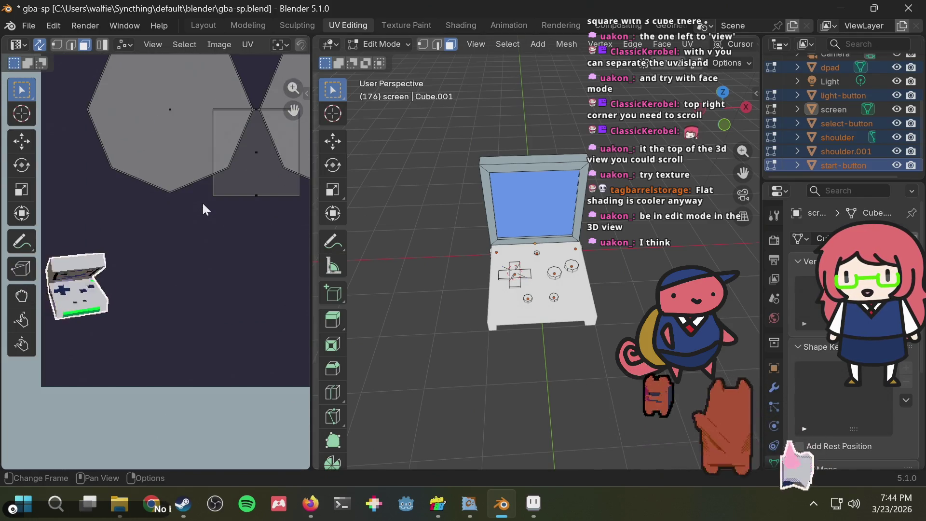
scroll(203, 204, down, 4)
scroll(203, 204, up, 3)
- Save gba-sp.blend and orbit the model to face the viewer
key(ctrl+s)
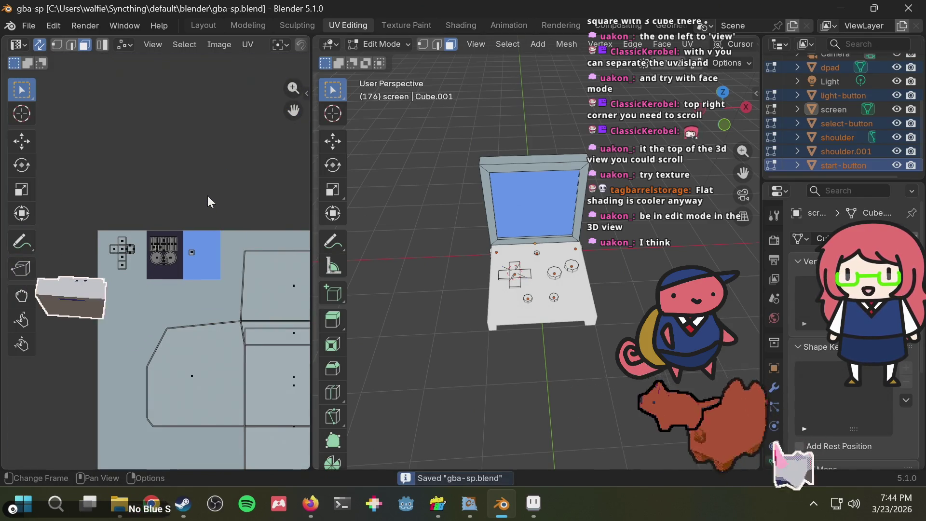
mouse_move(545, 263)
middle_down()
mouse_move(558, 259)
mouse_move(414, 271)
middle_up()
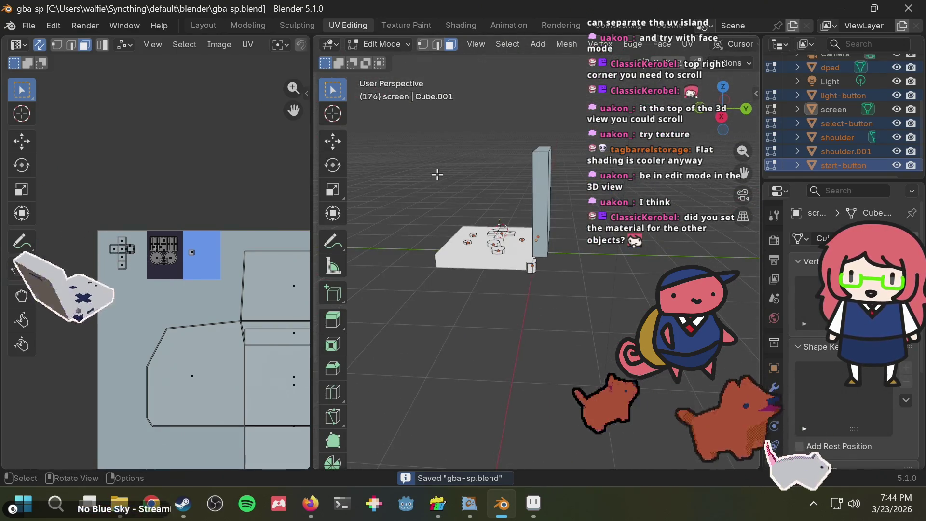
middle_drag(414, 270, 583, 210)
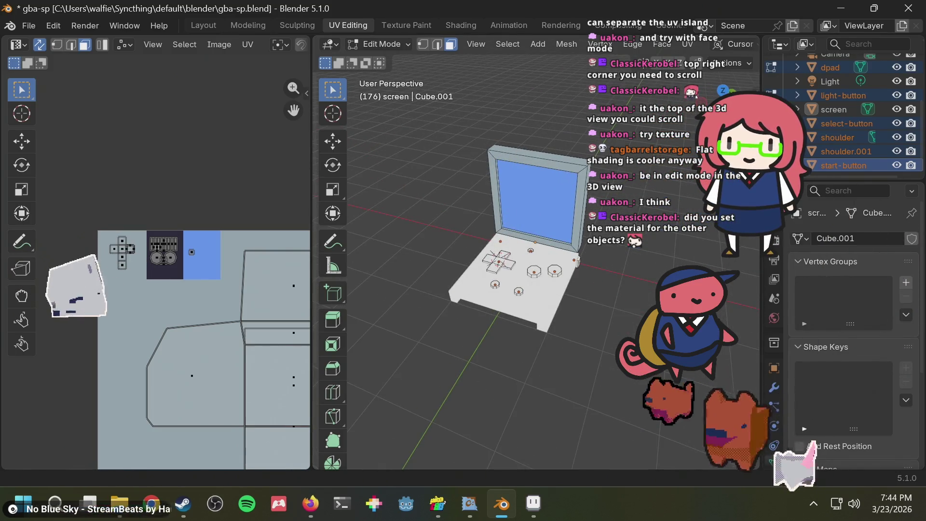
scroll(829, 103, up, 5)
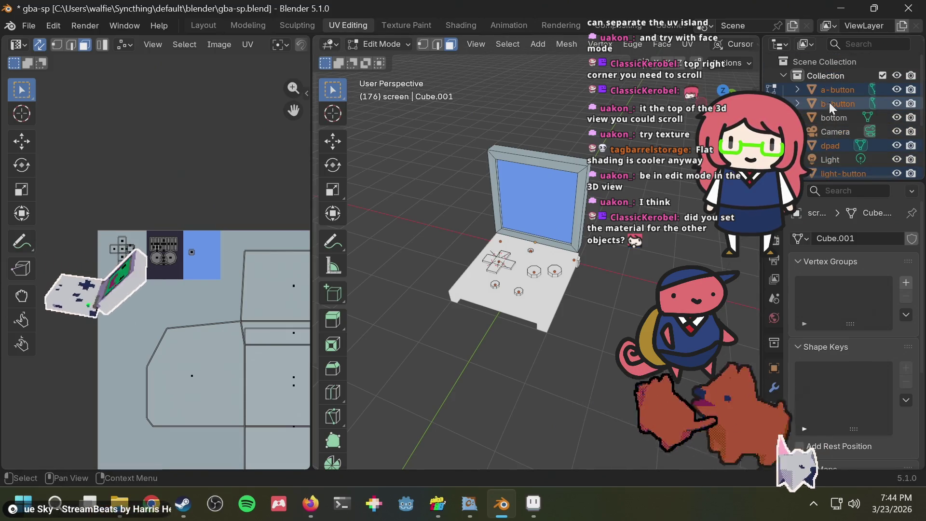
- Make a-button active and give it a new material, Material.002
click(827, 89)
scroll(832, 121, down, 5)
shift+click(833, 164)
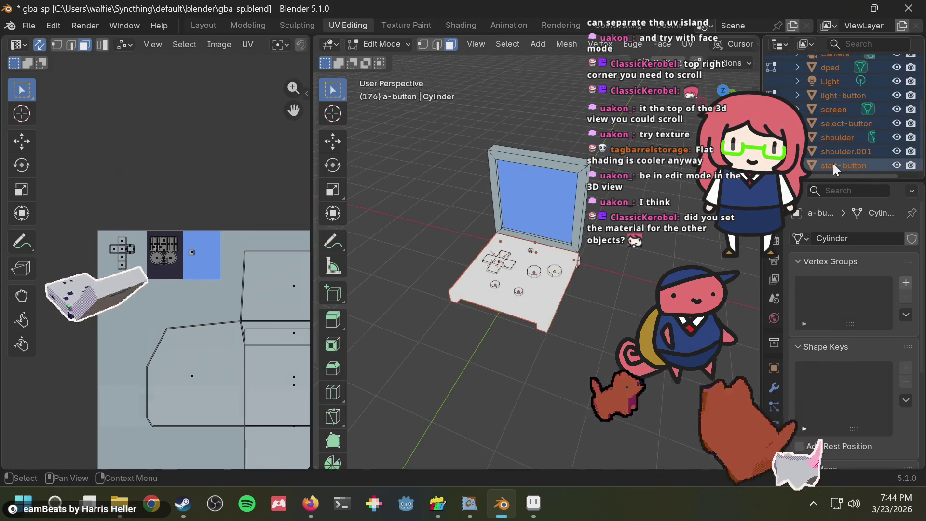
click(774, 386)
scroll(779, 348, down, 3)
click(774, 405)
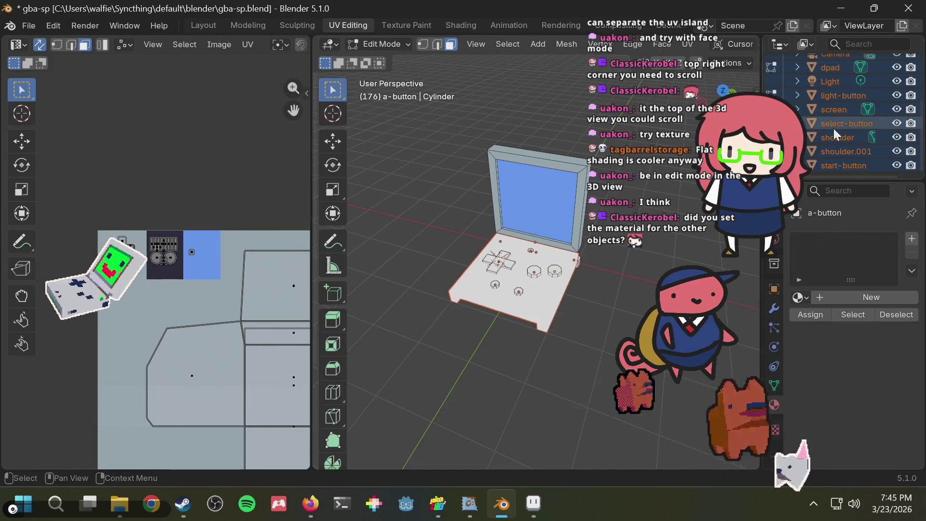
scroll(833, 128, up, 5)
click(824, 75)
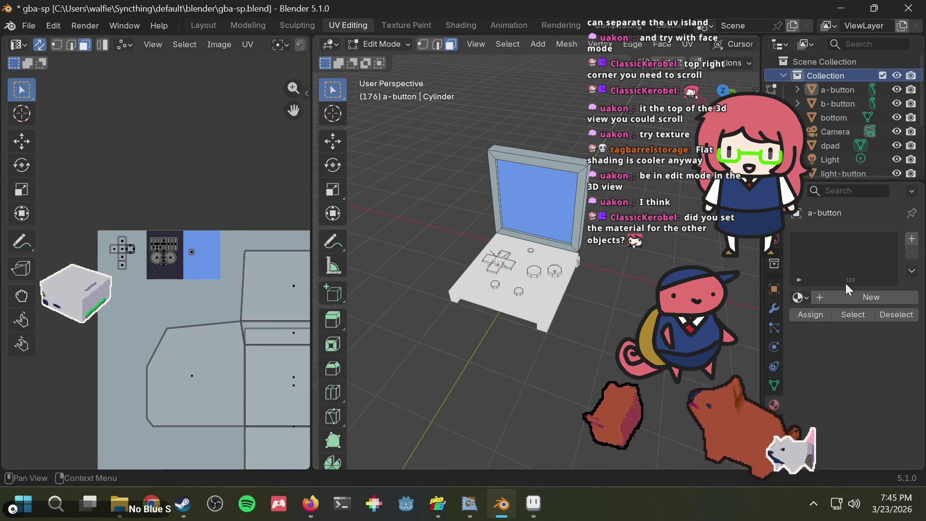
click(826, 297)
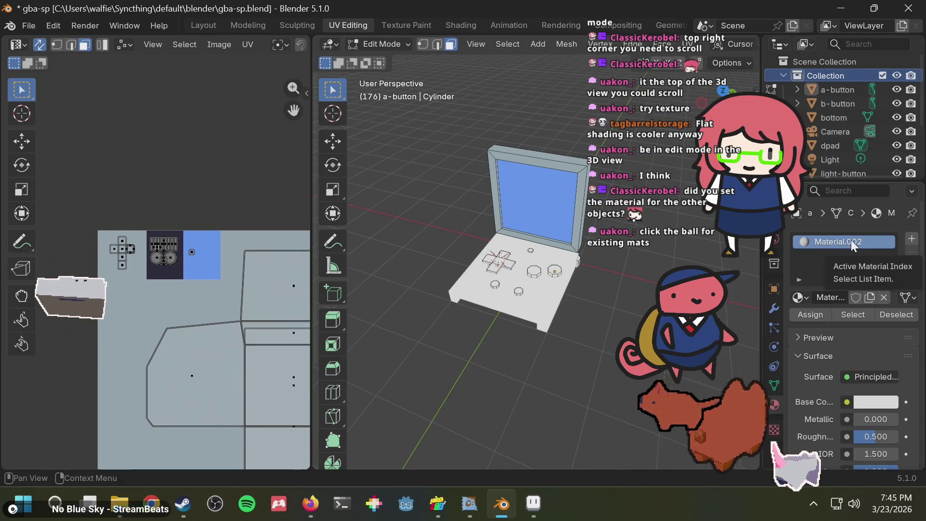
double_click(804, 241)
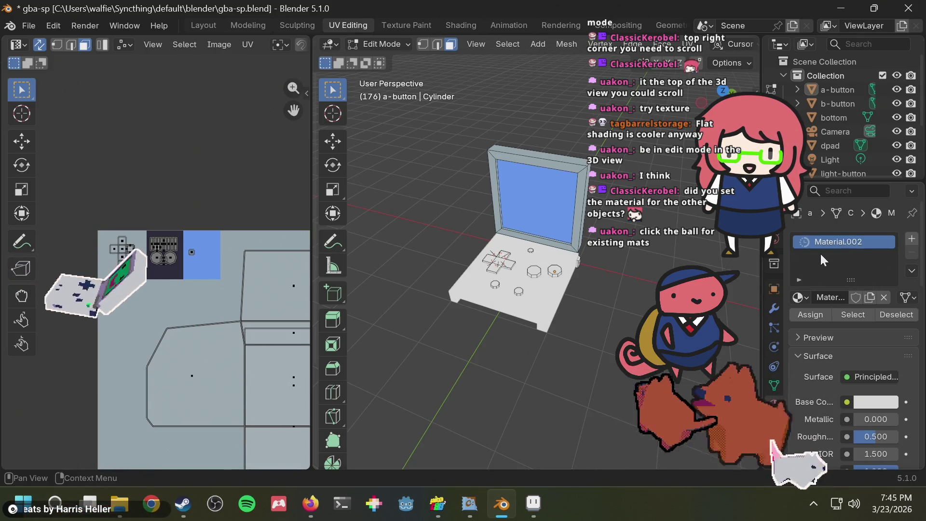
- Deselect everything and select b-button, which has no material
click(835, 76)
click(835, 98)
click(835, 88)
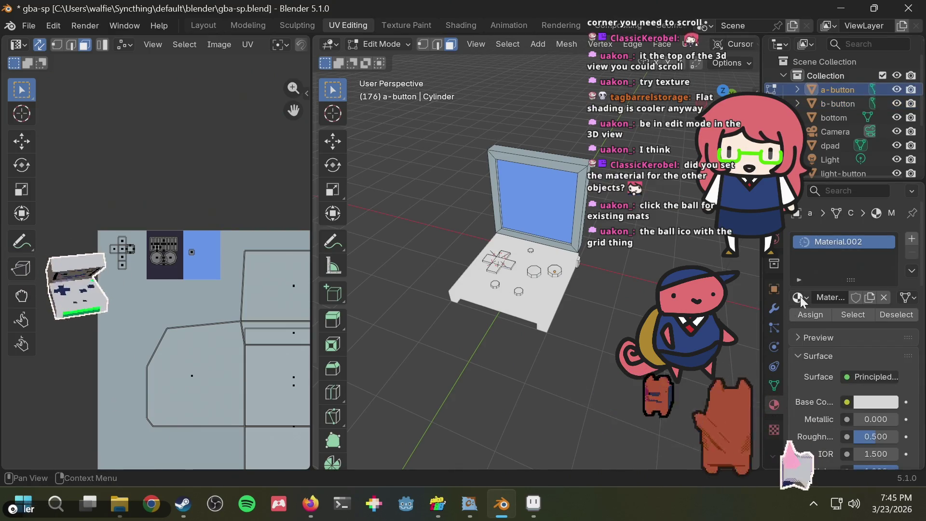
- Assign Material.001 to b-button, briefly trying Material.002 before switching back
click(842, 105)
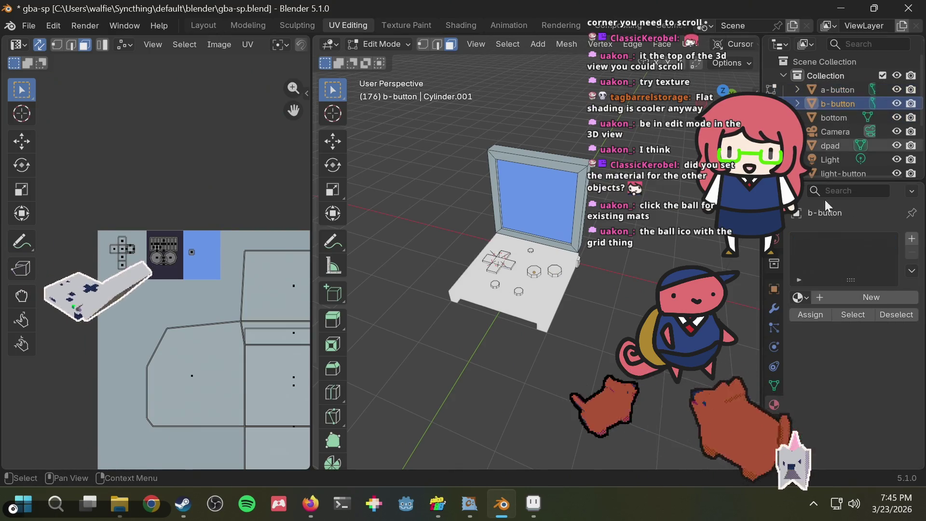
click(799, 297)
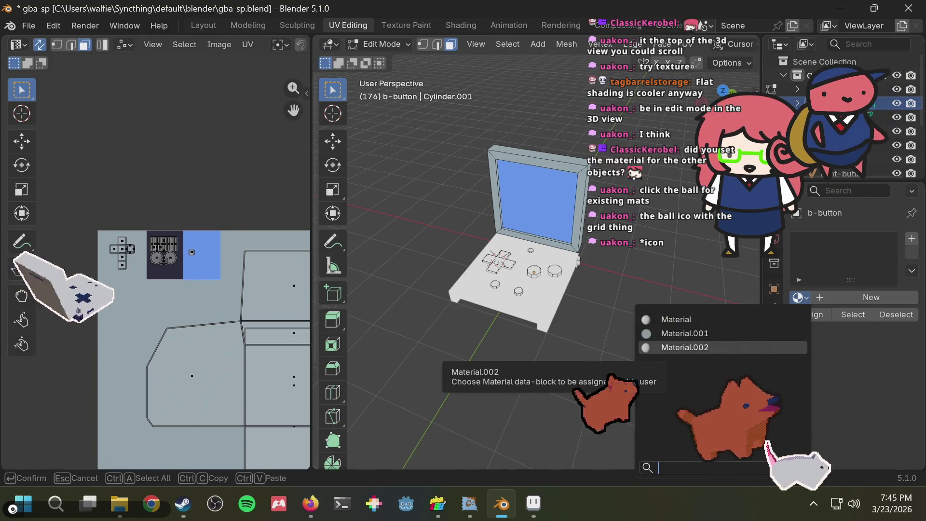
click(684, 334)
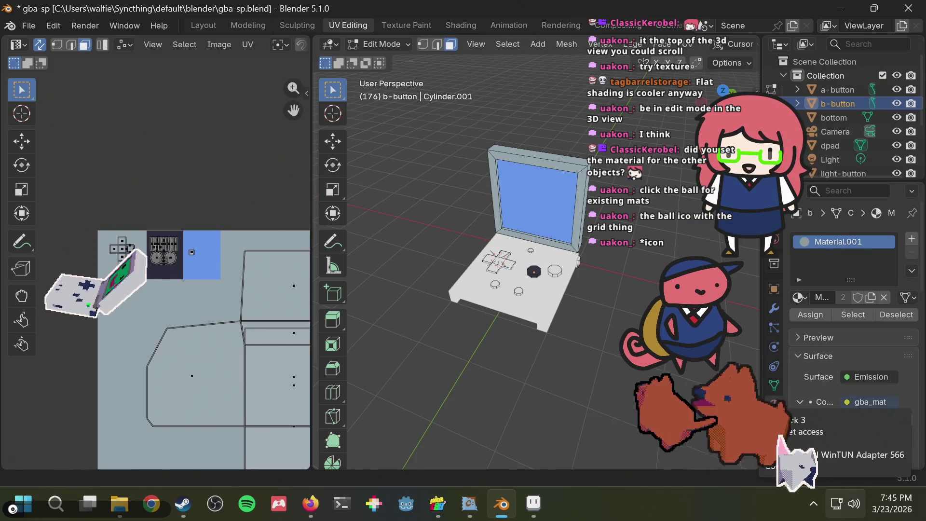
click(824, 76)
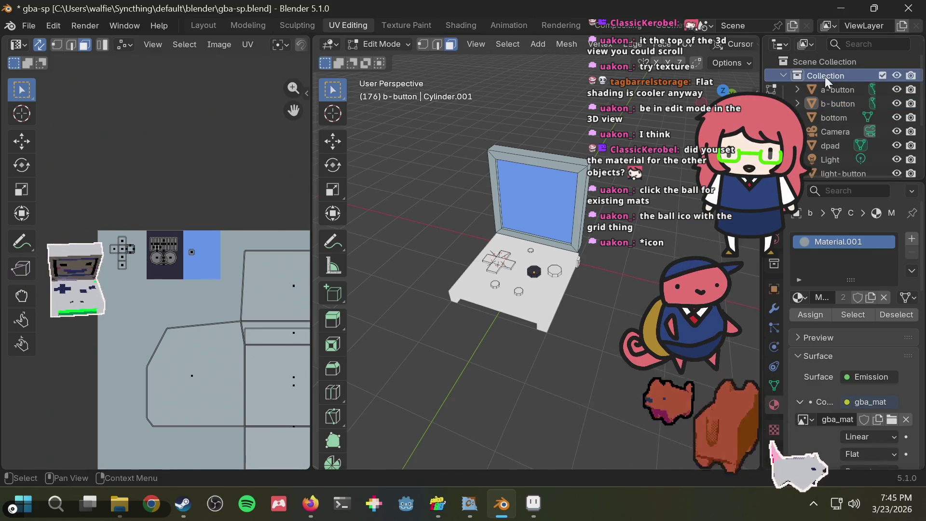
click(799, 299)
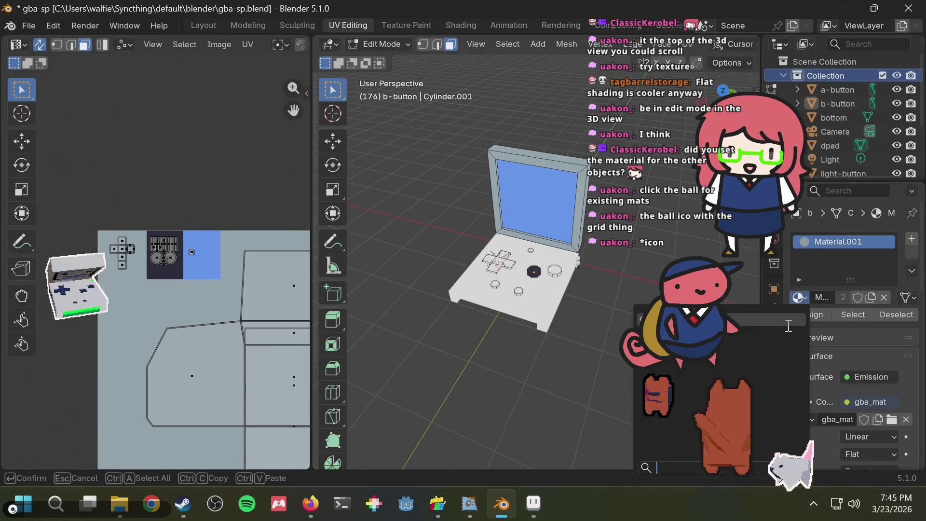
click(779, 344)
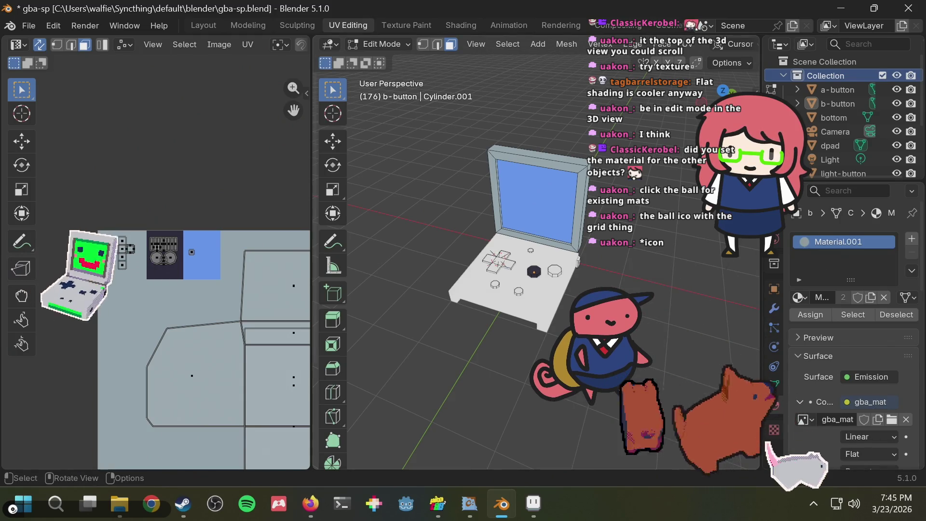
click(799, 297)
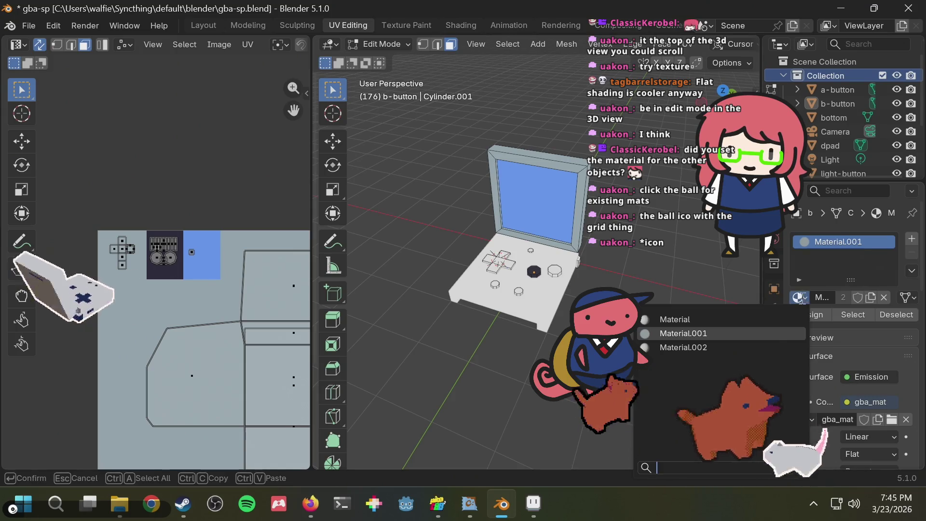
click(743, 348)
click(799, 298)
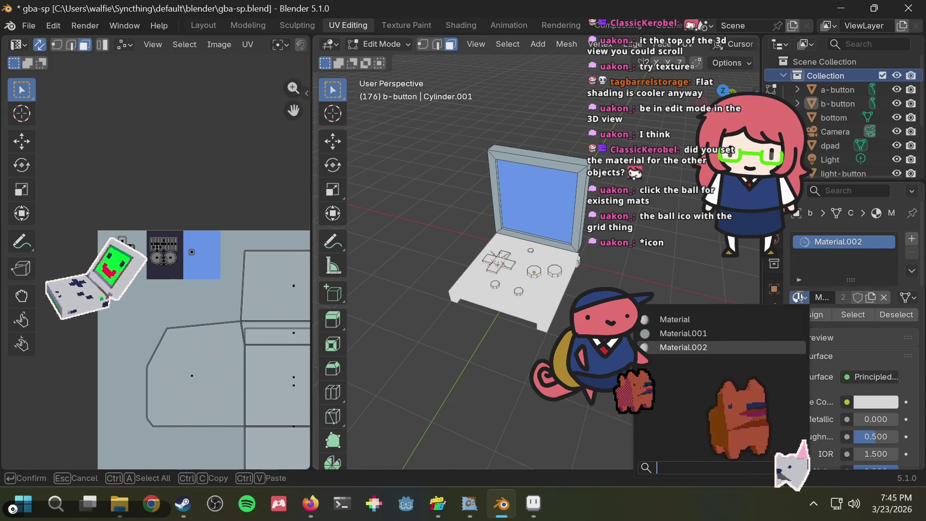
click(778, 333)
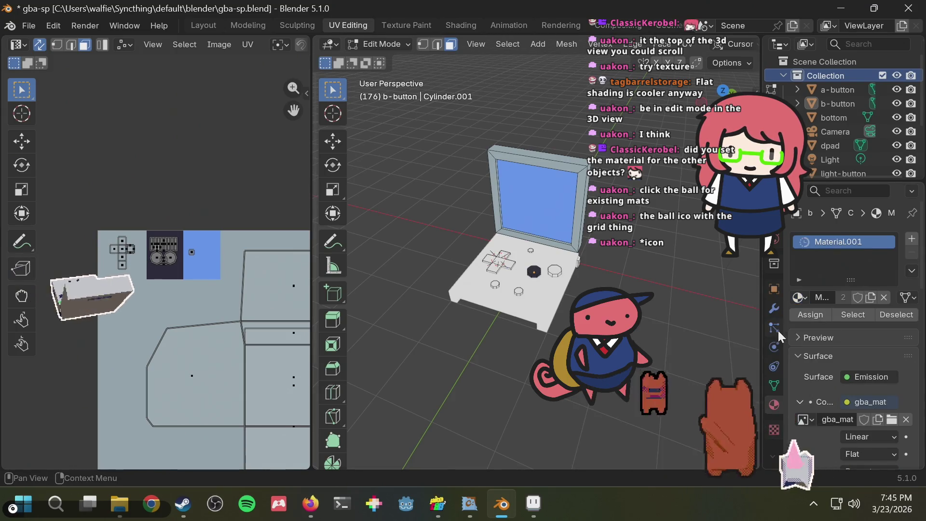
- Check the materials on a-button, the bottom body and the dpad
click(824, 89)
click(832, 72)
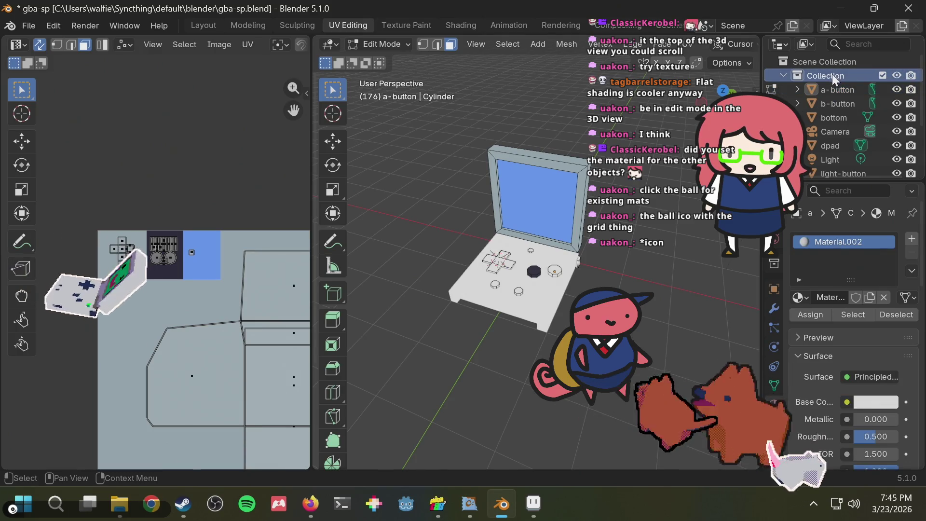
click(834, 117)
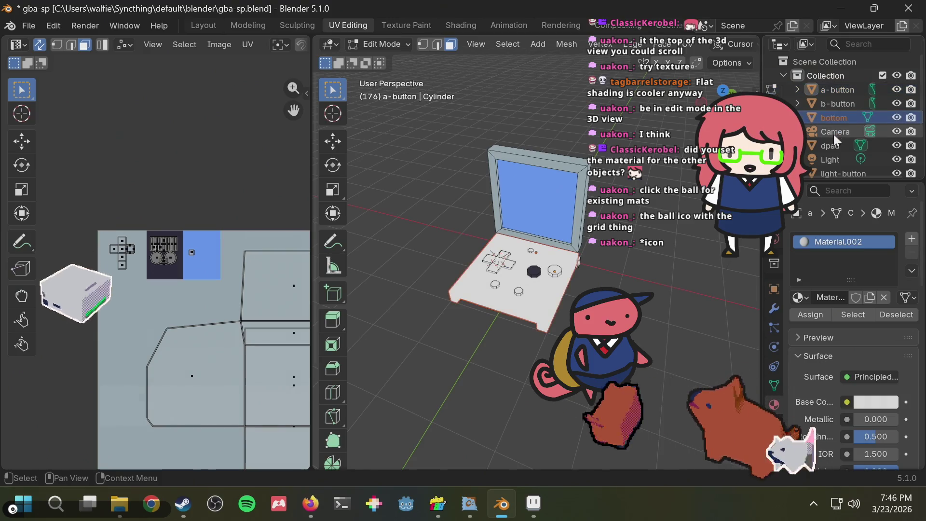
click(830, 145)
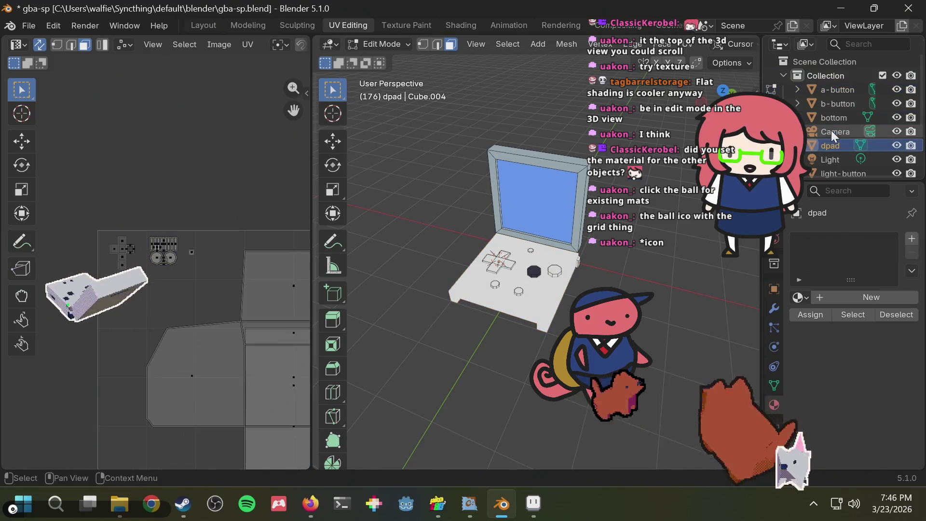
click(833, 74)
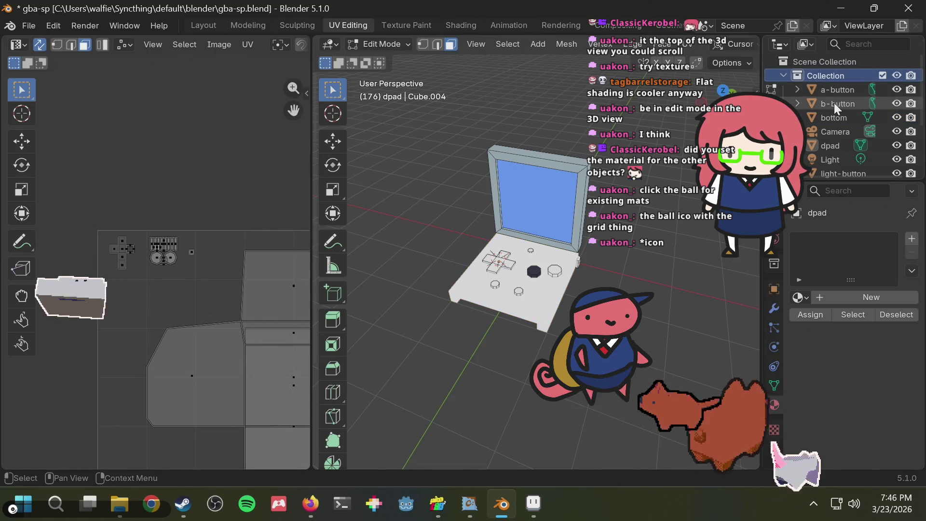
right_click(814, 82)
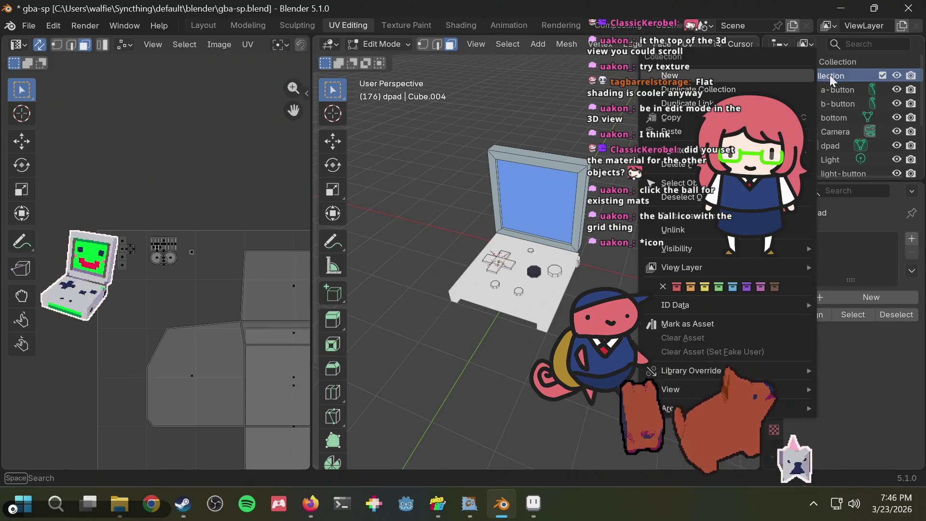
key(Escape)
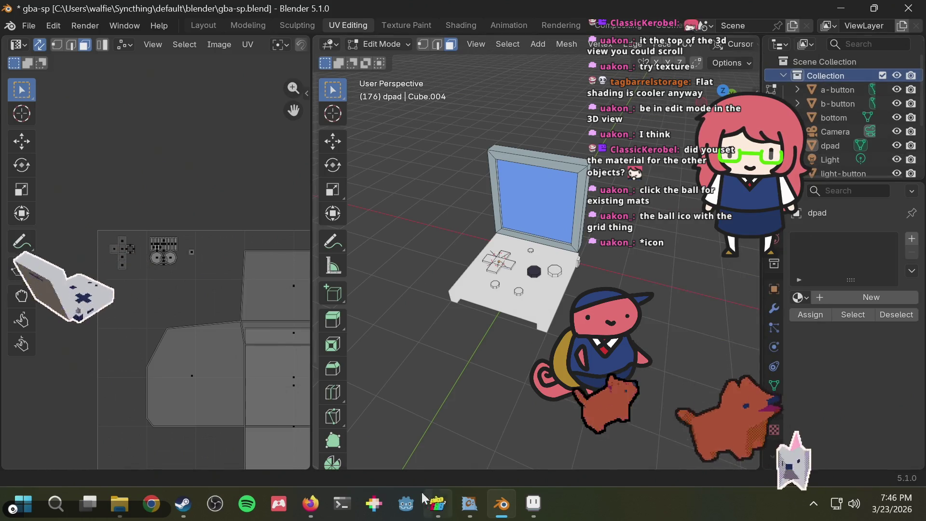
- Search Firefox for 'blender set material' on multiple objects
click(311, 503)
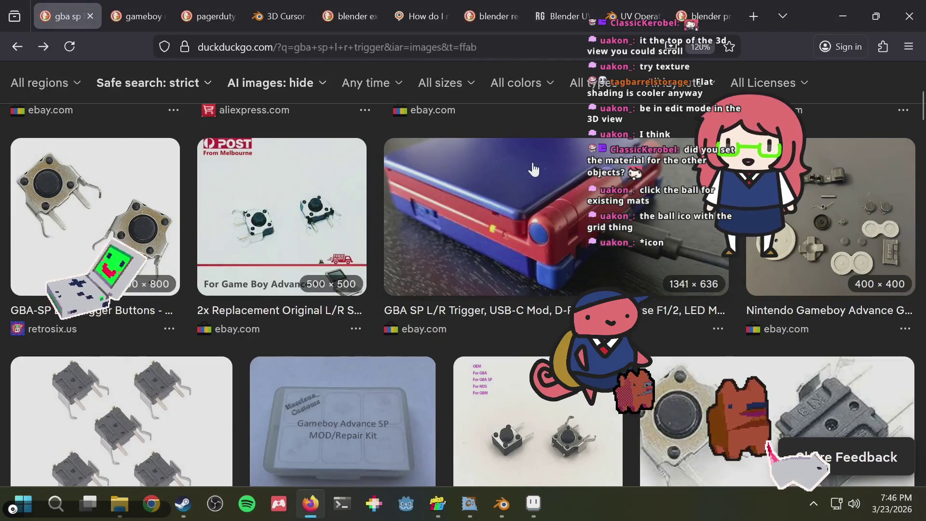
key(ctrl+t)
text(lblend)
key(BackSpace)
key(BackSpace)
key(BackSpace)
text(bkl)
key(BackSpace)
key(BackSpace)
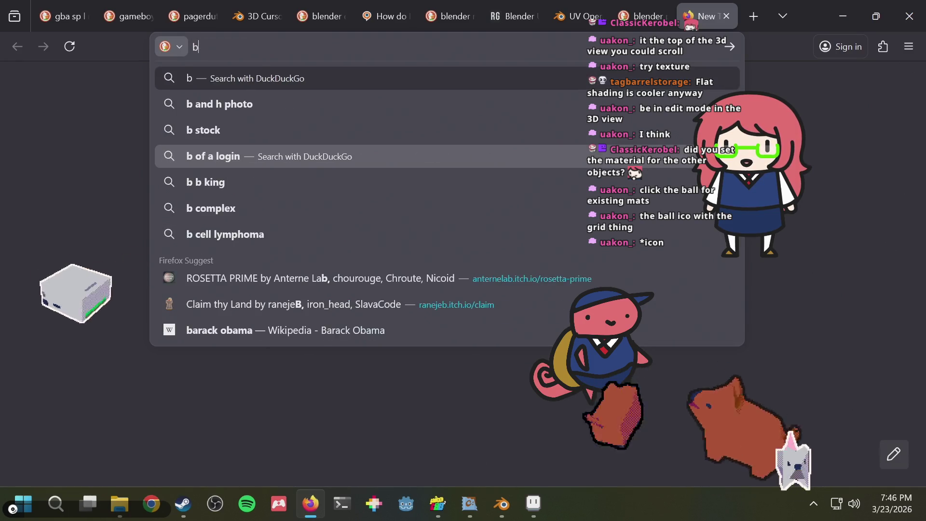
text(lender set mate)
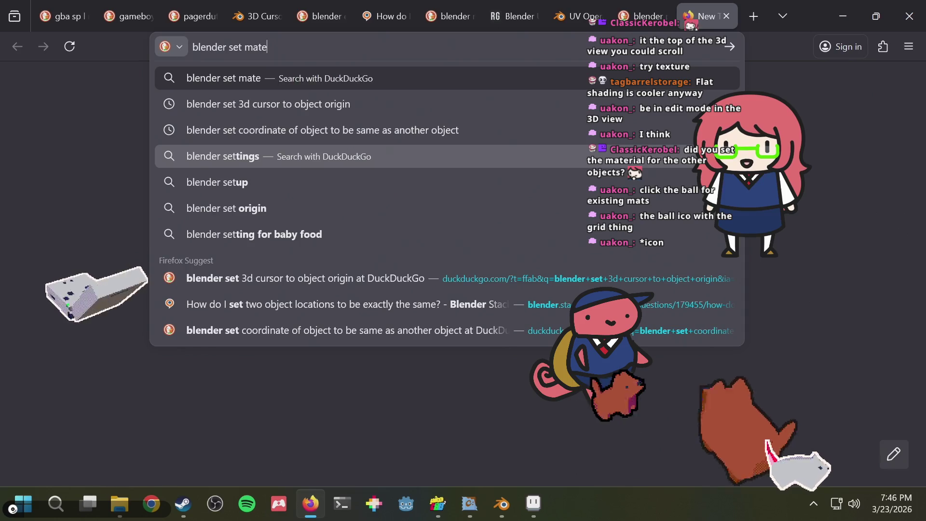
text(rial)
key(Down)
key(Return)
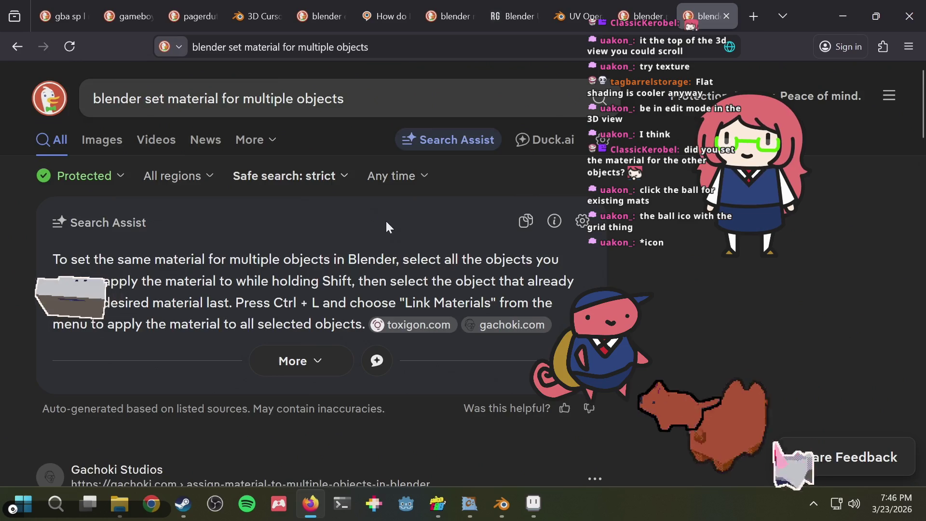
- Open the gachoki.com article and scroll through its material-assignment guide
scroll(393, 236, down, 6)
scroll(399, 240, up, 4)
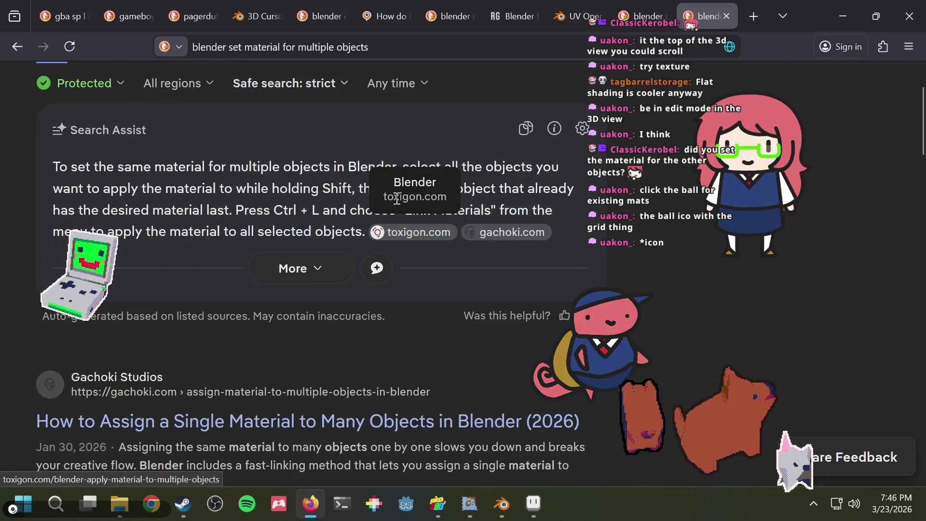
scroll(661, 224, down, 4)
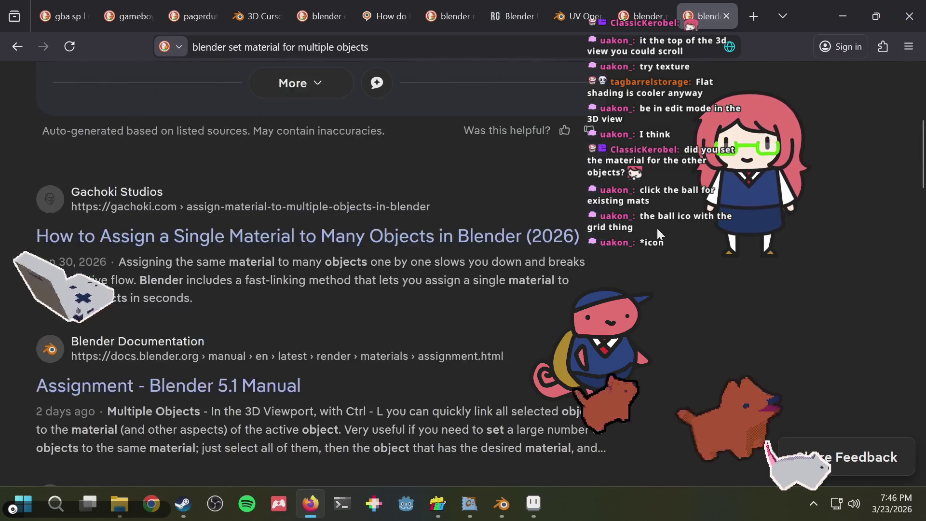
click(397, 244)
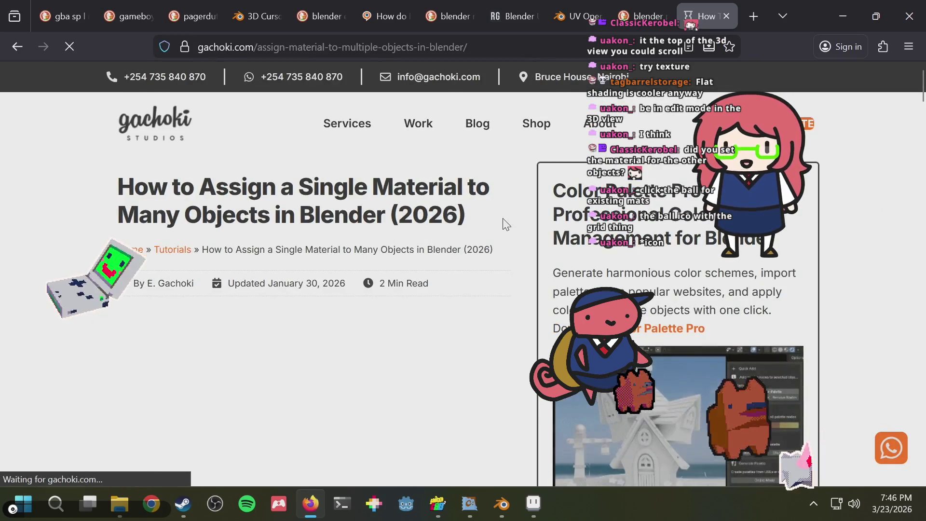
scroll(499, 227, down, 2)
scroll(493, 237, down, 2)
scroll(493, 237, down, 4)
scroll(493, 238, down, 4)
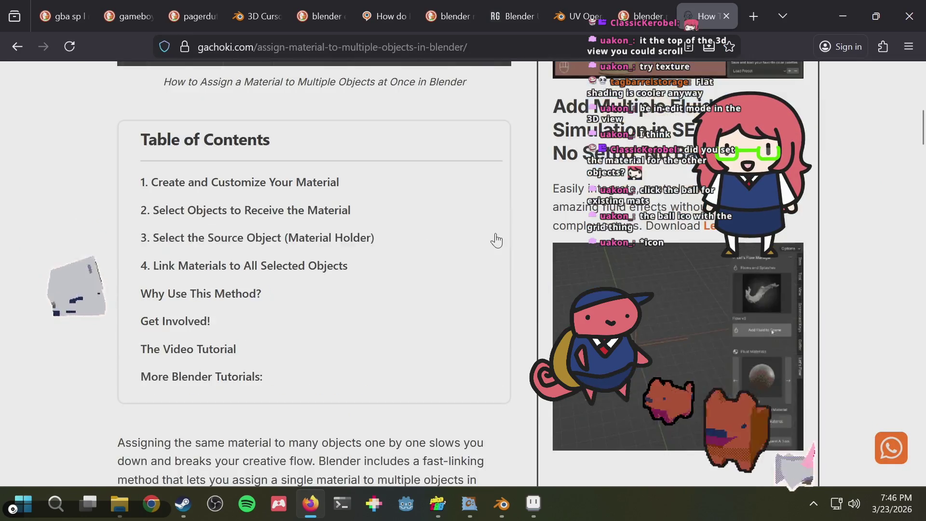
scroll(493, 237, down, 7)
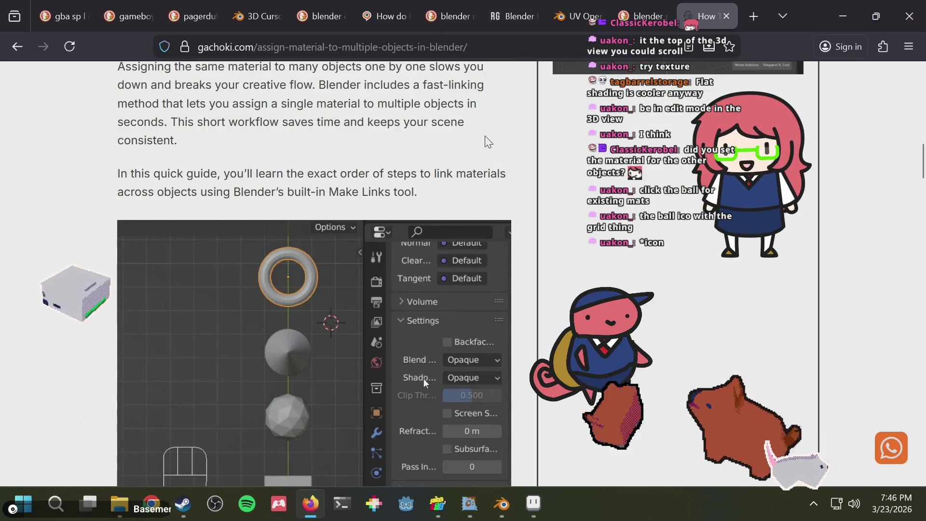
scroll(485, 137, down, 2)
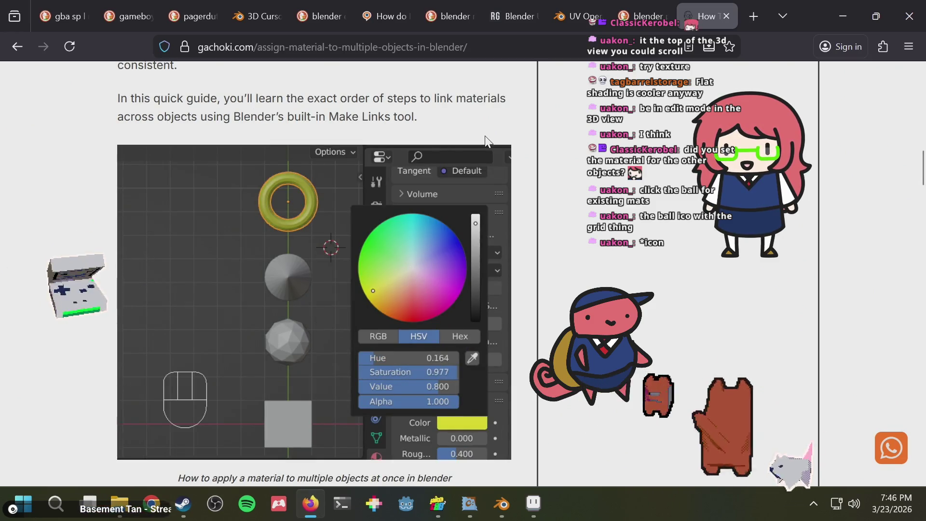
scroll(486, 137, down, 5)
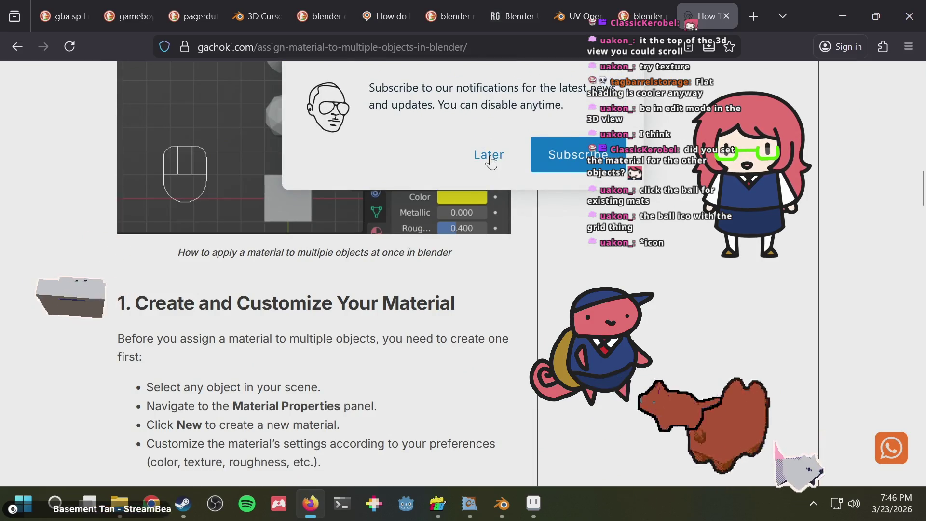
- Dismiss the notification prompt, read the Ctrl+L Link Materials steps, and return to Blender
click(481, 163)
scroll(464, 255, down, 3)
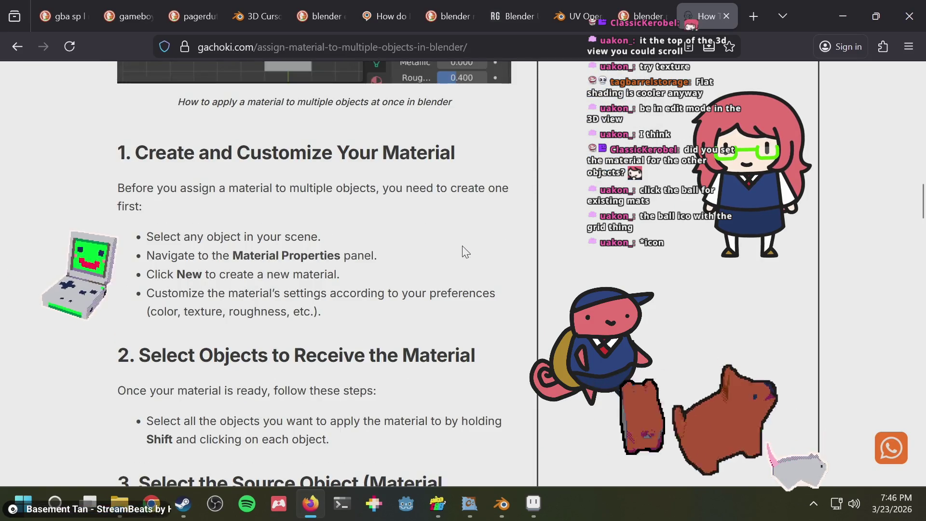
scroll(464, 250, down, 2)
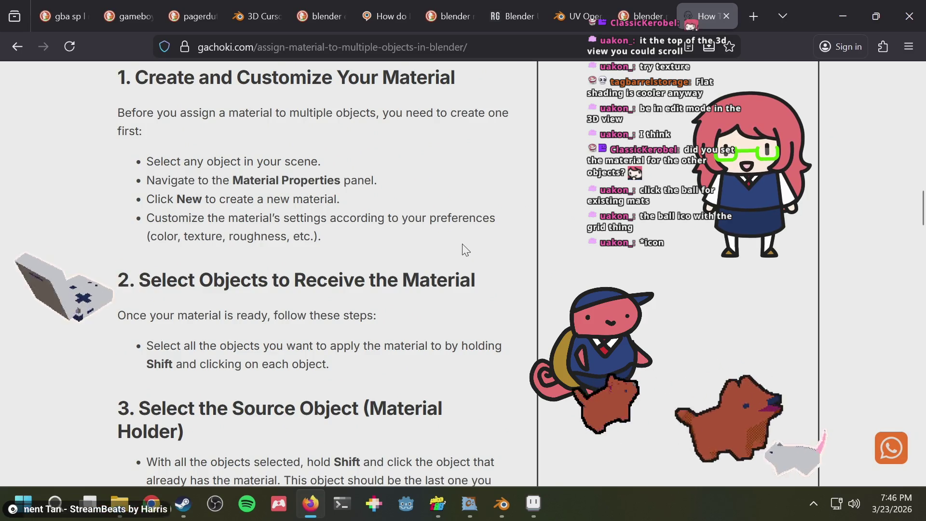
scroll(464, 250, down, 2)
scroll(463, 247, down, 2)
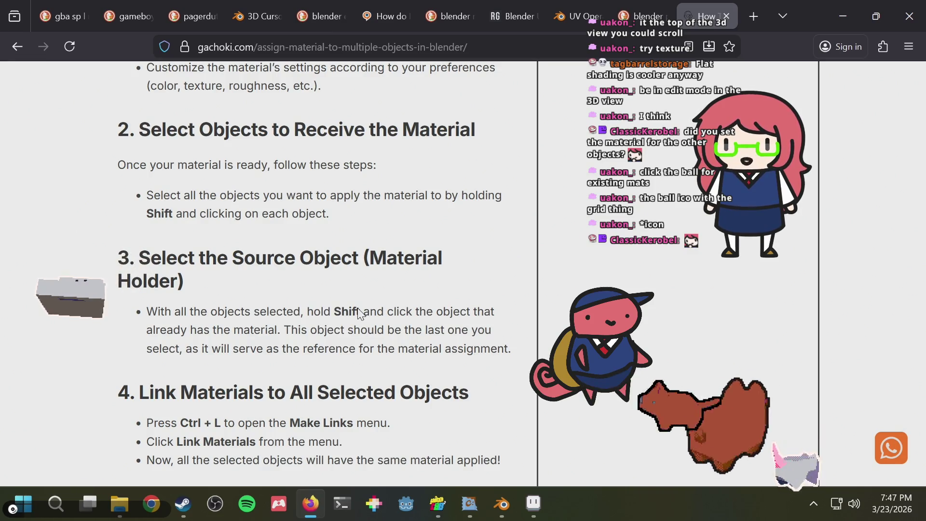
scroll(358, 312, down, 2)
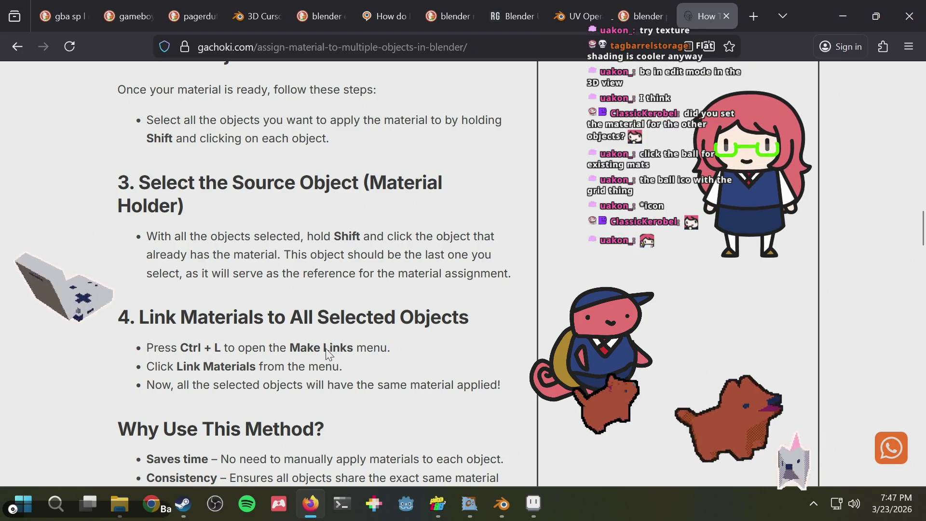
key(alt+Tab)
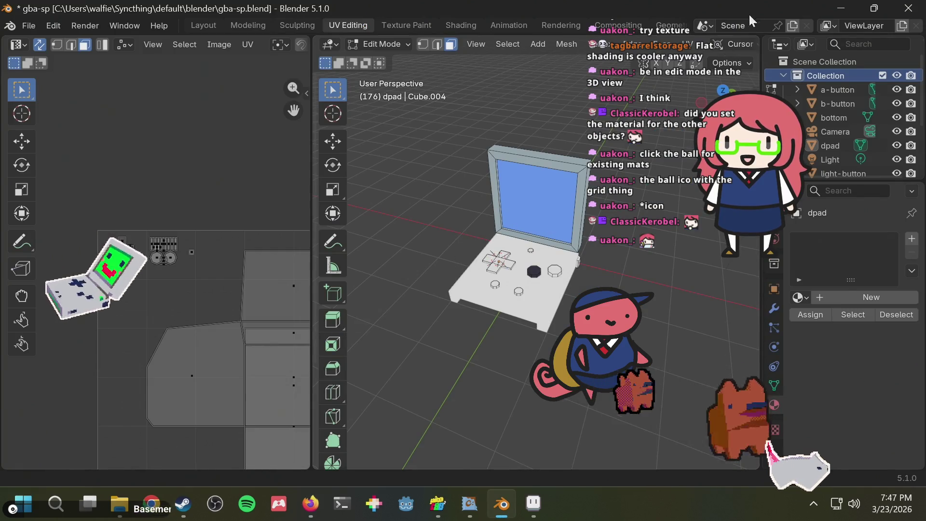
- Select a-button, b-button, dpad, light-button and select-button, framing them in view
click(837, 90)
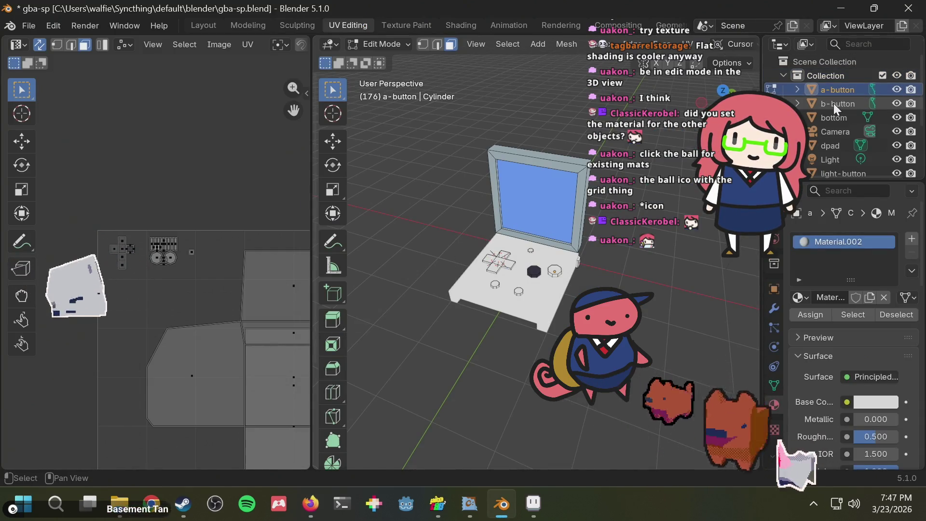
shift+click(834, 104)
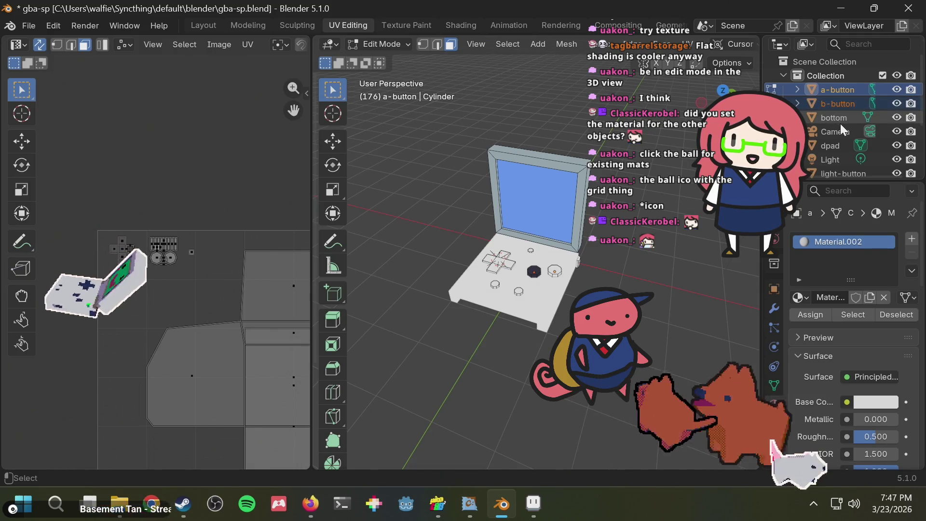
scroll(841, 124, down, 2)
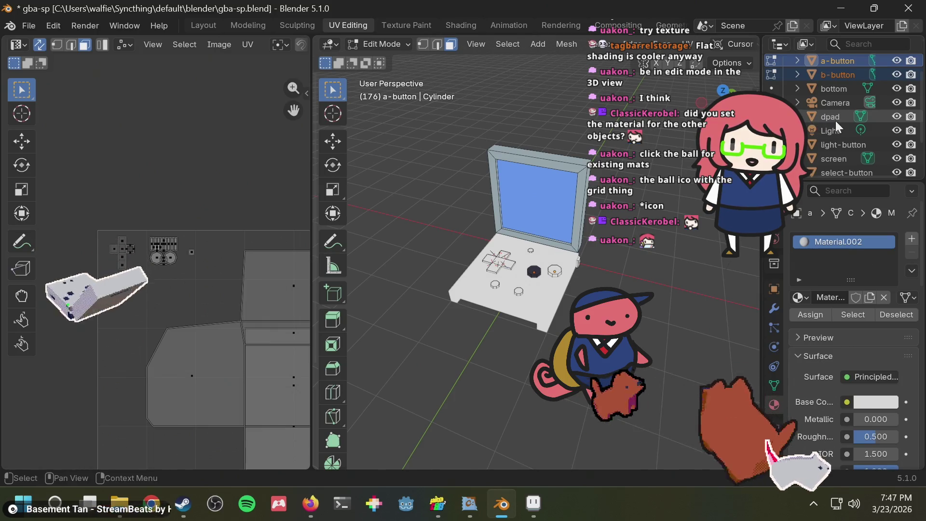
key(KP_Decimal)
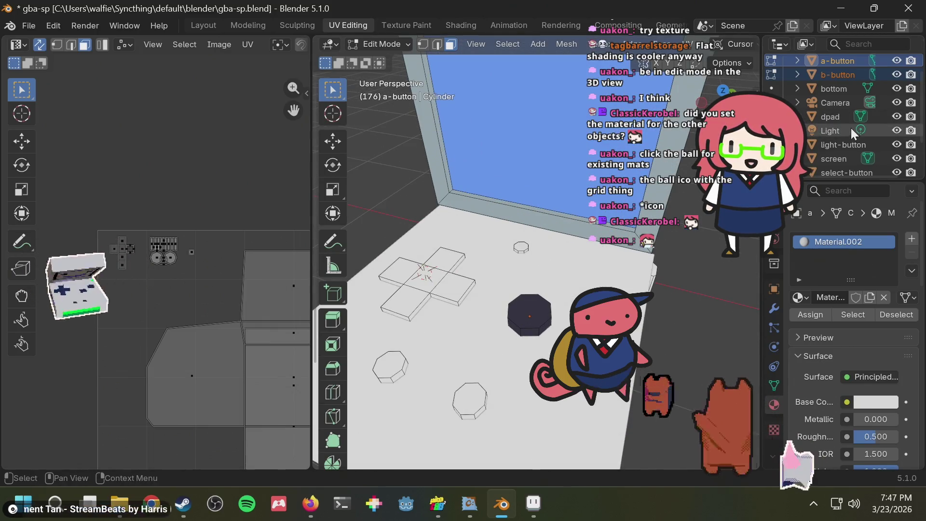
ctrl+click(826, 117)
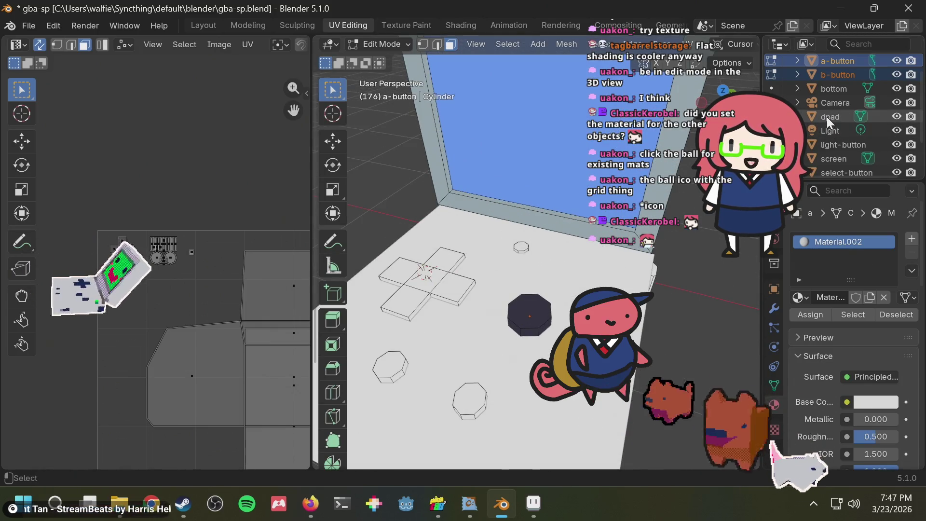
ctrl+click(831, 145)
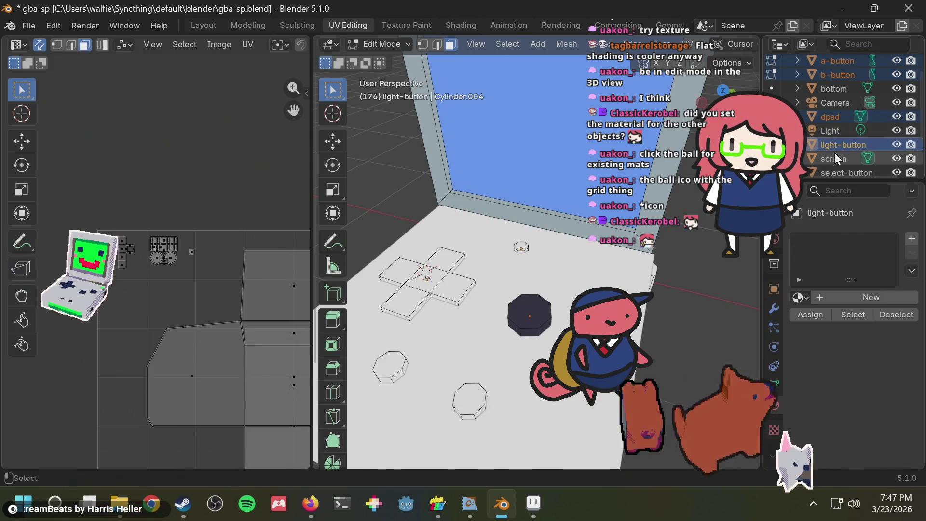
scroll(833, 154, down, 2)
ctrl+click(841, 144)
- Add shoulder, shoulder.001 and start-button, then make b-button the active object
ctrl+click(839, 159)
ctrl+click(838, 167)
scroll(845, 138, down, 1)
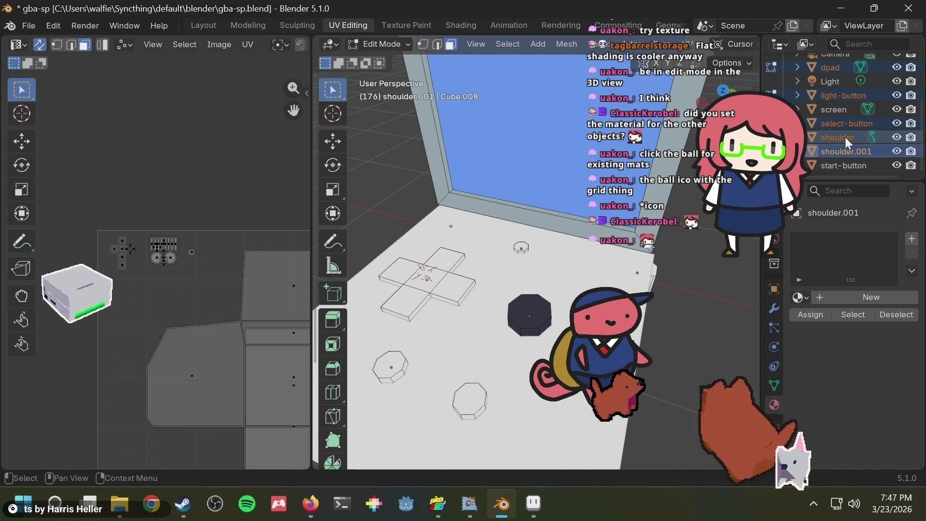
ctrl+click(837, 163)
scroll(838, 131, up, 5)
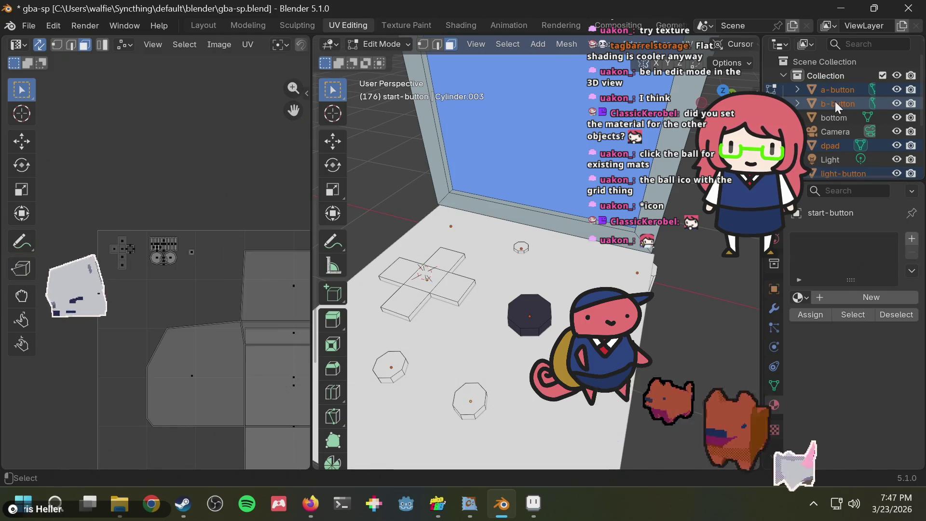
ctrl+click(836, 103)
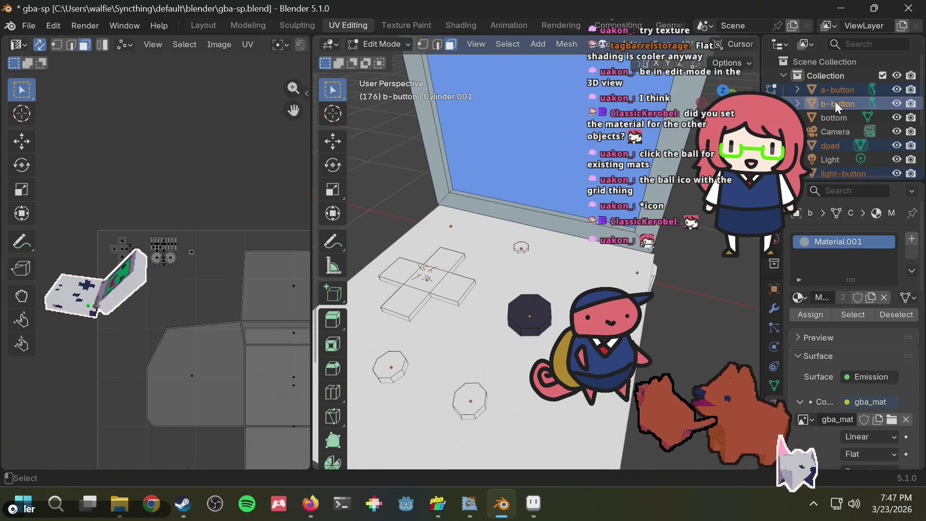
- Attempt Ctrl+L material linking while cross-checking the tutorial
key(alt+Tab)
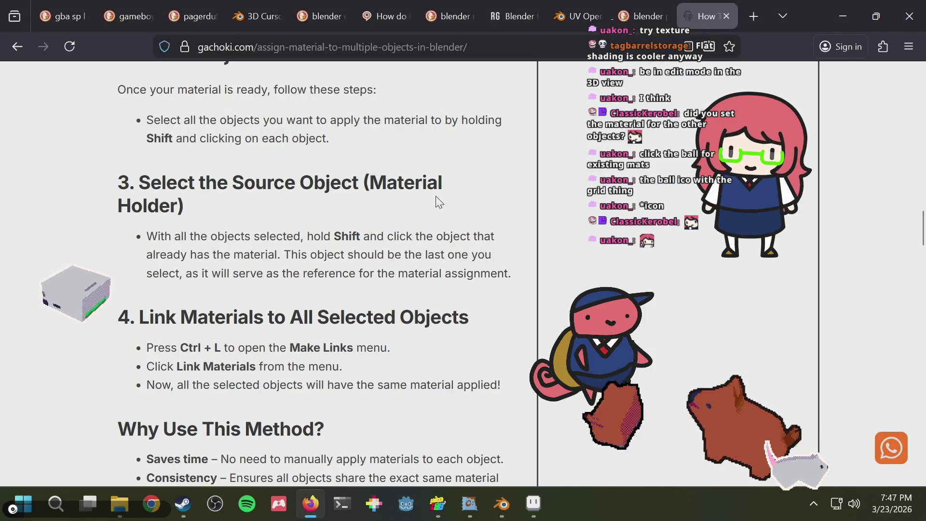
key(alt+Tab)
key(ctrl+l)
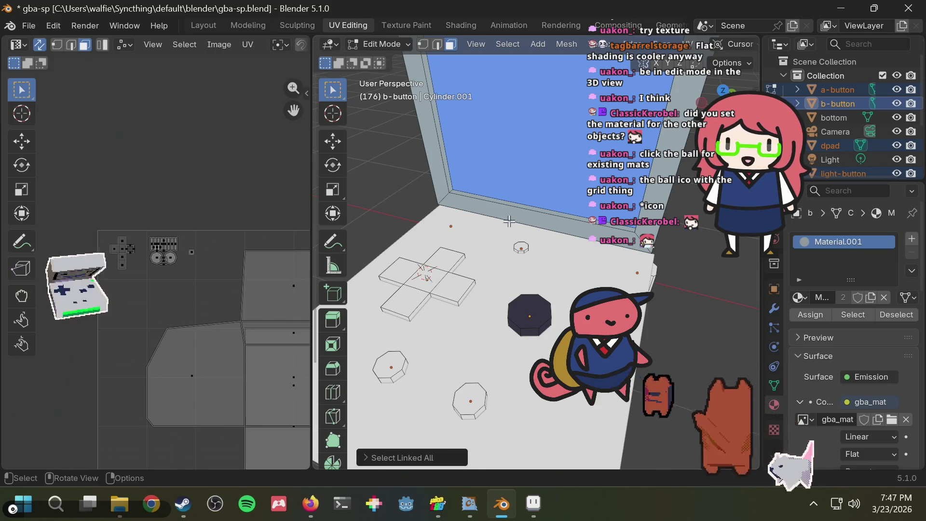
key(alt+Tab)
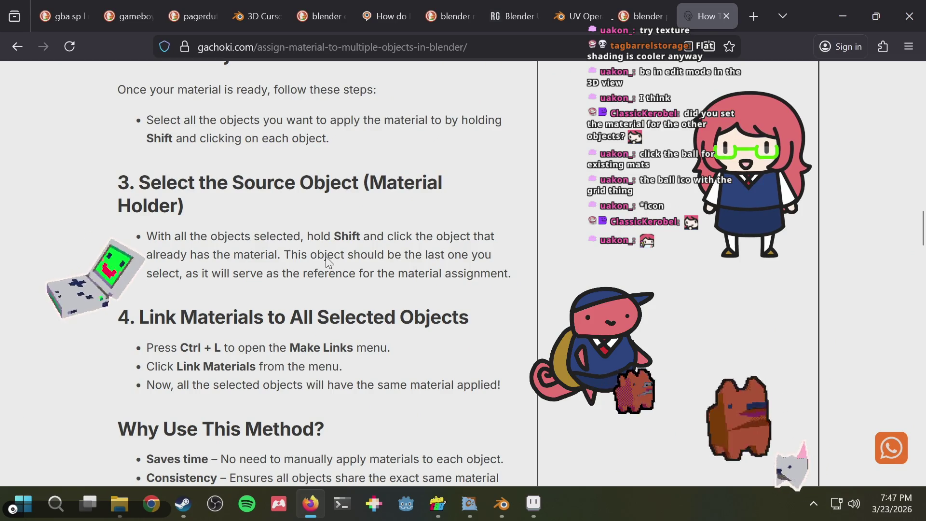
key(alt+Tab)
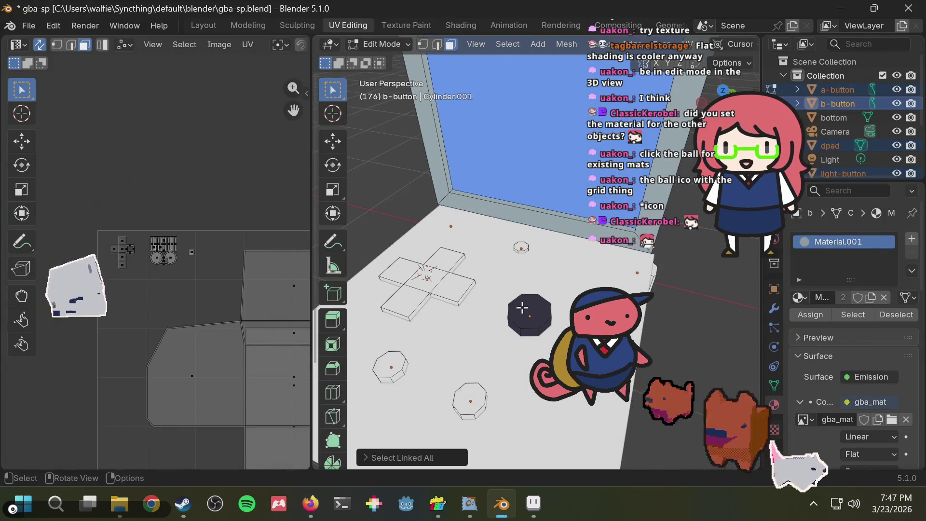
click(381, 42)
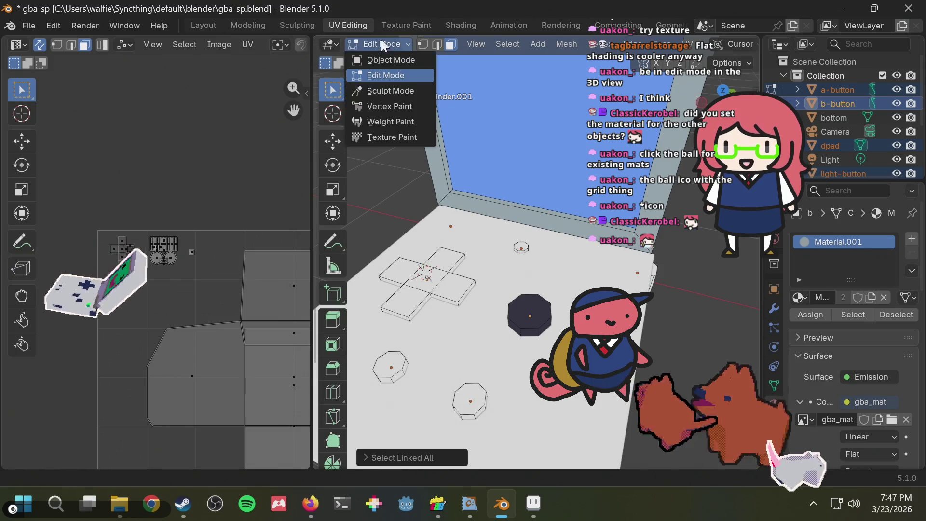
- In Object Mode, link b-button's Material.001 to all selected controls with Link Materials
click(380, 62)
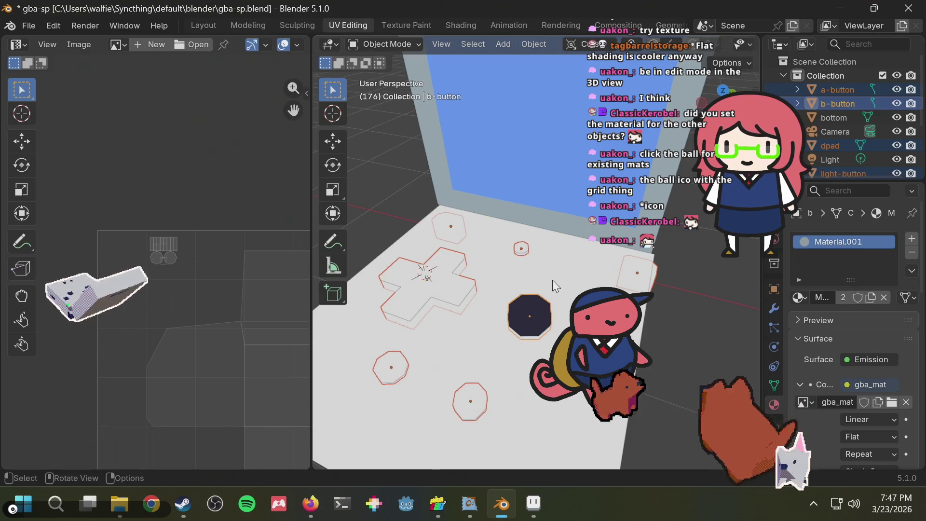
key(ctrl+l)
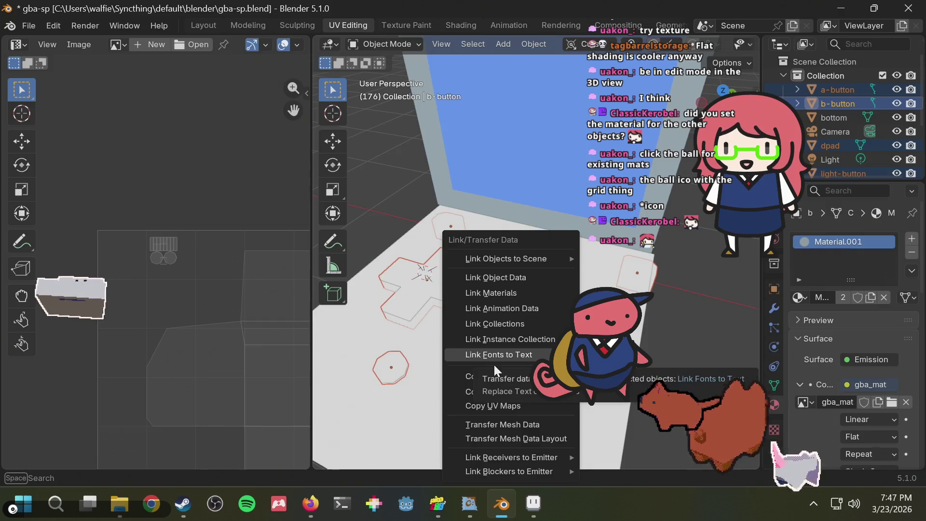
key(alt+Tab)
key(alt+Tab)
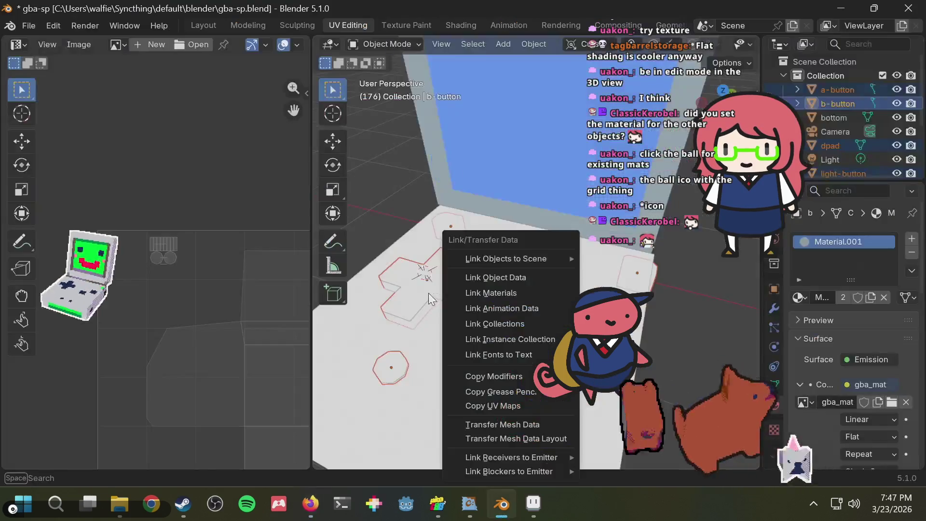
click(493, 284)
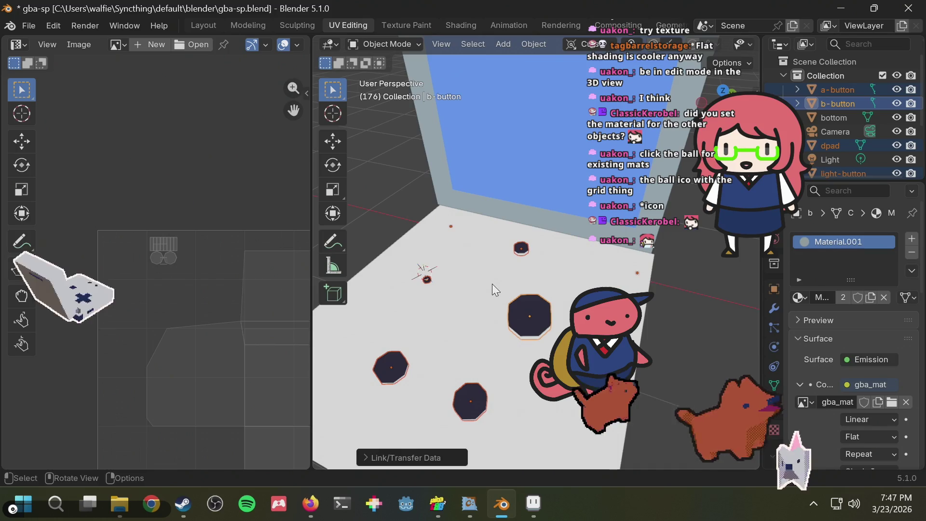
key(ctrl+l)
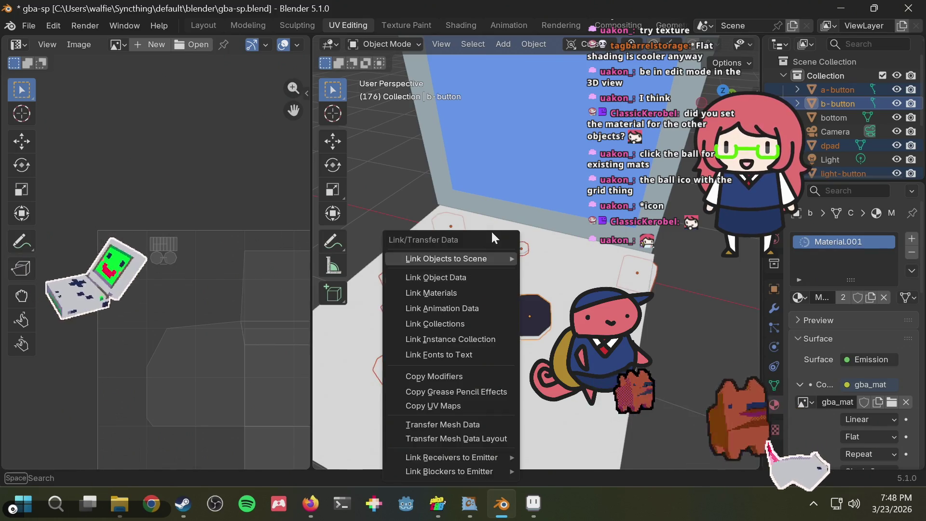
click(455, 292)
- Orbit to view the whole GBA model and select the bottom body piece
key(alt+a)
mouse_move(506, 206)
middle_down()
mouse_move(455, 184)
mouse_move(487, 196)
mouse_move(483, 258)
middle_up()
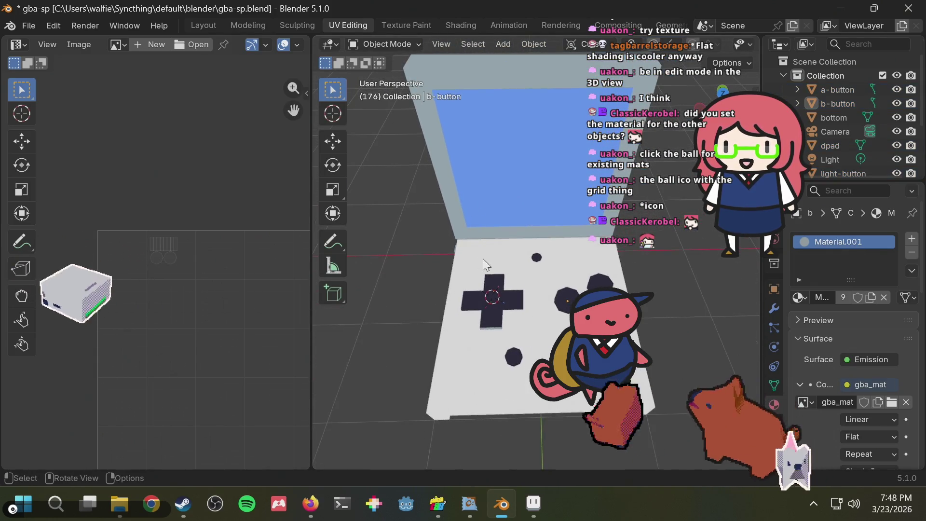
click(488, 257)
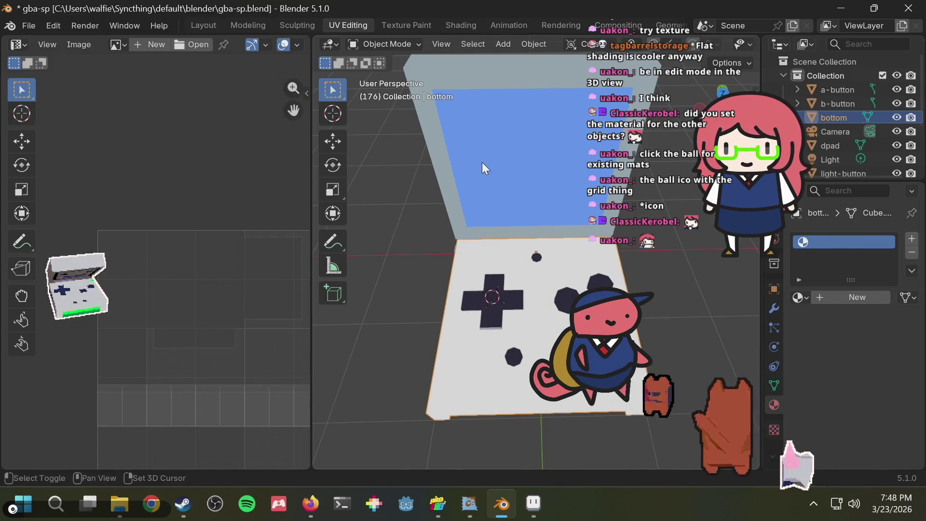
- Link the screen's material to the bottom body part with Ctrl+L
shift+click(436, 141)
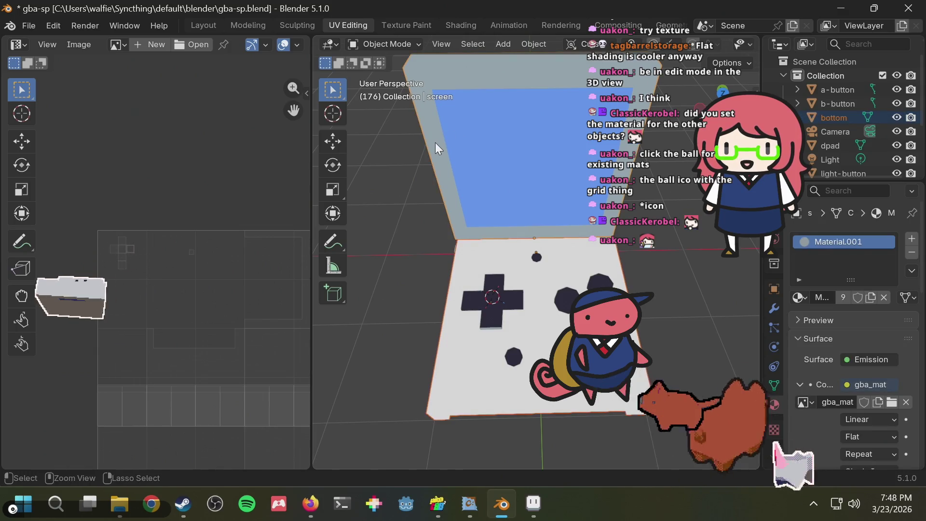
key(ctrl+l)
click(436, 143)
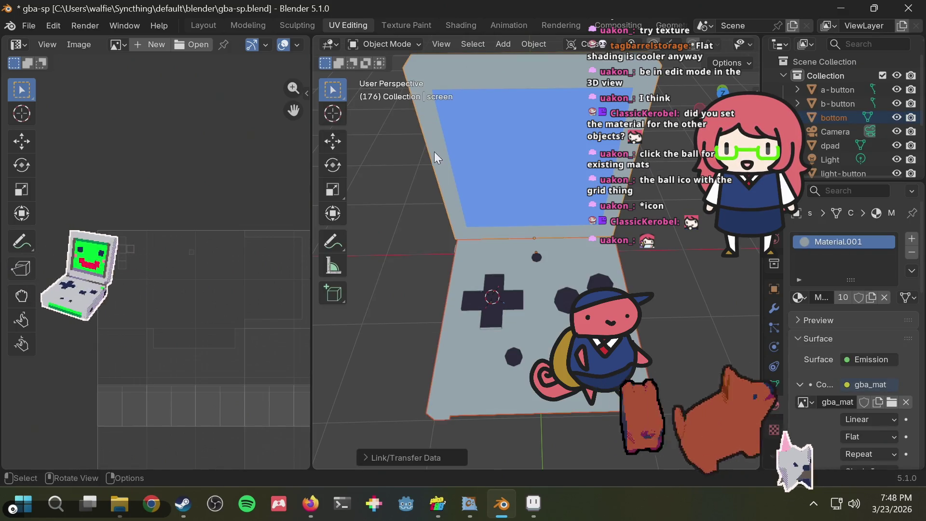
- Give both shoulder blocks the d-pad's material via Link Materials
mouse_move(415, 259)
middle_down()
mouse_move(485, 140)
mouse_move(520, 192)
mouse_move(588, 243)
middle_up()
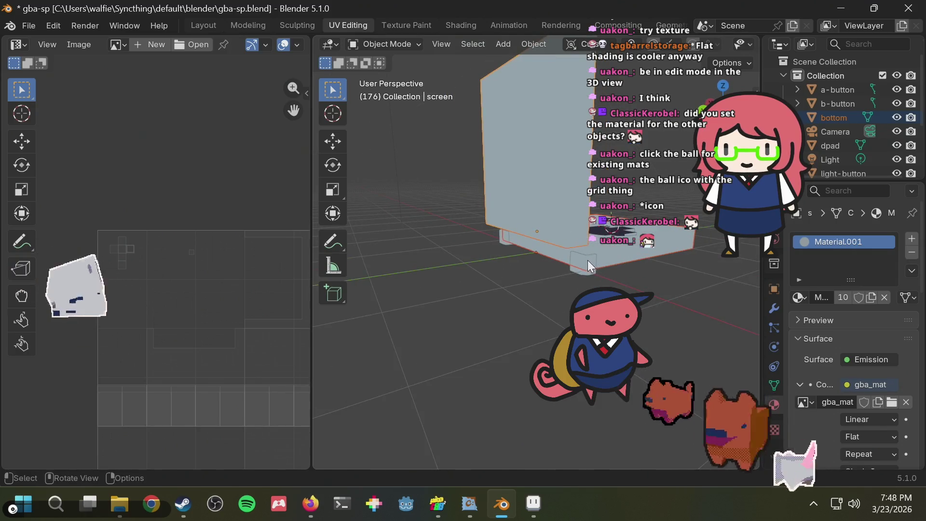
click(586, 262)
shift+click(507, 239)
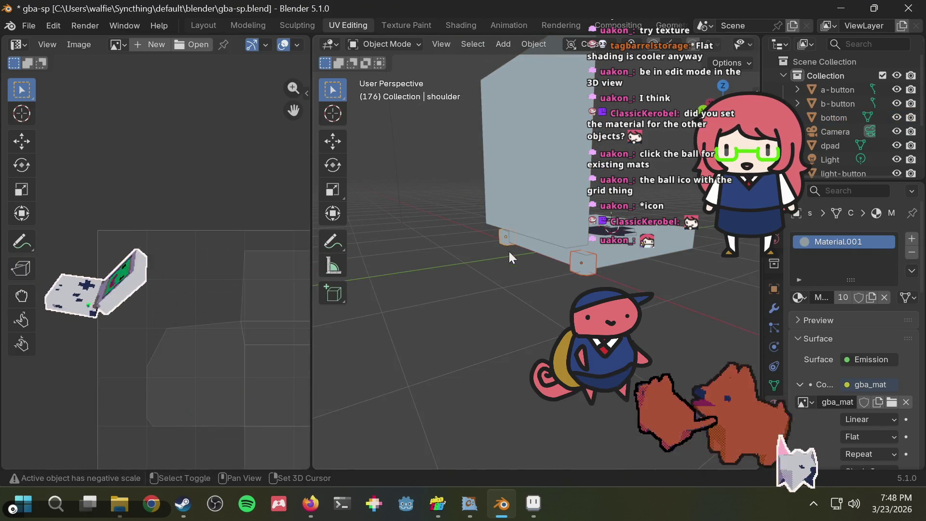
middle_drag(508, 248, 384, 294)
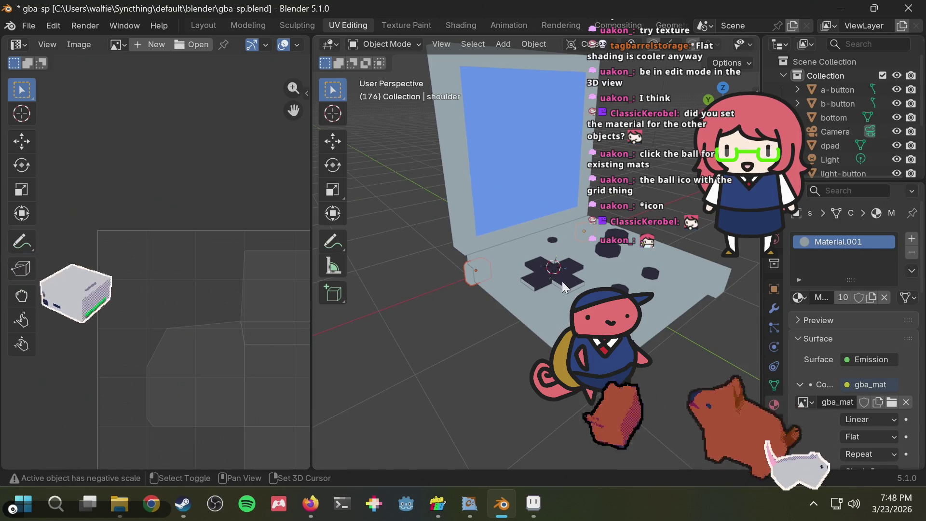
shift+click(562, 281)
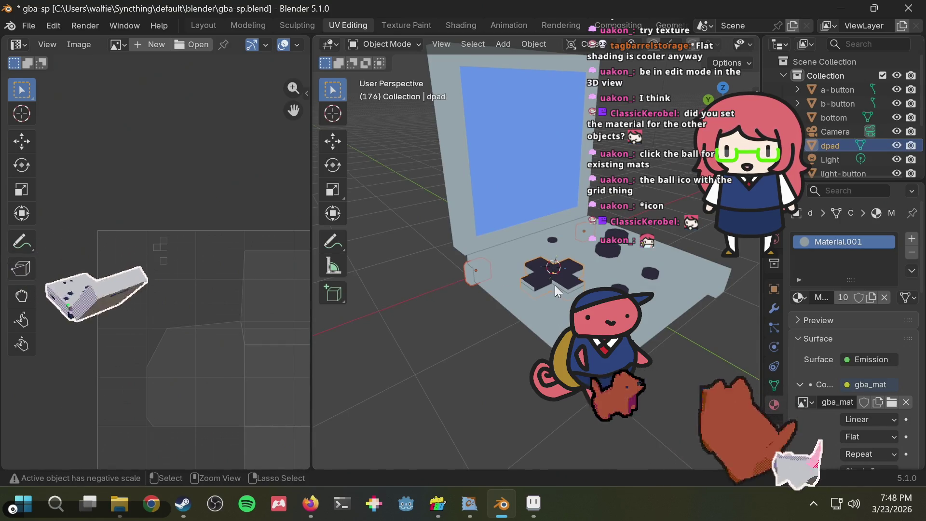
key(ctrl+l)
click(534, 285)
- Select the shoulder.001 block and save gba-sp.blend
mouse_move(438, 315)
middle_down()
mouse_move(541, 285)
mouse_move(551, 241)
middle_up()
click(546, 265)
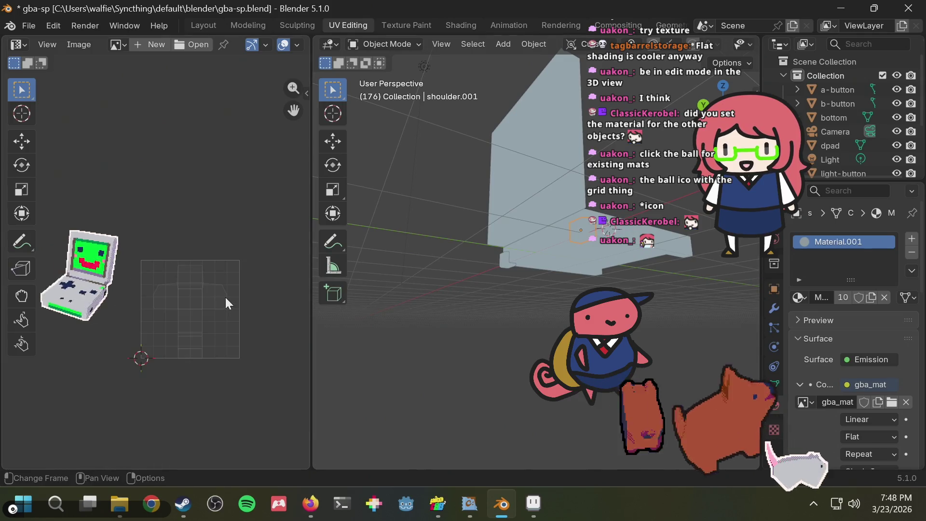
scroll(226, 301, up, 2)
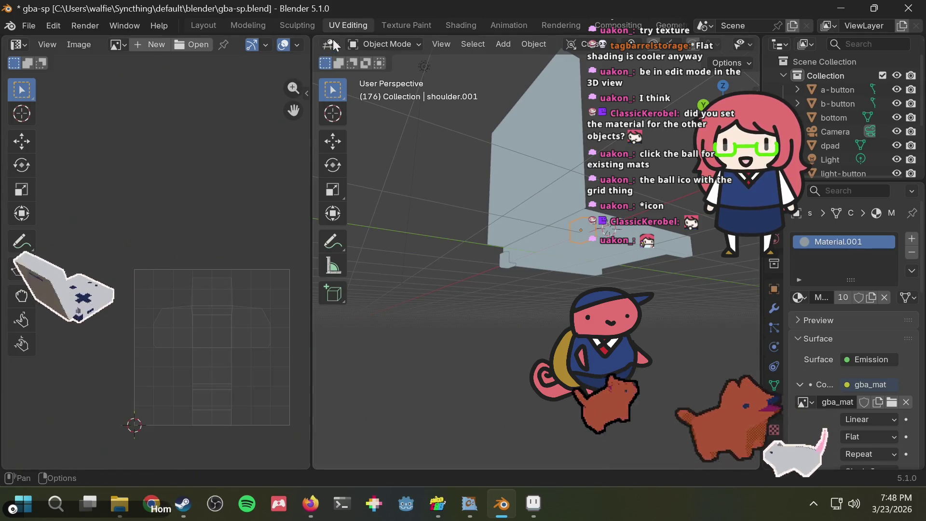
key(ctrl+s)
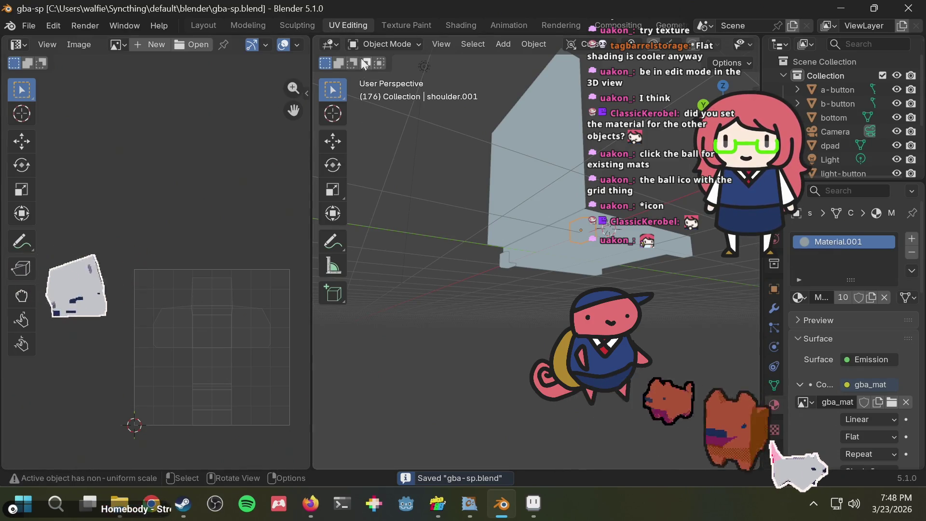
- In Edit Mode, assign Material.001 with the gba_mat texture to shoulder.001
click(369, 43)
click(382, 73)
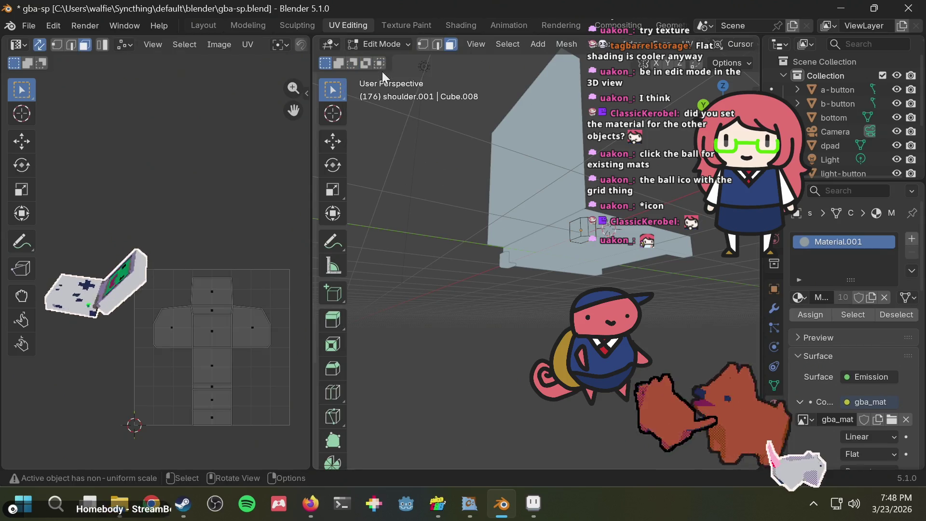
middle_drag(201, 260, 204, 223)
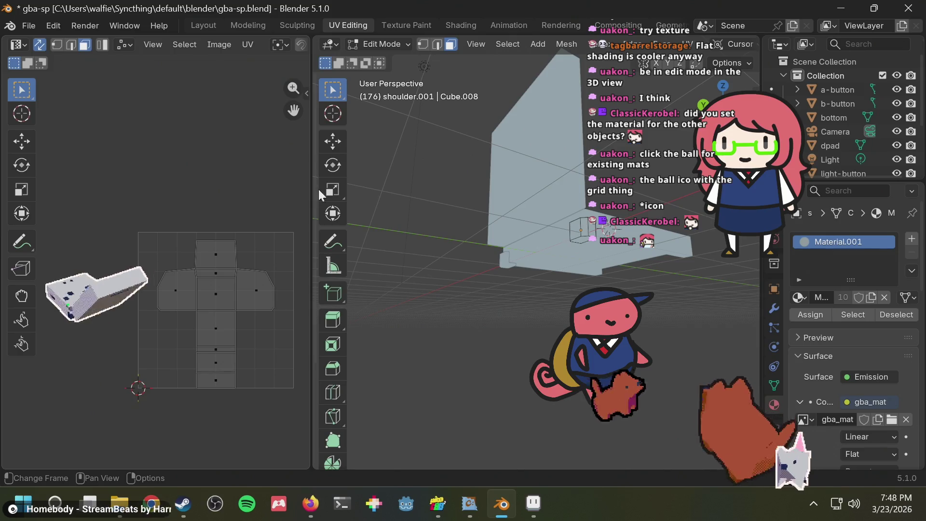
mouse_move(522, 231)
middle_down()
mouse_move(376, 316)
mouse_move(450, 275)
middle_up()
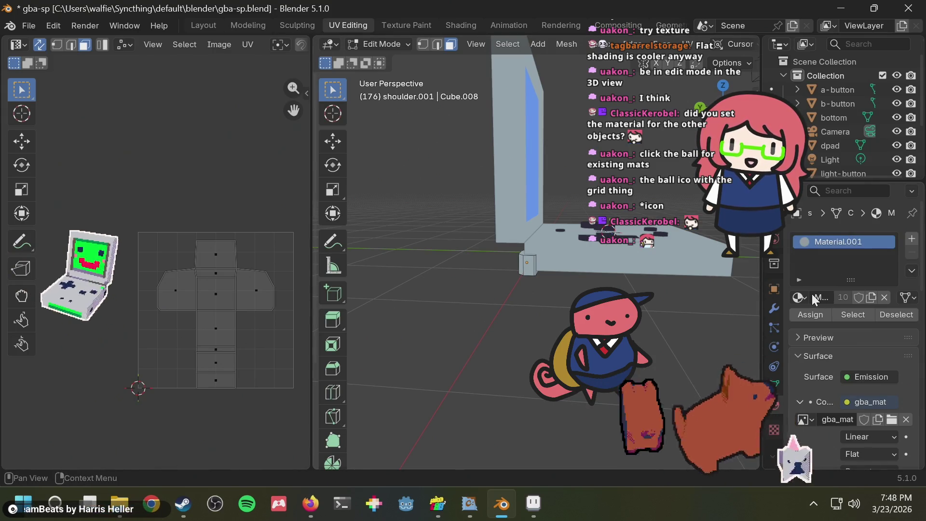
click(799, 297)
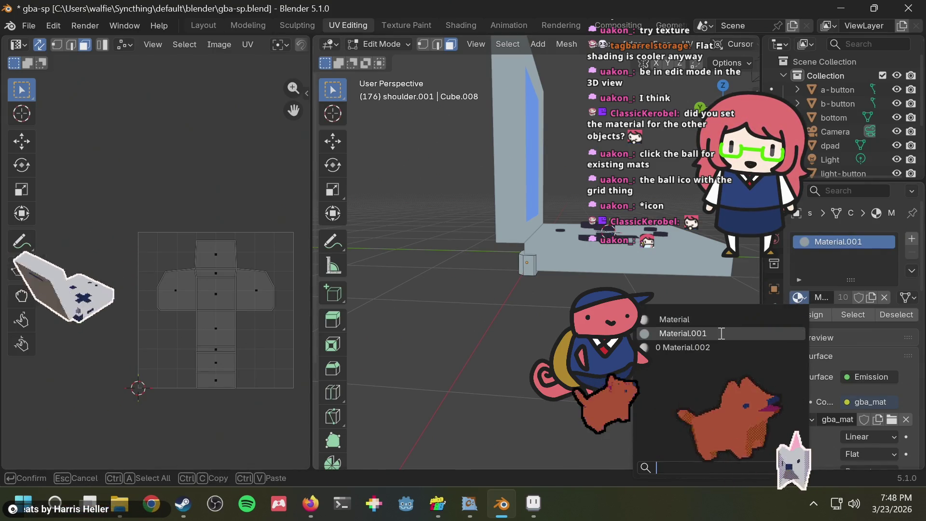
click(723, 334)
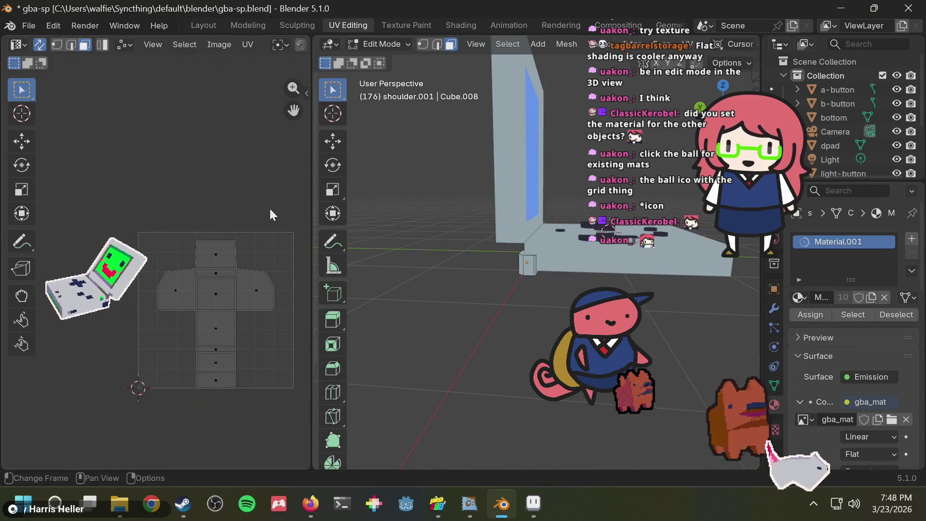
scroll(222, 217, up, 5)
scroll(222, 216, down, 2)
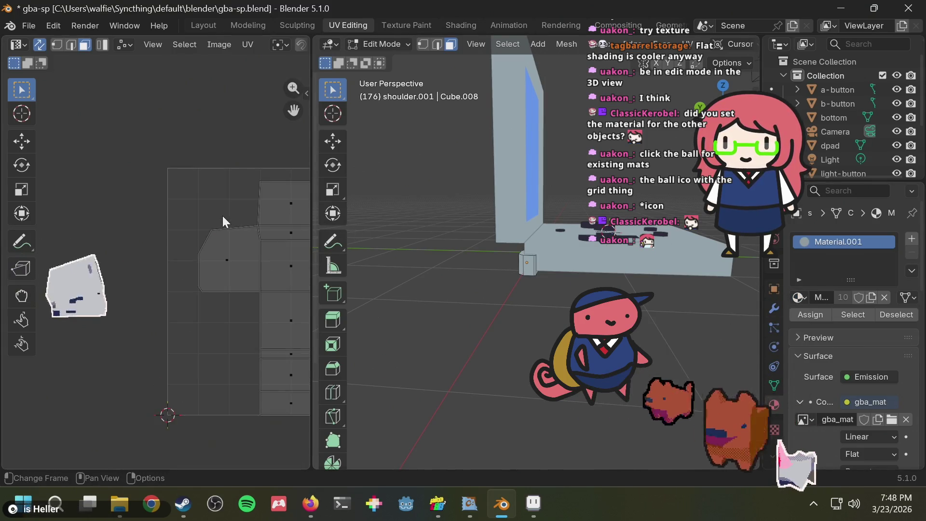
scroll(222, 216, down, 1)
scroll(222, 216, down, 2)
middle_drag(231, 234, 196, 230)
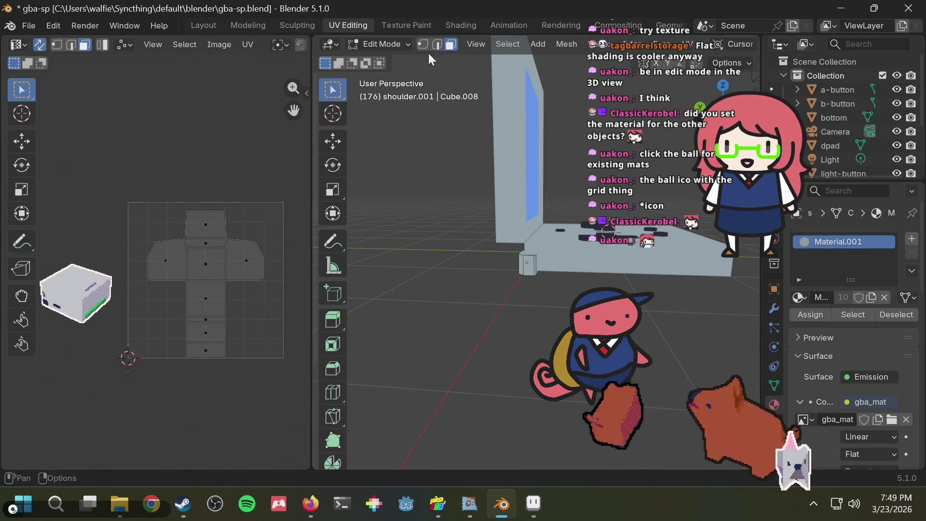
- Return to Object Mode, save gba-sp.blend, and select the bottom body part
click(392, 45)
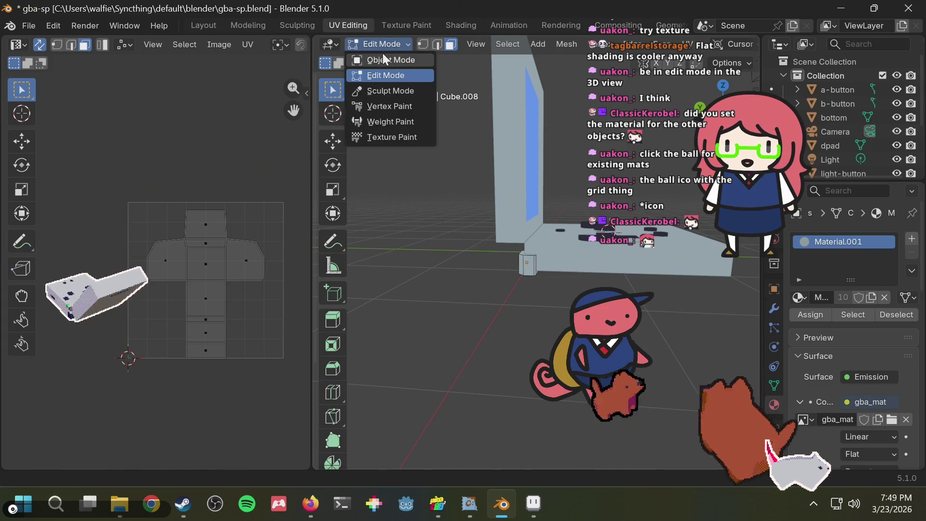
click(388, 59)
click(504, 181)
scroll(169, 248, up, 4)
key(ctrl+s)
middle_drag(497, 177, 535, 270)
click(555, 260)
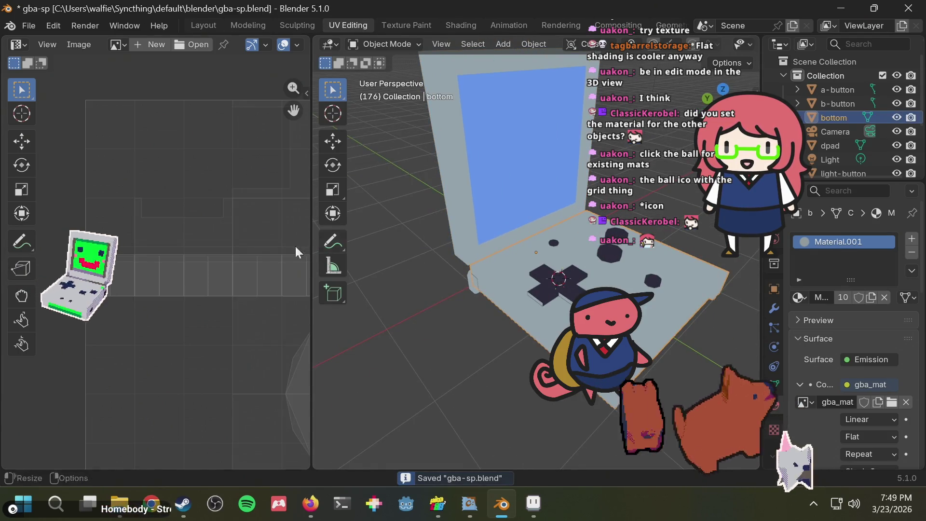
- Make the d-pad the active object and frame the view on it with numpad period
scroll(207, 223, down, 2)
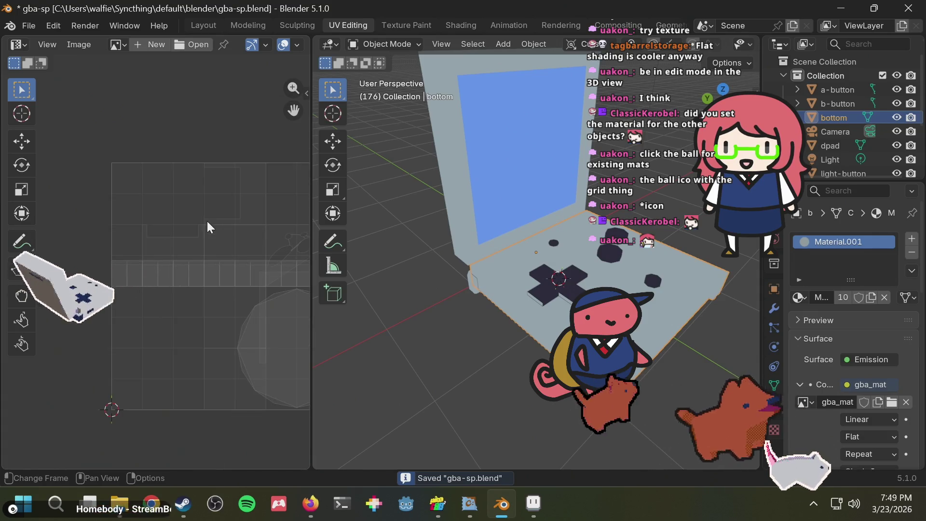
scroll(199, 222, down, 2)
click(551, 277)
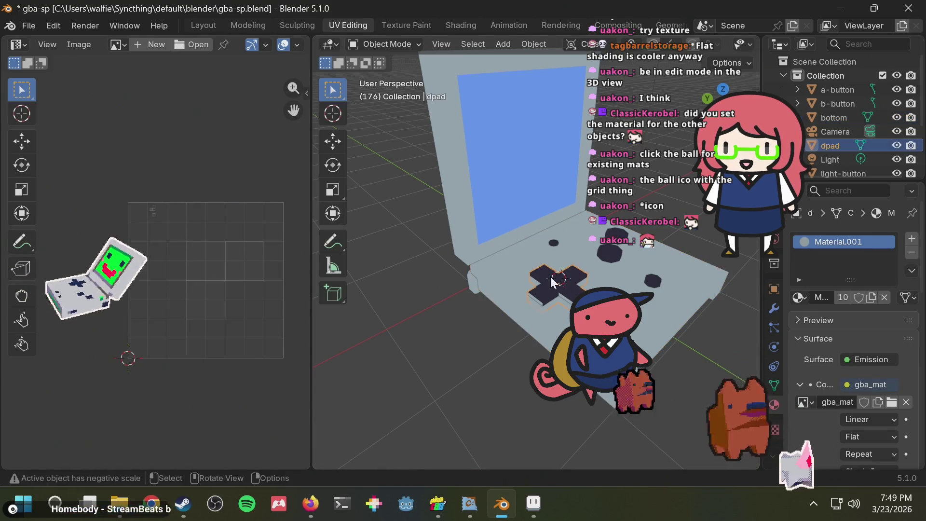
click(479, 227)
middle_drag(479, 227, 512, 233)
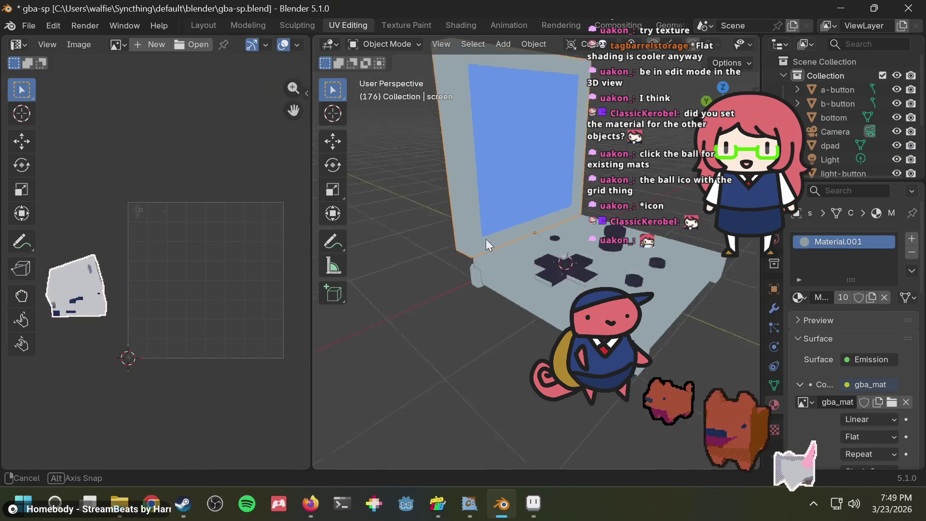
scroll(511, 233, up, 3)
mouse_move(629, 248)
middle_down()
mouse_move(500, 259)
mouse_move(586, 254)
middle_up()
mouse_move(462, 263)
middle_down()
mouse_move(519, 250)
mouse_move(626, 251)
mouse_move(554, 198)
mouse_move(545, 211)
middle_up()
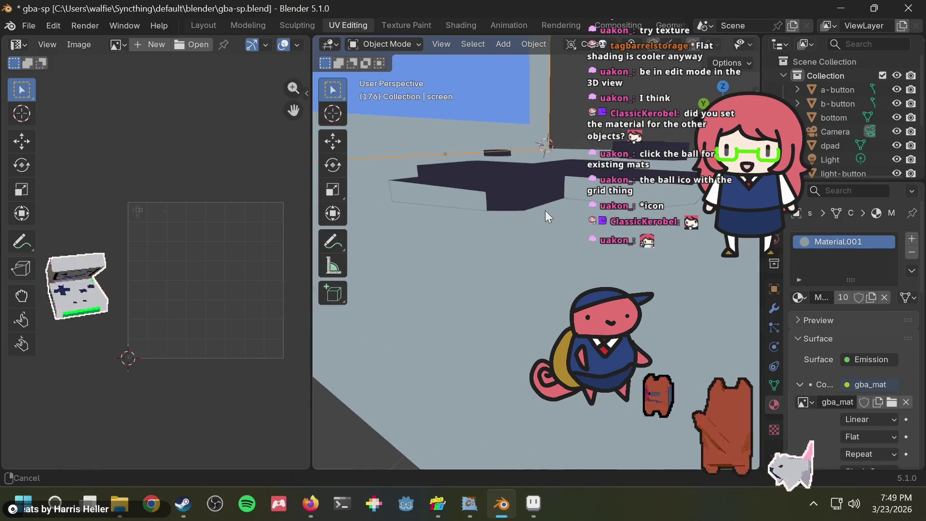
click(436, 207)
click(437, 204)
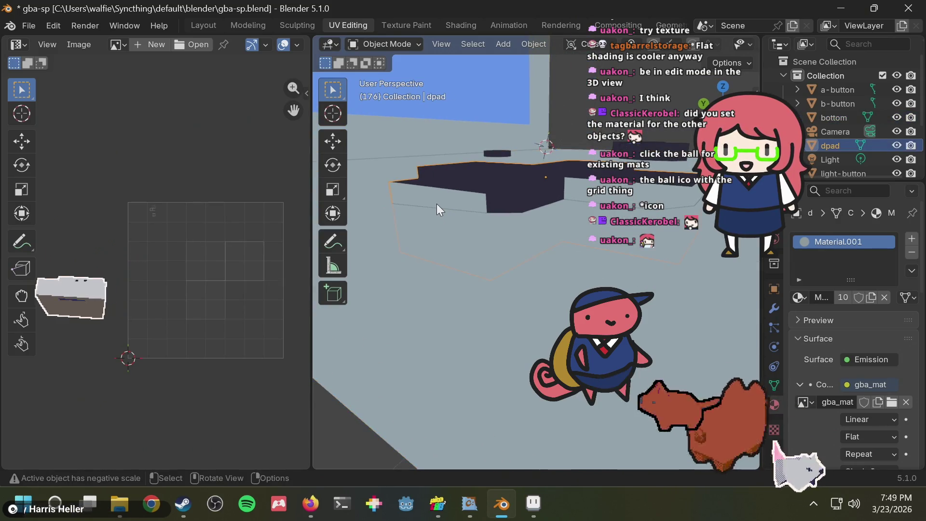
key(KP_Decimal)
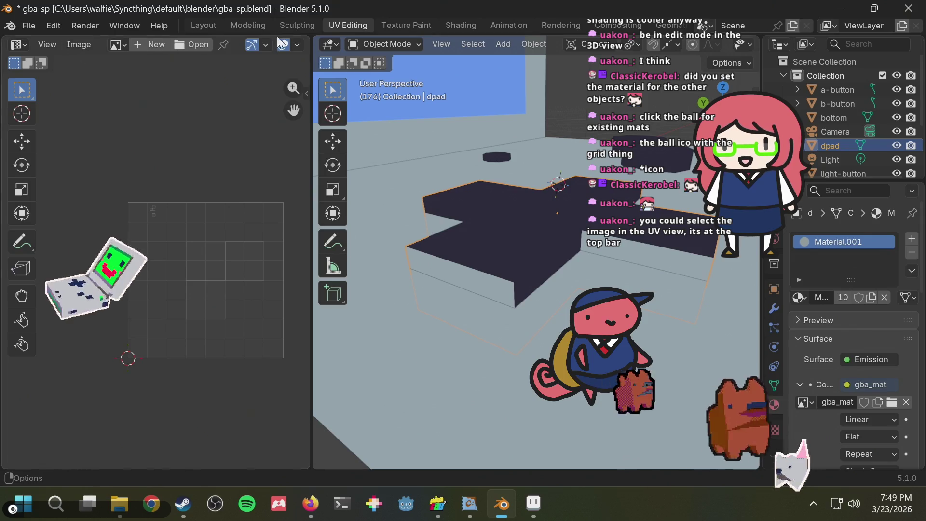
click(374, 43)
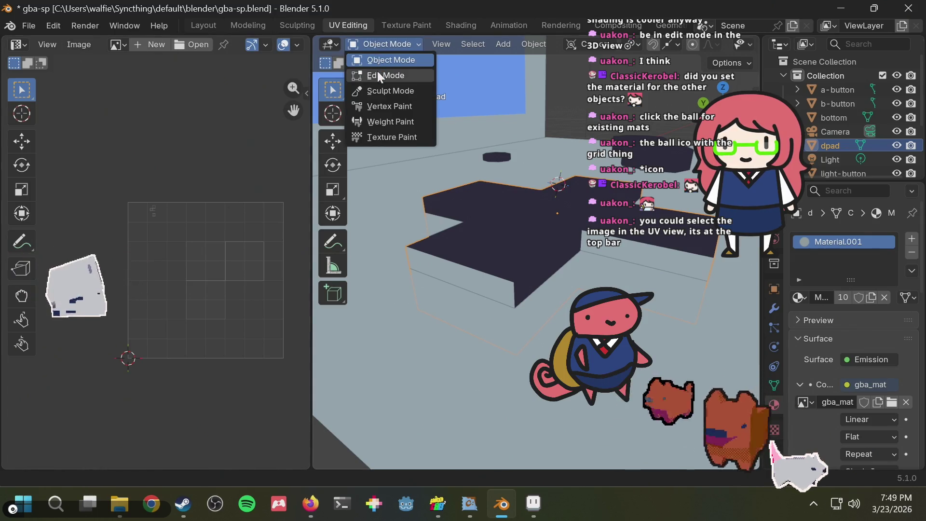
- In Edit Mode, select the d-pad's three UV faces and scale them down twice
click(377, 72)
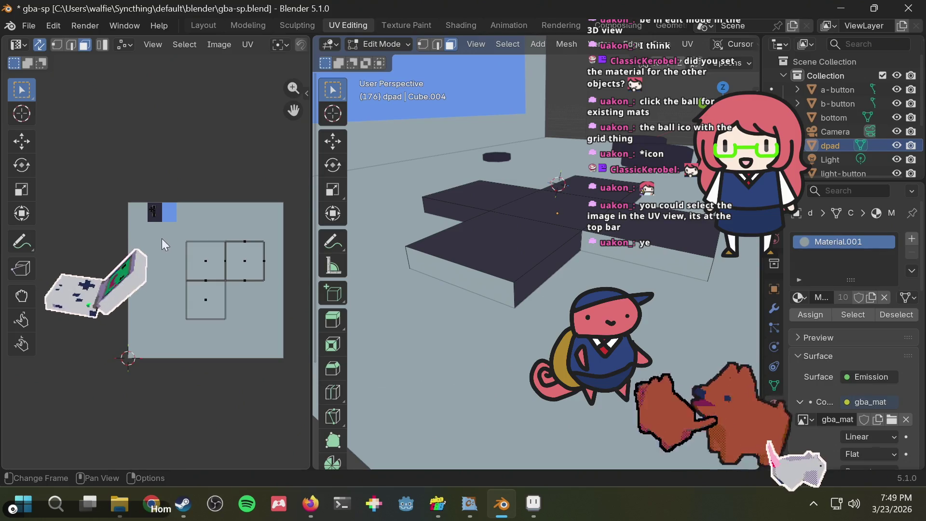
drag(165, 231, 271, 292)
drag(288, 331, 288, 331)
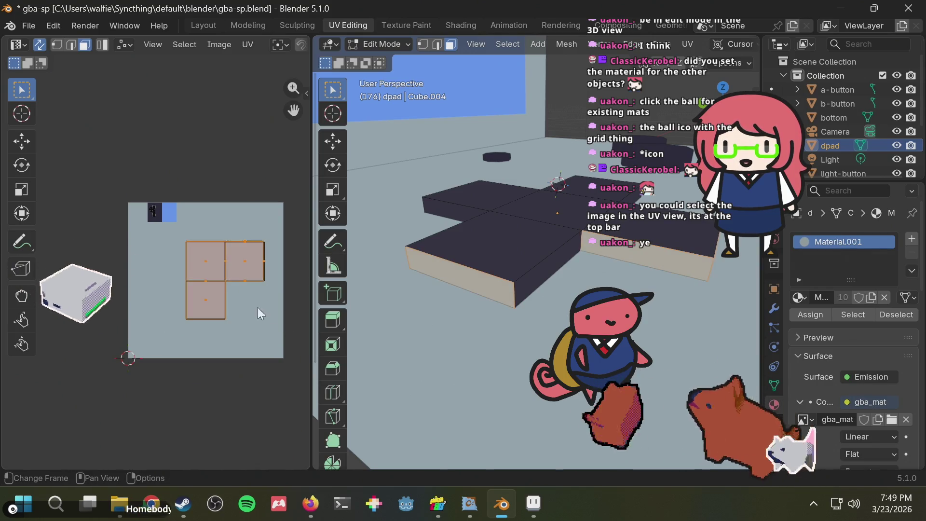
key(s)
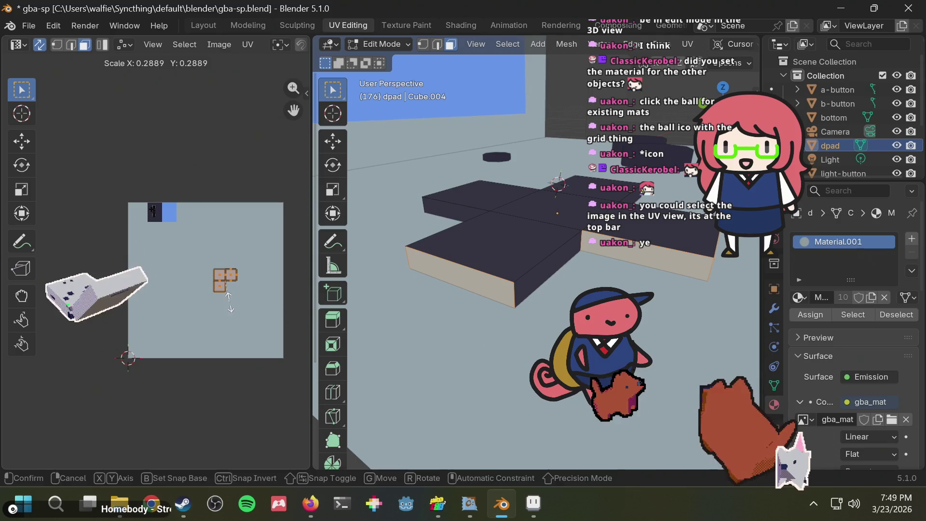
click(229, 302)
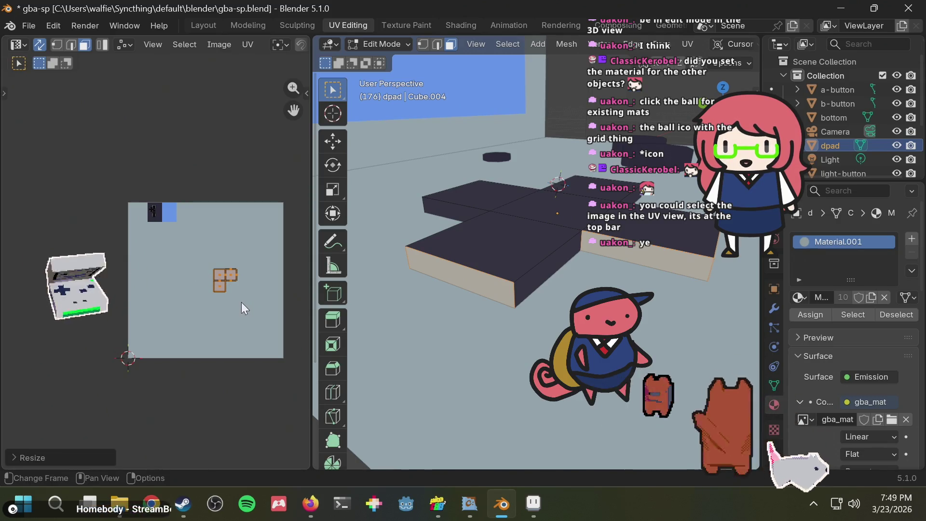
scroll(241, 302, up, 3)
key(s)
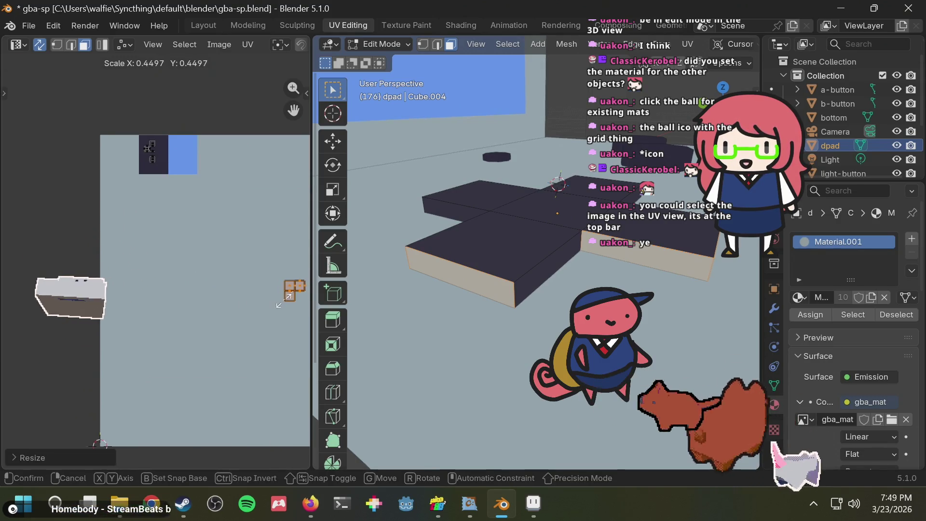
click(292, 292)
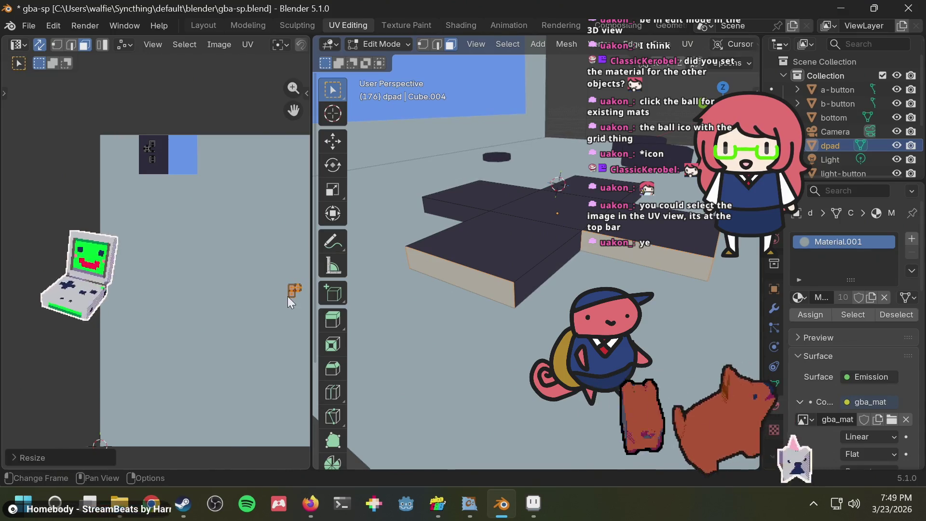
- Move the d-pad UVs onto the dark d-pad texture area, save, and return to Object Mode
key(g)
click(150, 153)
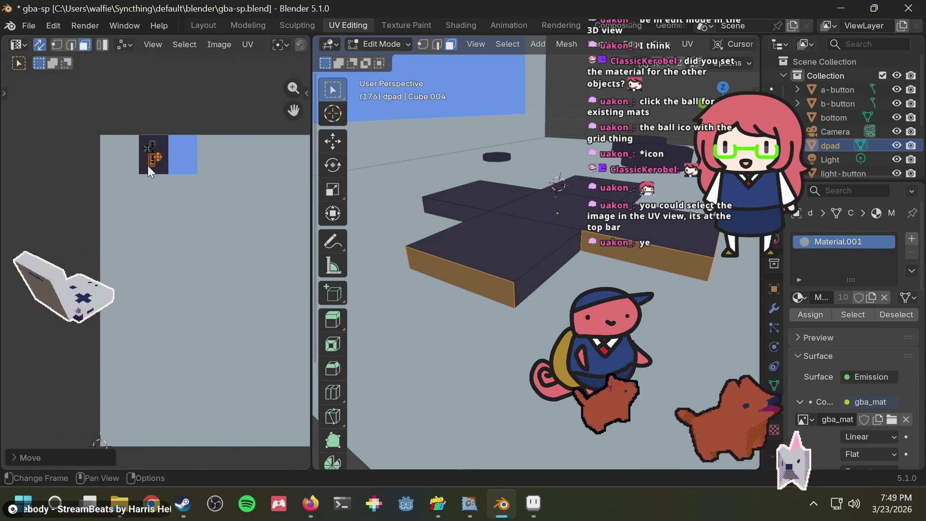
scroll(532, 155, down, 2)
scroll(532, 155, down, 3)
scroll(532, 155, down, 1)
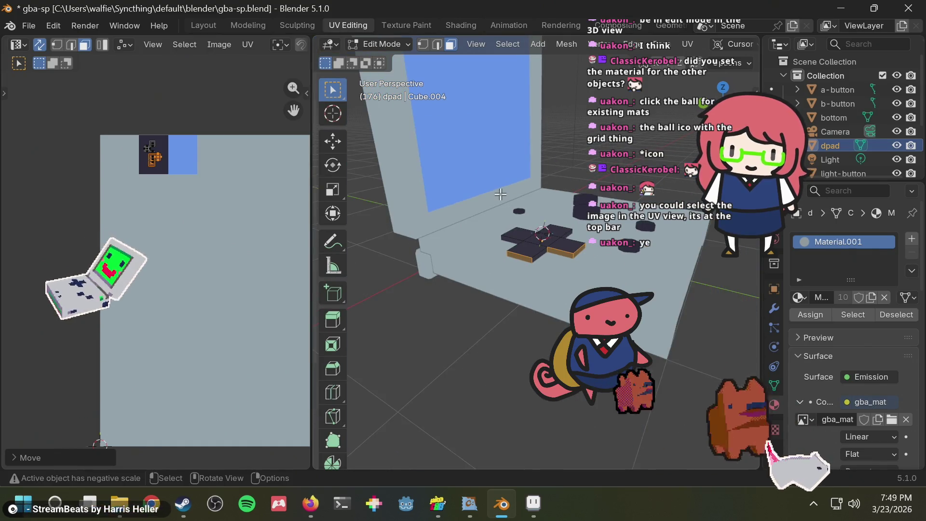
key(ctrl+s)
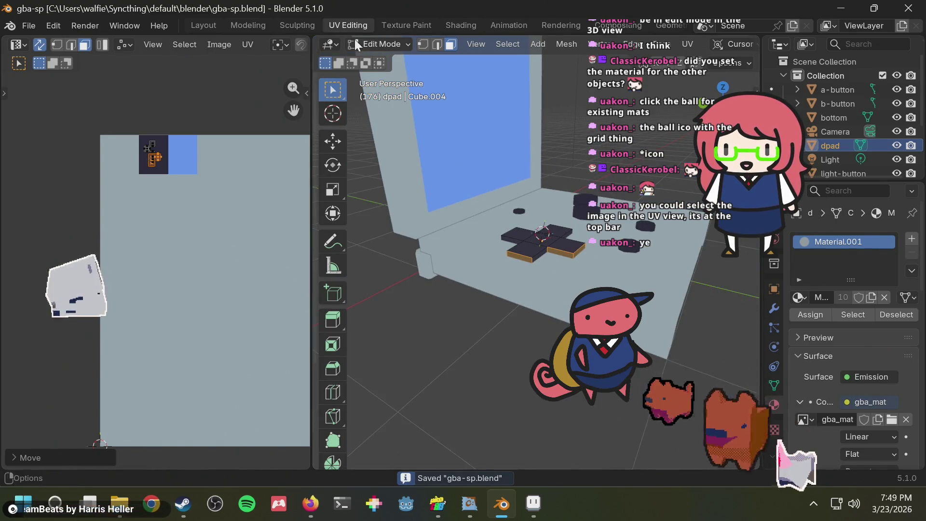
click(369, 42)
click(384, 61)
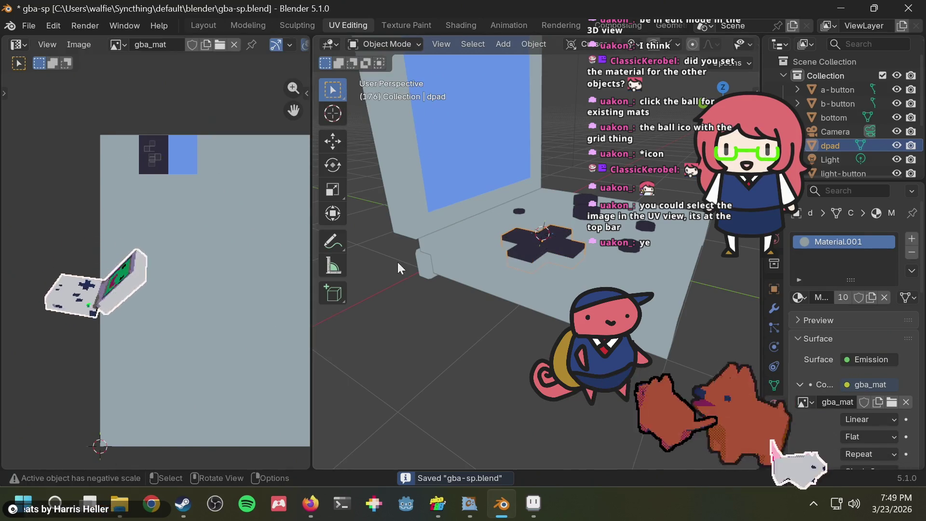
- Select the shoulder piece and enter Edit Mode with its UV layout framed
click(422, 262)
mouse_move(473, 282)
middle_down()
mouse_move(690, 315)
mouse_move(741, 252)
middle_up()
click(588, 241)
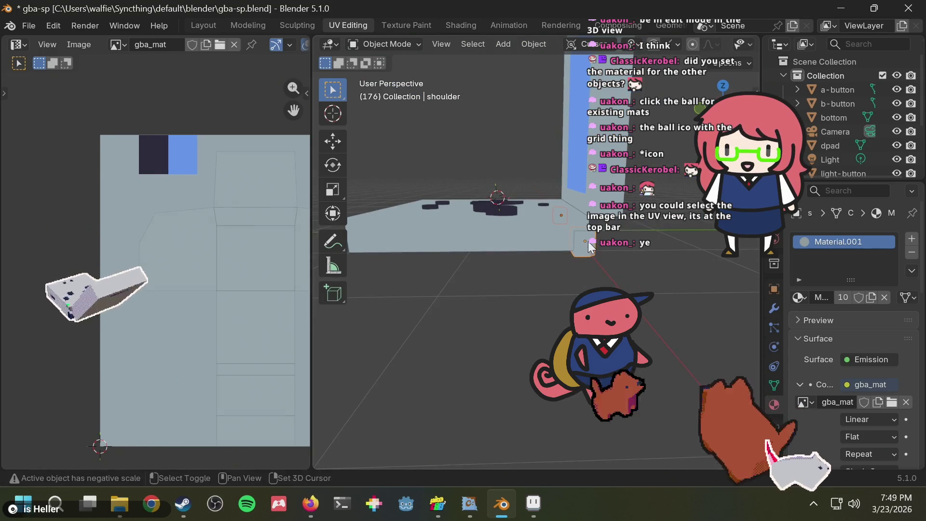
middle_drag(514, 258, 433, 283)
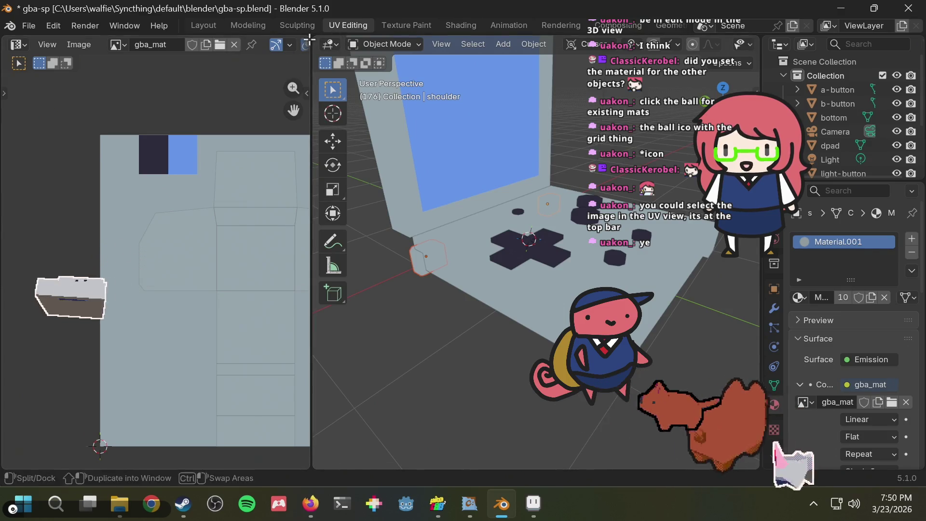
click(382, 44)
click(374, 73)
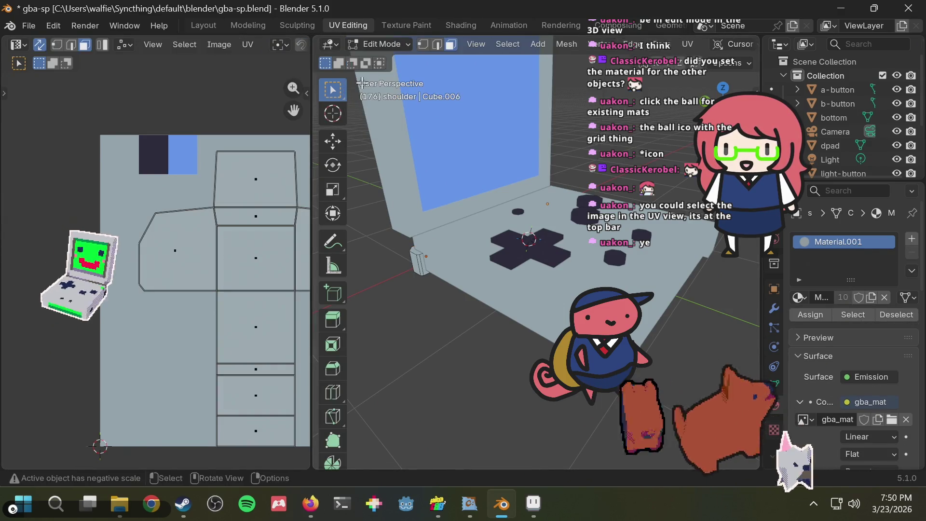
scroll(246, 196, down, 2)
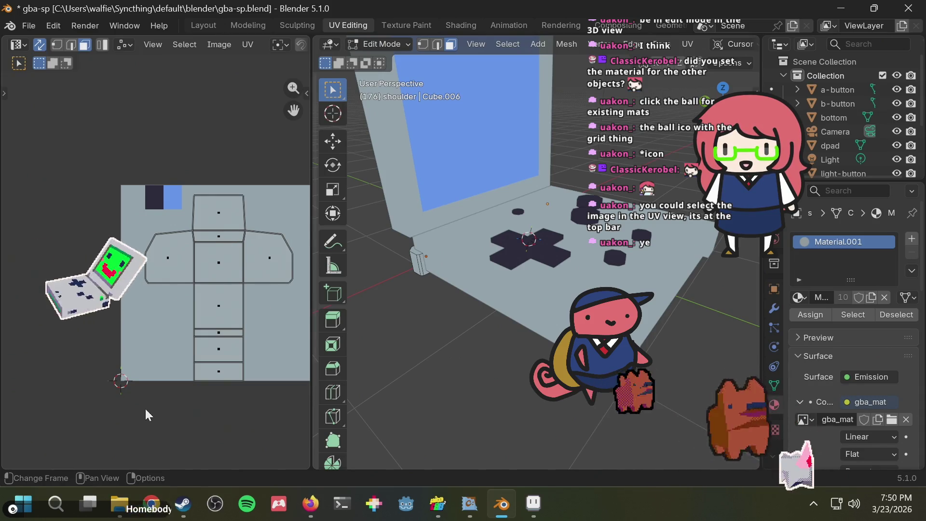
middle_drag(181, 273, 191, 275)
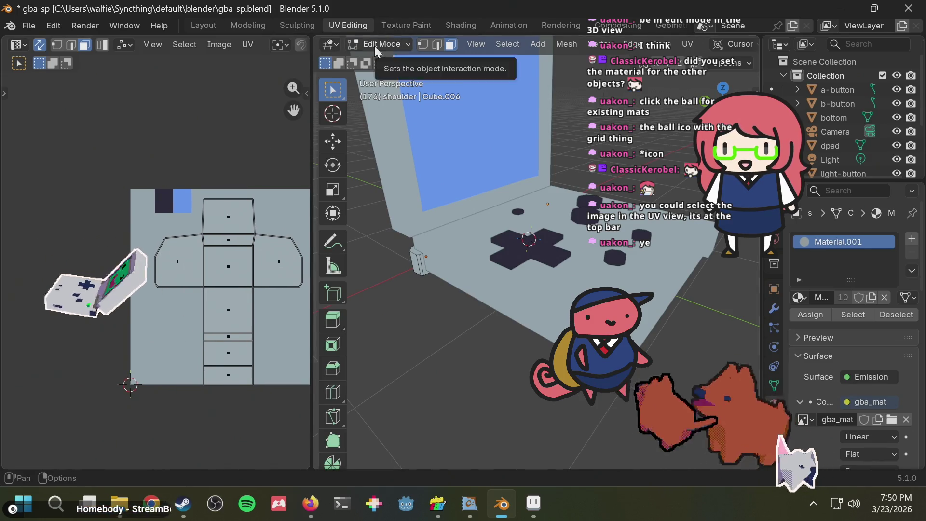
middle_drag(176, 150, 170, 108)
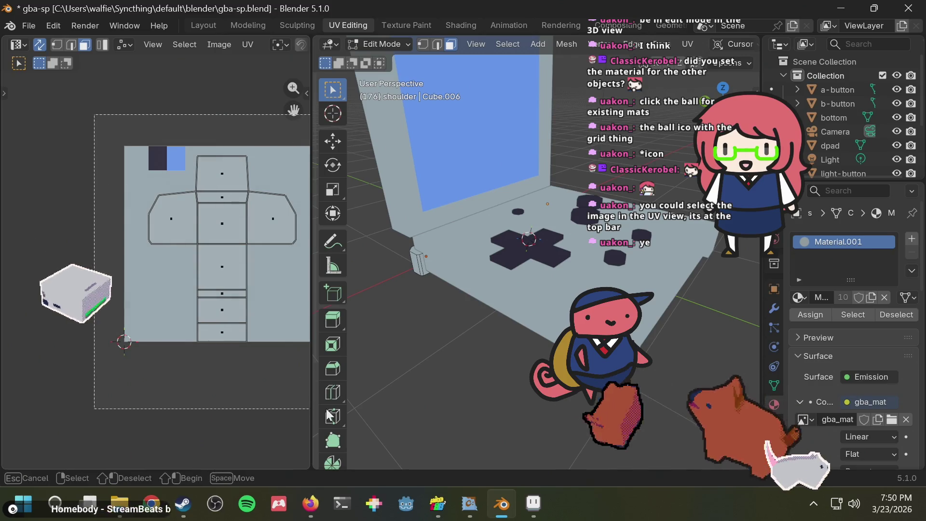
- Scale all shoulder UVs down, move them onto the dark texture patch, and save
key(a)
key(s)
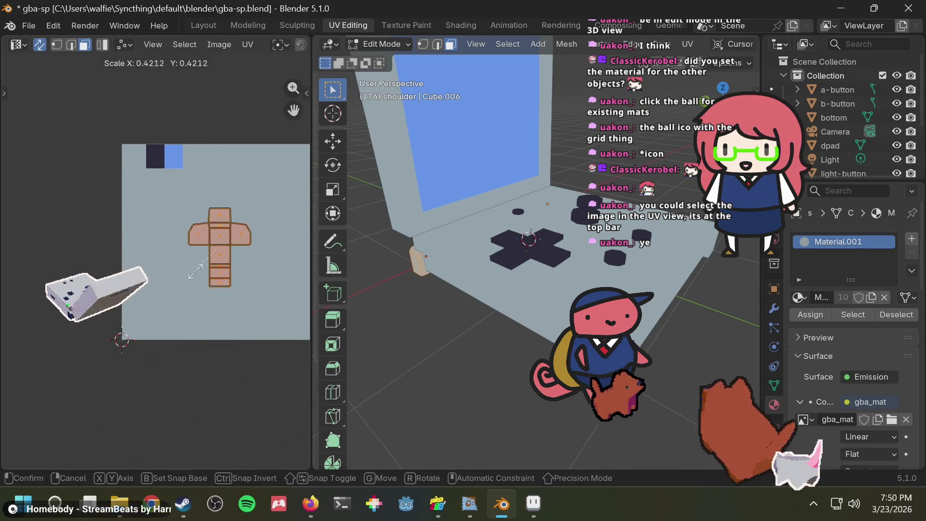
click(219, 247)
key(g)
click(153, 153)
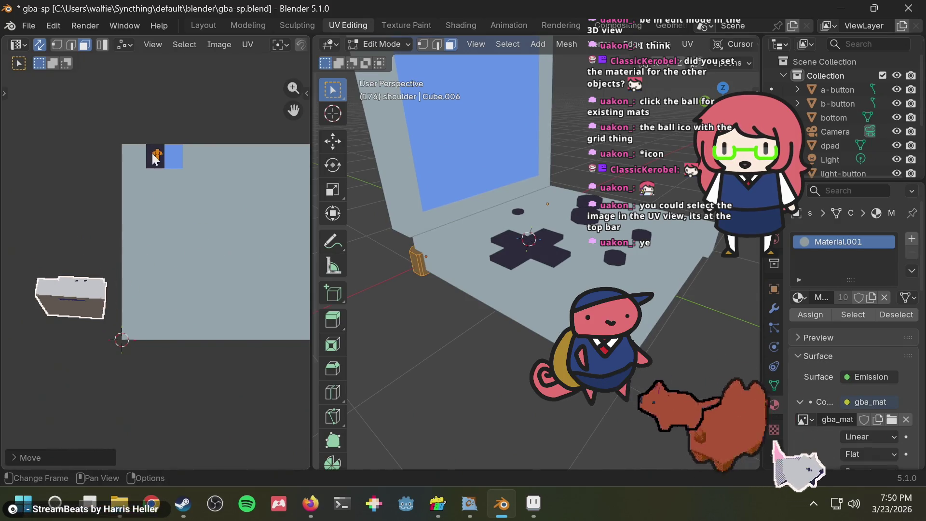
scroll(443, 313, down, 3)
key(ctrl+s)
- Switch the shoulder back to Object Mode with the whole handheld in view
mouse_move(471, 299)
middle_down()
mouse_move(449, 311)
mouse_move(444, 332)
middle_up()
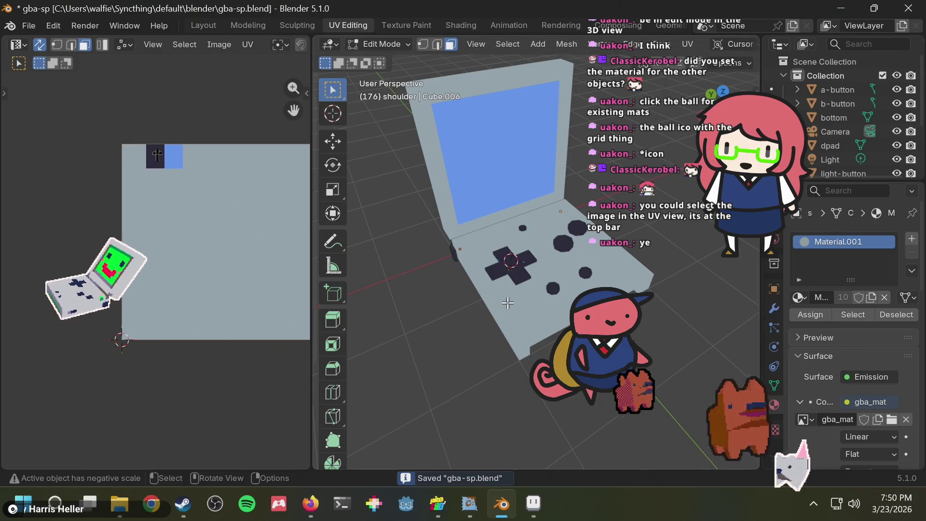
click(389, 39)
click(389, 59)
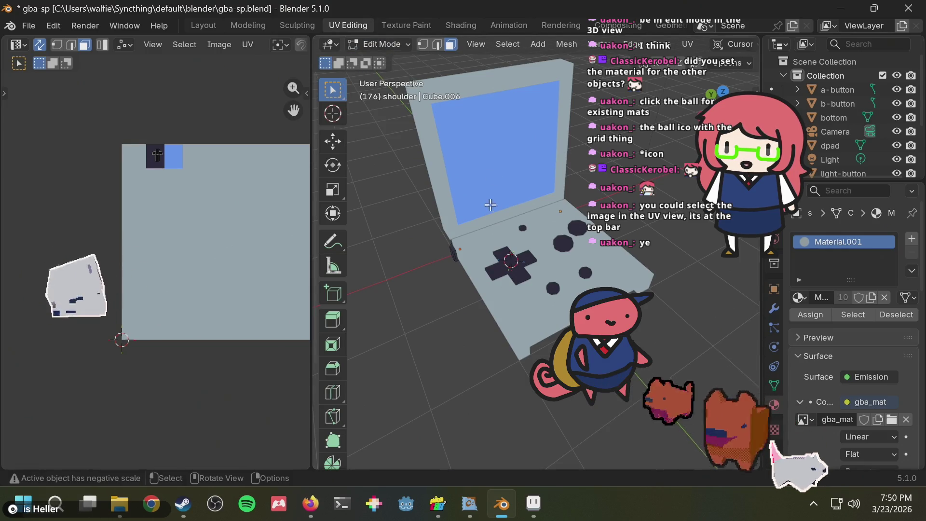
- Select the bottom body piece and enter Edit Mode with its UVs framed
click(517, 303)
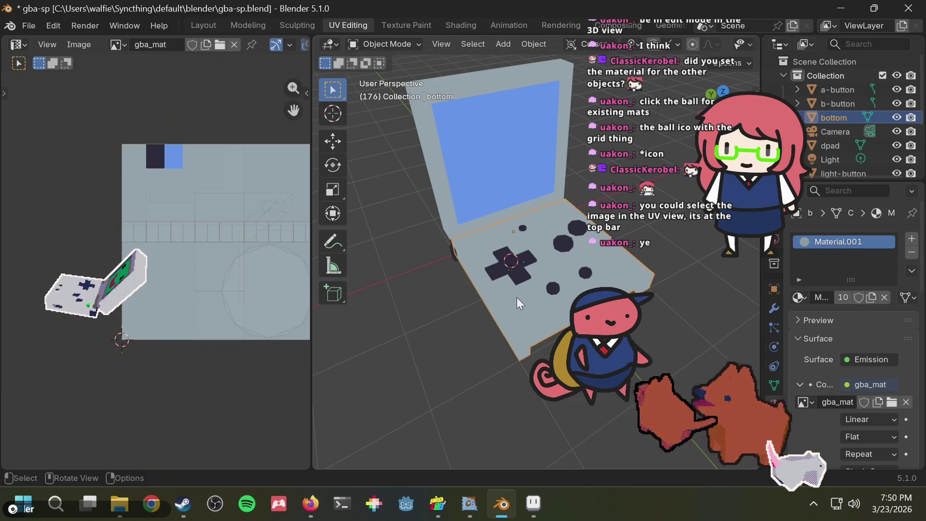
middle_drag(255, 228, 216, 236)
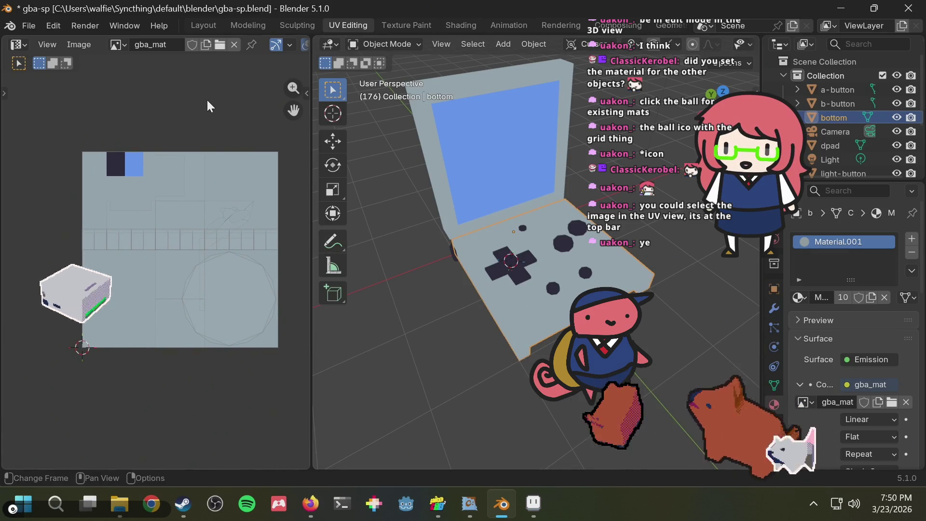
click(364, 47)
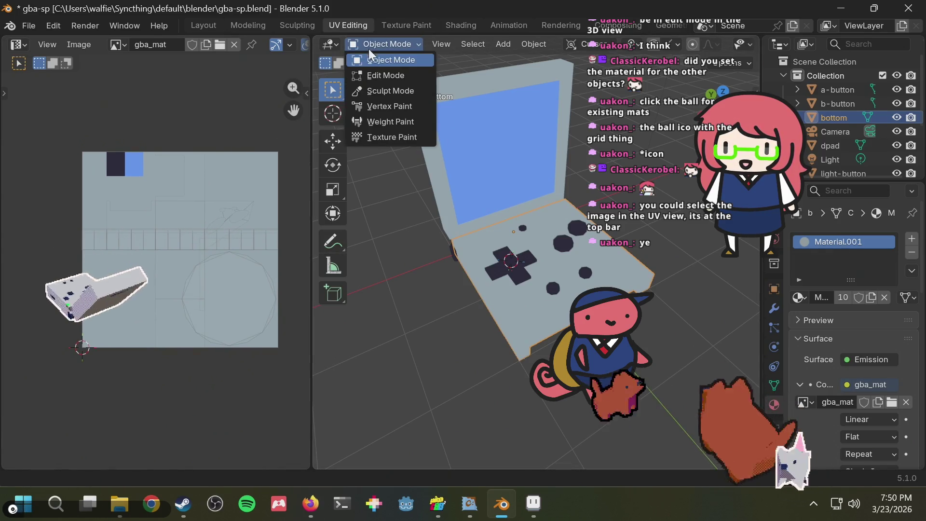
click(372, 73)
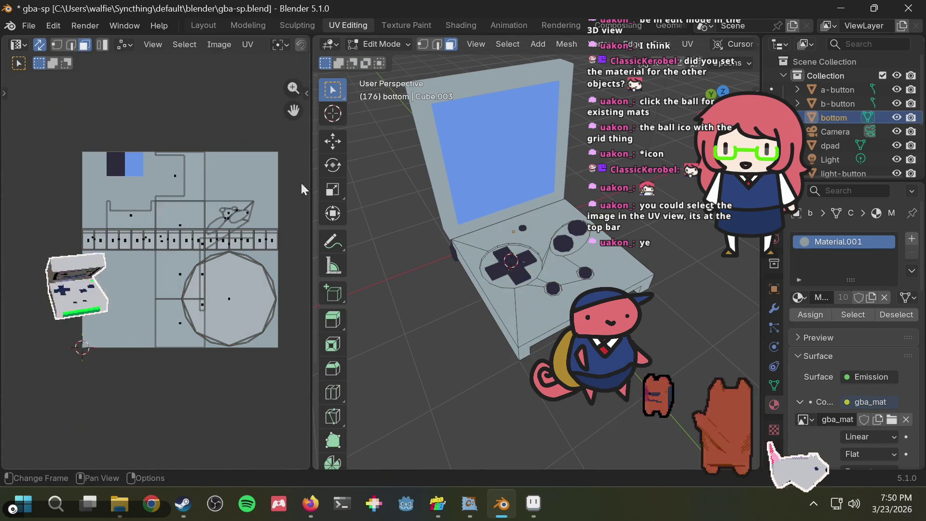
middle_drag(142, 120, 157, 108)
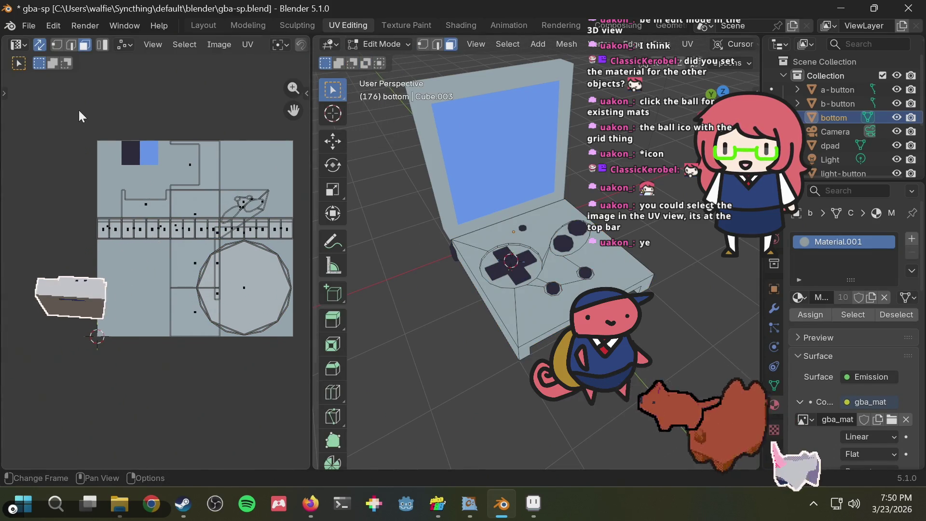
- Scale the body UVs to about 0.61, move them to the texture's top-left corner, and save
key(a)
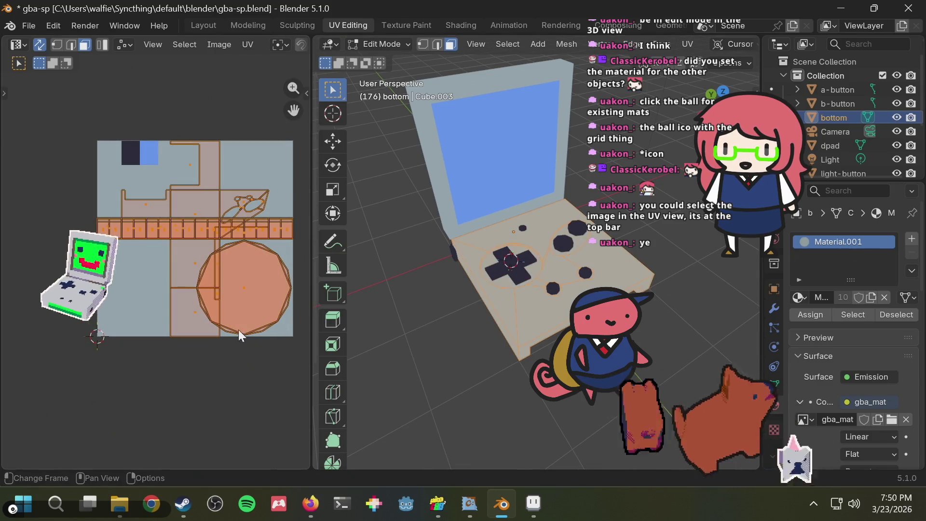
key(s)
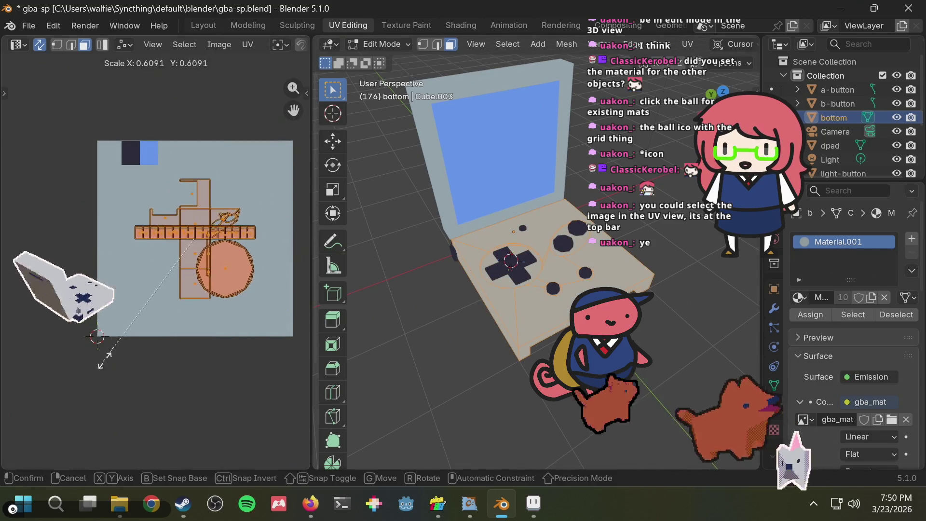
click(182, 258)
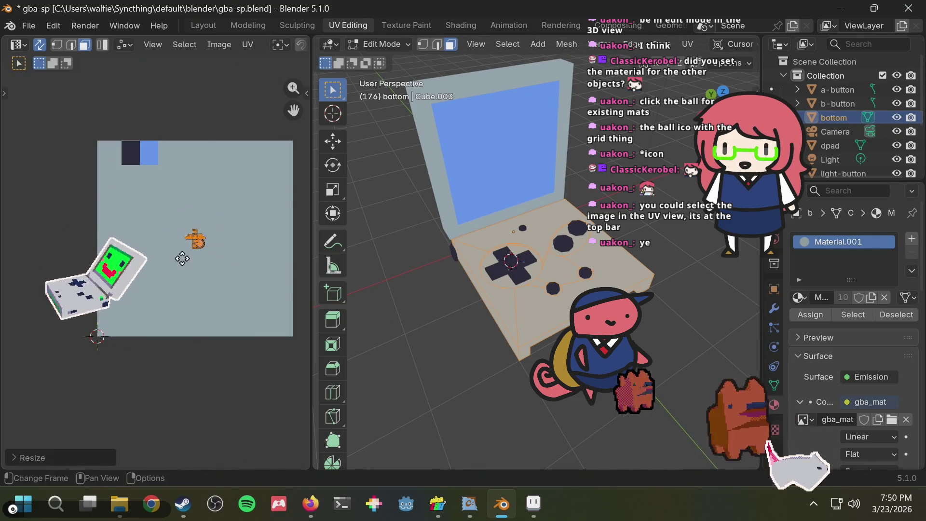
key(g)
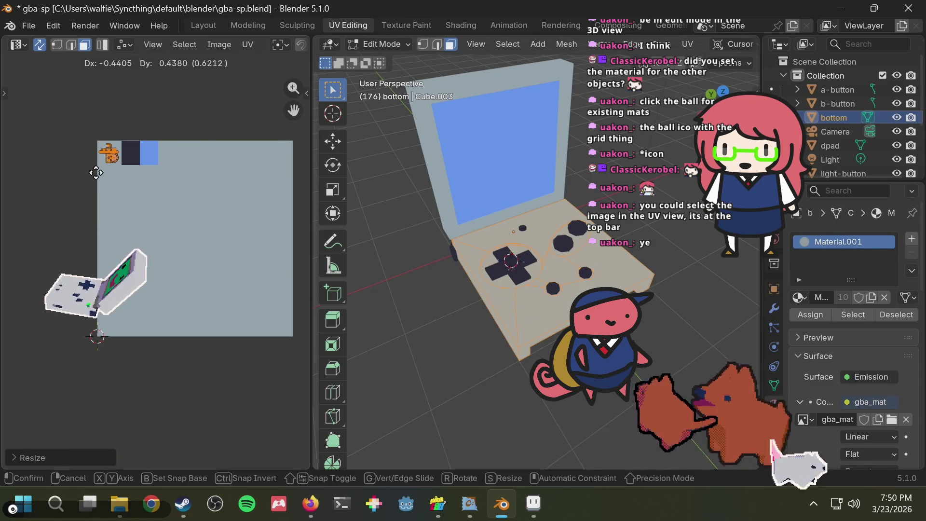
click(96, 171)
click(181, 108)
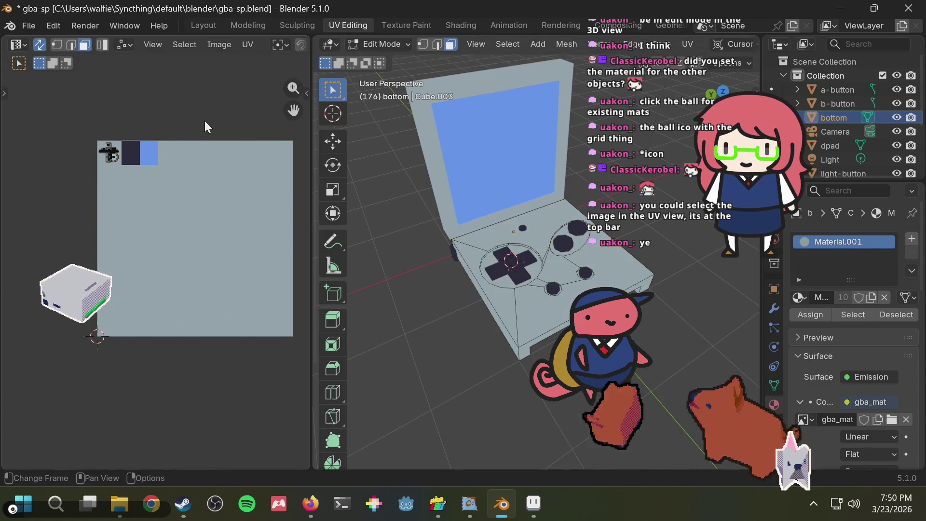
key(ctrl+s)
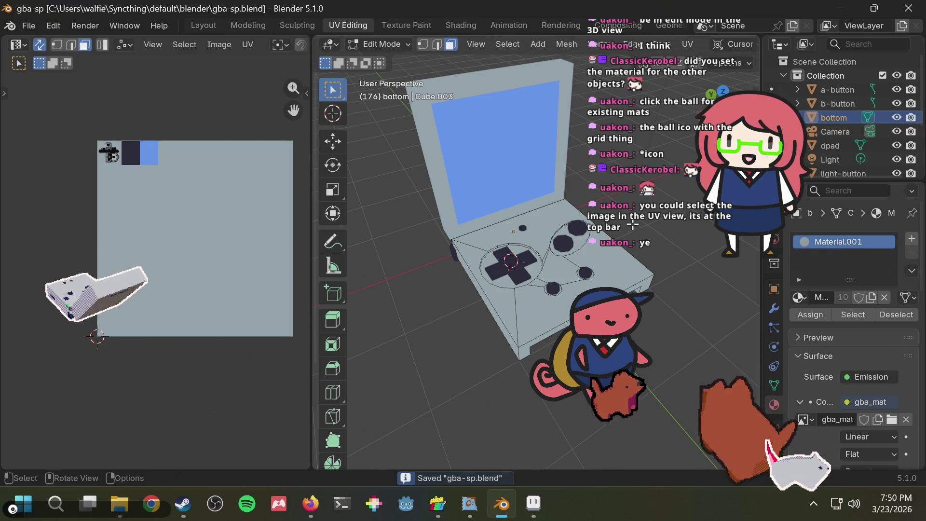
scroll(511, 260, down, 2)
mouse_move(435, 217)
middle_down()
mouse_move(393, 148)
mouse_move(567, 187)
middle_up()
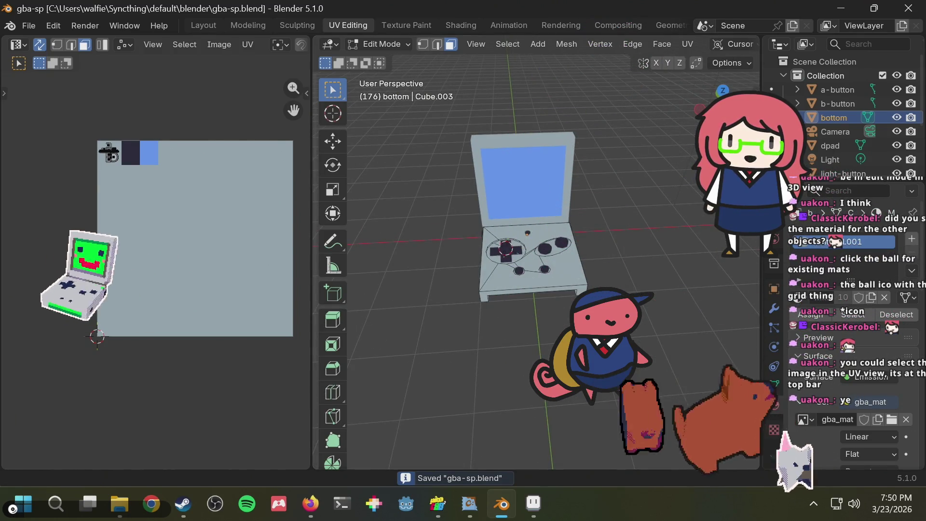
scroll(658, 44, down, 5)
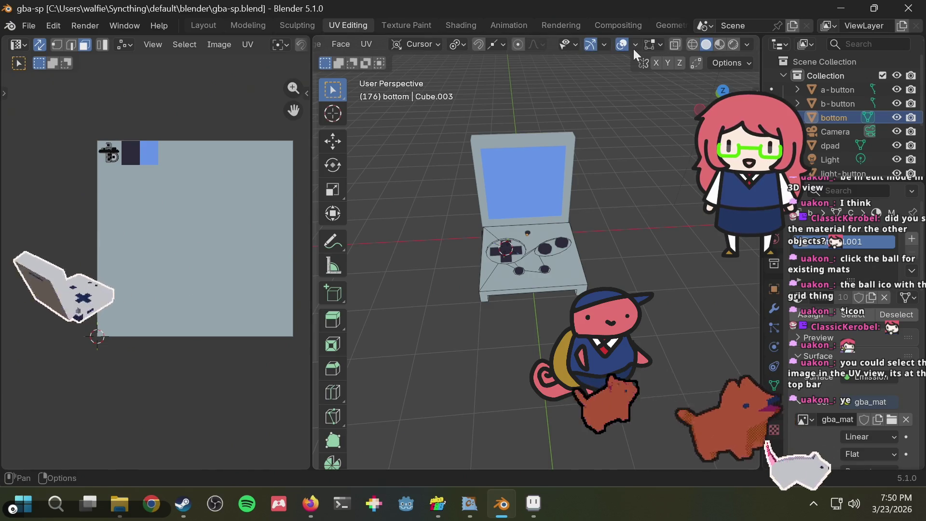
click(693, 45)
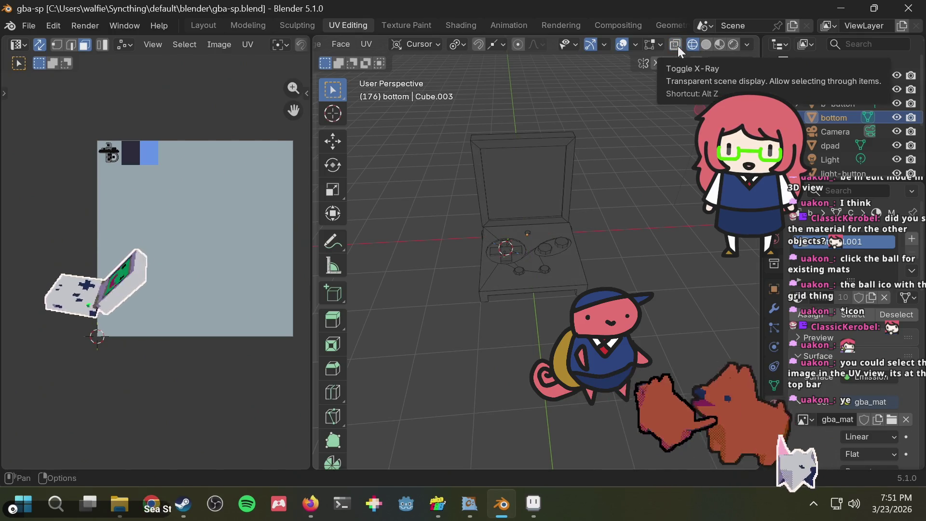
click(705, 42)
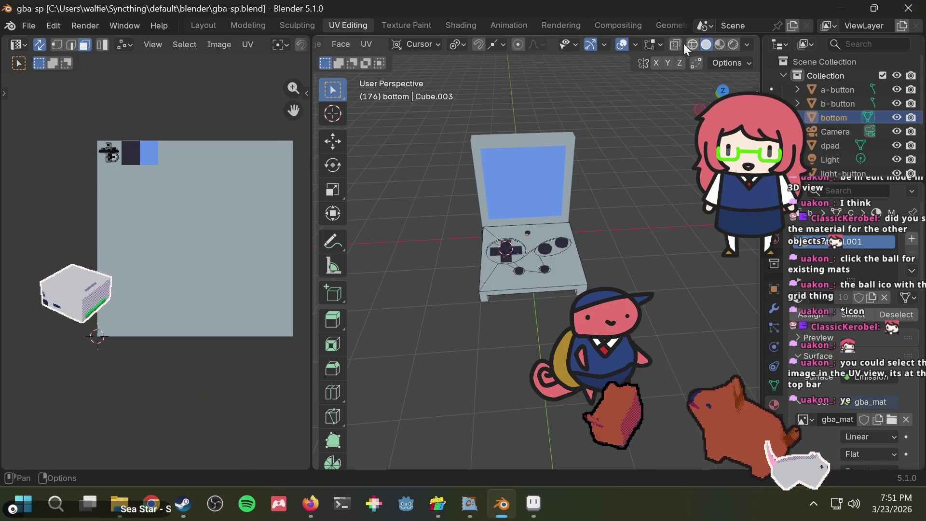
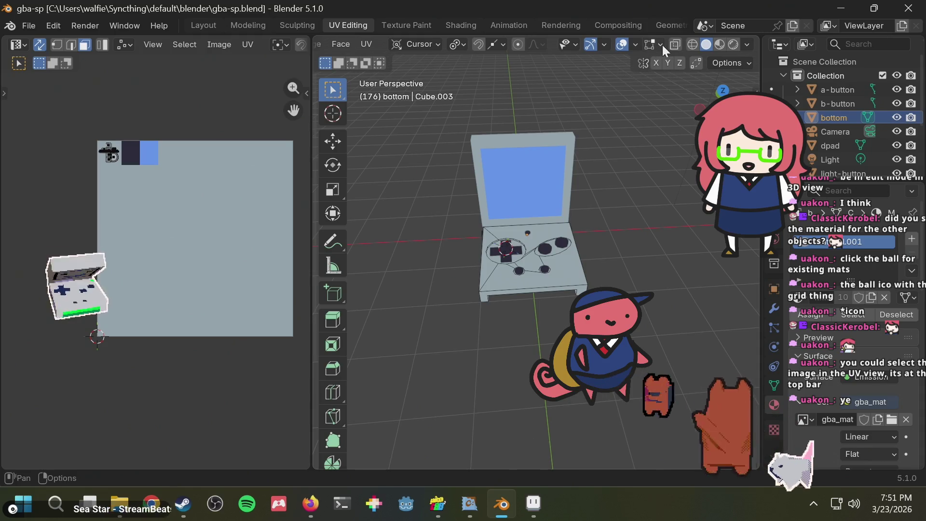
- Preview the Game Boy in wireframe, solid, material and rendered shading, orbiting to inspect it
click(694, 45)
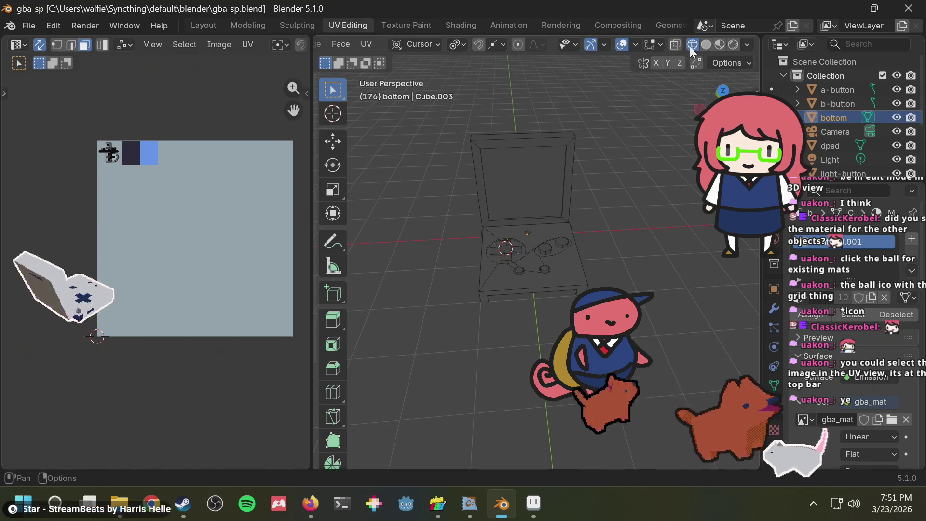
click(707, 44)
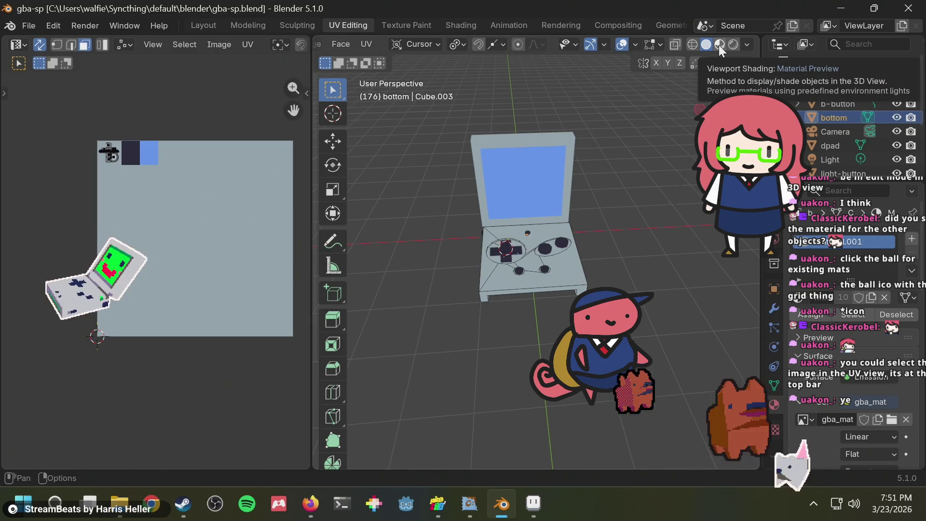
click(719, 45)
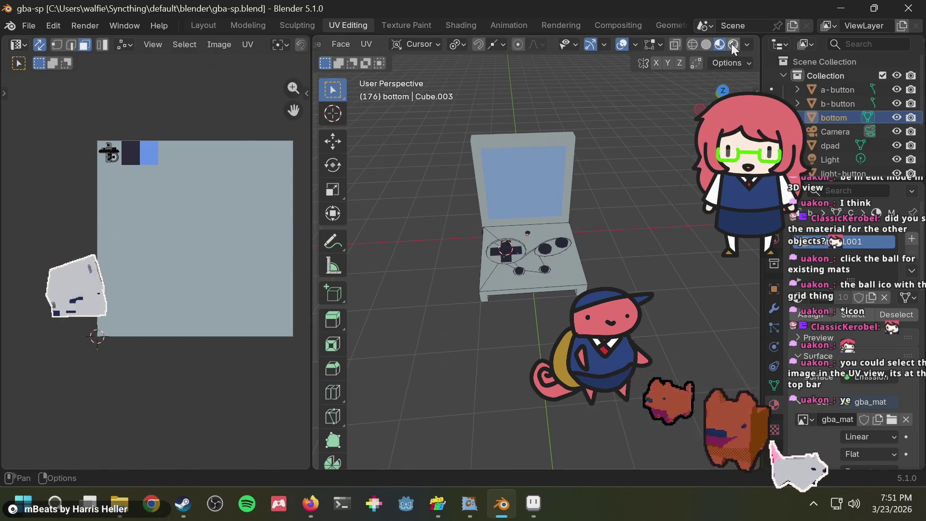
click(734, 43)
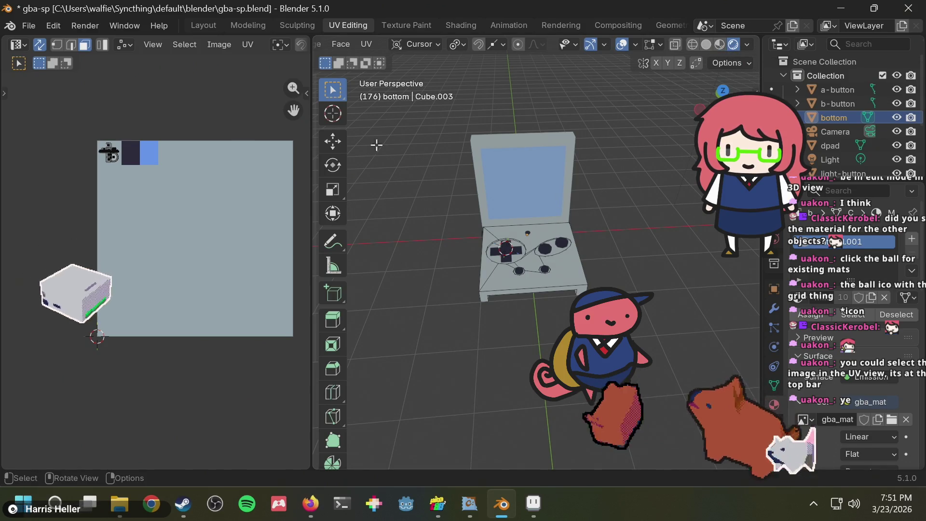
scroll(520, 255, up, 4)
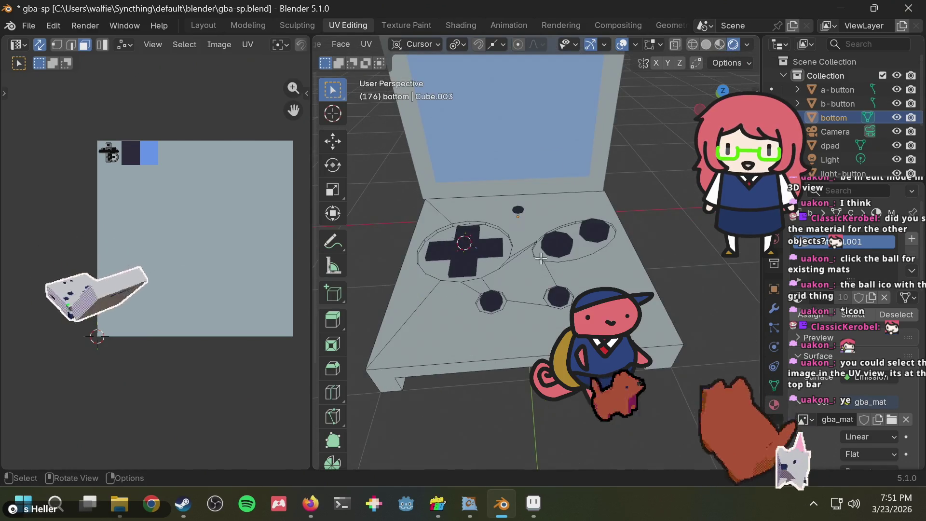
scroll(520, 255, up, 4)
scroll(485, 226, down, 3)
scroll(480, 223, down, 2)
scroll(476, 221, down, 2)
scroll(472, 218, down, 2)
middle_drag(472, 218, 501, 212)
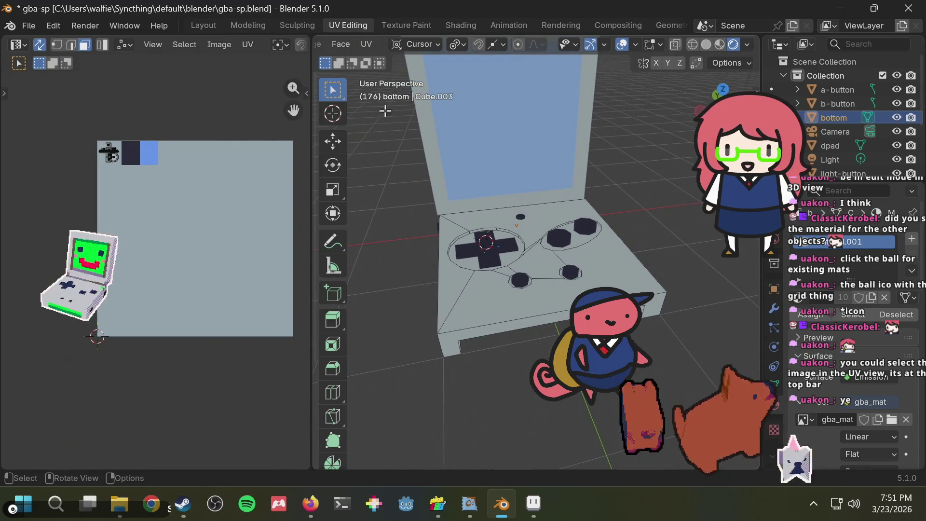
scroll(352, 43, up, 5)
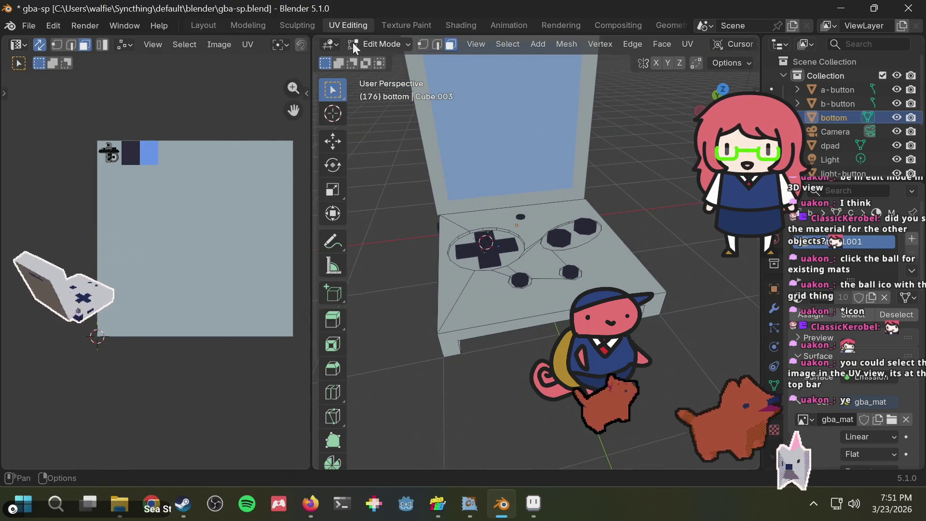
- Return the bottom half to Object Mode, deselect it, and save gba-sp.blend
click(353, 44)
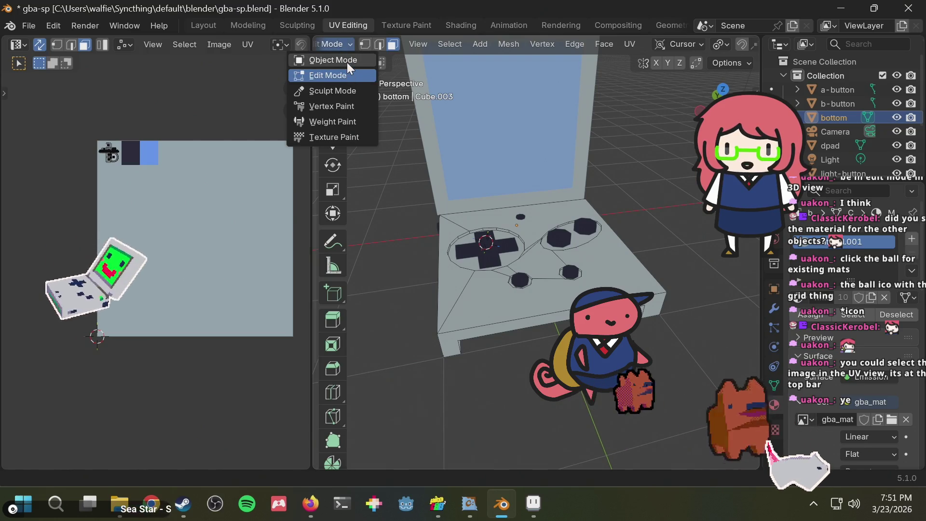
click(346, 59)
click(693, 186)
mouse_move(656, 197)
middle_down()
mouse_move(465, 235)
mouse_move(675, 175)
mouse_move(562, 442)
middle_up()
key(ctrl+s)
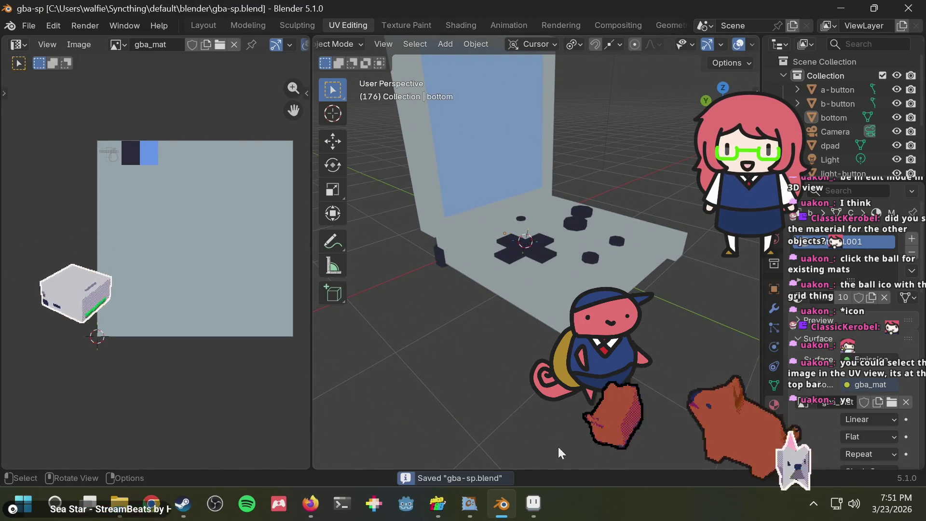
click(535, 504)
- Fill a new rectangle right of gba_mat's blue block with palette grey (index 23), then return to Blender
key(g)
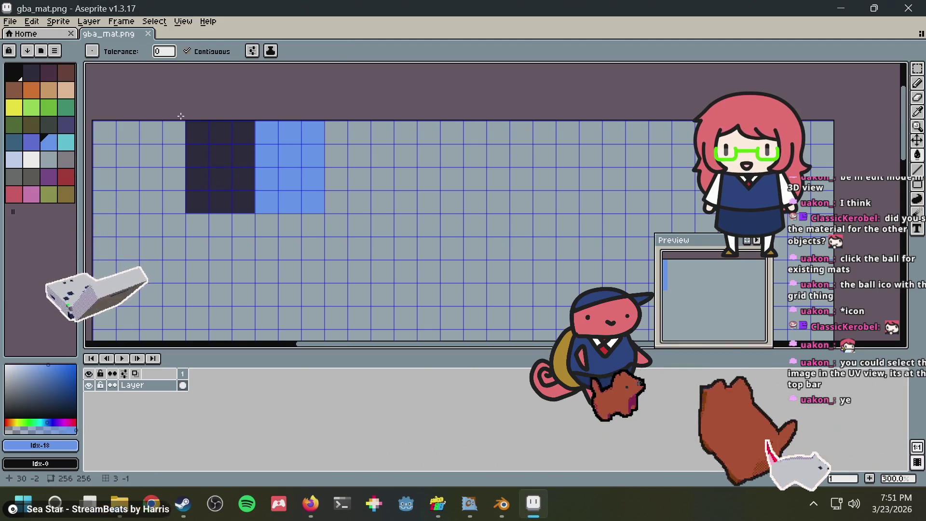
key(m)
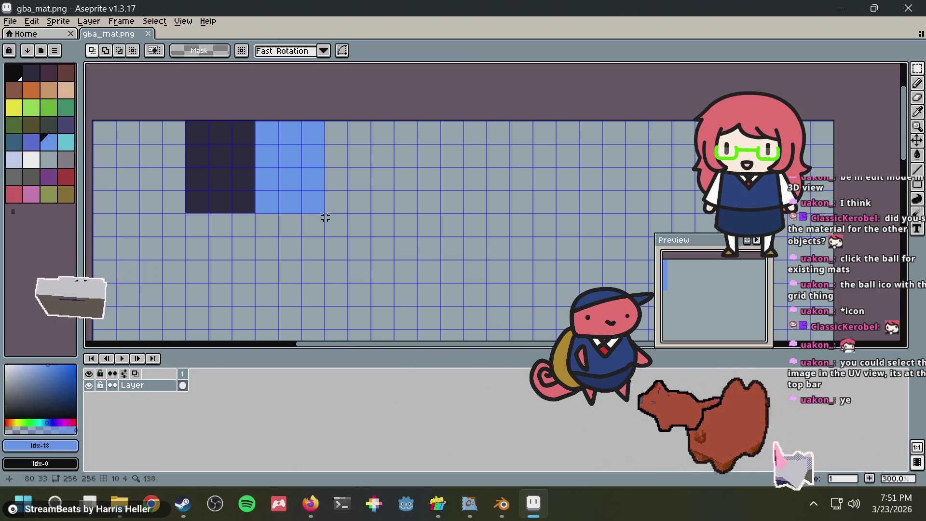
drag(326, 211, 394, 92)
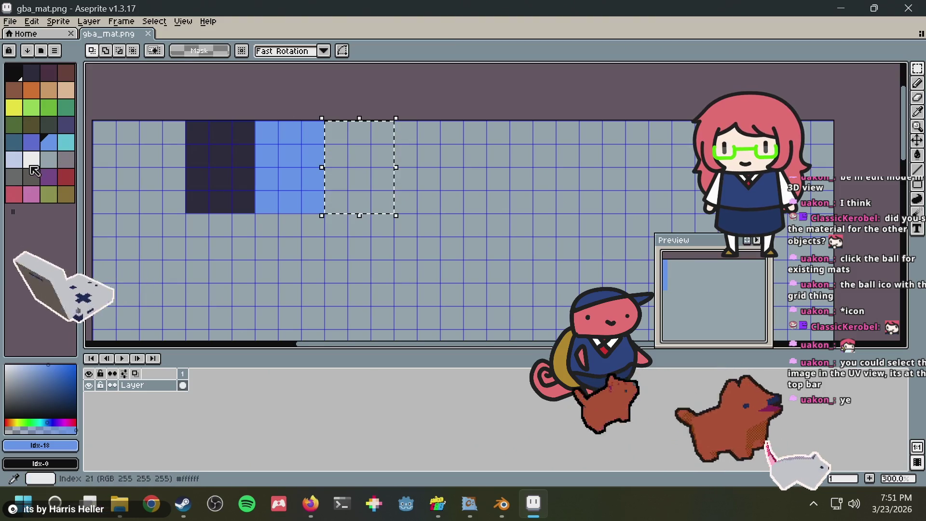
click(67, 164)
key(g)
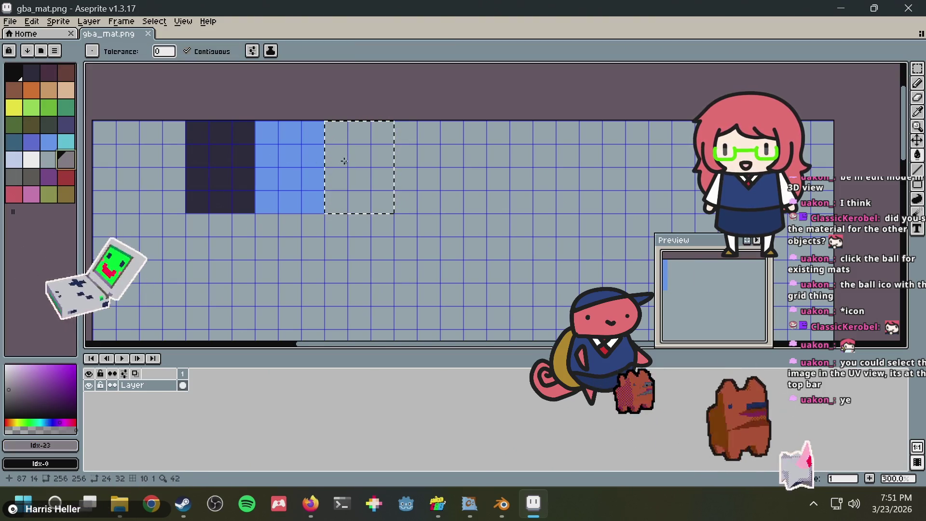
click(356, 158)
key(alt+Tab)
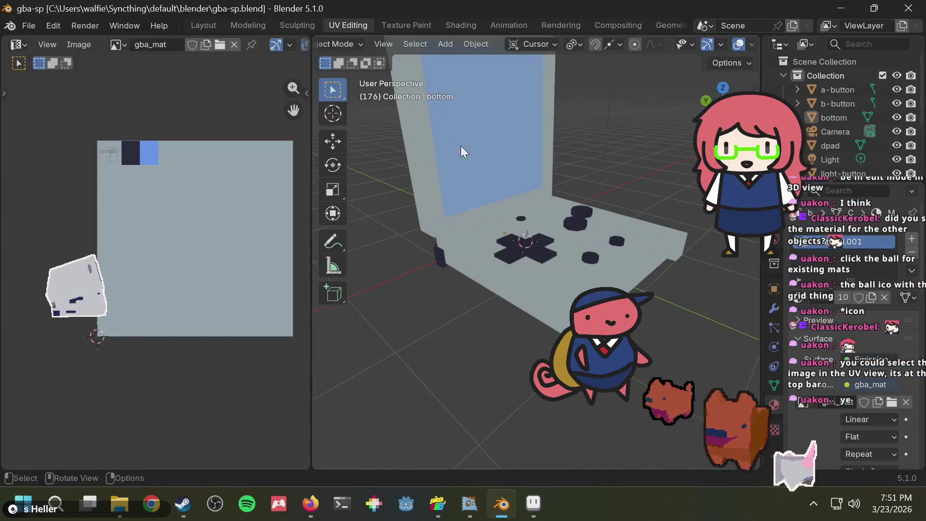
- Orbit to the d-pad and switch the bottom half back into Edit Mode
mouse_move(461, 148)
middle_down()
mouse_move(436, 173)
mouse_move(583, 100)
mouse_move(413, 192)
middle_up()
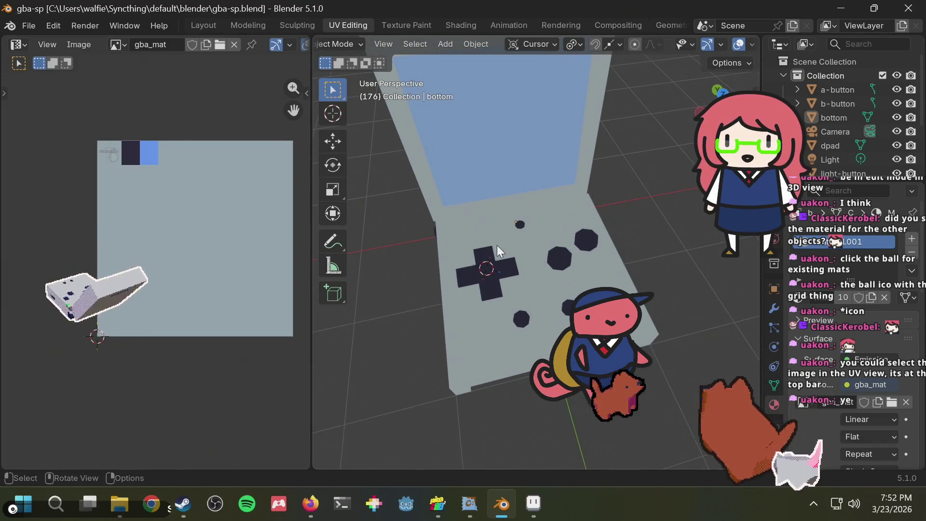
scroll(496, 244, up, 4)
middle_drag(499, 270, 493, 242)
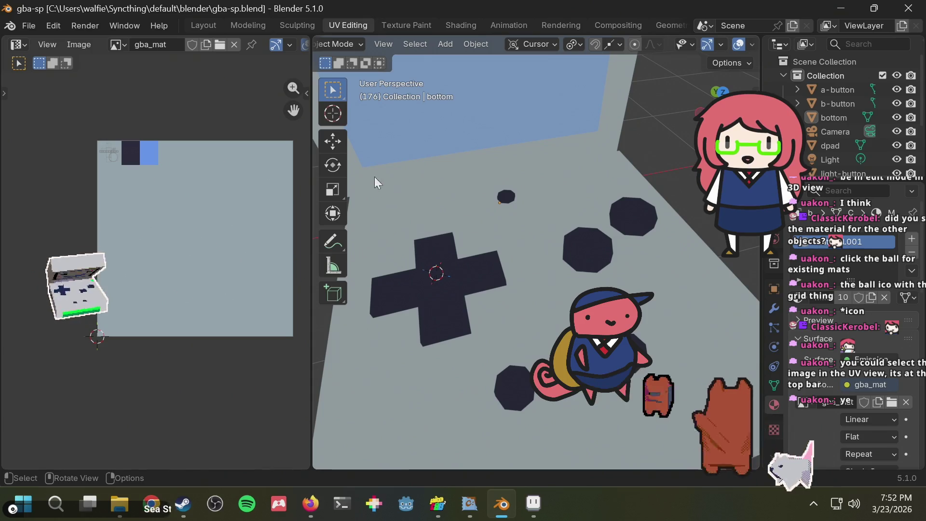
click(348, 43)
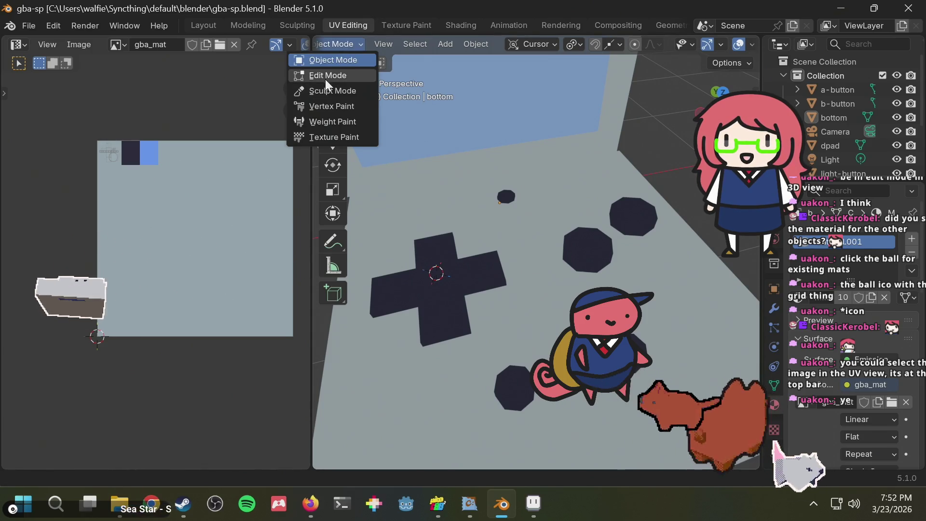
click(326, 76)
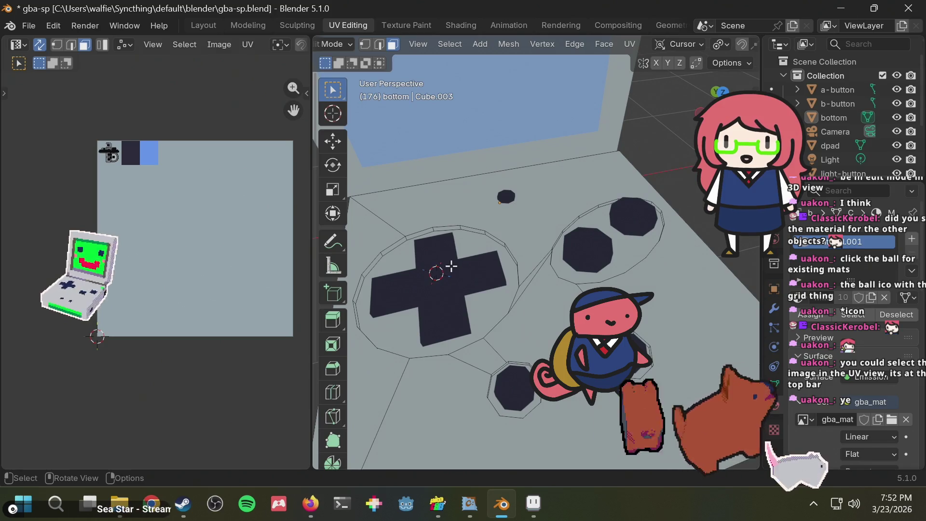
mouse_move(442, 228)
middle_down()
mouse_move(449, 236)
mouse_move(464, 211)
middle_up()
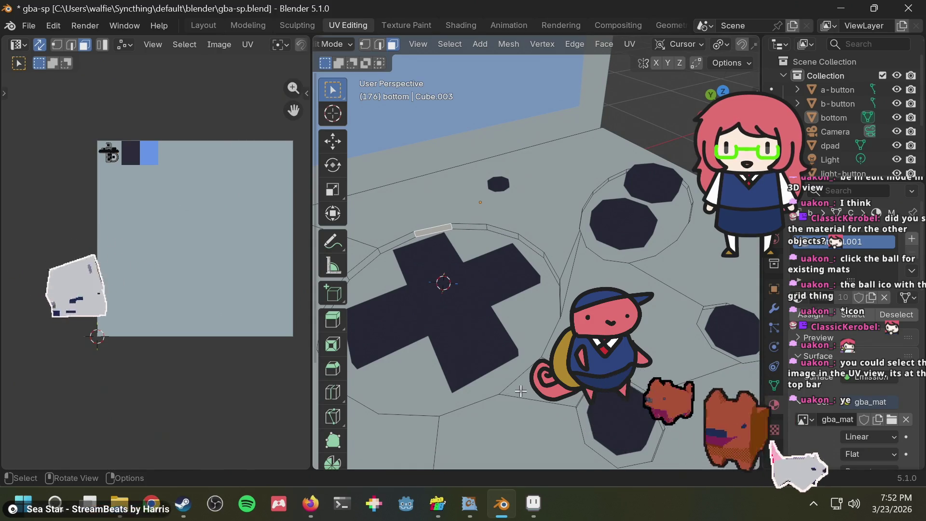
middle_drag(498, 196, 426, 164)
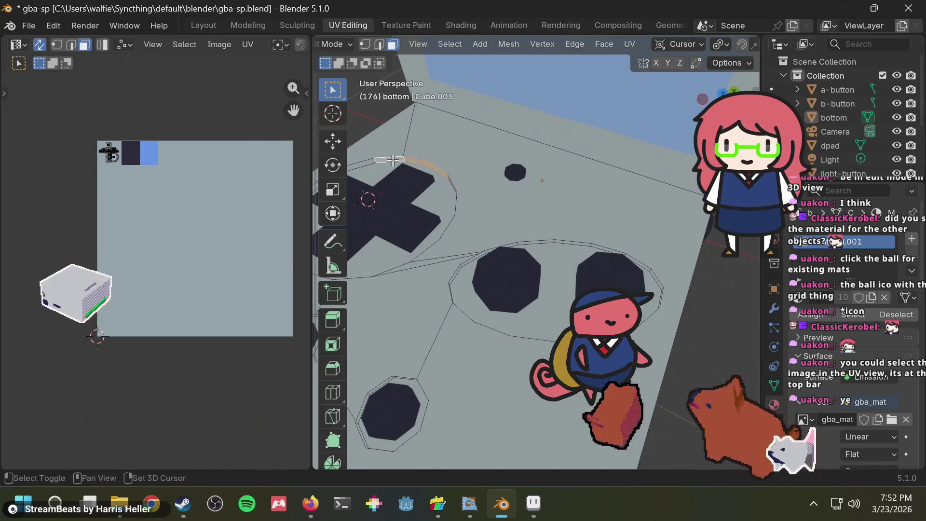
middle_drag(393, 160, 508, 245)
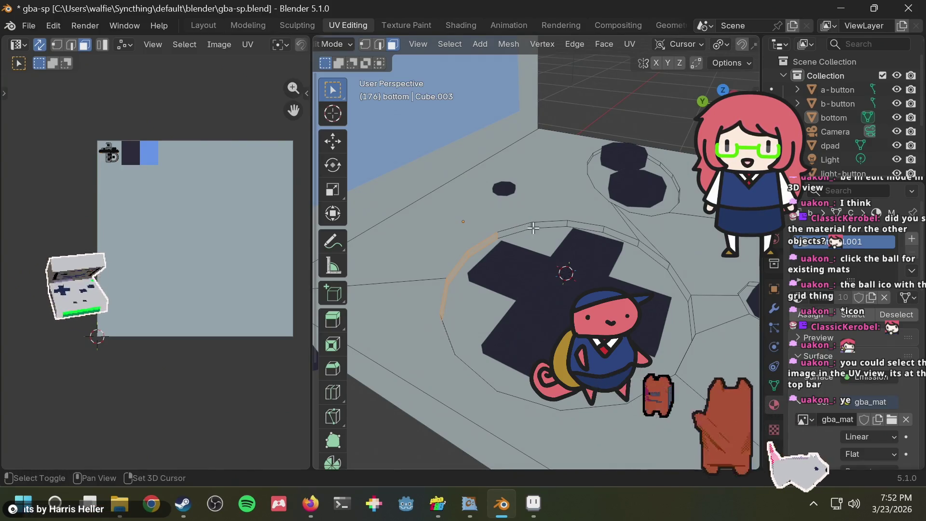
- Pick a single edge of the ring around the d-pad and bring up the context menu
shift+click(522, 230)
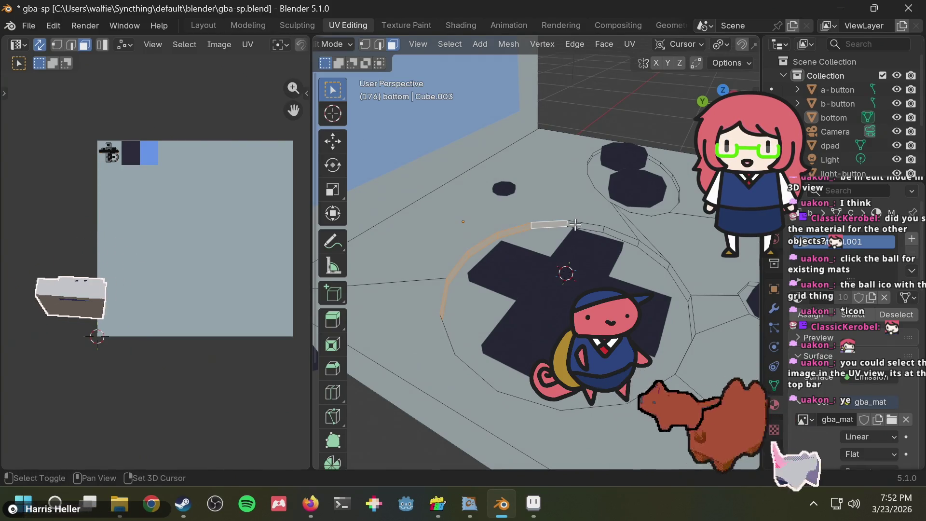
middle_drag(575, 224, 560, 242)
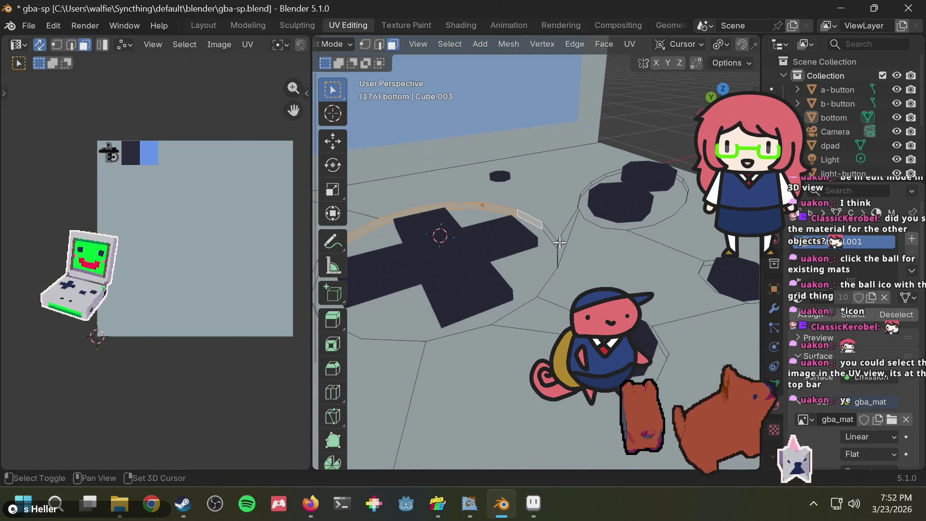
mouse_move(542, 228)
middle_down()
mouse_move(451, 176)
mouse_move(548, 207)
middle_up()
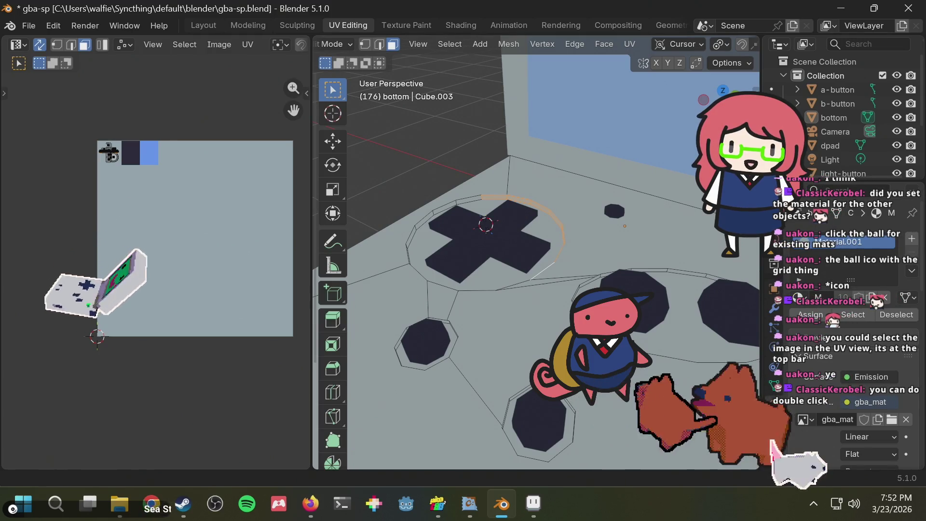
scroll(451, 154, up, 4)
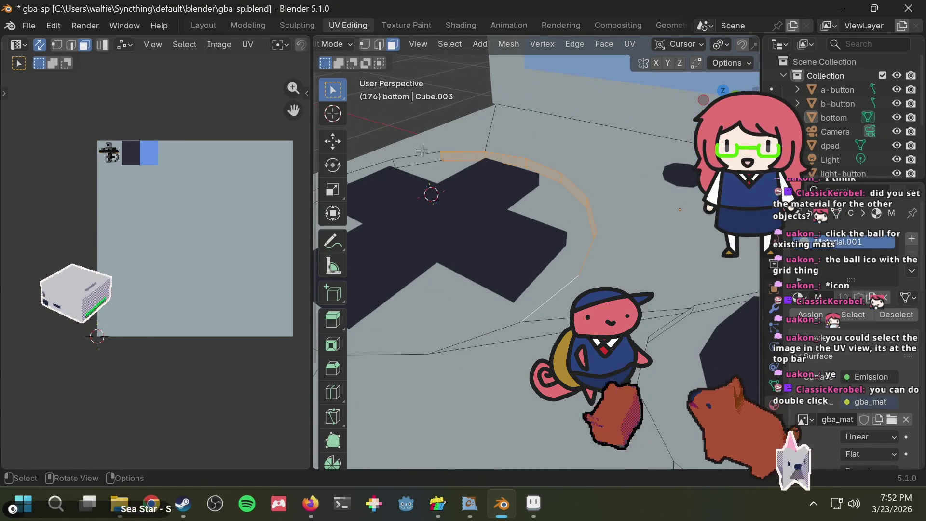
click(425, 157)
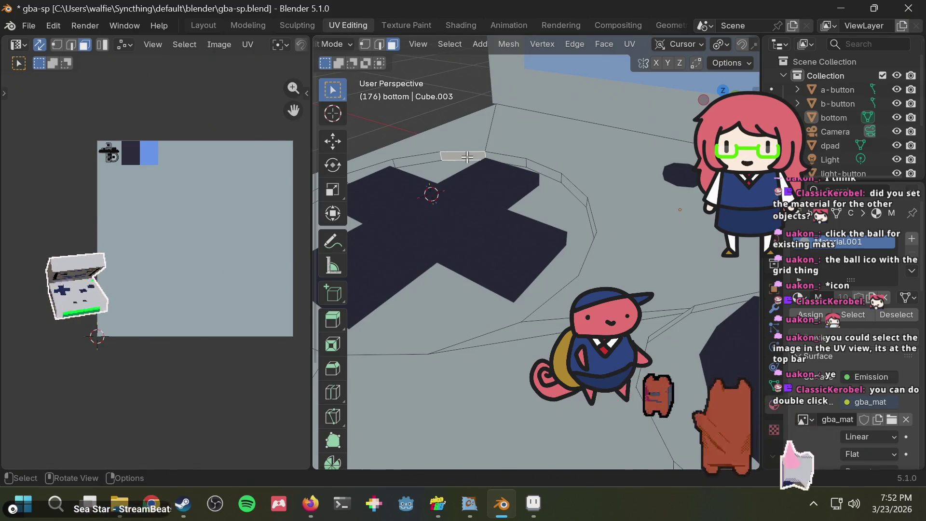
click(442, 157)
click(475, 158)
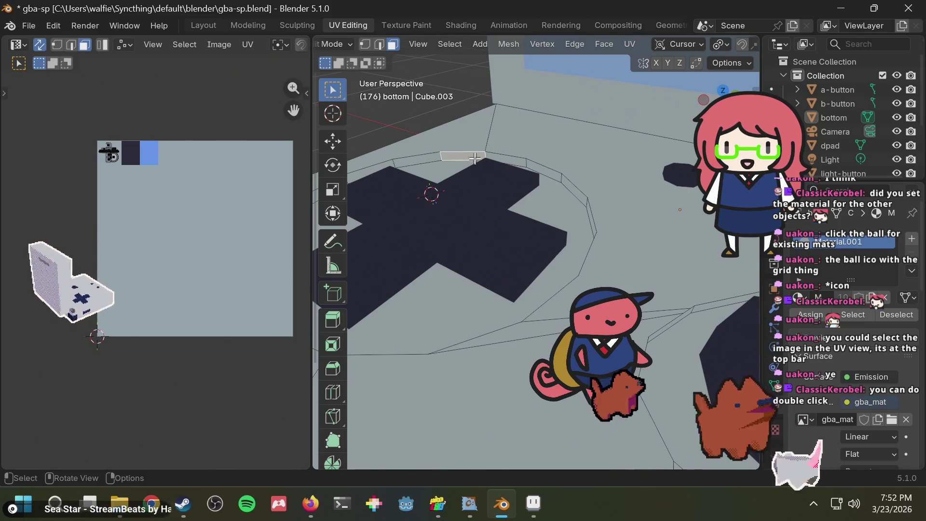
click(533, 165)
click(570, 185)
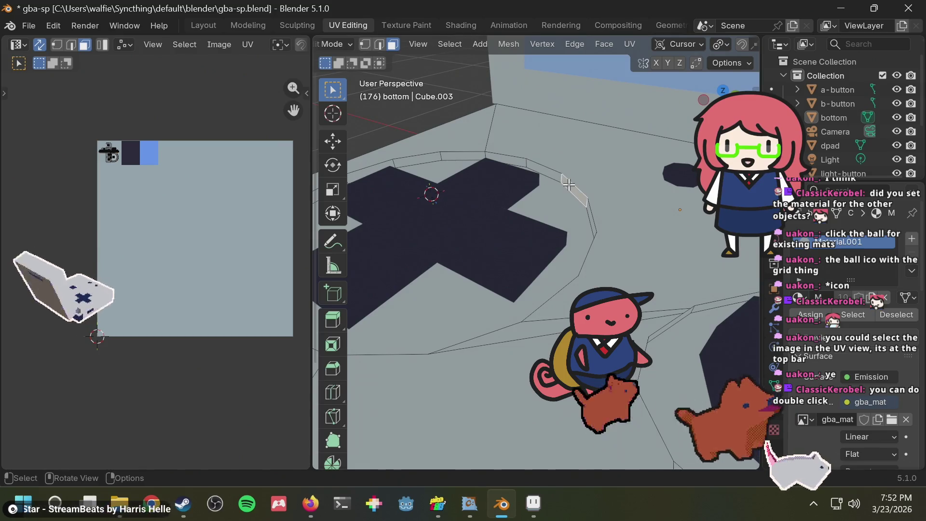
right_click(455, 157)
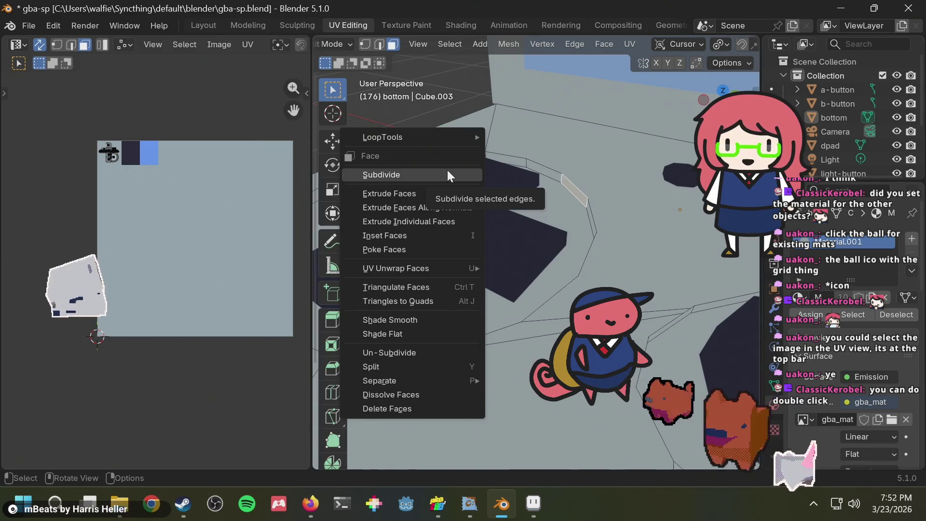
- Subdivide the selected ring edge, then clear the selection and pick a ring vertex
click(447, 171)
click(502, 153)
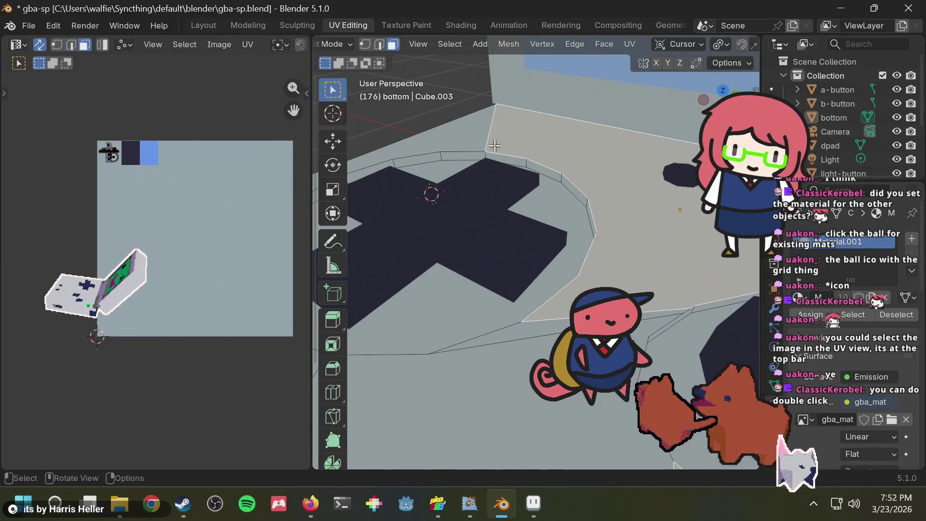
click(382, 43)
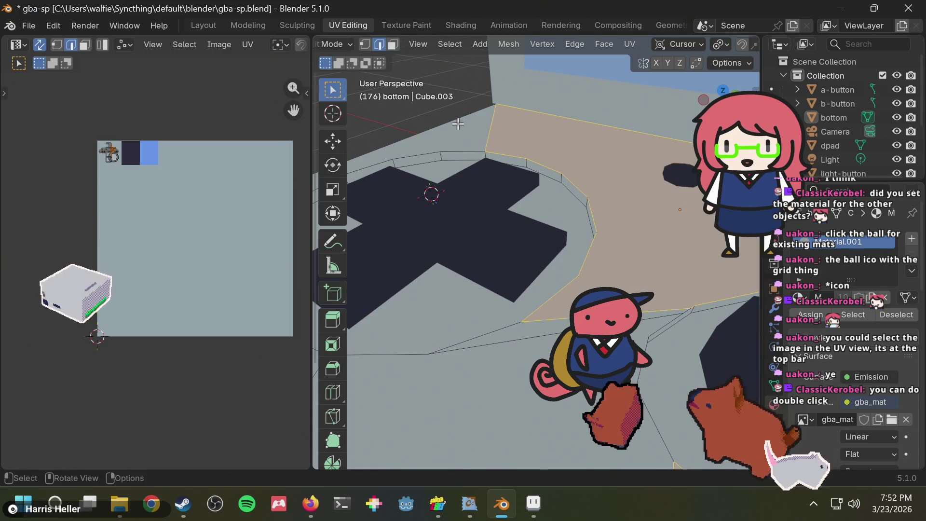
key(alt+a)
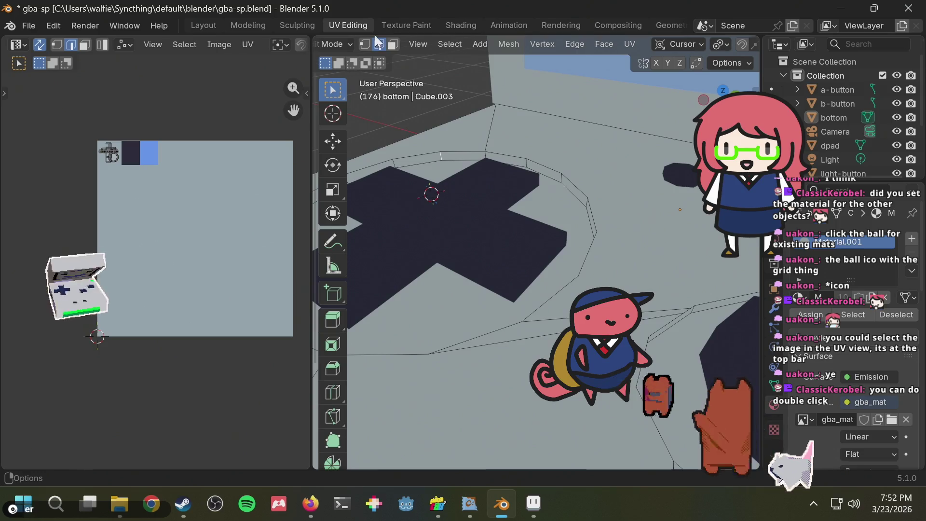
key(3)
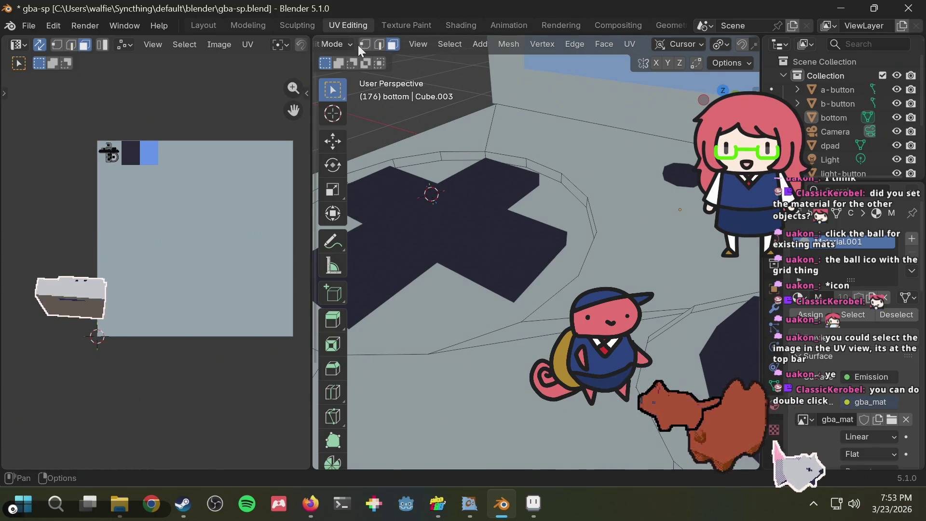
click(364, 47)
click(441, 151)
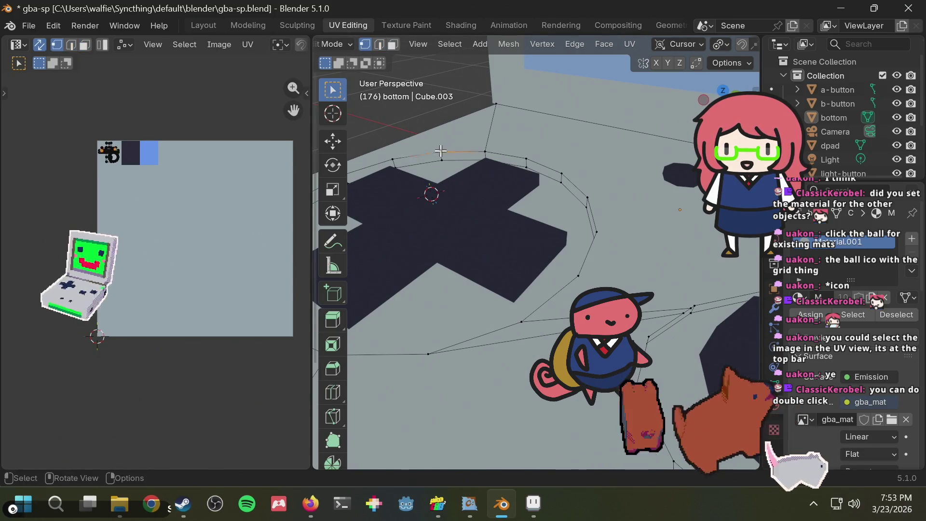
click(394, 45)
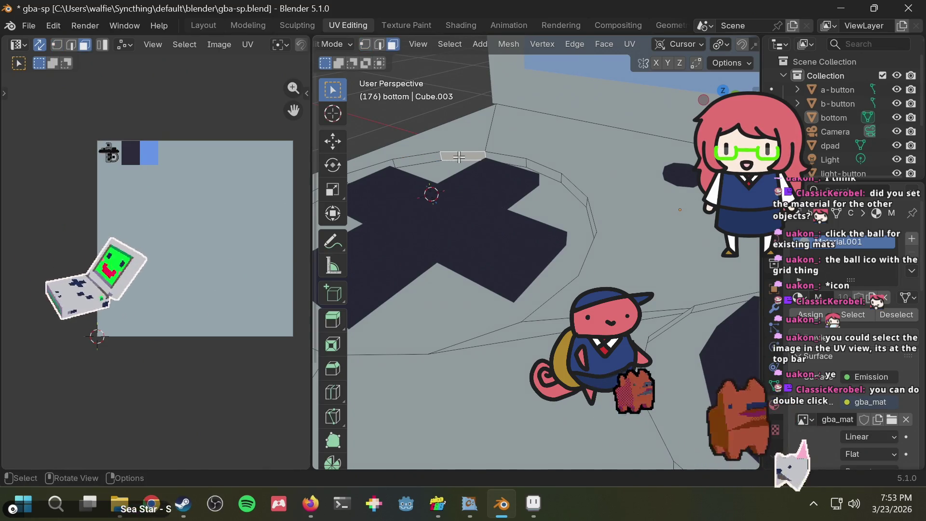
- Build a shortest-path edge selection partway around the d-pad ring
middle_drag(495, 144, 562, 182)
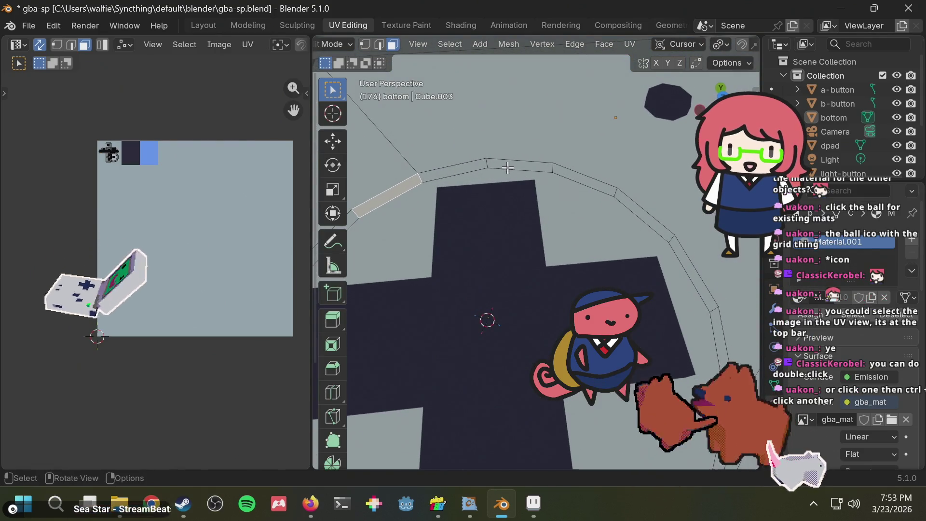
ctrl+click(459, 166)
ctrl+click(520, 163)
ctrl+click(572, 175)
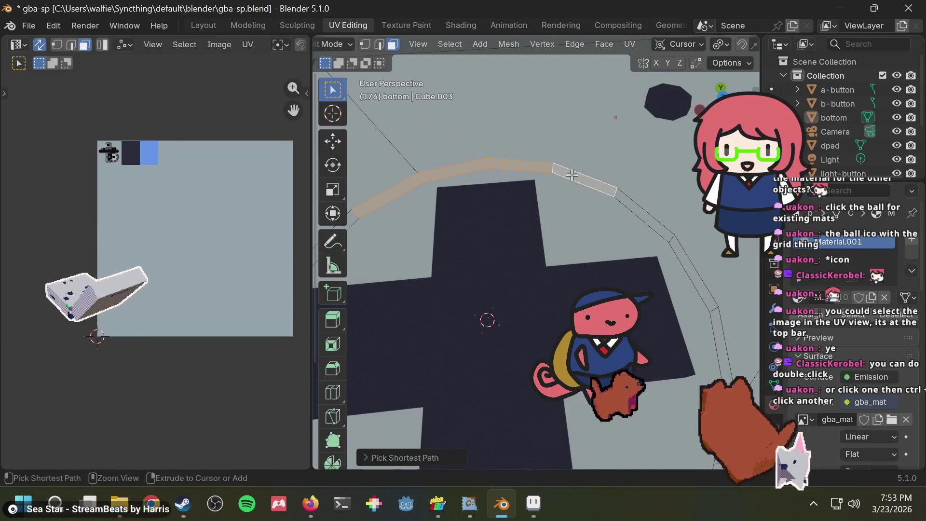
middle_drag(662, 216, 473, 140)
ctrl+click(455, 186)
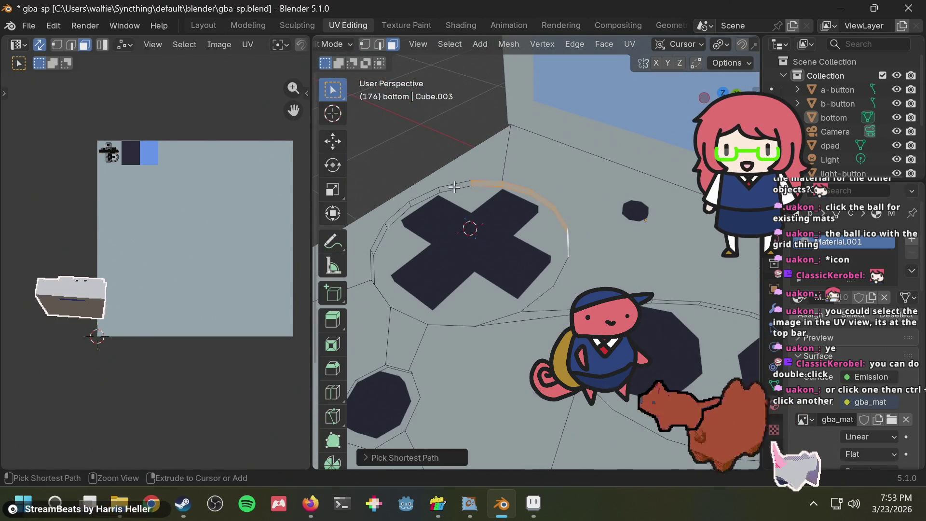
ctrl+click(378, 238)
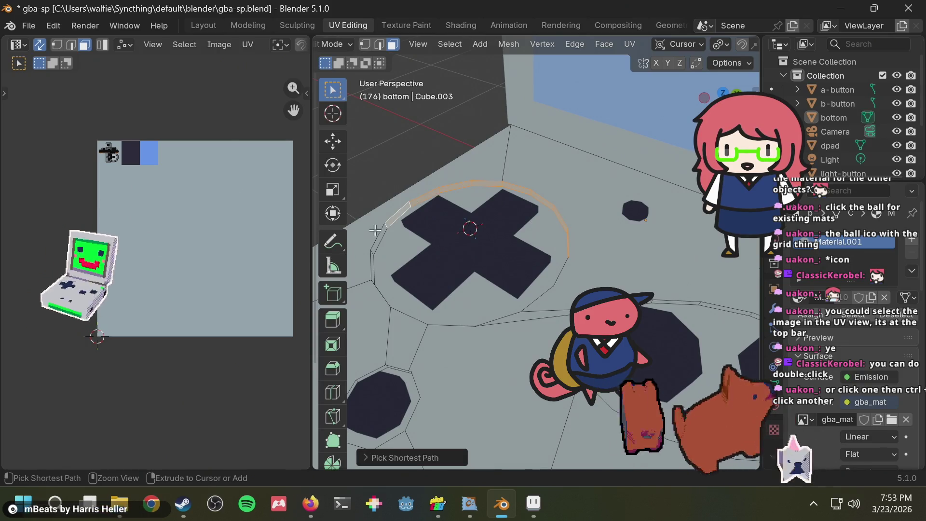
middle_drag(382, 241, 411, 165)
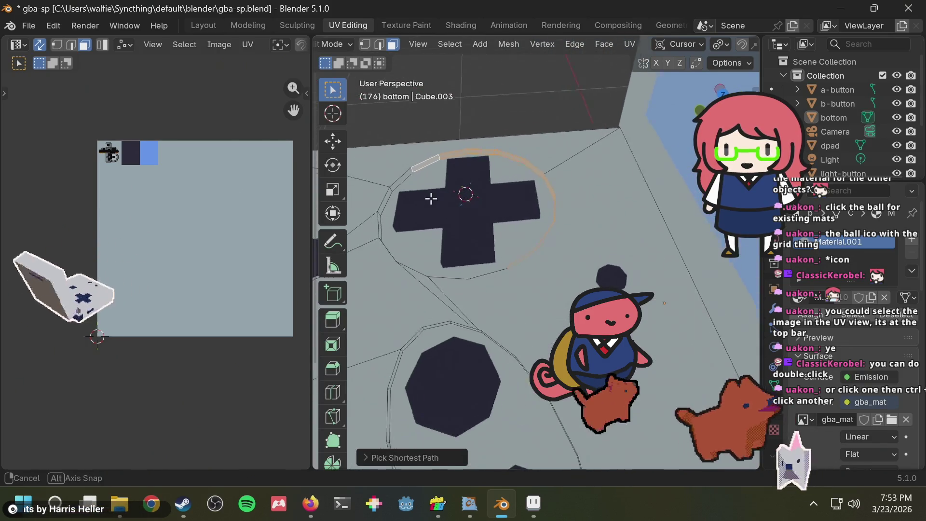
ctrl+click(396, 184)
mouse_move(393, 221)
middle_down()
mouse_move(544, 152)
mouse_move(518, 161)
mouse_move(478, 130)
mouse_move(482, 113)
middle_up()
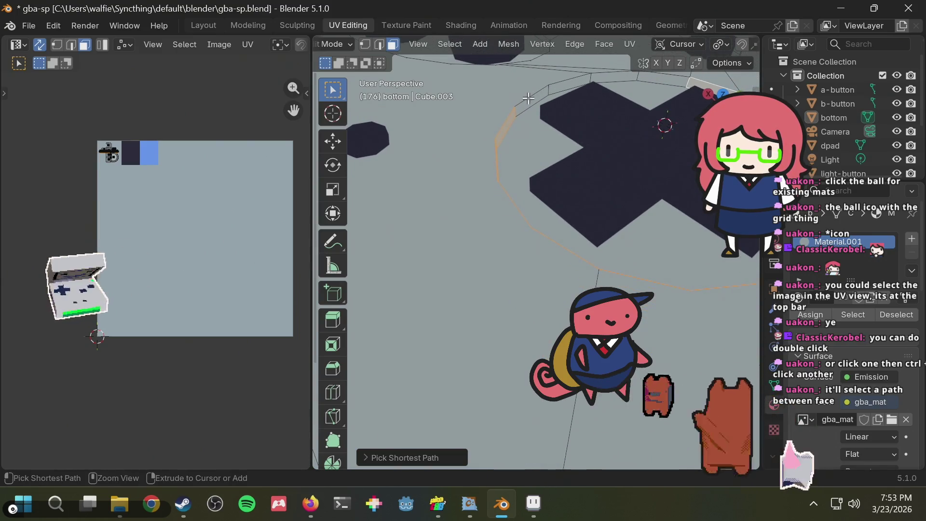
ctrl+click(545, 110)
middle_drag(545, 111, 579, 99)
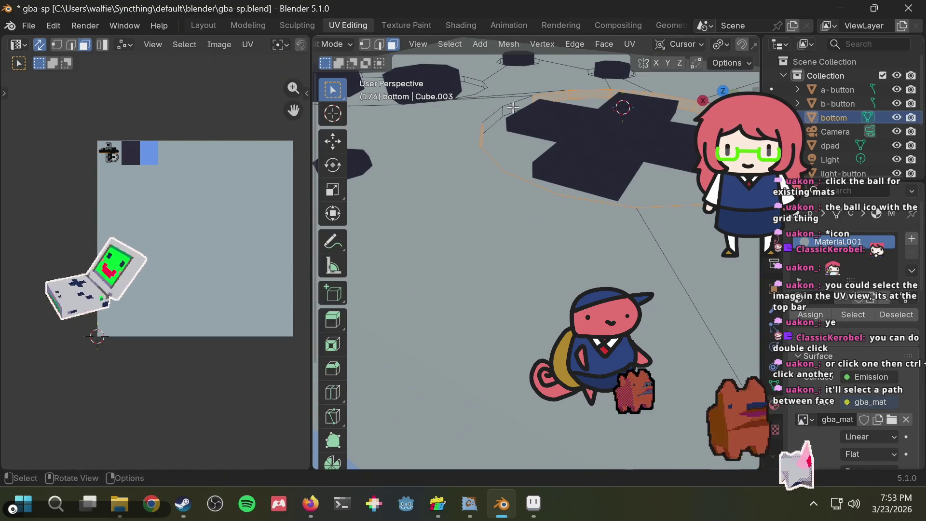
- Add another ring face to the path, then clear and retry selecting the face ring around the d-pad
ctrl+click(493, 119)
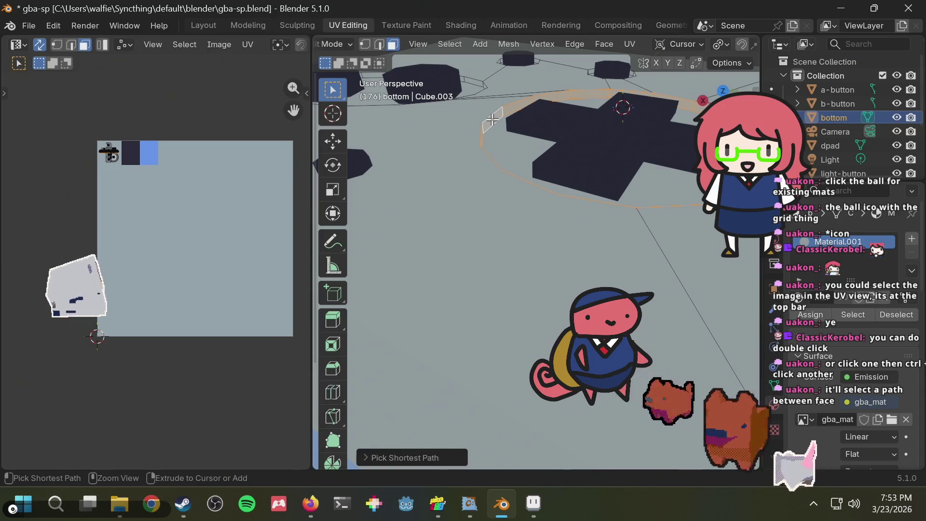
middle_drag(493, 119, 339, 132)
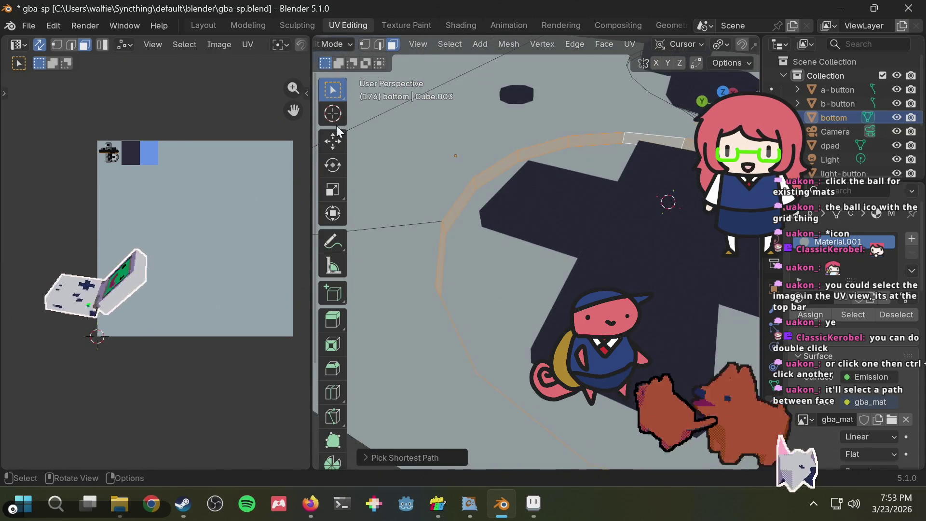
scroll(339, 131, down, 2)
scroll(424, 255, down, 5)
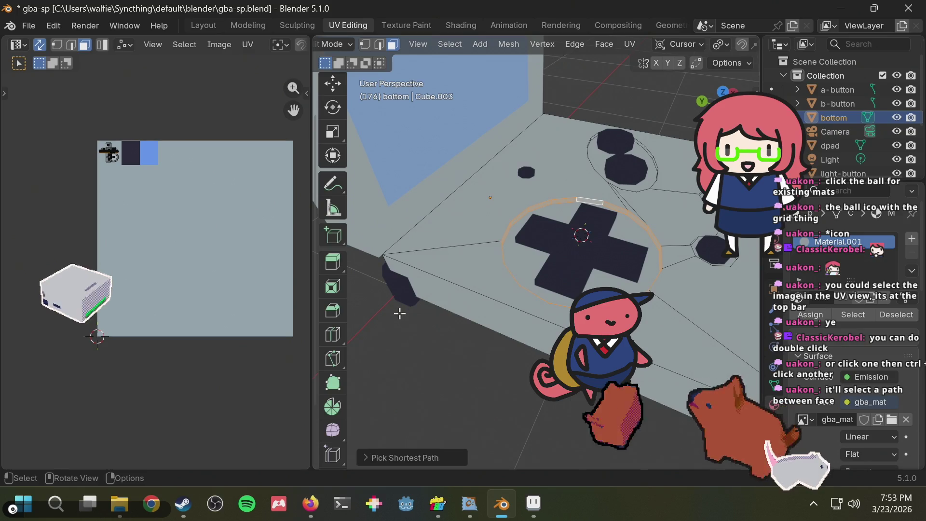
click(399, 313)
mouse_move(400, 313)
middle_down()
mouse_move(529, 206)
mouse_move(427, 263)
middle_up()
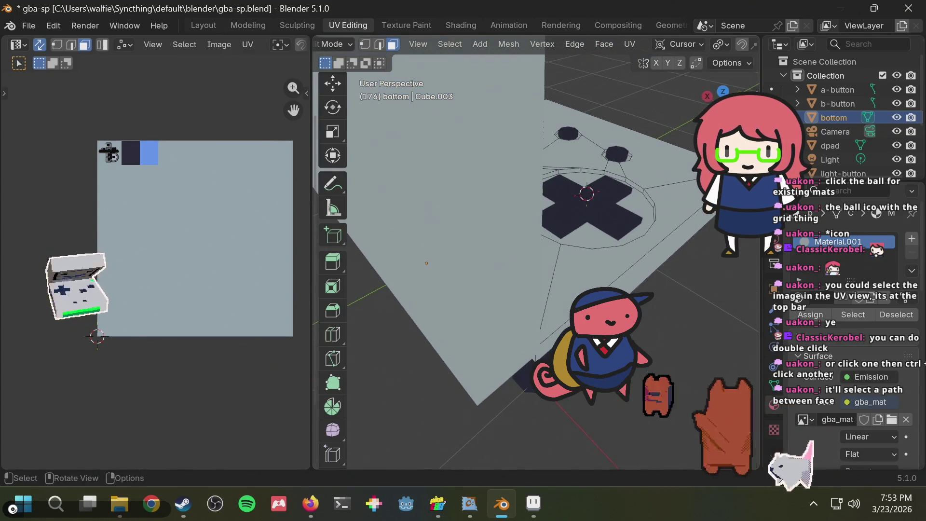
ctrl+click(632, 185)
middle_drag(650, 164, 591, 186)
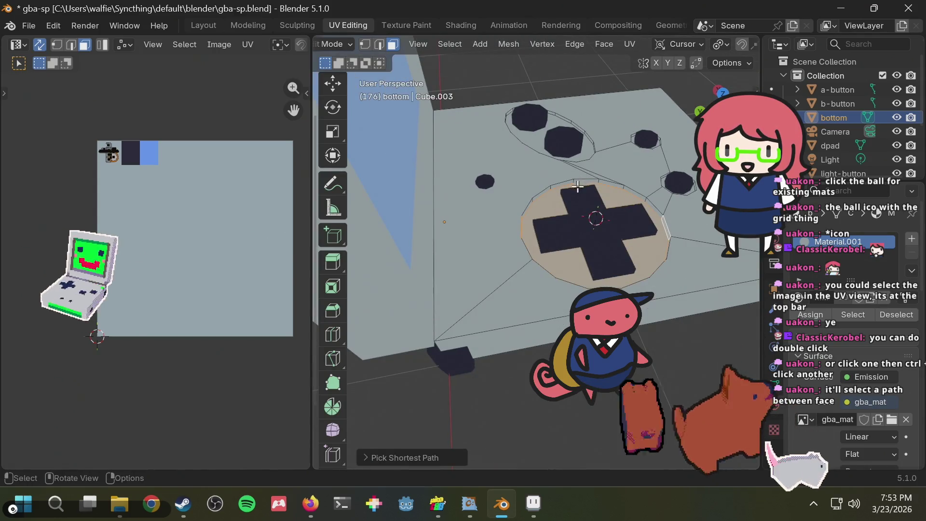
click(518, 85)
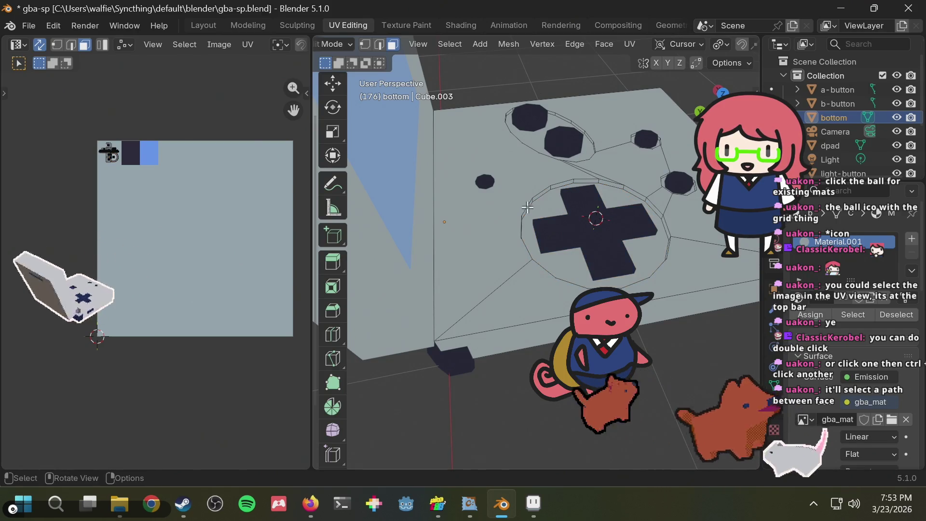
- Select an edge loop around the d-pad from a slightly tilted view
scroll(555, 188, up, 2)
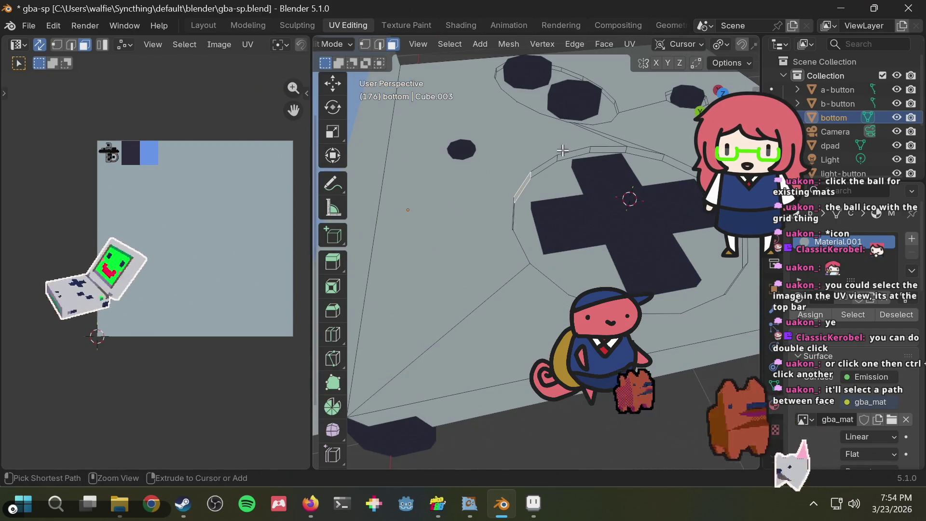
ctrl+click(568, 156)
mouse_move(567, 157)
middle_down()
mouse_move(581, 151)
mouse_move(426, 130)
middle_up()
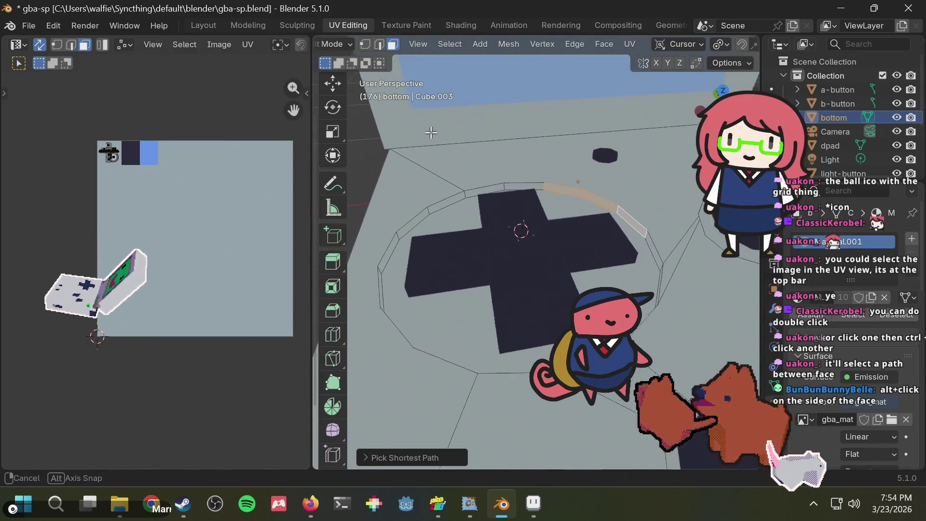
mouse_move(427, 130)
middle_down()
mouse_move(456, 118)
mouse_move(480, 158)
middle_up()
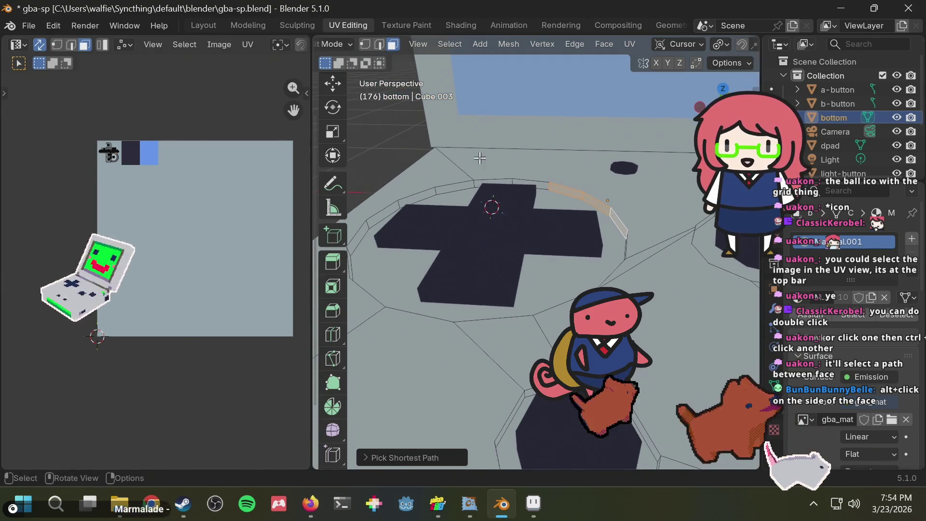
alt+click(356, 238)
- Loop-select the wall faces of the d-pad's circular recess and zoom to check the ring
alt+click(392, 208)
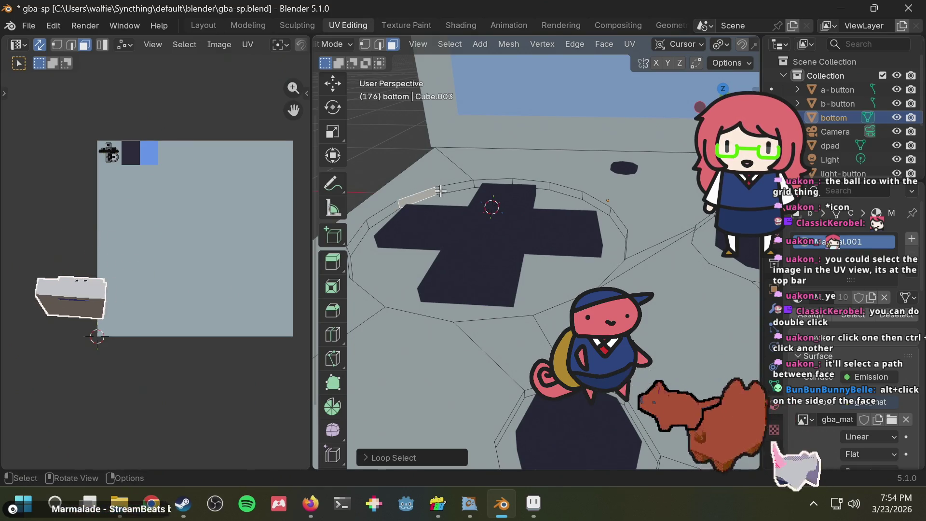
key(super)
key(super)
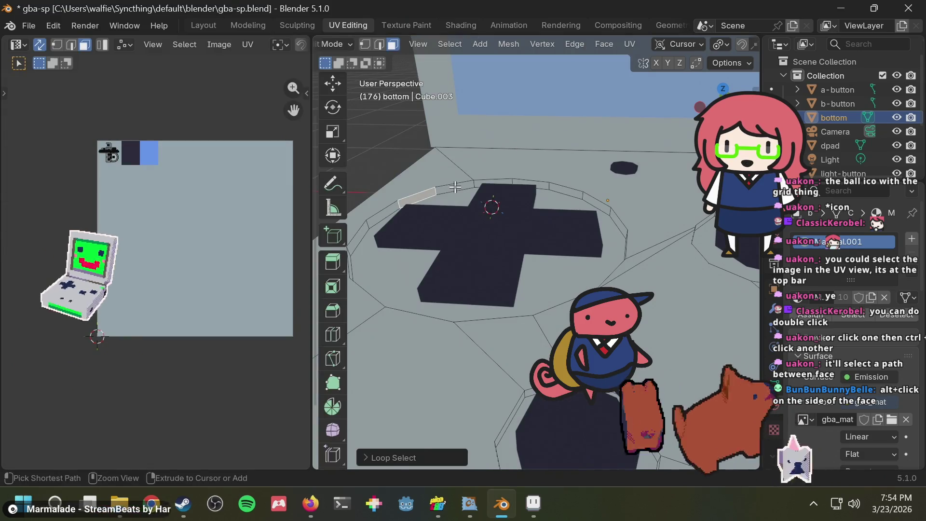
ctrl+click(455, 186)
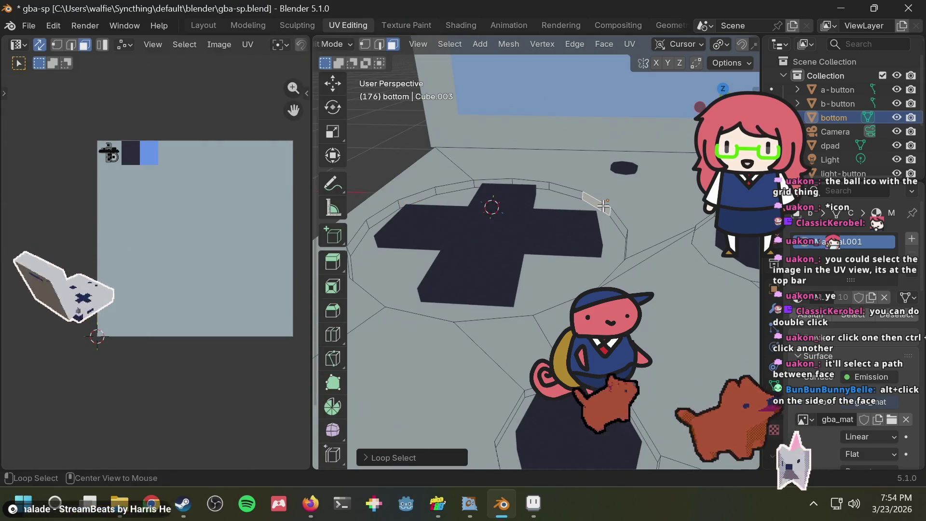
alt+click(561, 189)
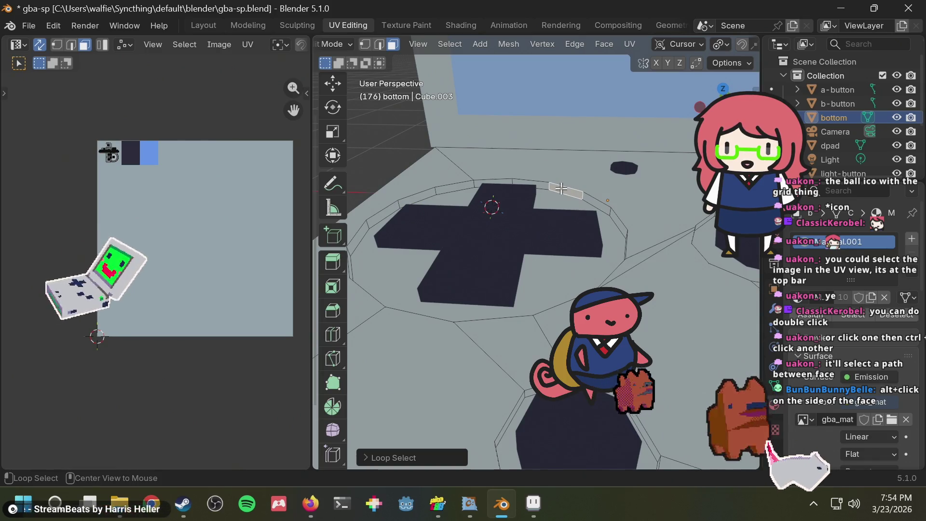
scroll(557, 187, up, 5)
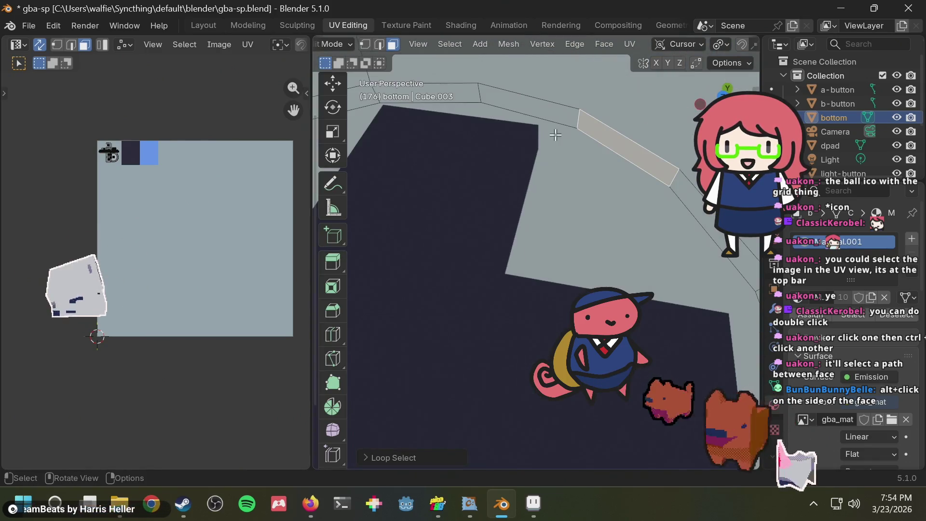
alt+click(577, 121)
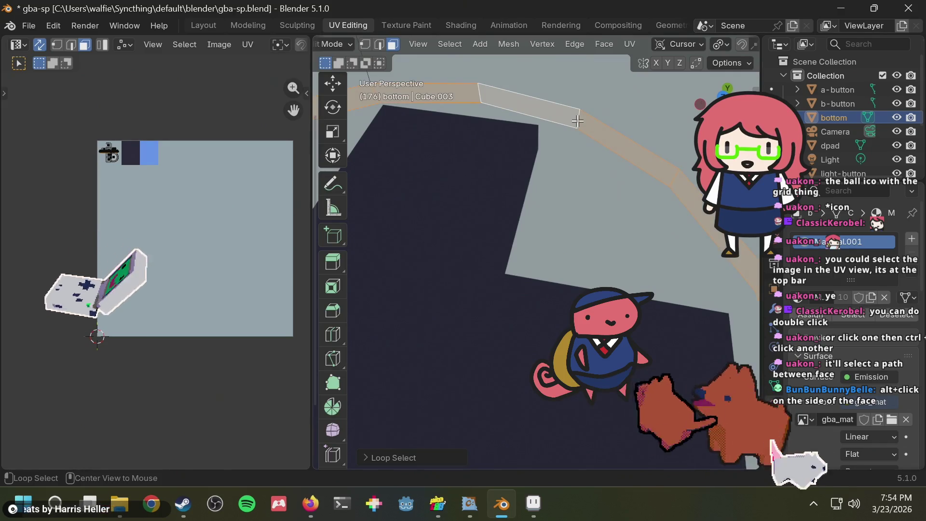
scroll(578, 120, down, 4)
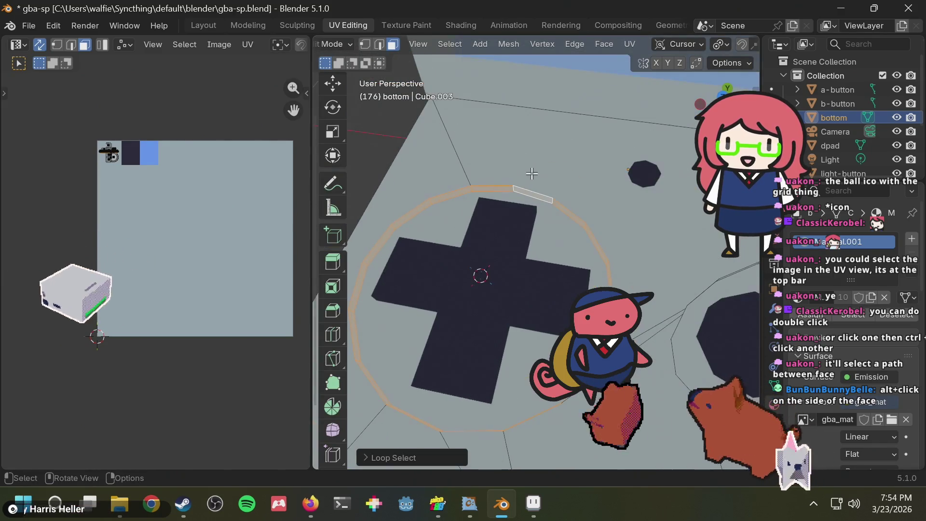
scroll(587, 120, up, 5)
scroll(572, 122, down, 5)
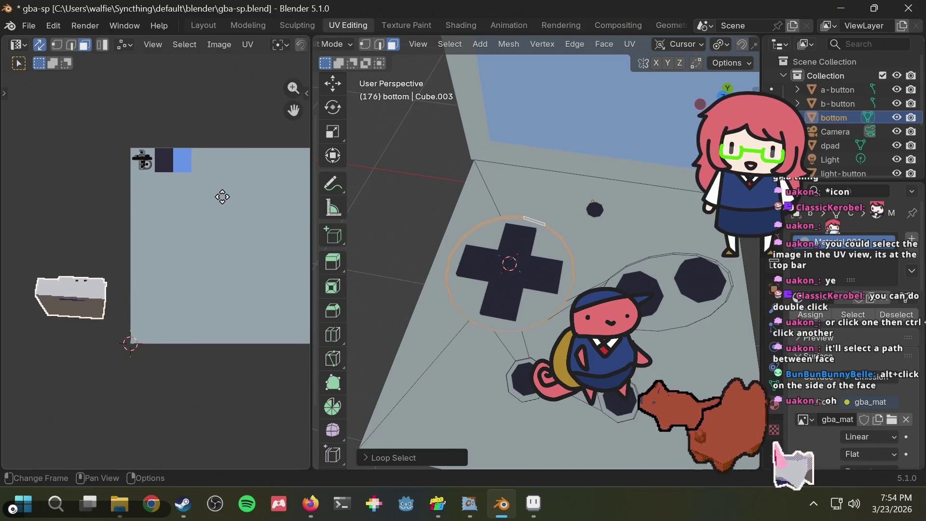
scroll(196, 194, up, 2)
- Reload the gba_mat image in the UV editor so the new grey swatch appears
middle_drag(196, 193, 163, 224)
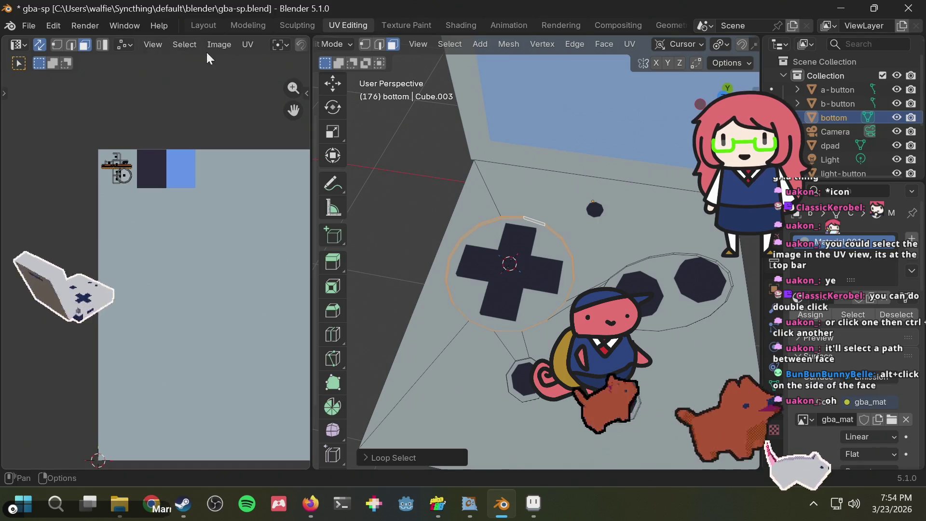
click(216, 46)
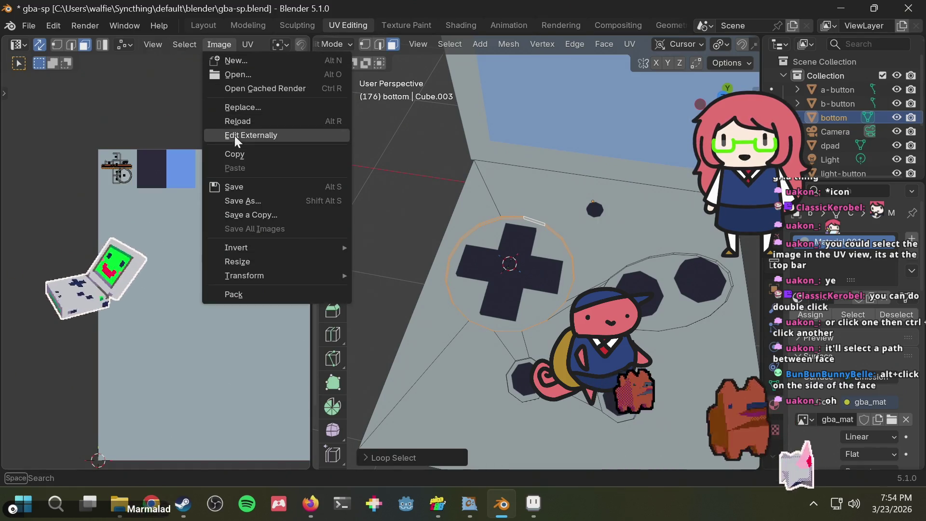
click(235, 122)
middle_drag(216, 197, 199, 200)
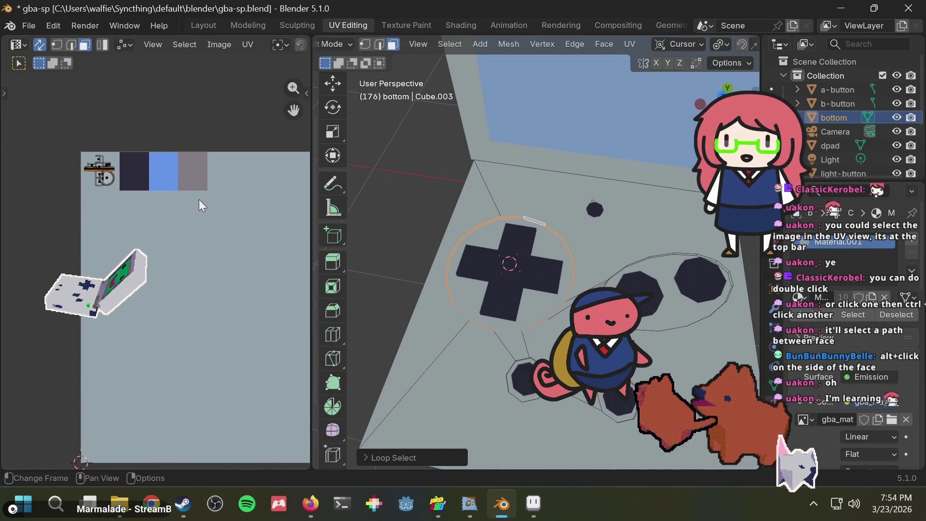
- Move the d-pad rim UVs onto the grey swatch and scale them down, then clear the selection
key(g)
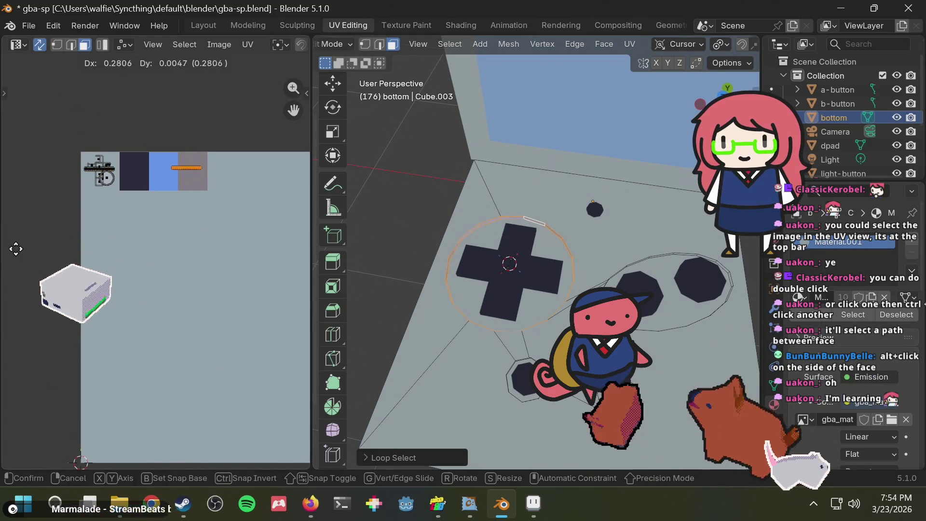
click(21, 255)
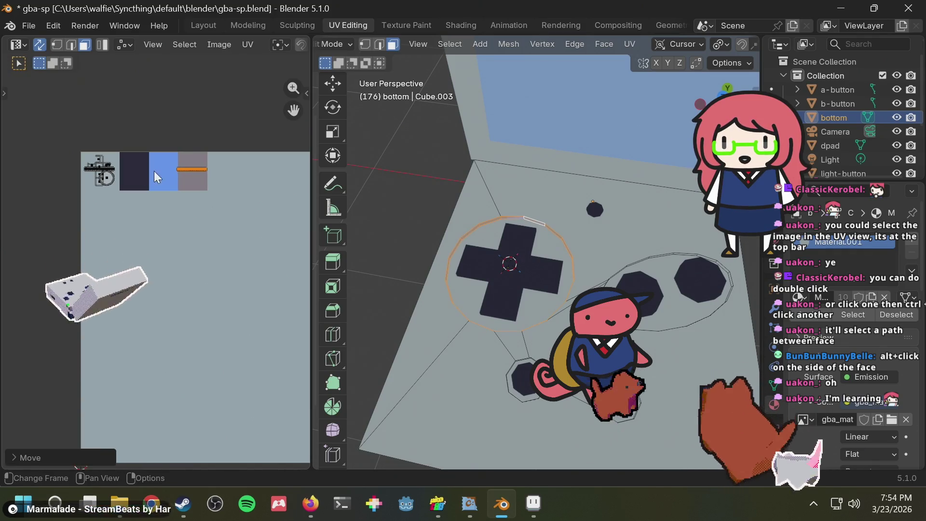
scroll(154, 177, up, 4)
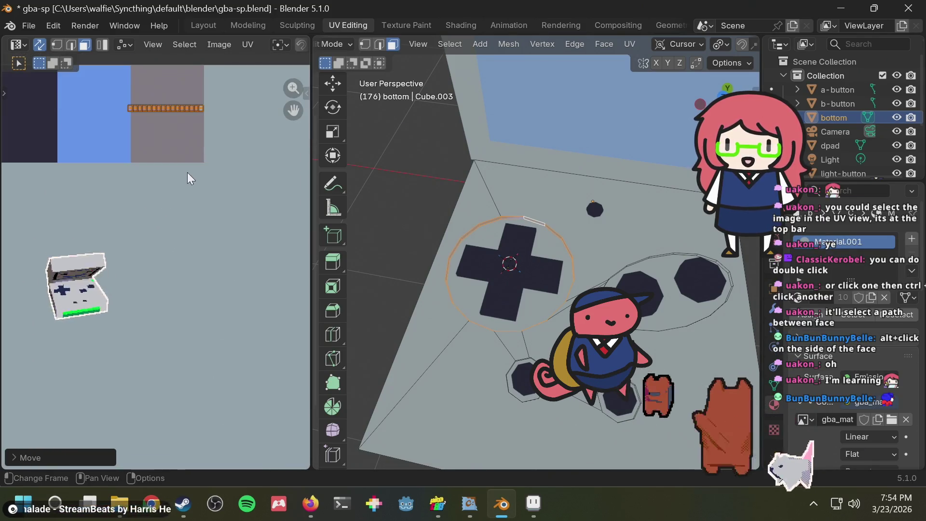
key(s)
click(213, 143)
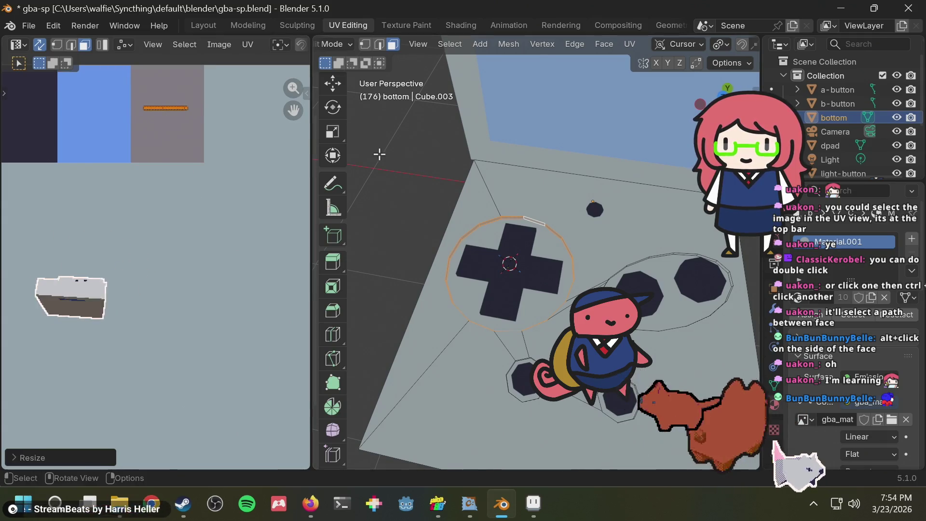
click(380, 154)
mouse_move(396, 152)
middle_down()
mouse_move(386, 103)
mouse_move(552, 199)
mouse_move(643, 208)
mouse_move(541, 200)
middle_up()
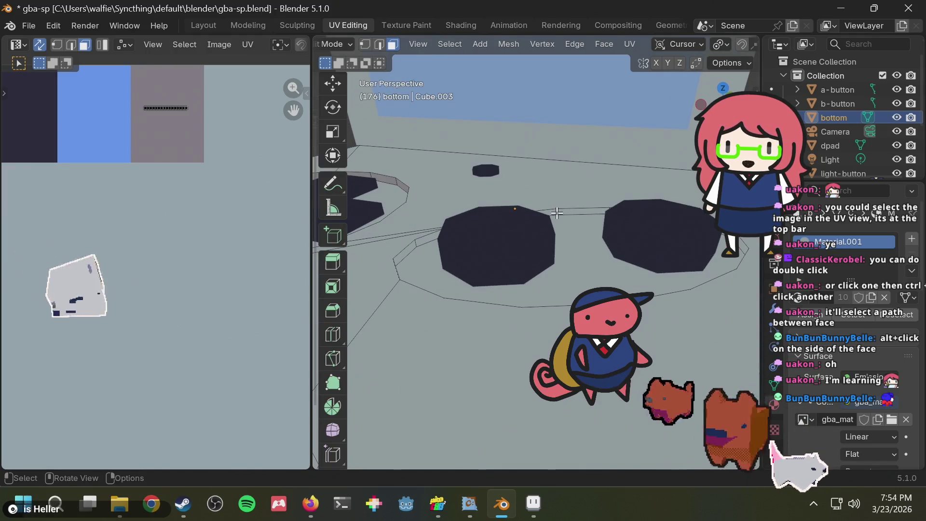
- Loop-select the side faces of the two-button recess and frame the atlas in the UV editor
scroll(555, 209, up, 1)
scroll(554, 206, up, 3)
scroll(582, 202, down, 3)
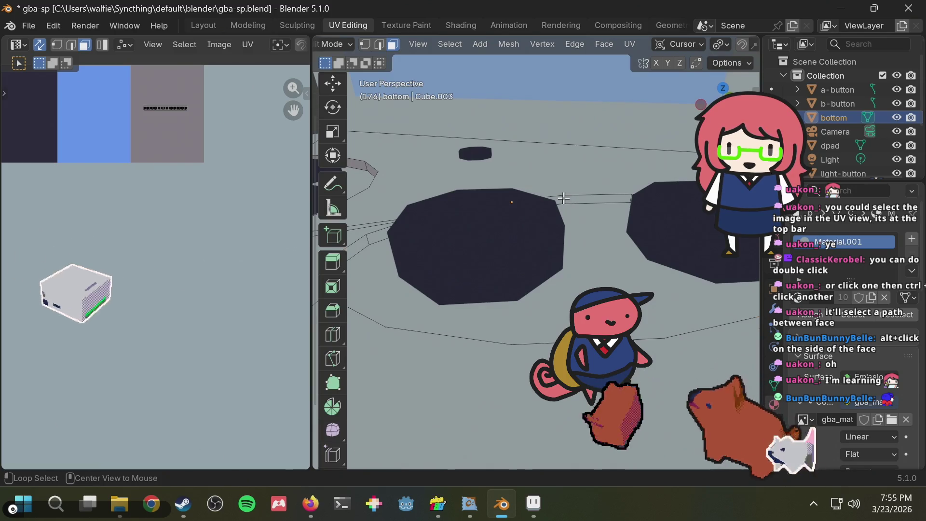
alt+click(563, 198)
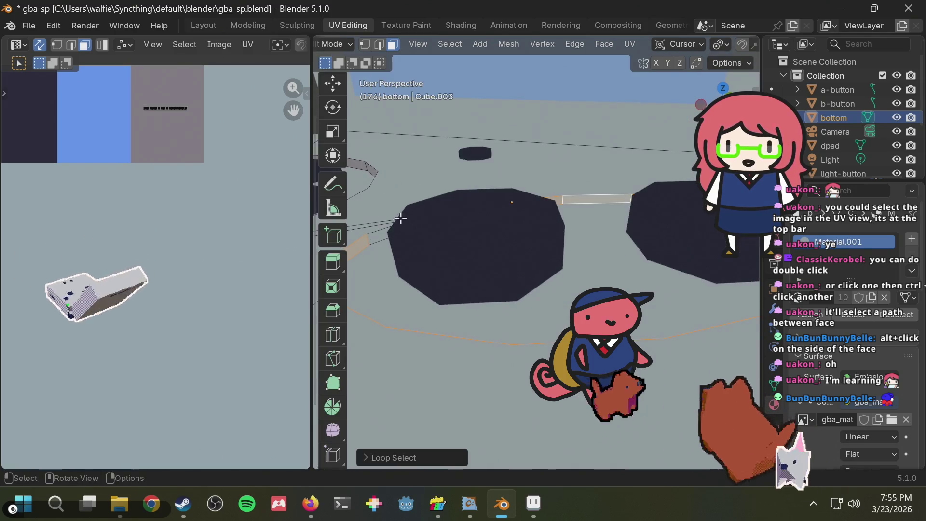
mouse_move(402, 218)
middle_down()
mouse_move(474, 190)
mouse_move(603, 217)
middle_up()
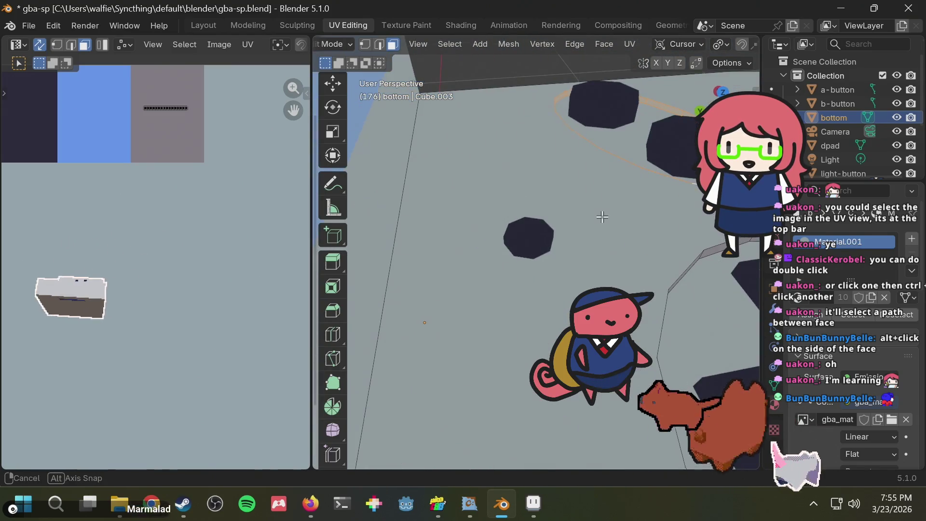
middle_drag(603, 217, 354, 39)
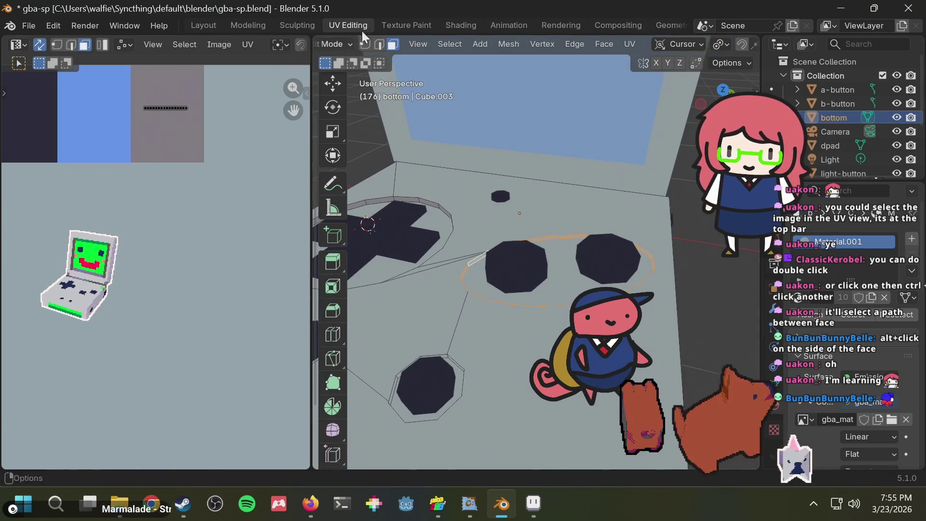
middle_drag(123, 191, 155, 217)
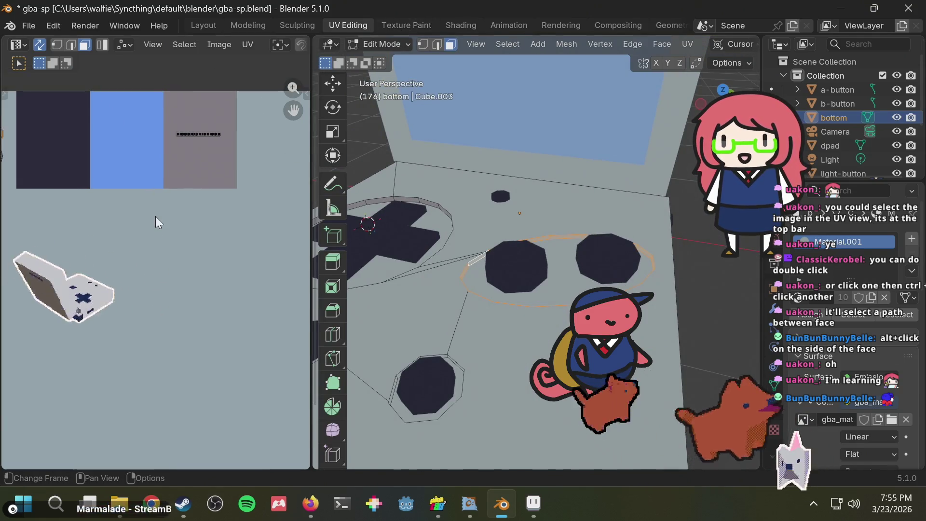
scroll(155, 217, down, 2)
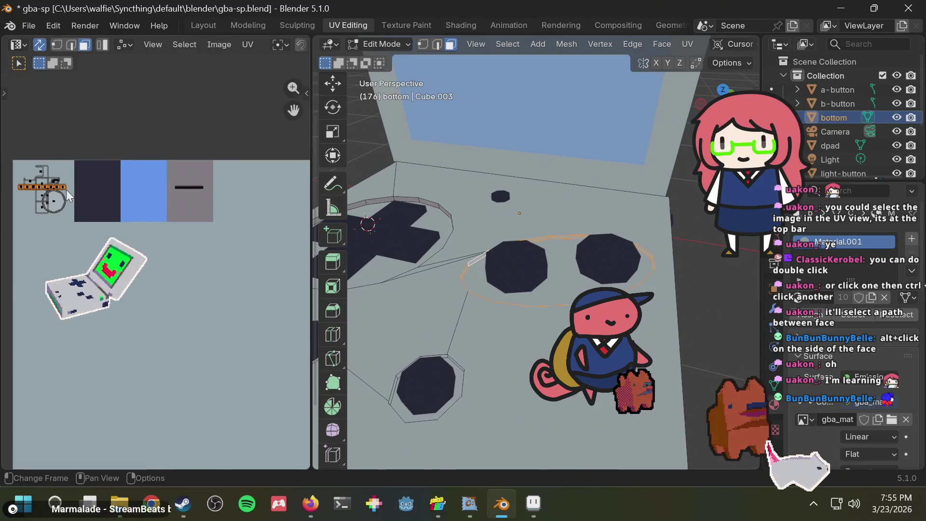
- Move the two-button recess rim UVs into the grey swatch and shrink them
key(t)
key(g)
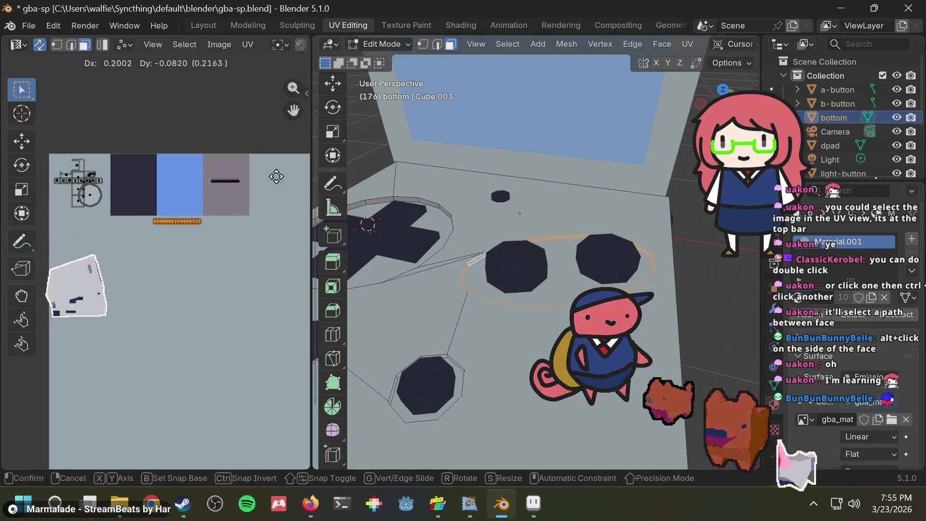
click(129, 150)
key(s)
key(Return)
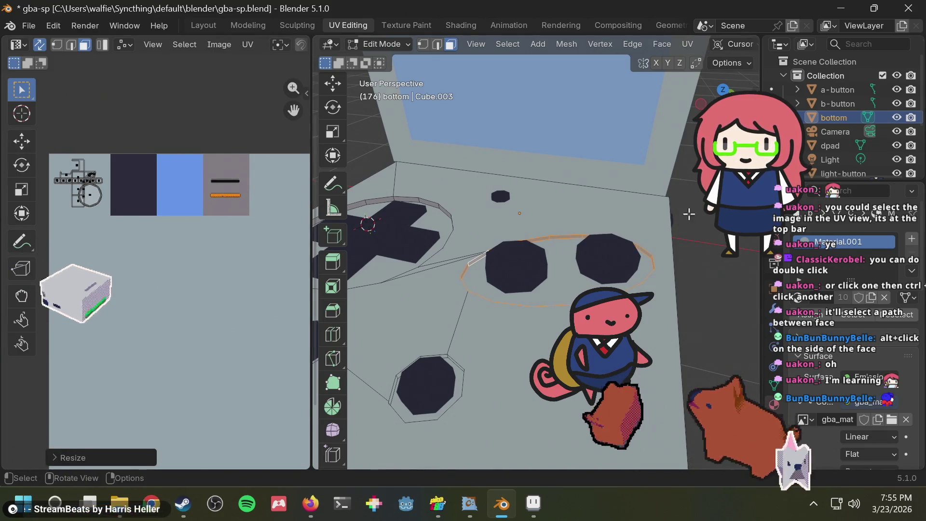
- Loop-select the rim around the lower round button and begin moving and scaling its UVs
middle_drag(461, 302, 530, 290)
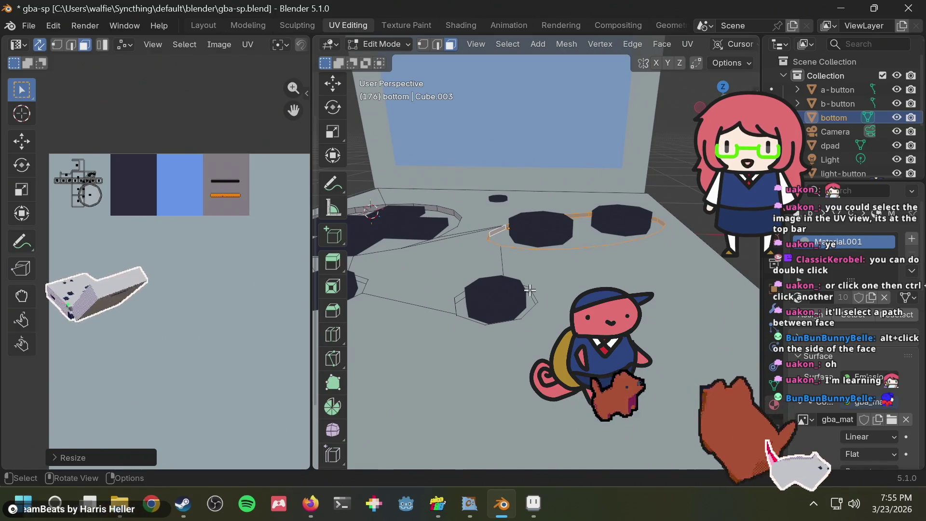
scroll(482, 355, up, 3)
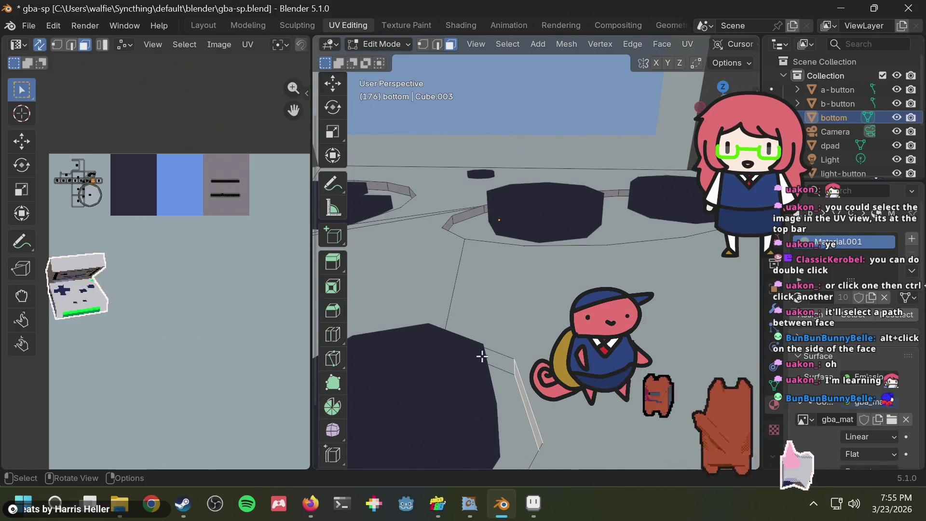
alt+click(515, 367)
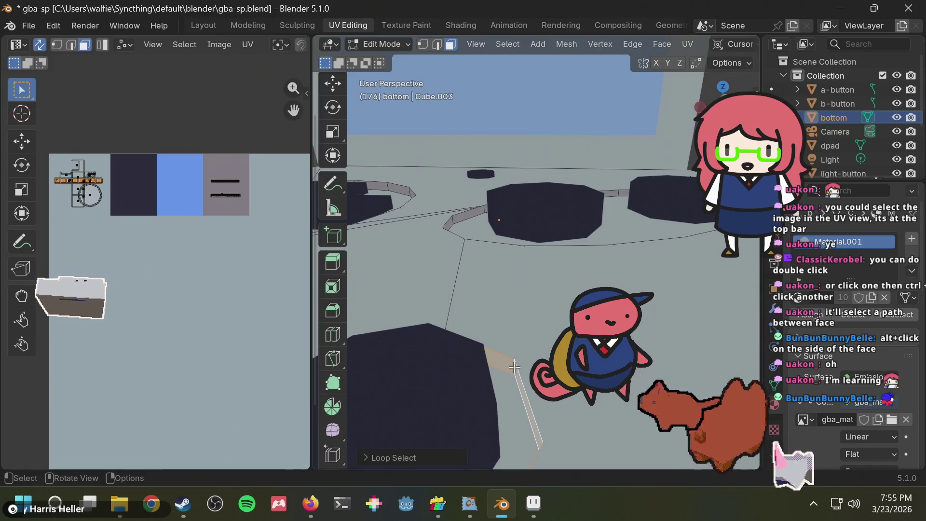
scroll(482, 337, down, 3)
middle_drag(463, 275, 452, 260)
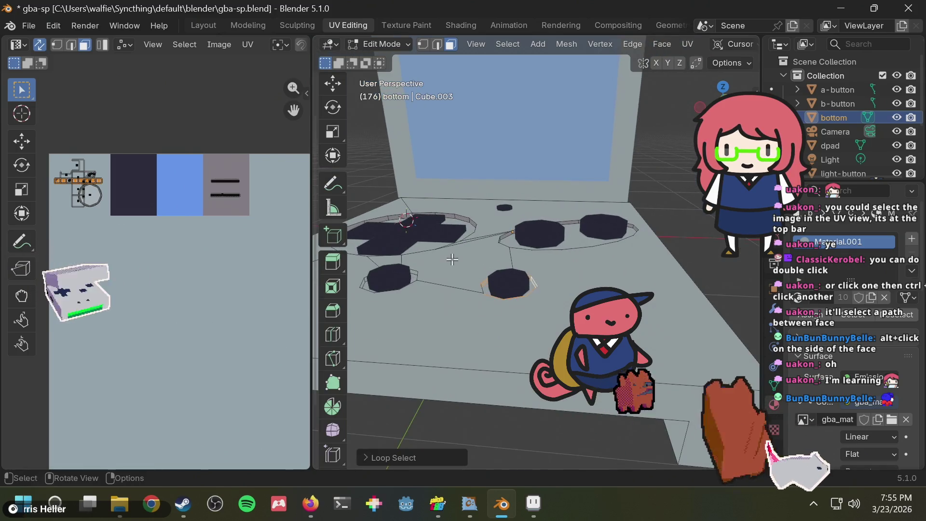
alt+middle_click(416, 273)
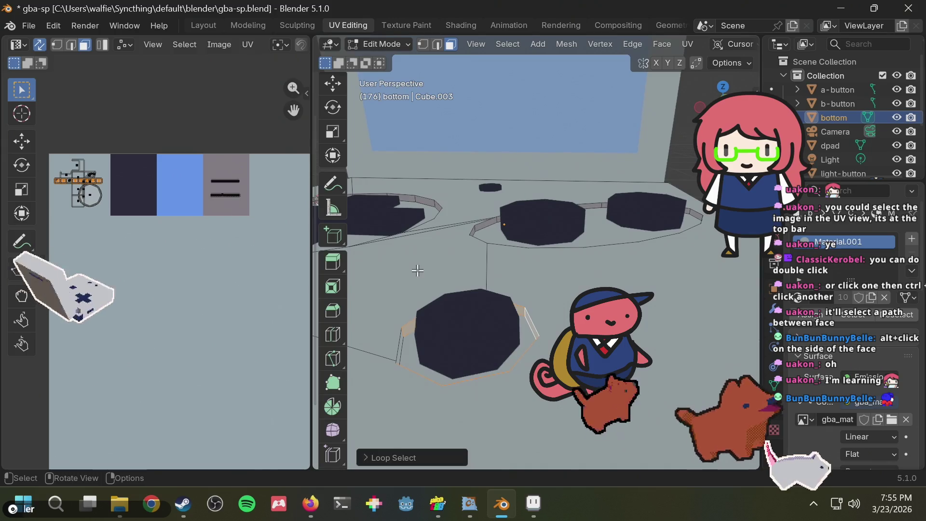
key(g)
key(s)
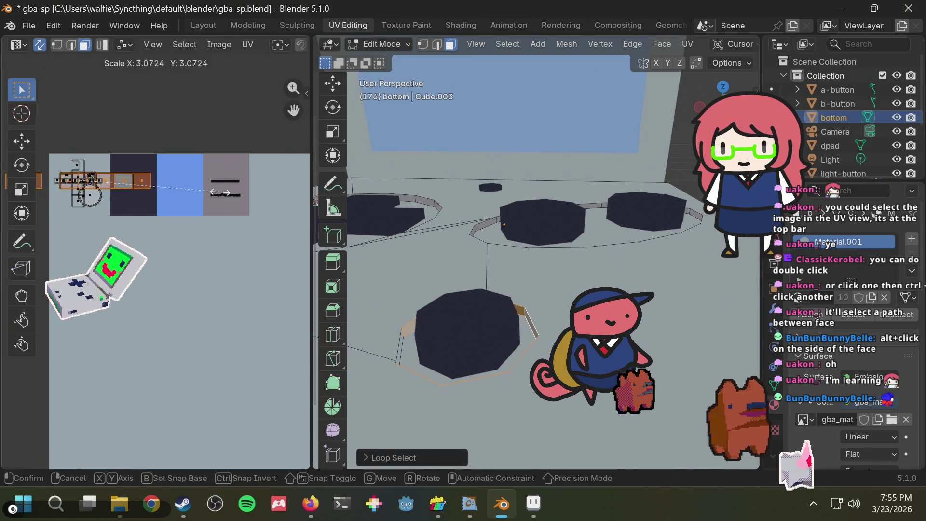